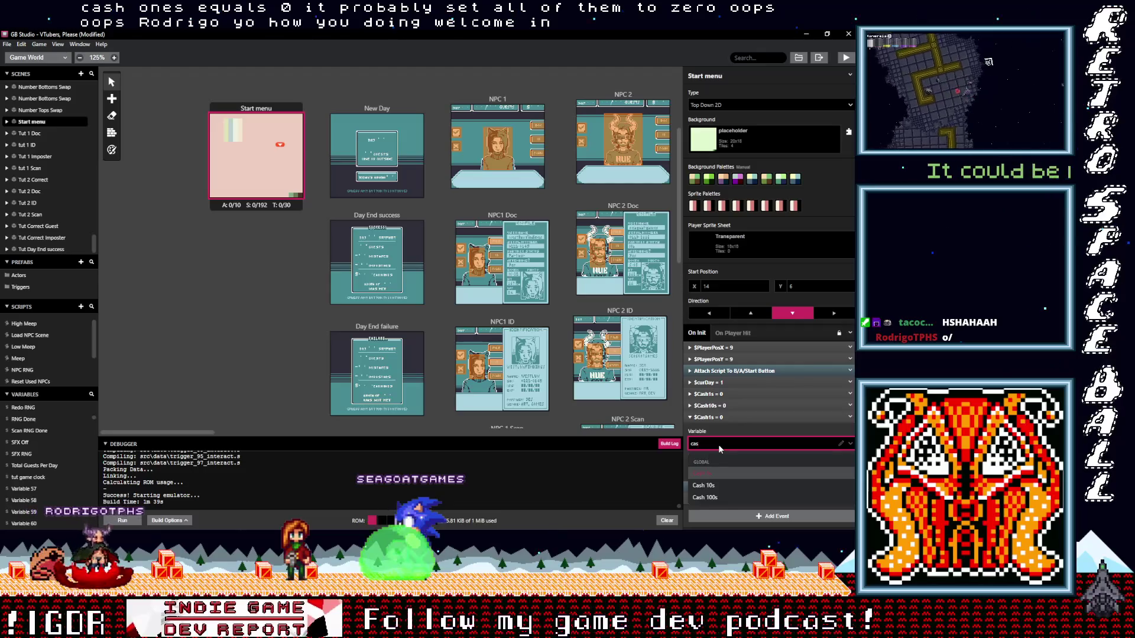
pyautogui.press('Down')
# Choose $Cash 100s as the init event's variable so it resets to 0, then collapse the event
pyautogui.press('Return')
pyautogui.click(722, 417)
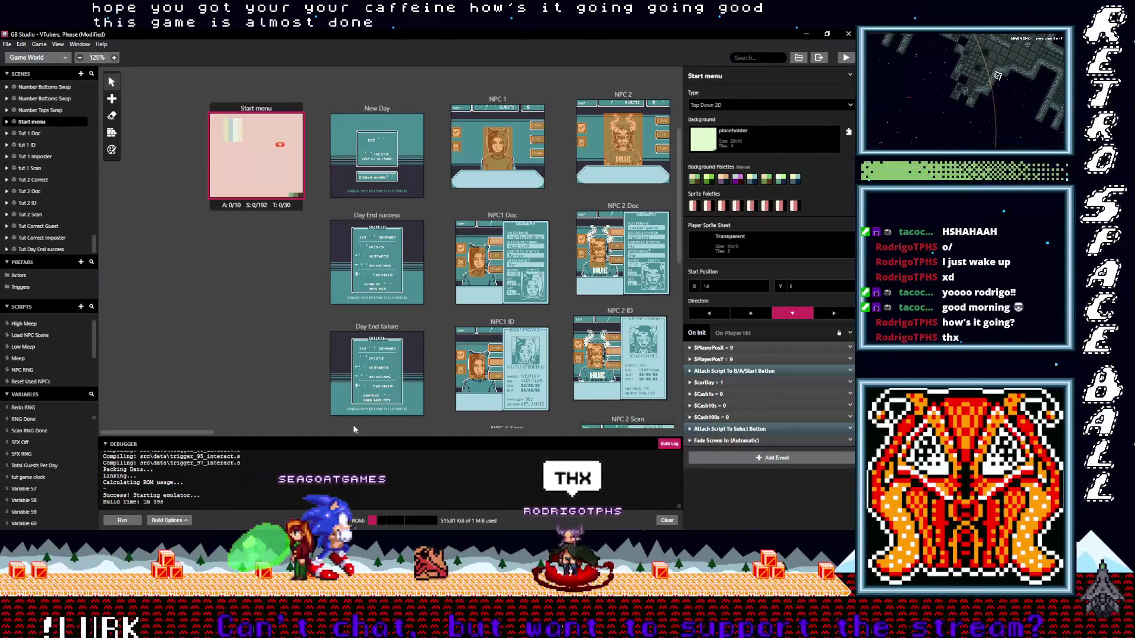
pyautogui.moveTo(183, 432); pyautogui.dragTo(636, 440)
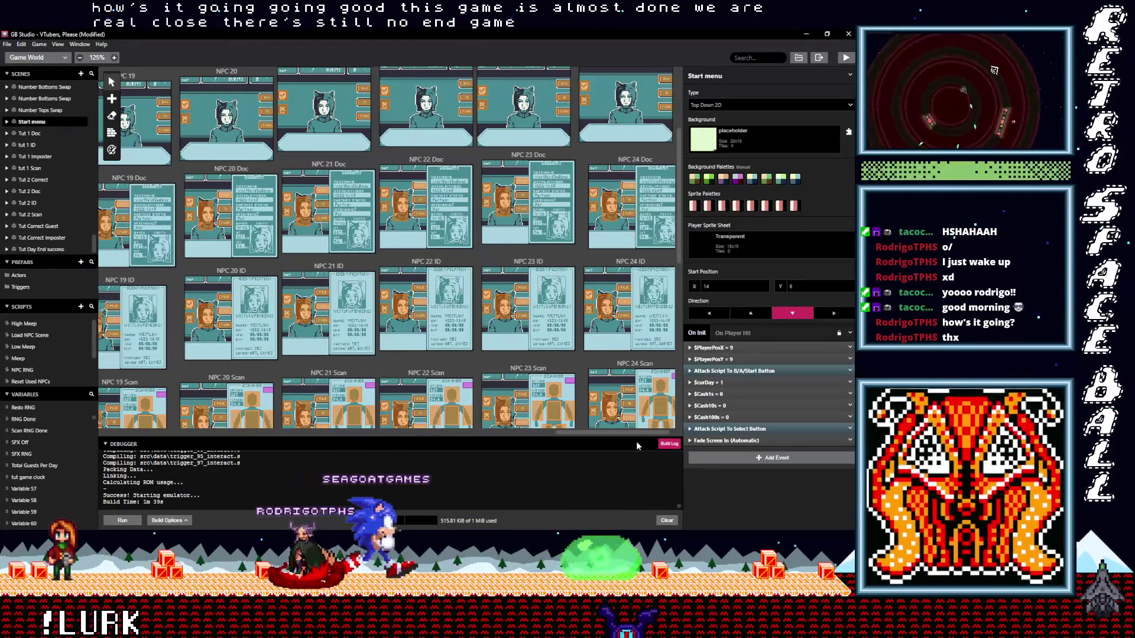
pyautogui.moveTo(644, 441)
pyautogui.mouseDown()
pyautogui.moveTo(563, 447)
pyautogui.moveTo(656, 454)
pyautogui.moveTo(188, 441)
pyautogui.mouseUp()
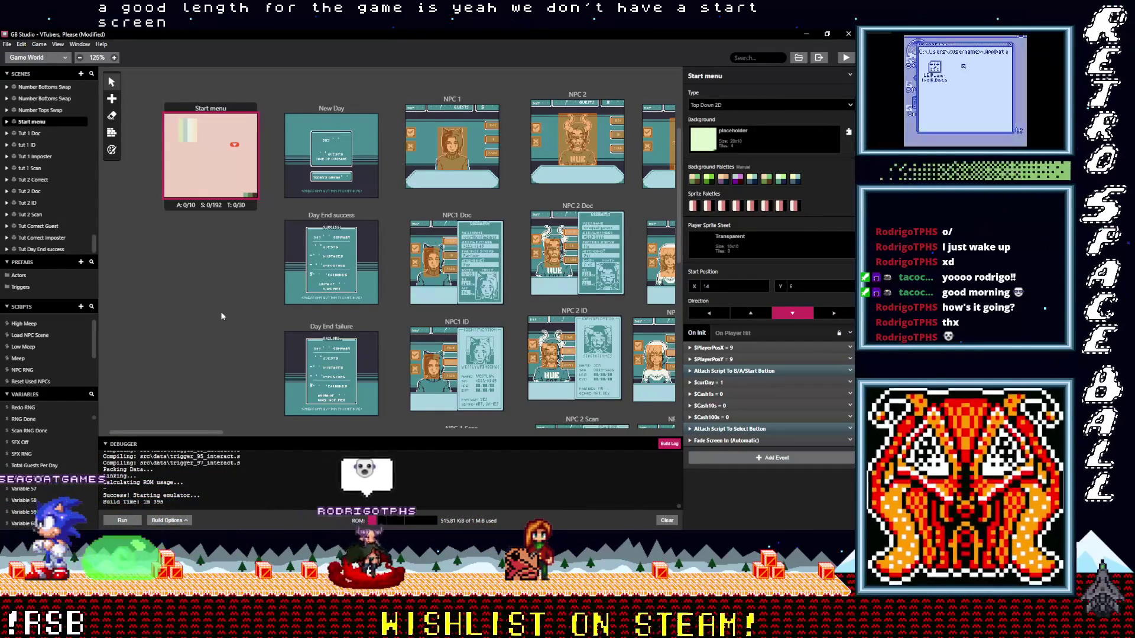
pyautogui.scroll(-3, 206, 346)
pyautogui.scroll(-2, 206, 346)
pyautogui.scroll(-3, 206, 345)
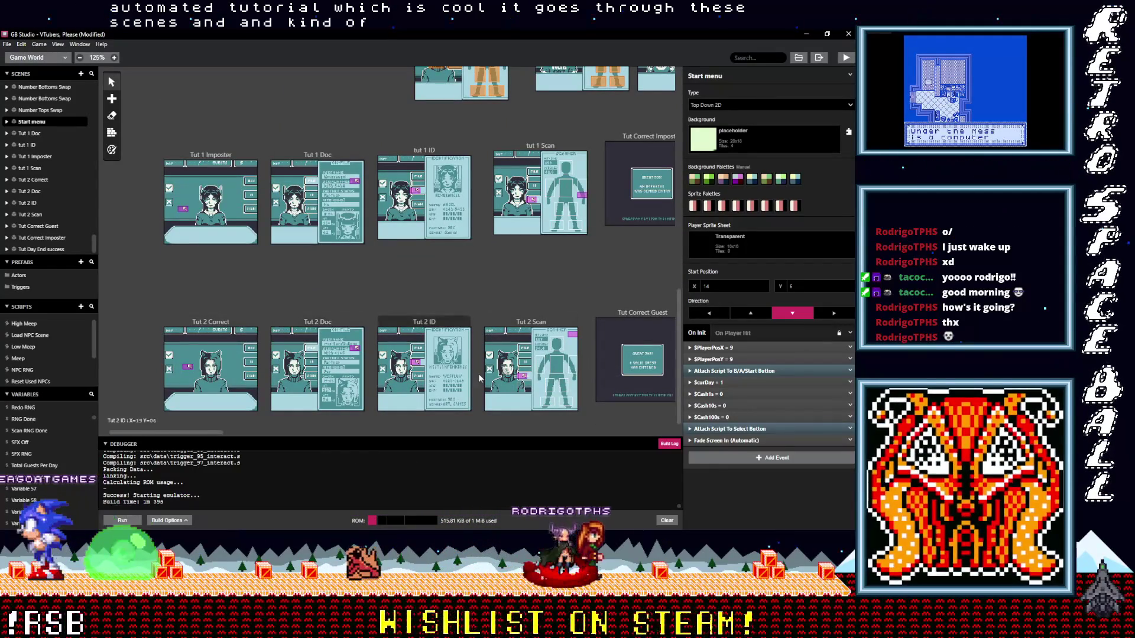
# Pan the world canvas to bring the Tut Correct and Tut Day End scenes into view
pyautogui.moveTo(513, 290); pyautogui.dragTo(354, 308)
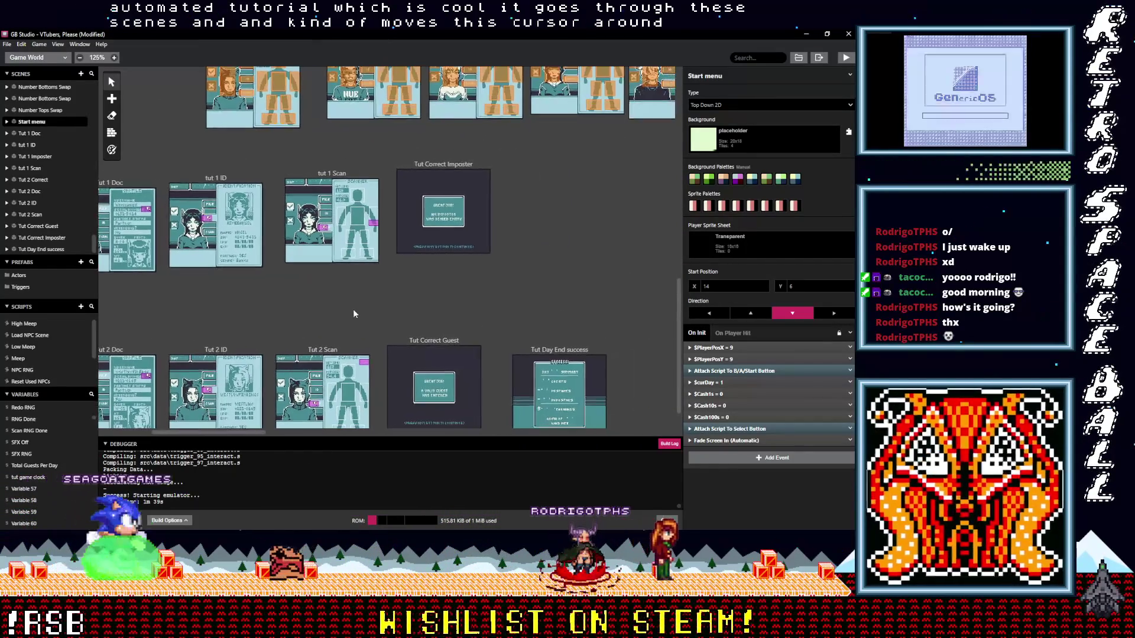
pyautogui.scroll(1, 384, 396)
pyautogui.scroll(2, 377, 319)
pyautogui.scroll(2, 368, 242)
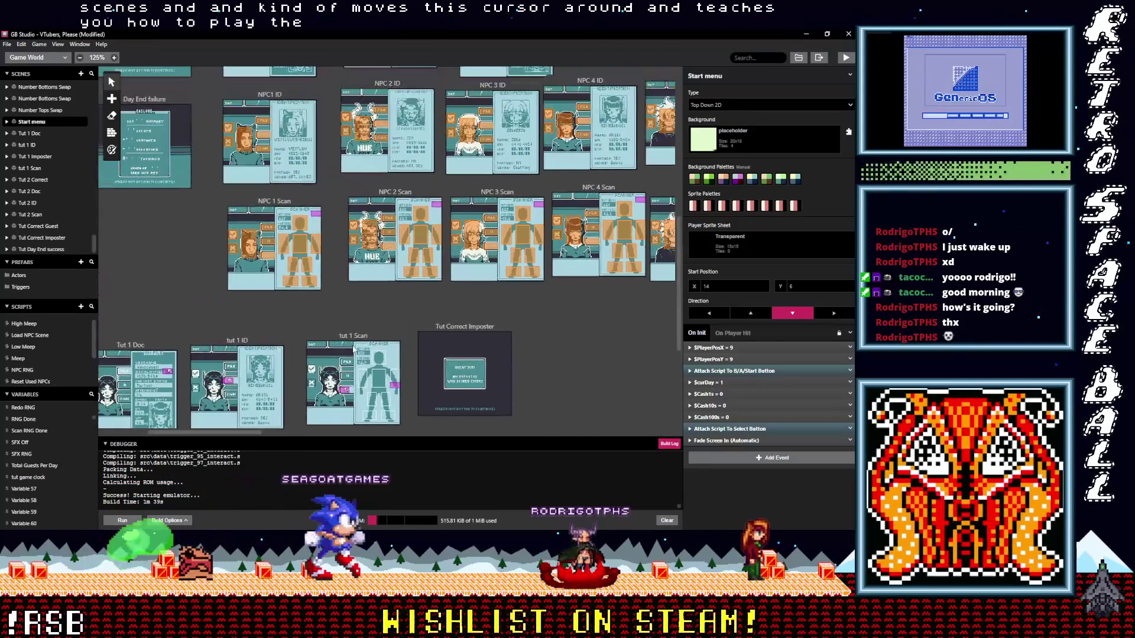
pyautogui.scroll(3, 190, 320)
pyautogui.scroll(2, 190, 321)
pyautogui.scroll(1, 210, 394)
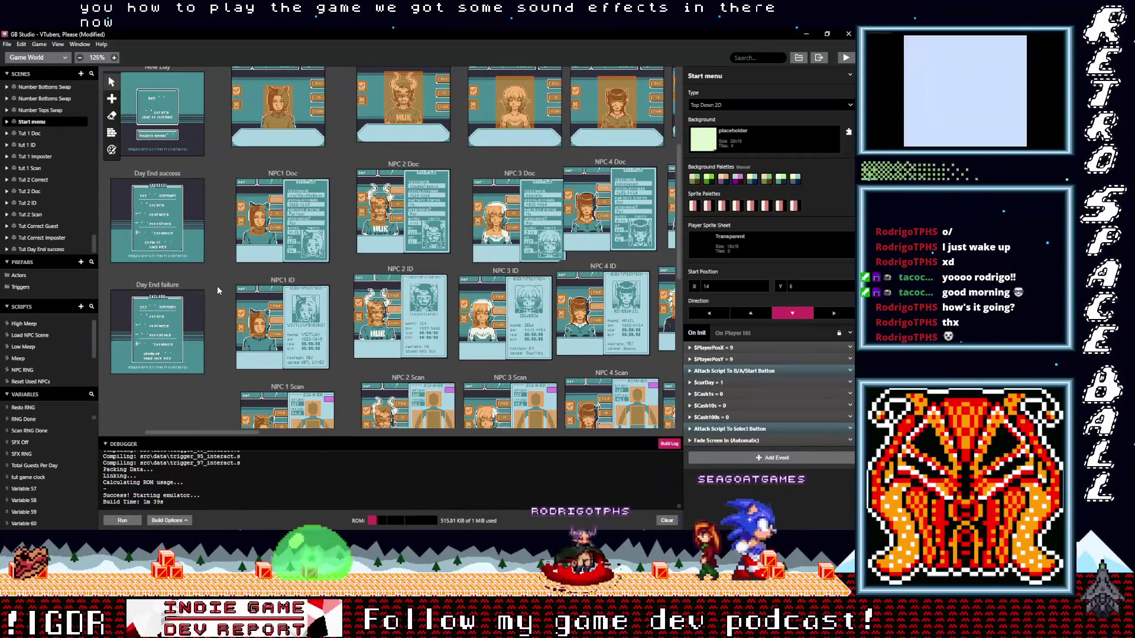
pyautogui.scroll(1, 217, 283)
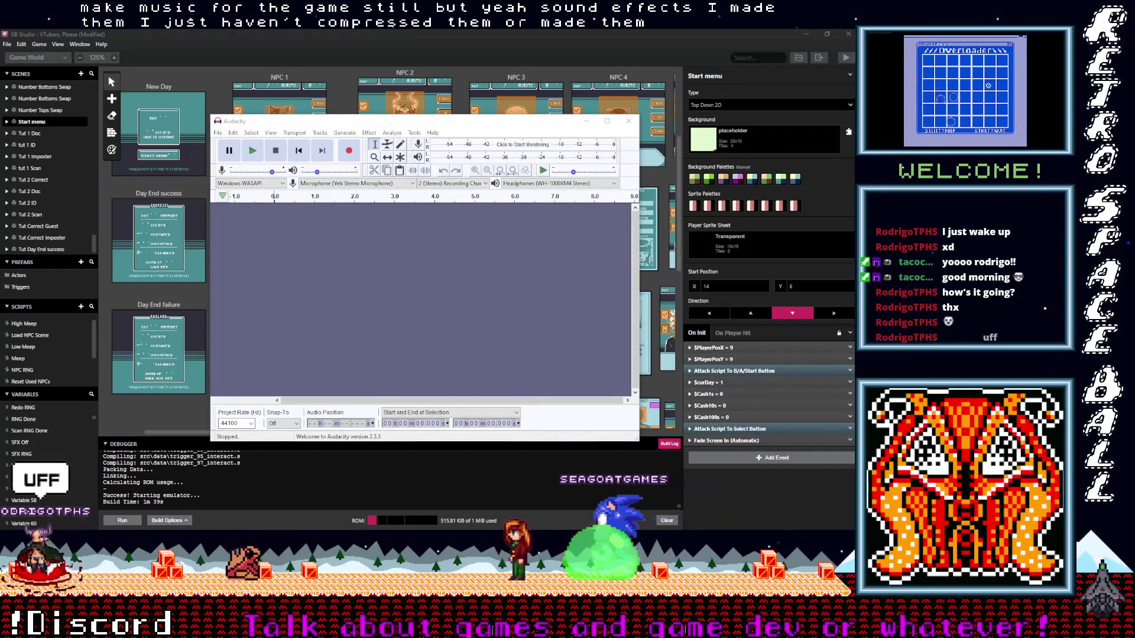
# Import the sound effect files as tracks and skim through UI_Neutral, UI_Negative and Success
pyautogui.moveTo(367, 266); pyautogui.dragTo(374, 277)
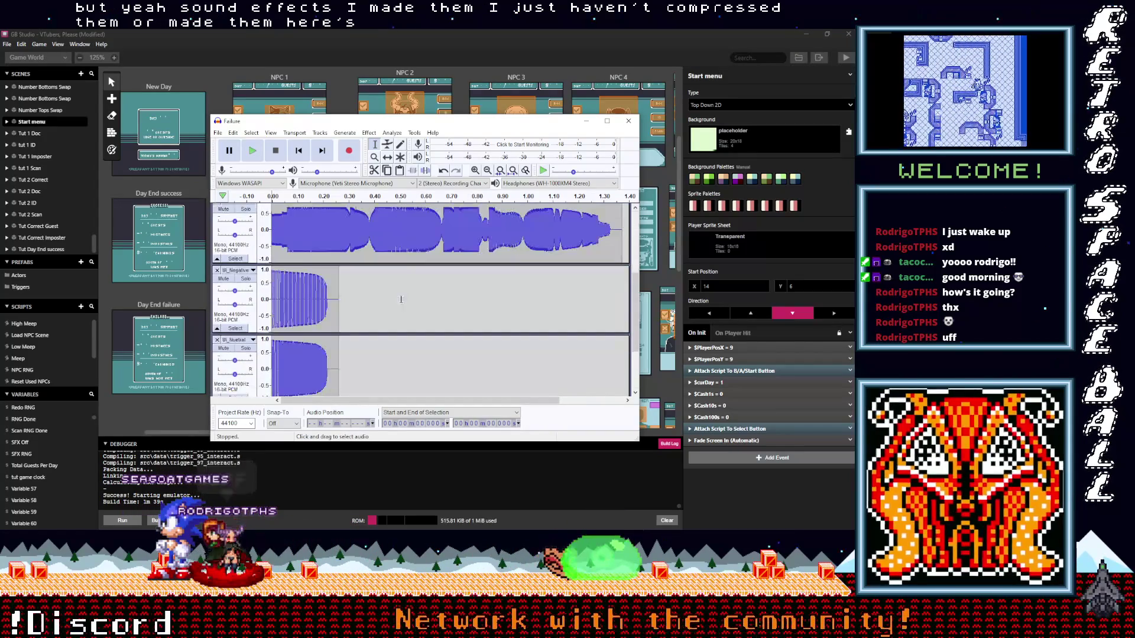
pyautogui.click(333, 344)
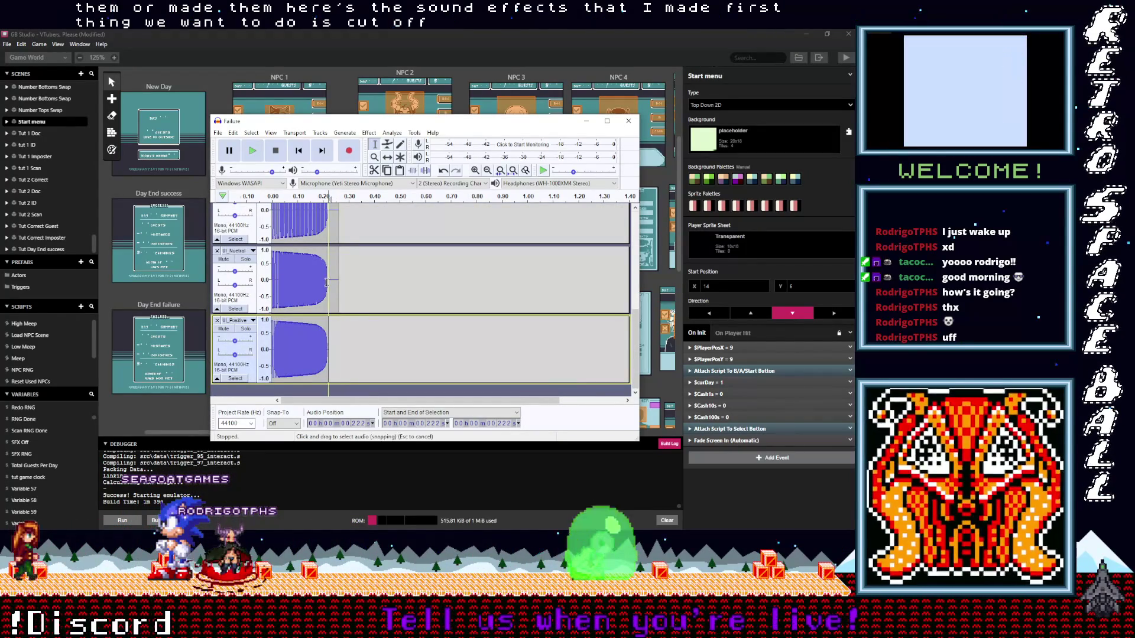
pyautogui.moveTo(334, 286); pyautogui.dragTo(337, 284)
pyautogui.scroll(2, 346, 283)
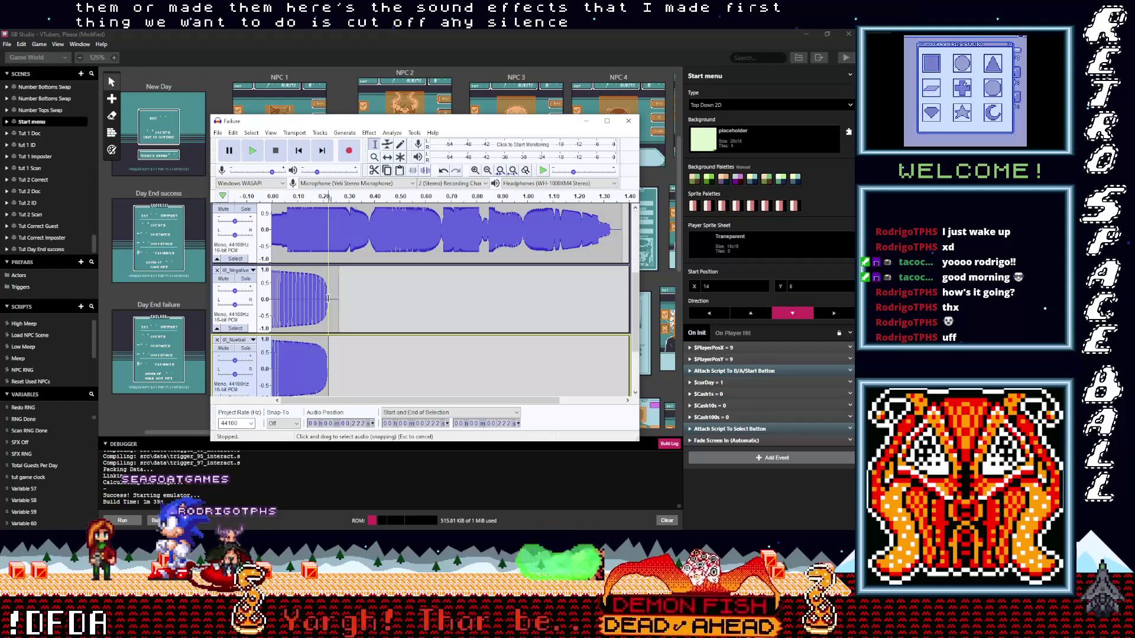
pyautogui.press('Up')
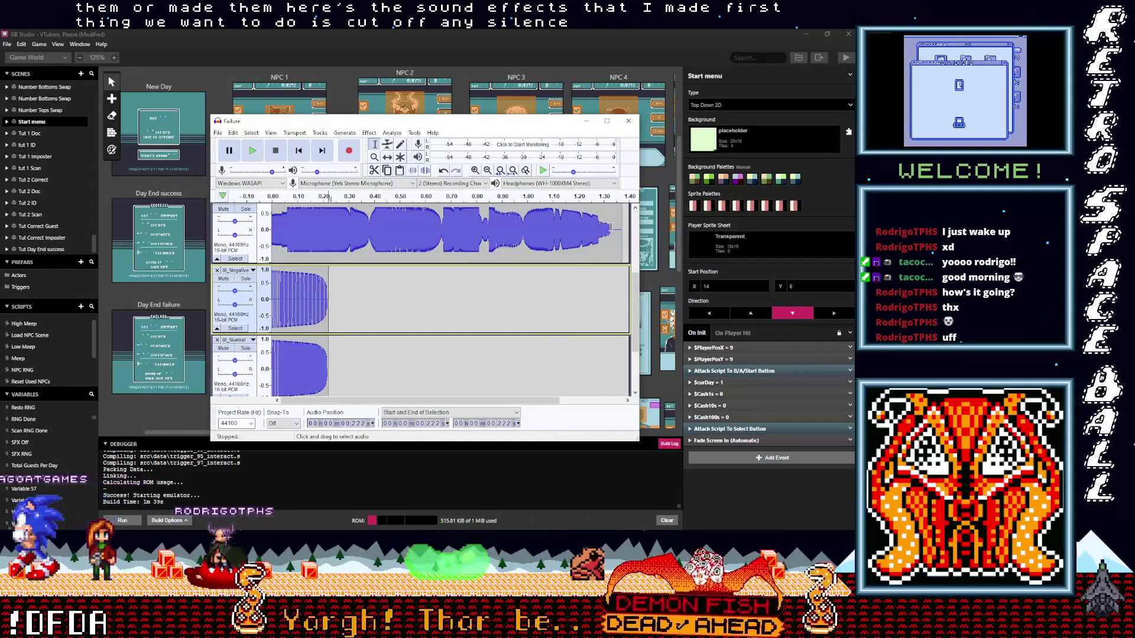
pyautogui.scroll(2, 492, 301)
pyautogui.press('Up')
pyautogui.press('End')
pyautogui.scroll(2, 564, 252)
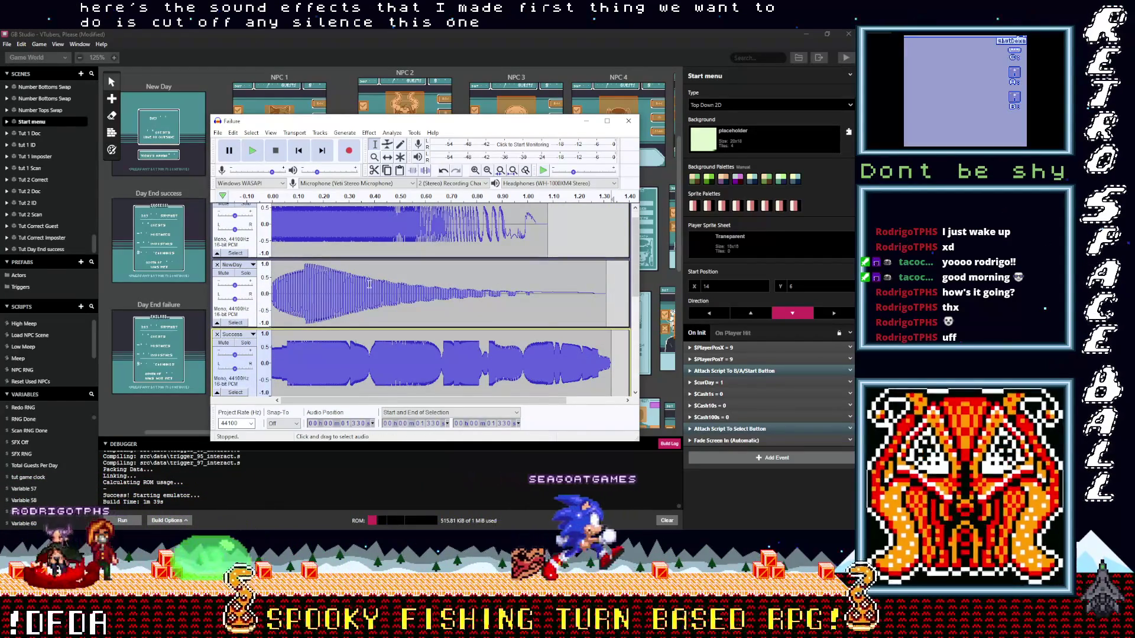
# Listen to NewDay, then delete everything from about 0.42 s to its end
pyautogui.click(267, 289)
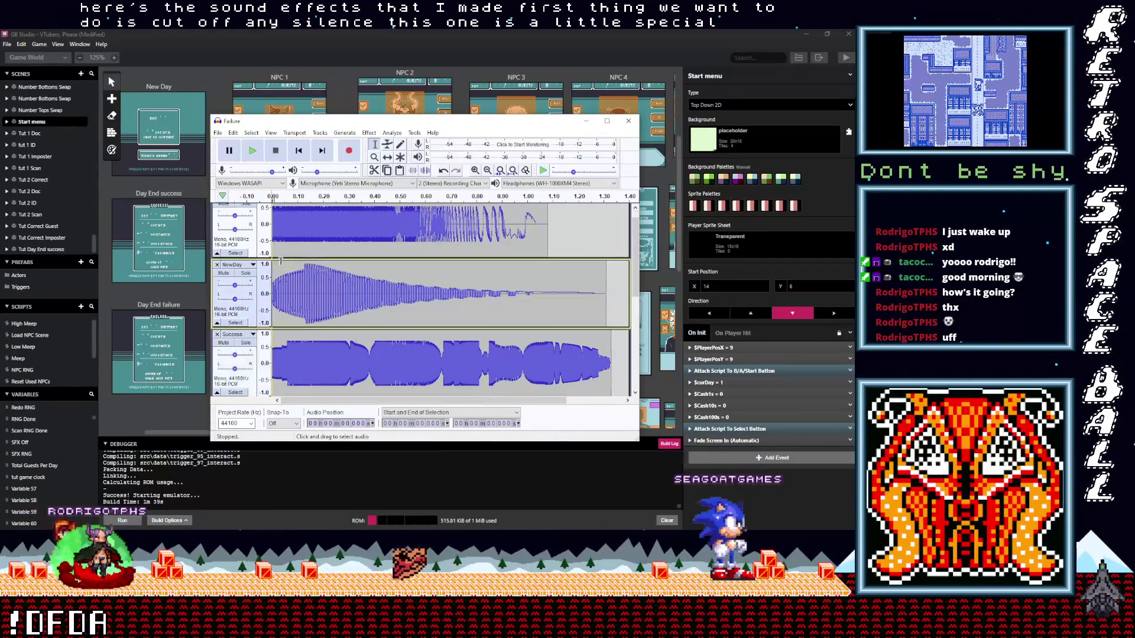
pyautogui.press('space')
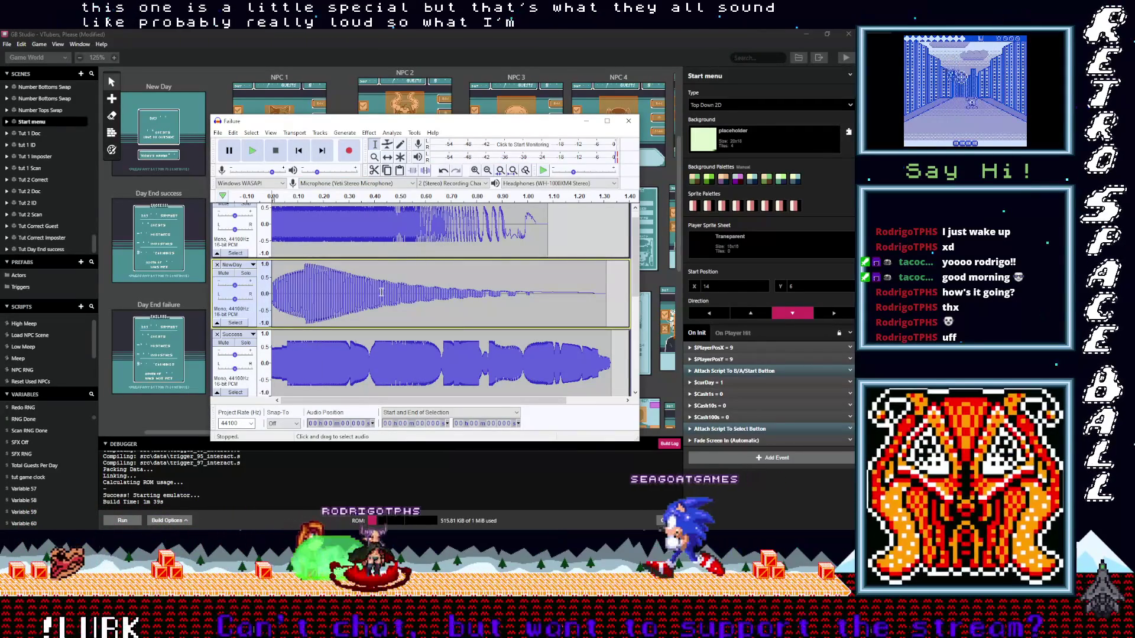
pyautogui.moveTo(381, 293); pyautogui.dragTo(619, 298)
pyautogui.press('Delete')
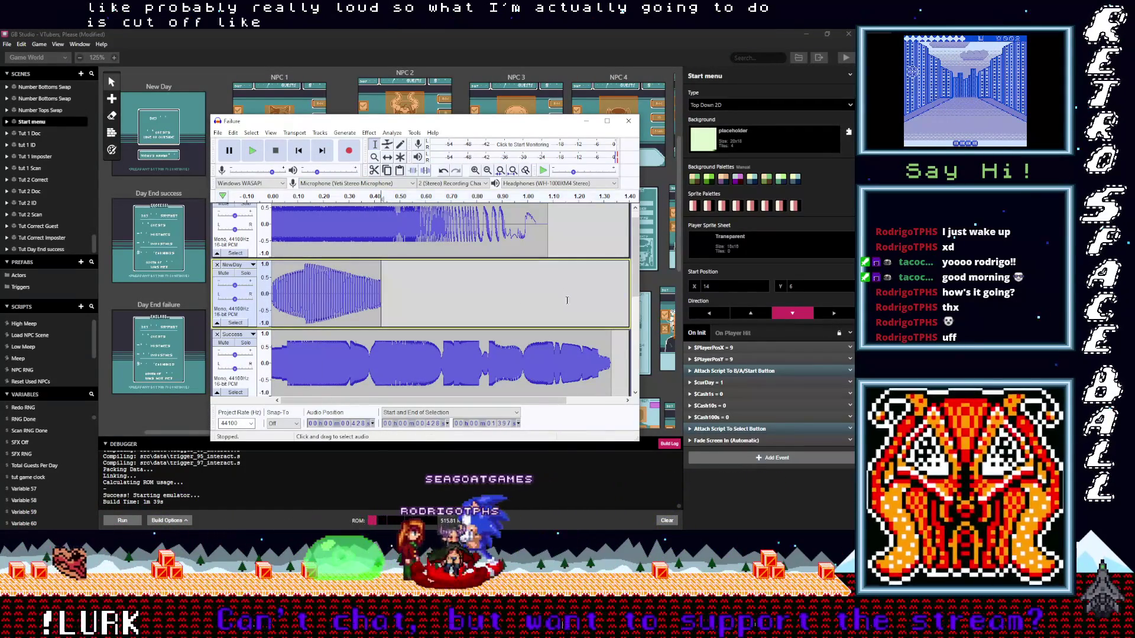
# Fade out the very end of the trimmed NewDay sound
pyautogui.moveTo(373, 295); pyautogui.dragTo(367, 298)
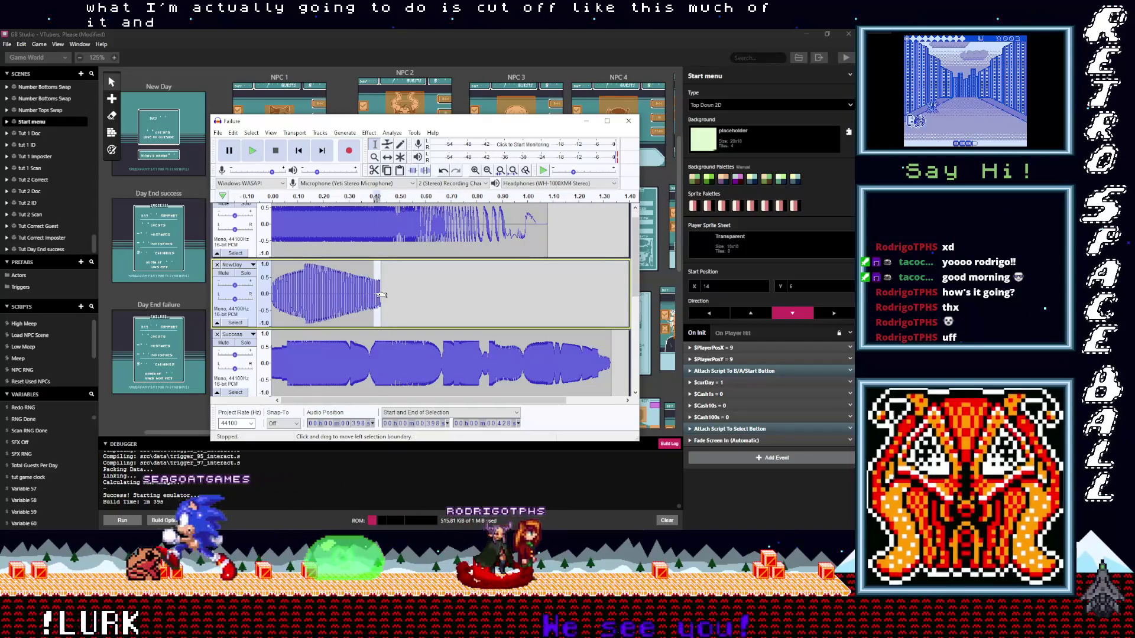
pyautogui.click(368, 133)
pyautogui.click(410, 203)
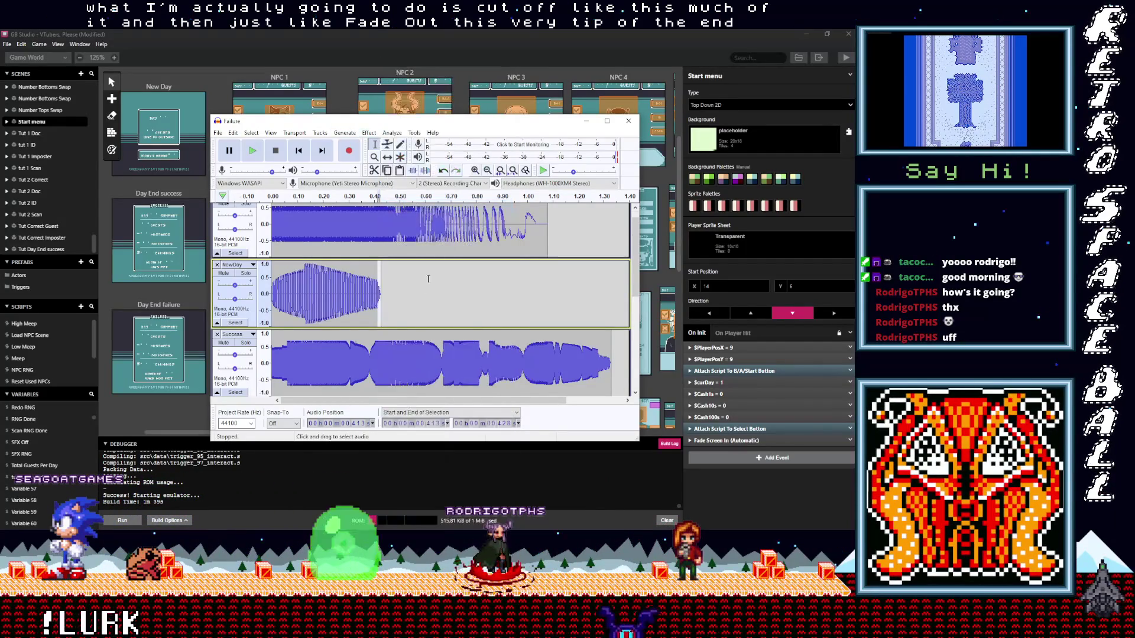
# Enlarge the Failure track, select its final tip and fade it out
pyautogui.moveTo(493, 259); pyautogui.dragTo(501, 275)
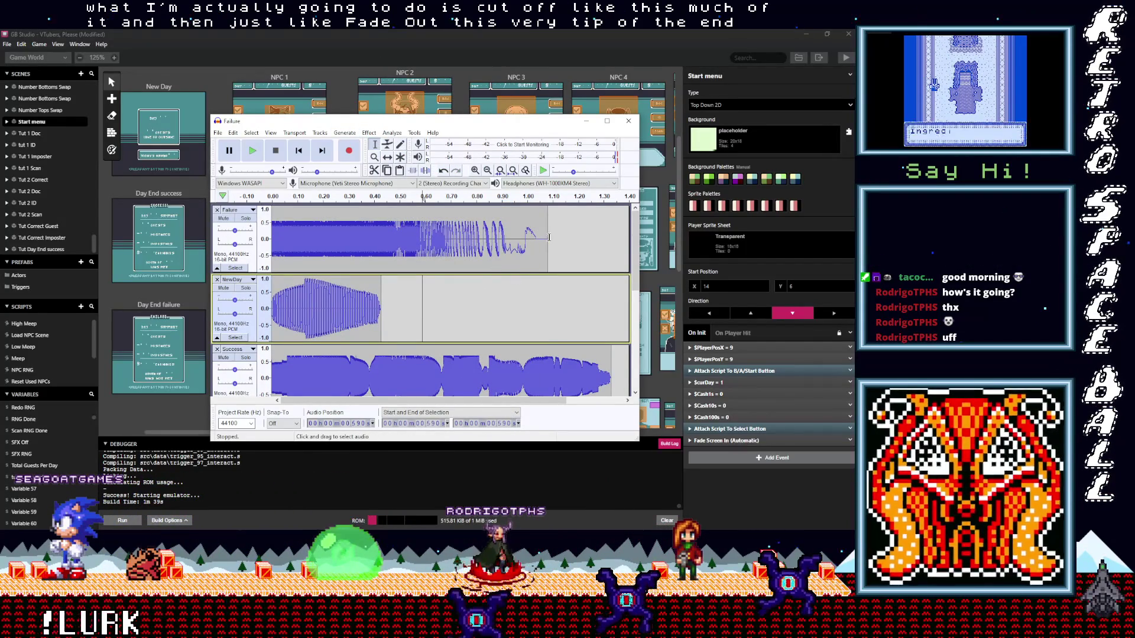
pyautogui.moveTo(548, 235); pyautogui.dragTo(505, 237)
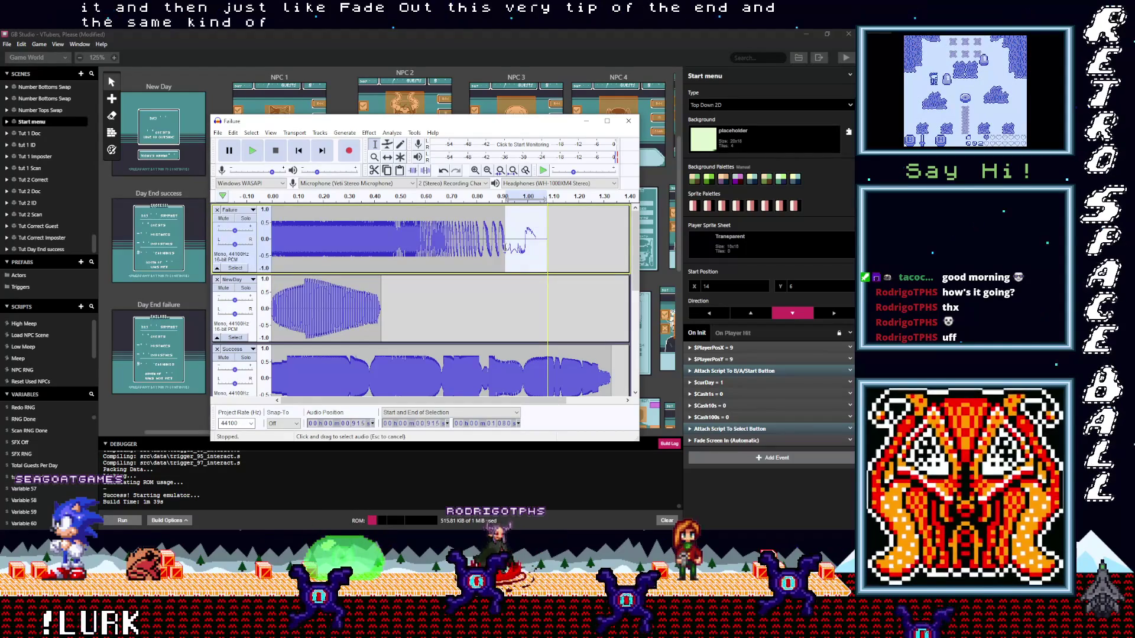
pyautogui.moveTo(499, 249); pyautogui.dragTo(496, 250)
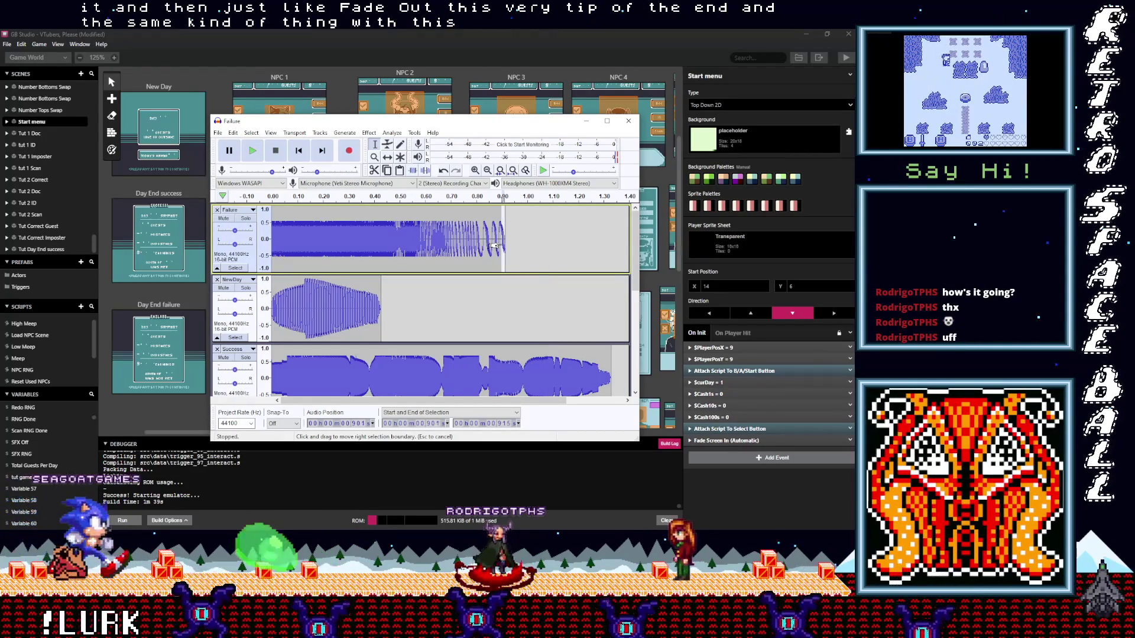
pyautogui.click(371, 135)
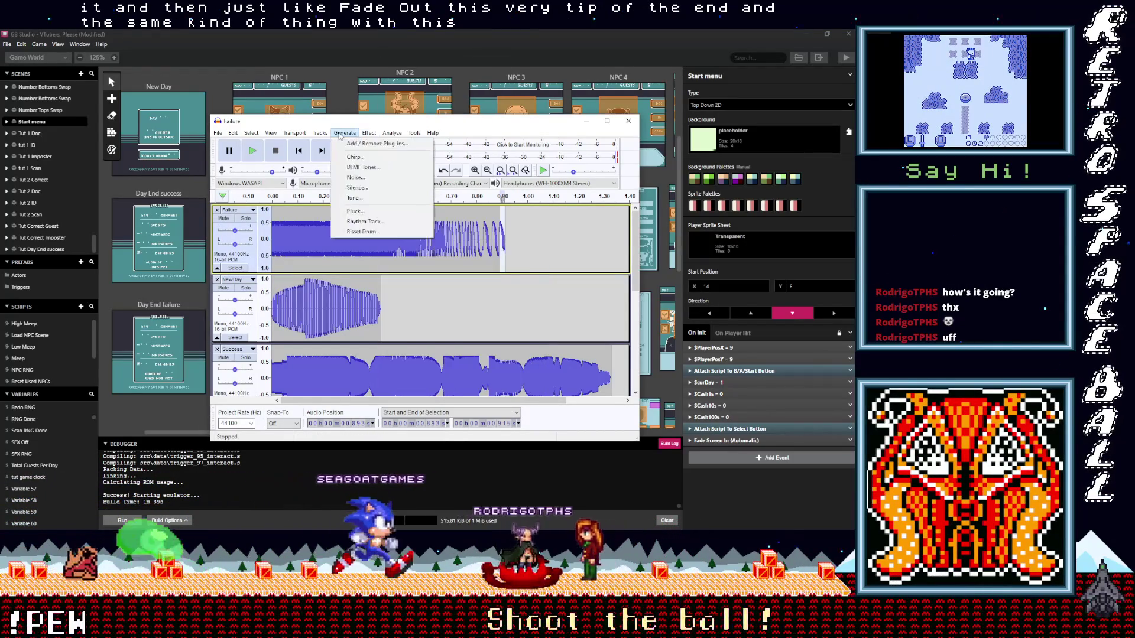
pyautogui.click(416, 204)
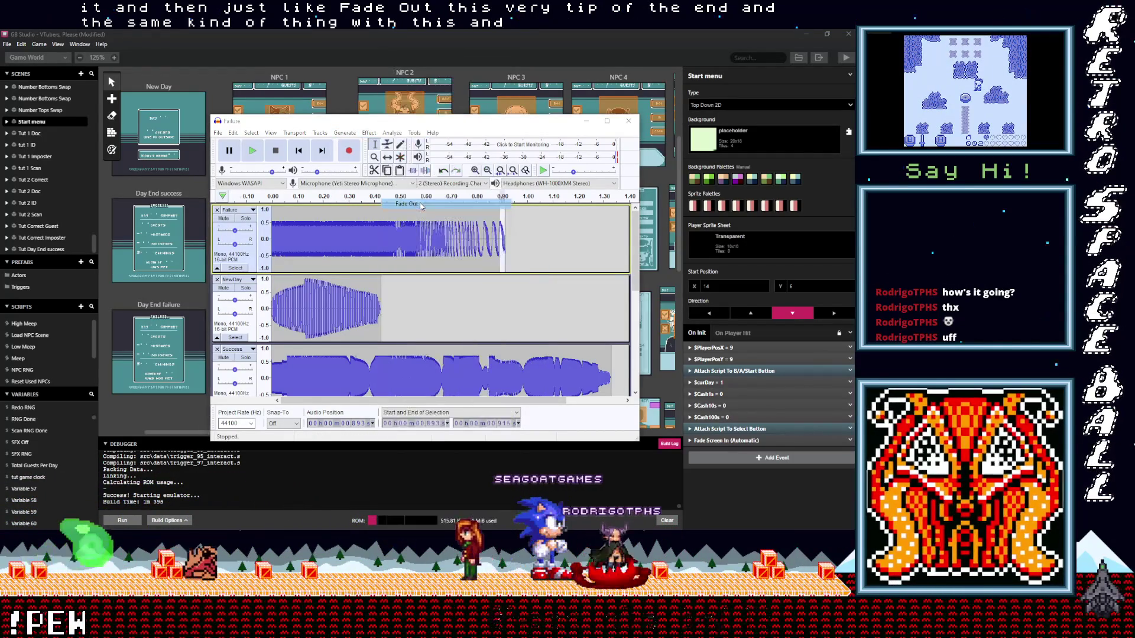
pyautogui.scroll(-3, 582, 275)
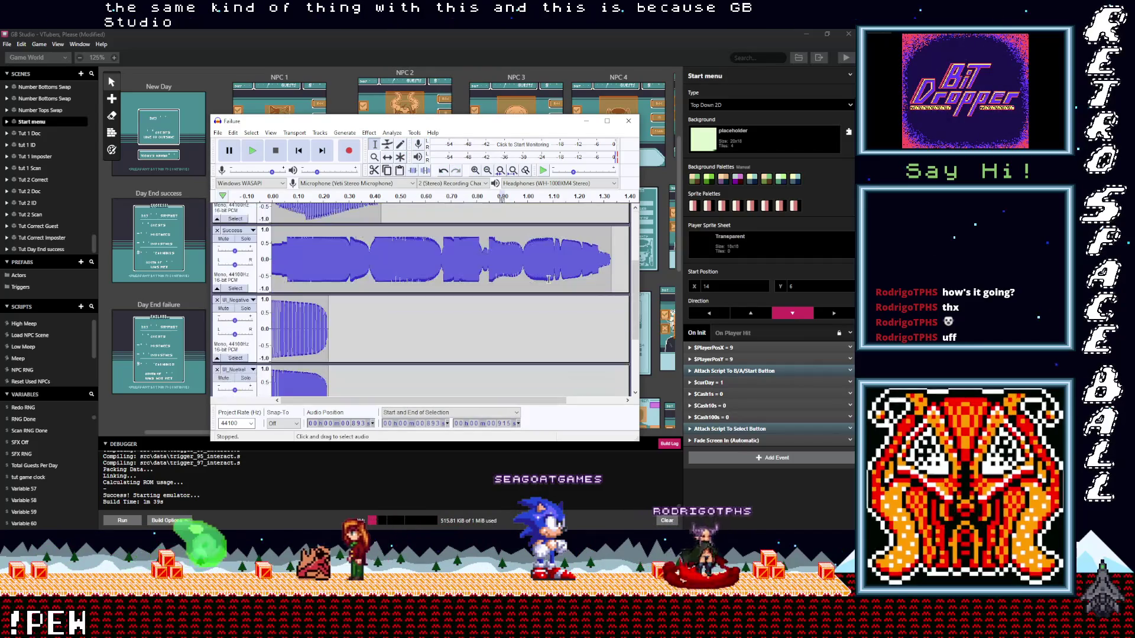
pyautogui.scroll(-3, 549, 280)
pyautogui.scroll(-3, 523, 281)
pyautogui.scroll(3, 509, 287)
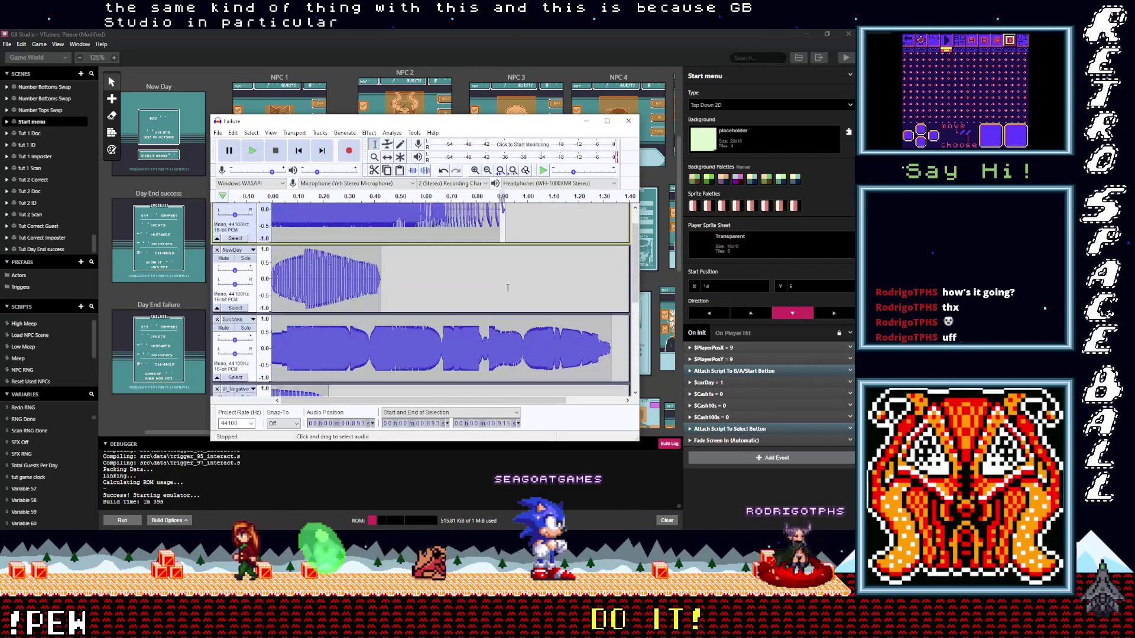
pyautogui.scroll(3, 507, 287)
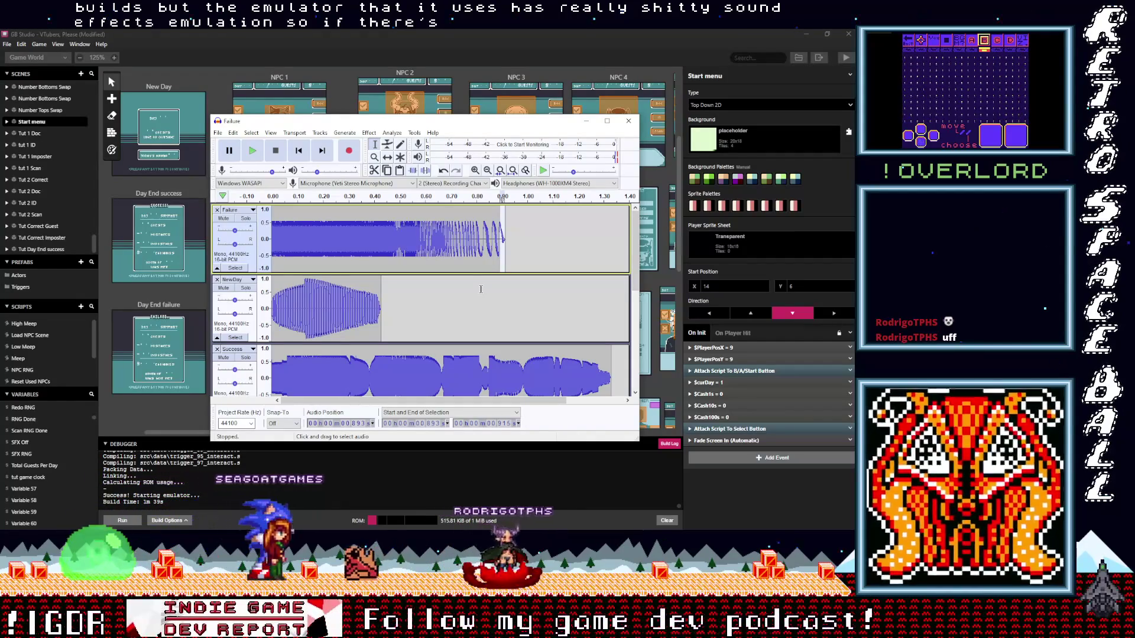
pyautogui.scroll(-3, 480, 290)
pyautogui.scroll(-2, 470, 295)
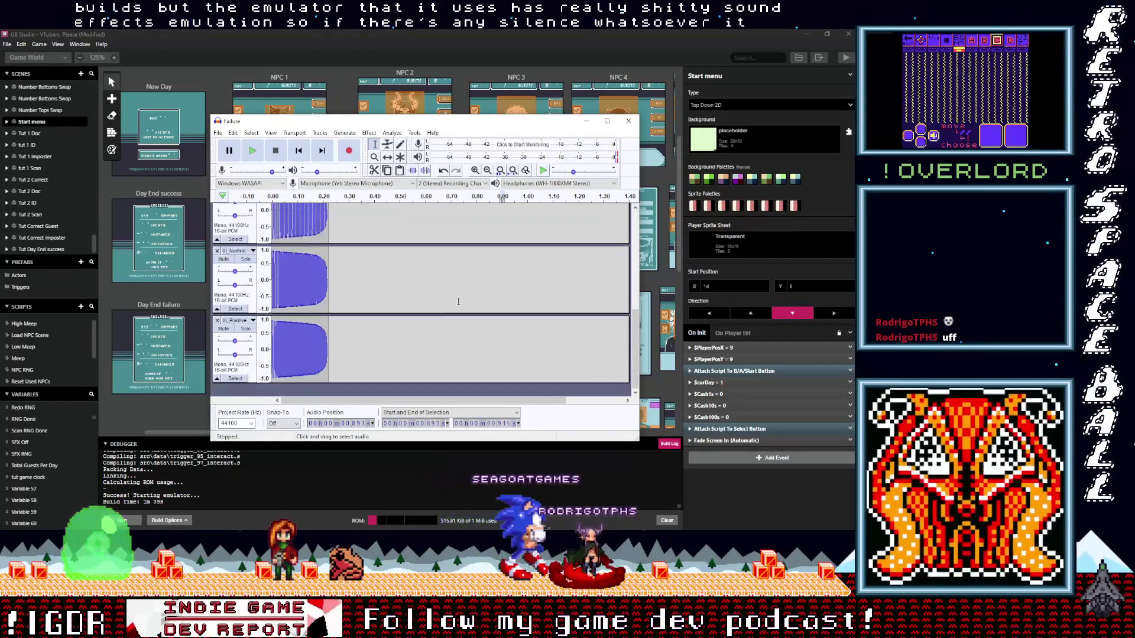
pyautogui.scroll(2, 453, 302)
pyautogui.scroll(2, 452, 302)
pyautogui.scroll(1, 449, 302)
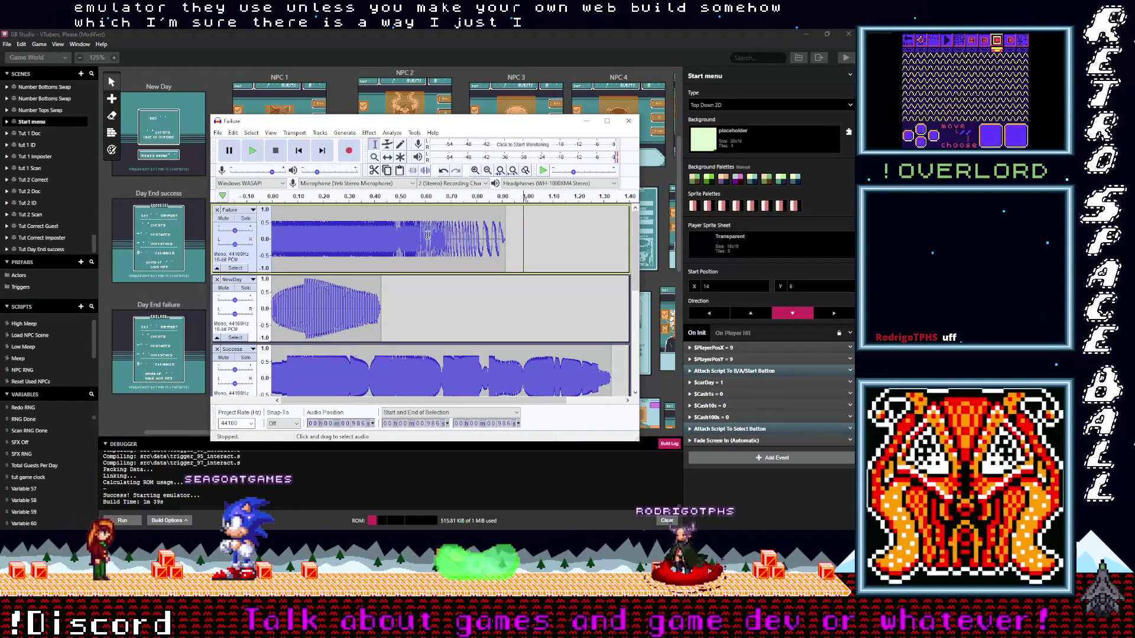
# Select the entire Failure clip and bring up the Effect menu for it
pyautogui.doubleClick(372, 238)
pyautogui.click(369, 133)
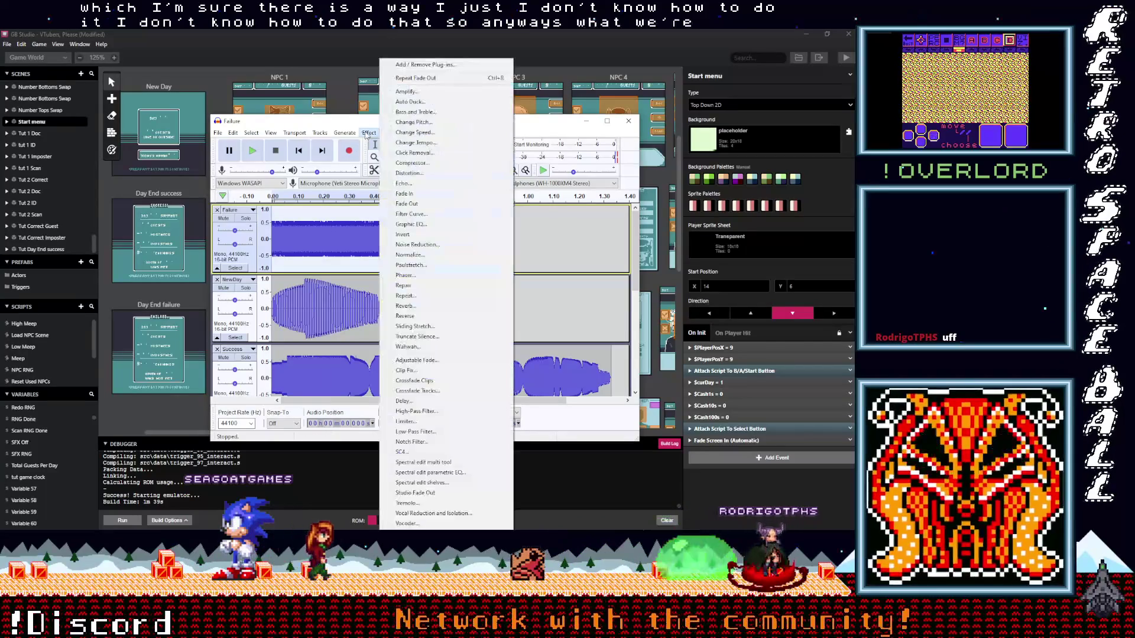
# Normalize the Failure sound, solo its track and listen to it alone
pyautogui.click(408, 255)
pyautogui.press('Return')
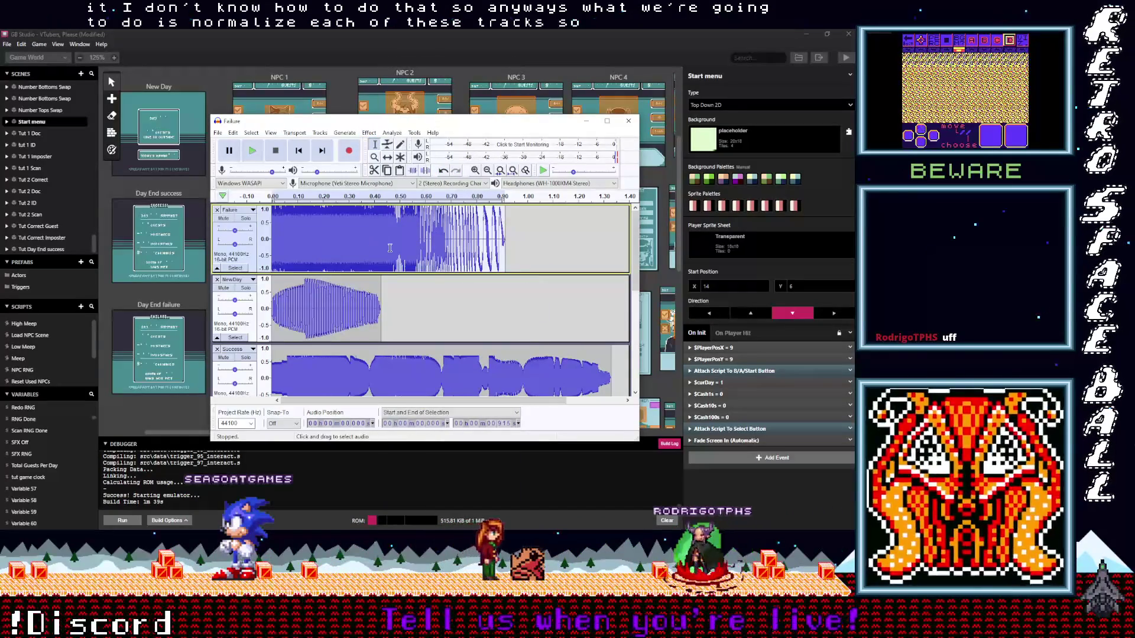
pyautogui.click(371, 239)
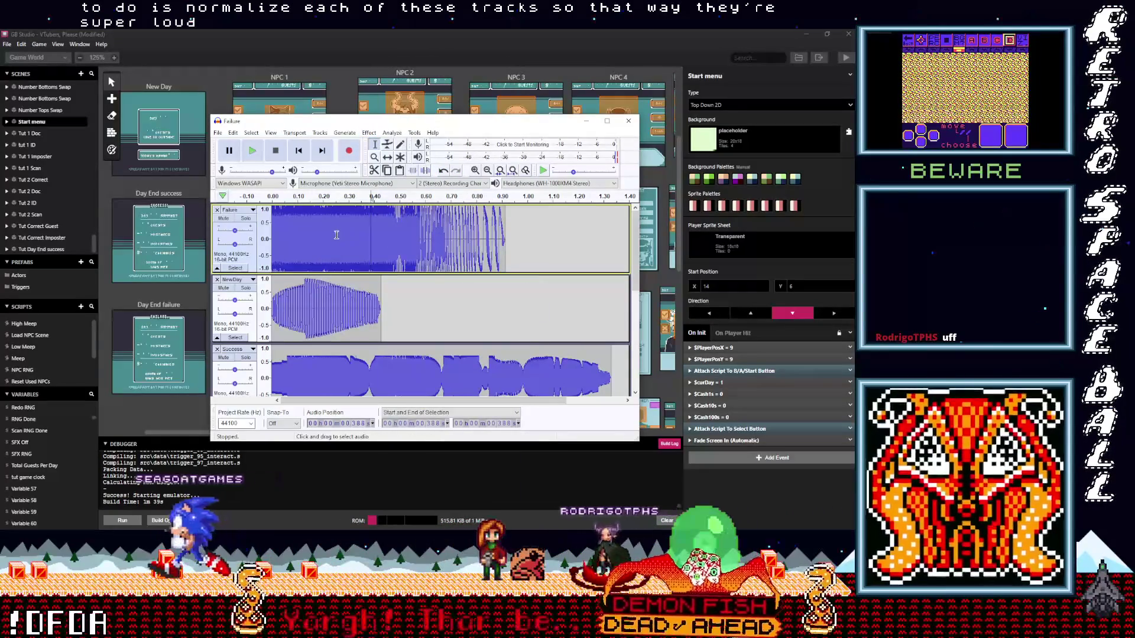
pyautogui.click(245, 219)
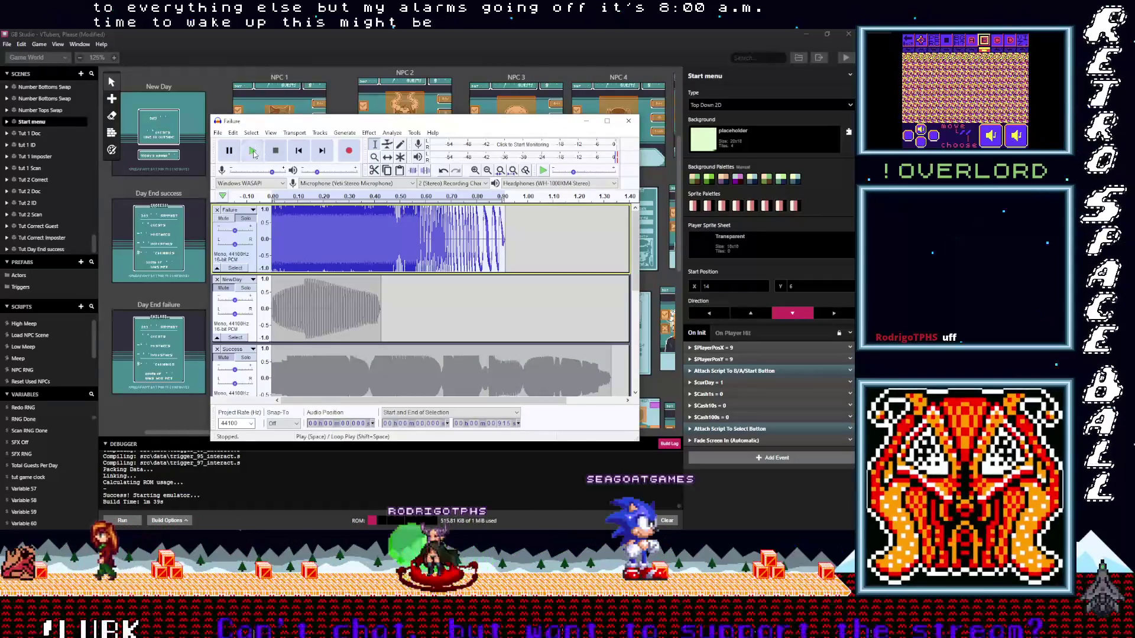
pyautogui.click(275, 151)
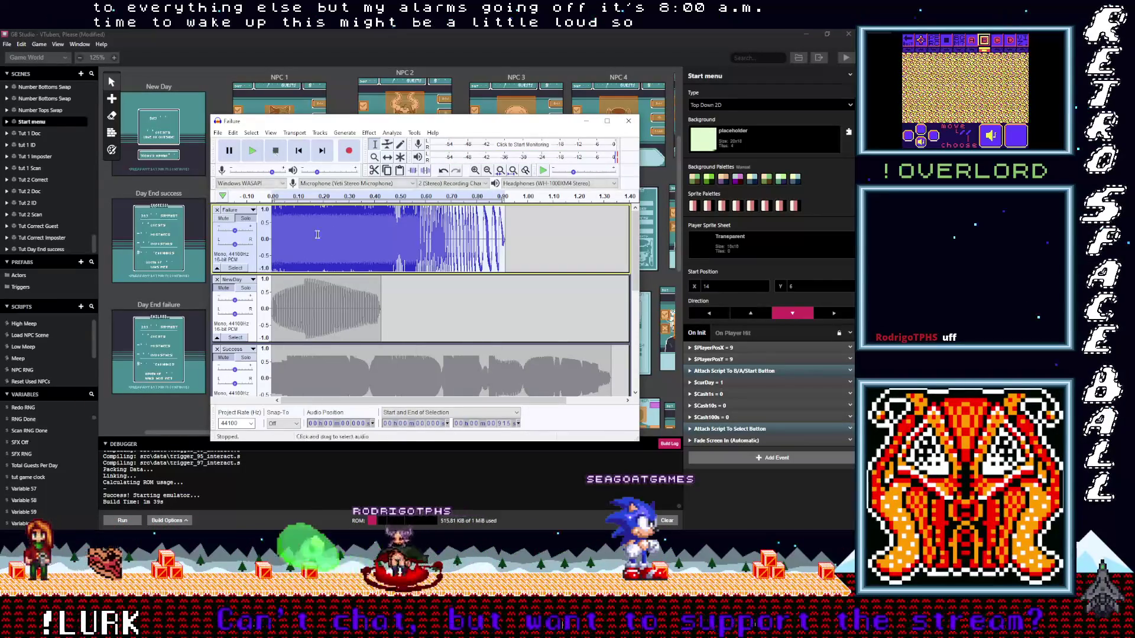
pyautogui.click(345, 132)
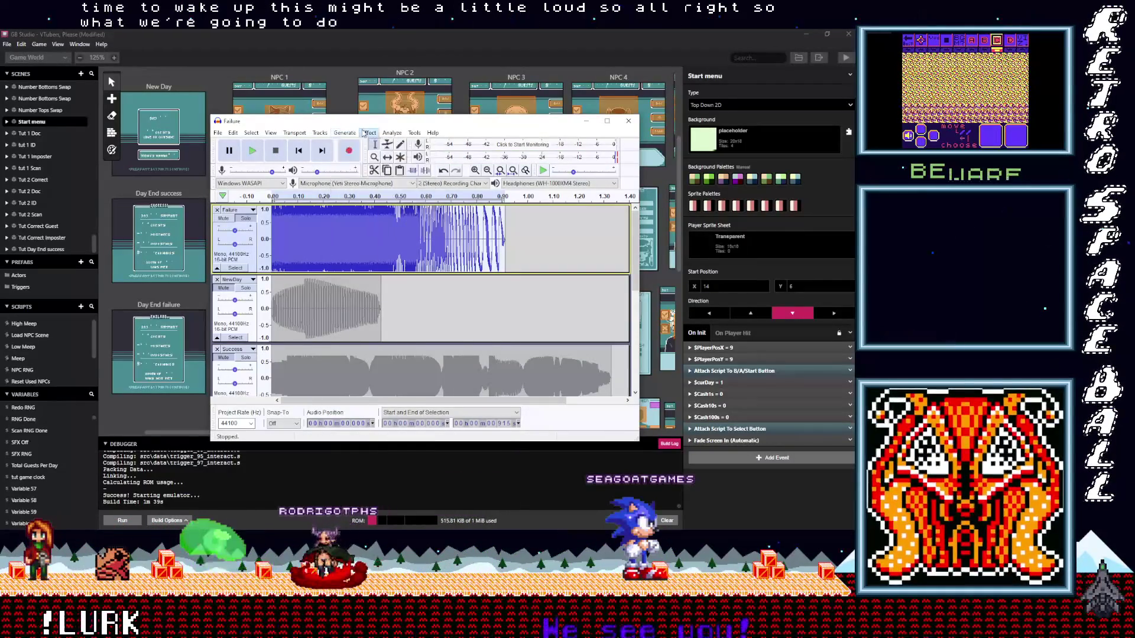
# Apply the Compressor to the Failure sound and play it back once
pyautogui.click(411, 163)
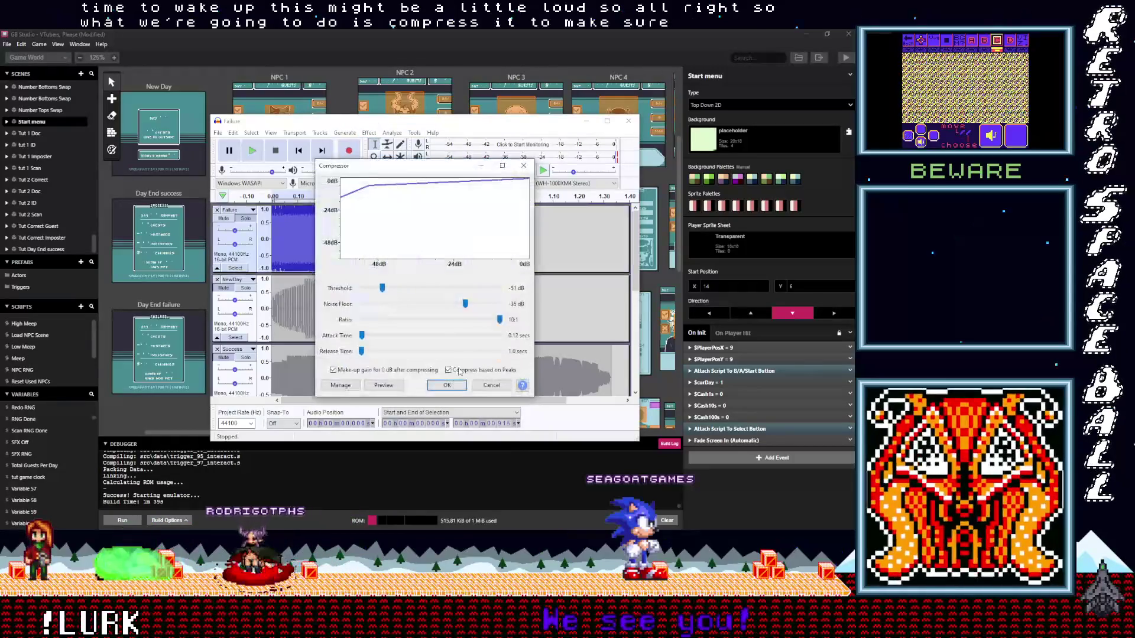
pyautogui.press('Return')
pyautogui.click(252, 150)
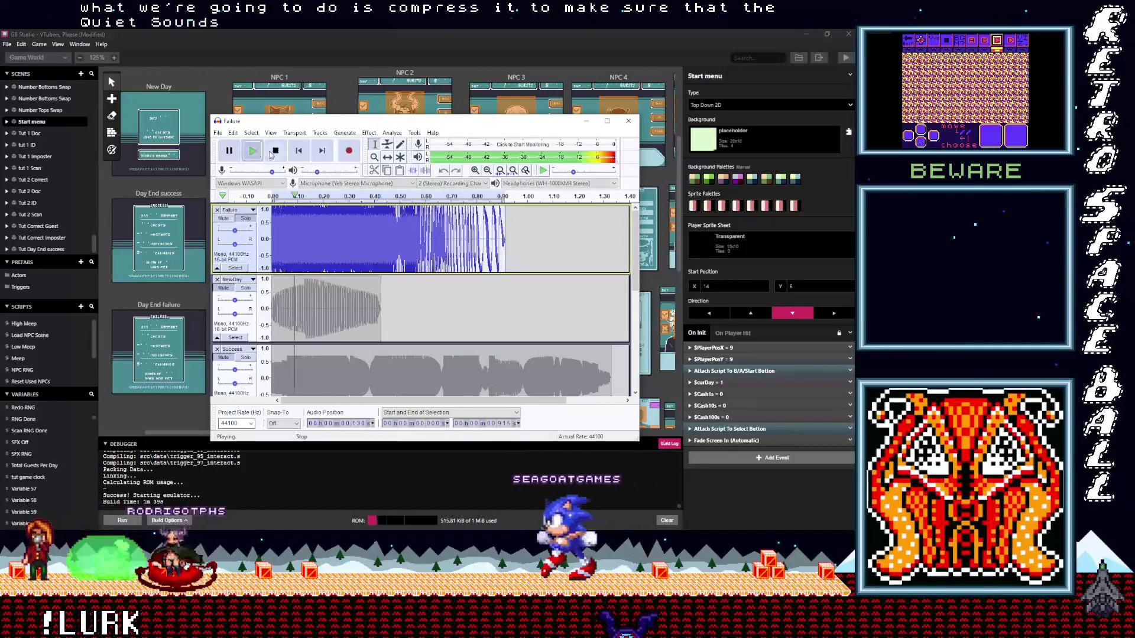
pyautogui.click(369, 133)
pyautogui.press('Escape')
# Replay the compressed Failure sound several times to check it, then move to NewDay
pyautogui.click(345, 197)
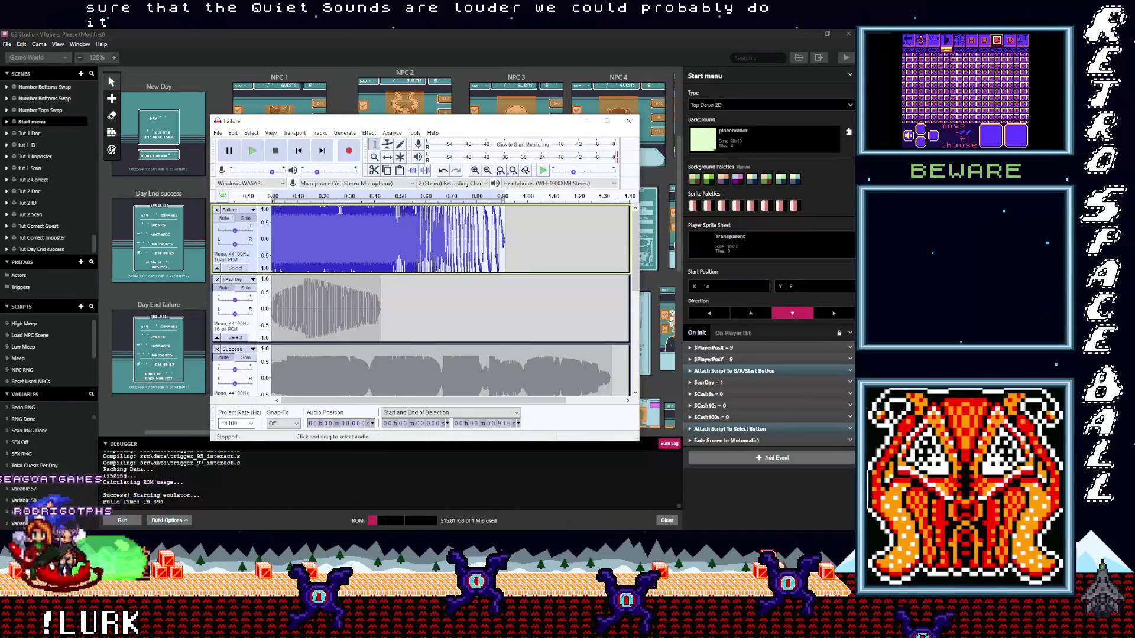
pyautogui.click(253, 152)
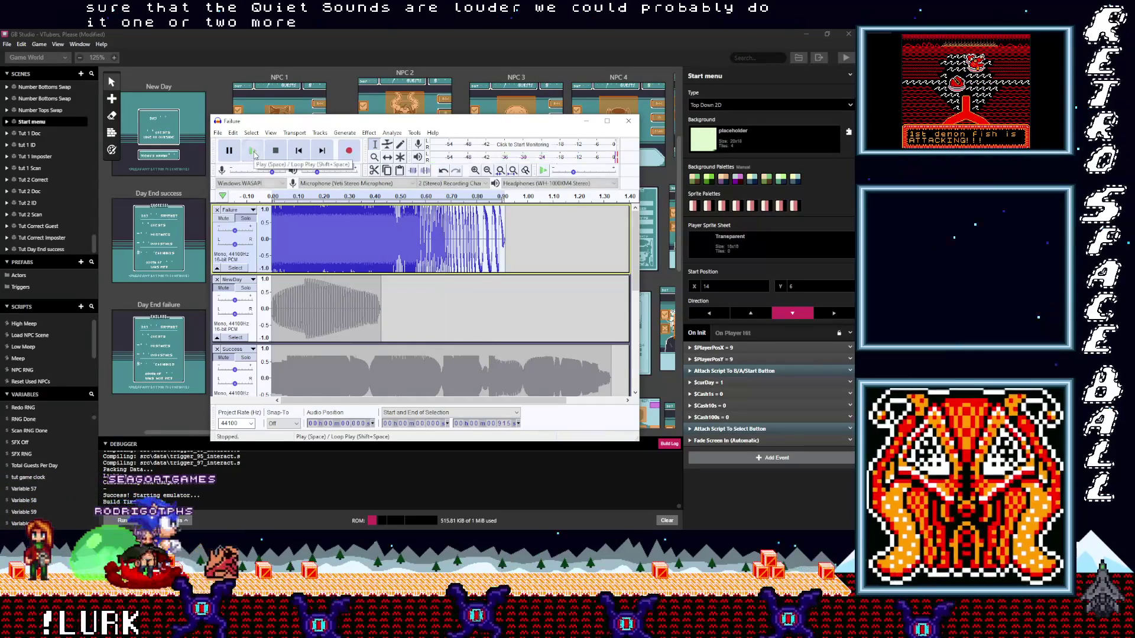
pyautogui.click(253, 151)
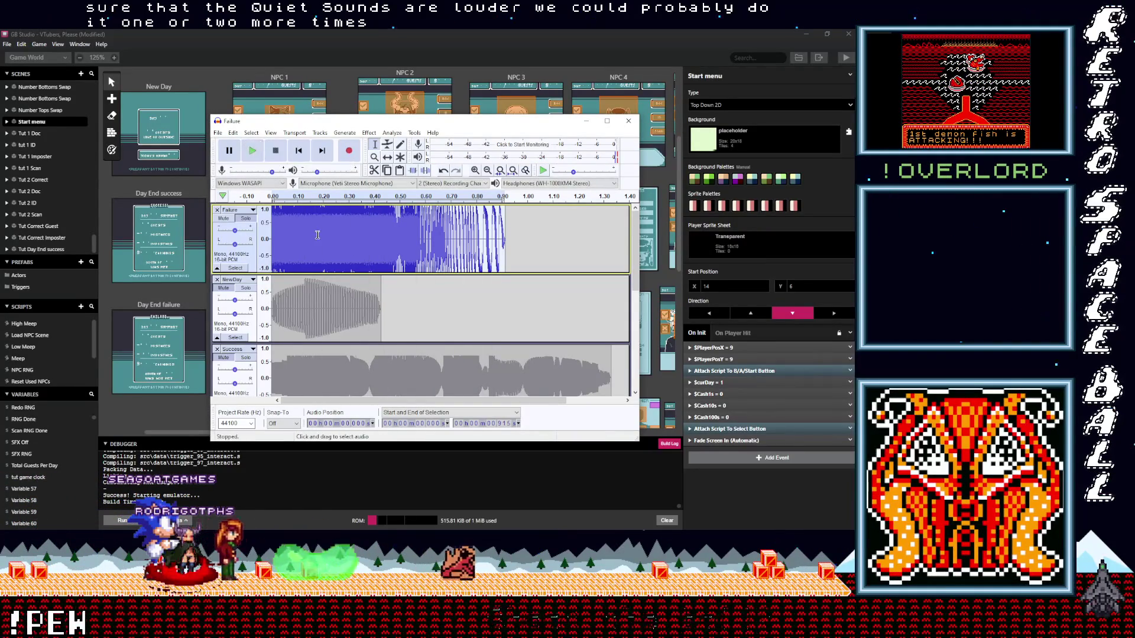
pyautogui.click(257, 153)
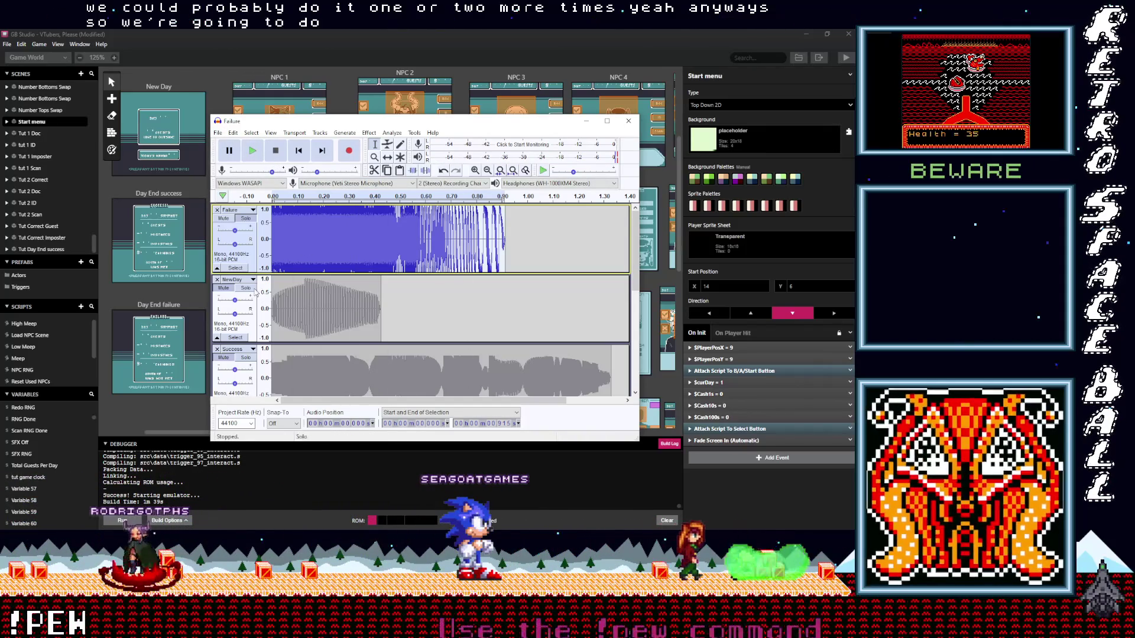
pyautogui.click(303, 306)
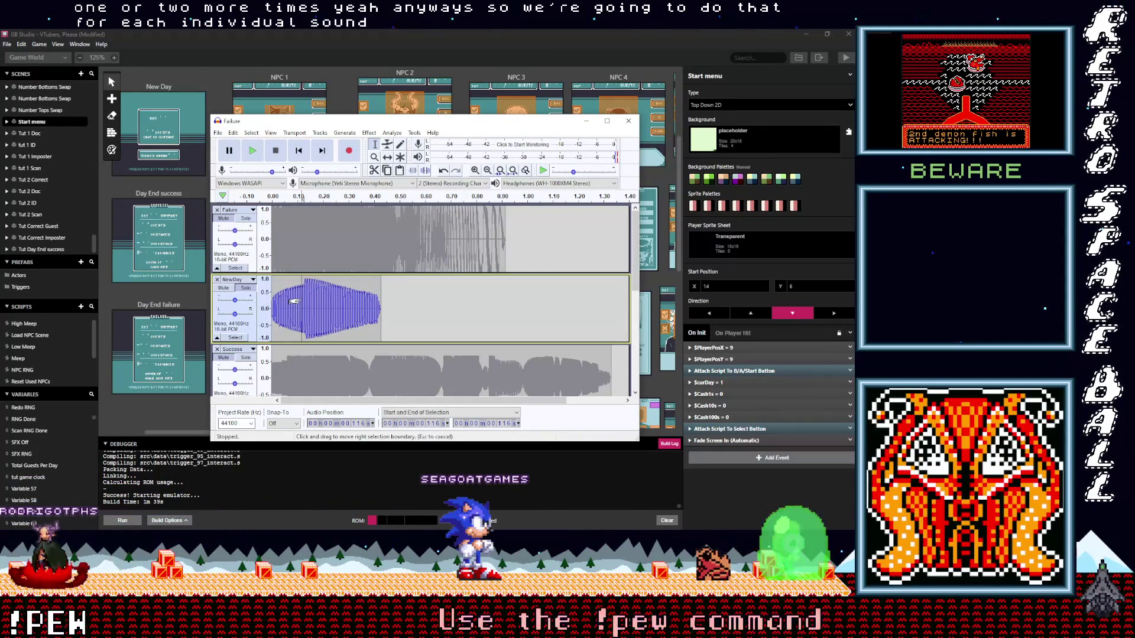
# Normalize and compress the NewDay sound with default settings, then play it back
pyautogui.click(369, 132)
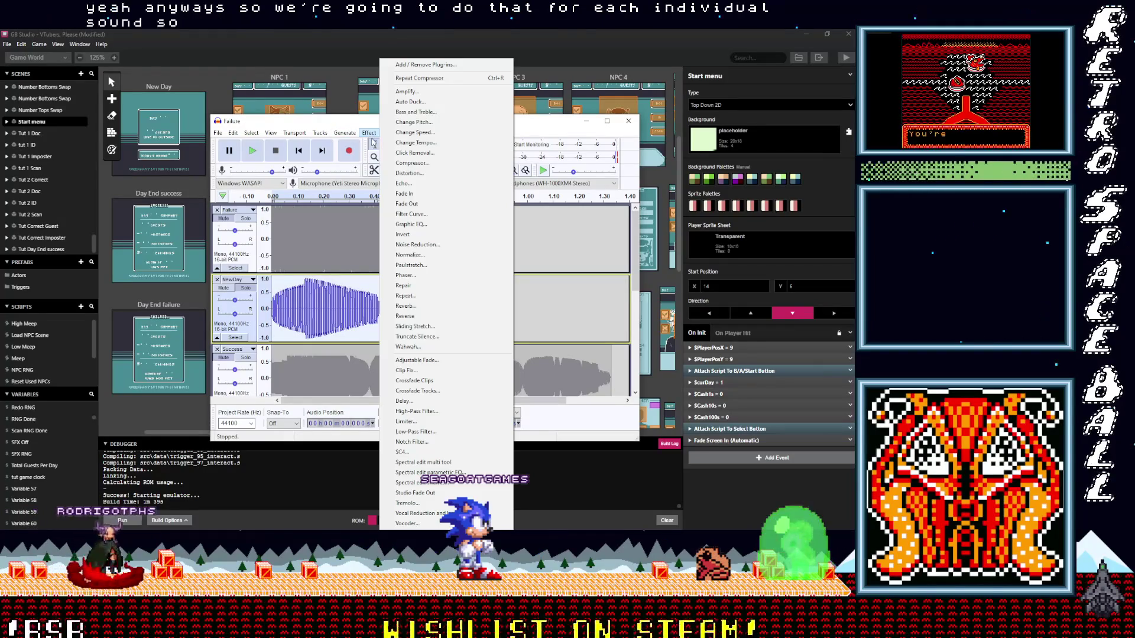
pyautogui.click(421, 257)
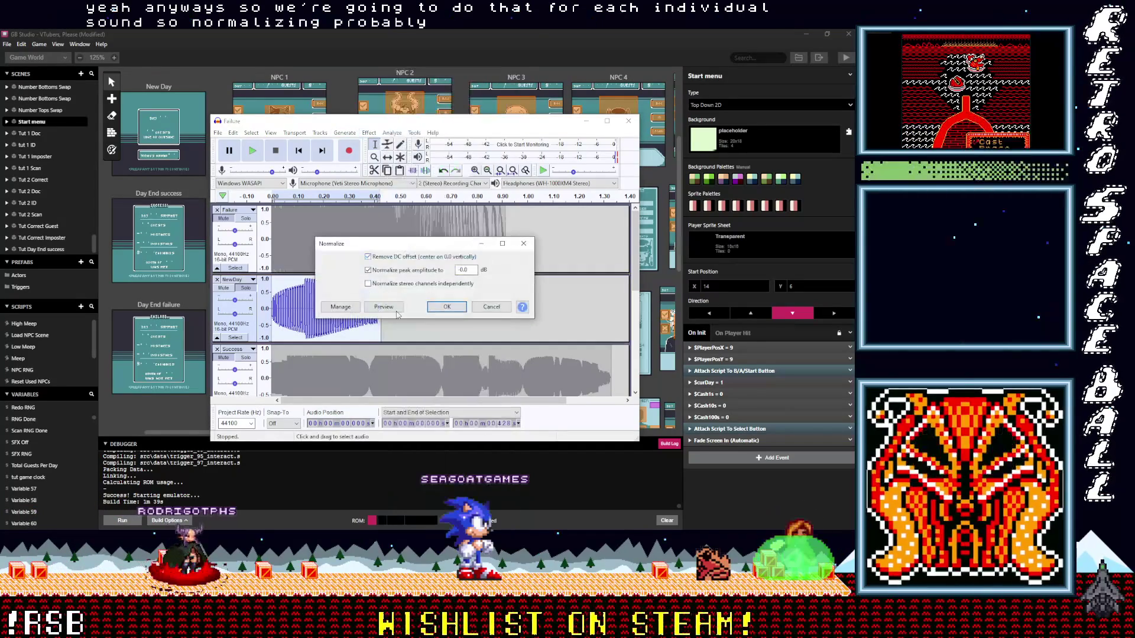
pyautogui.press('Return')
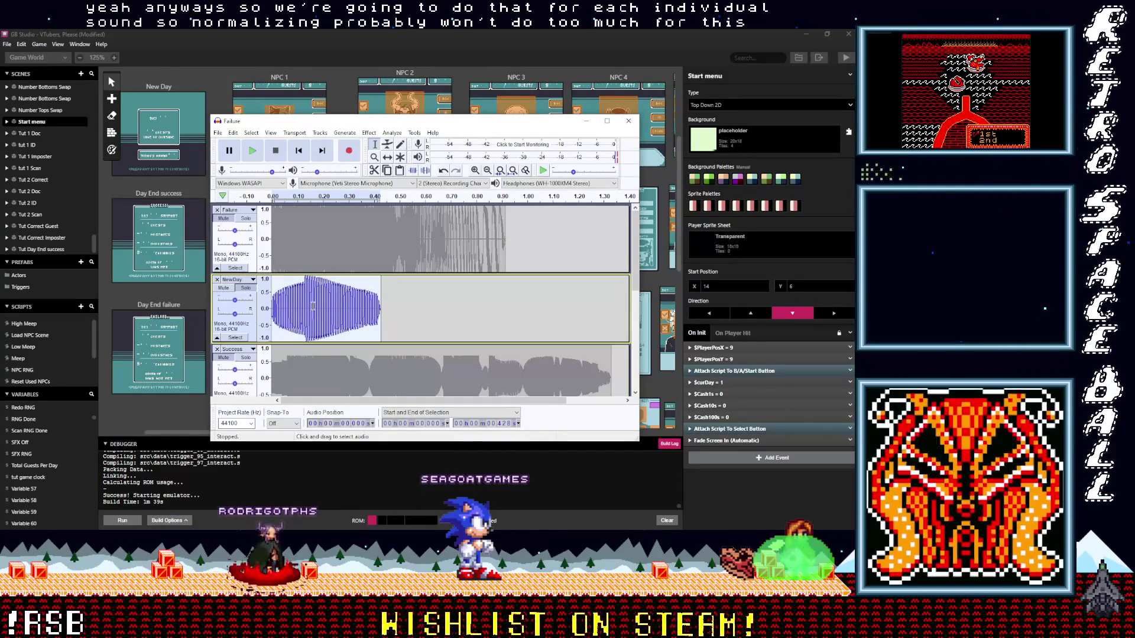
pyautogui.click(369, 132)
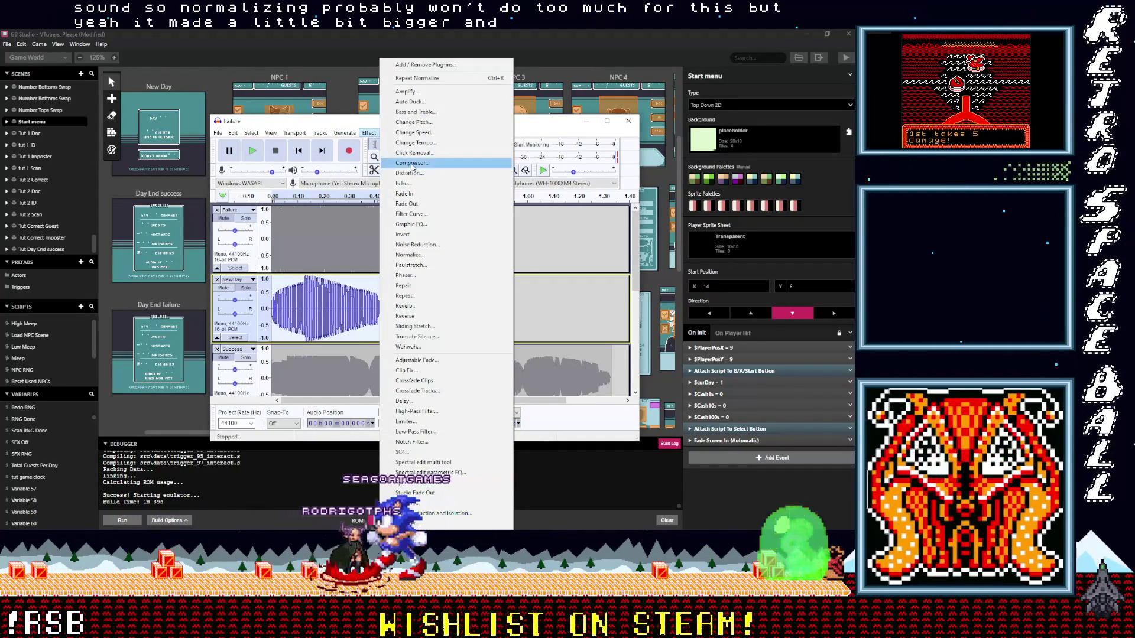
pyautogui.click(411, 163)
pyautogui.click(425, 371)
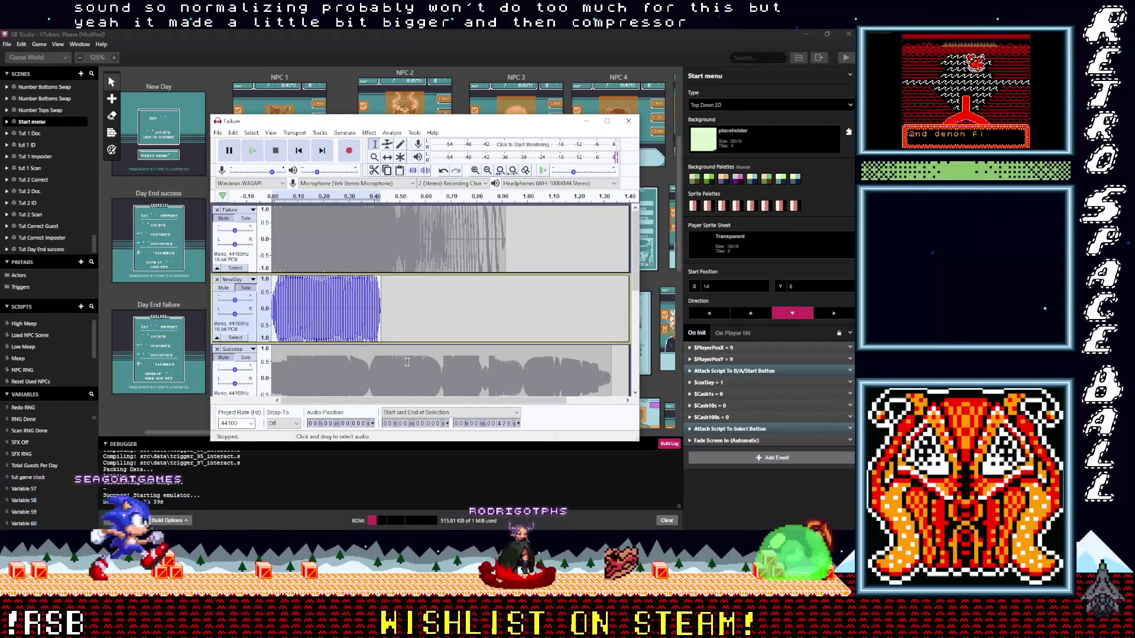
pyautogui.click(253, 150)
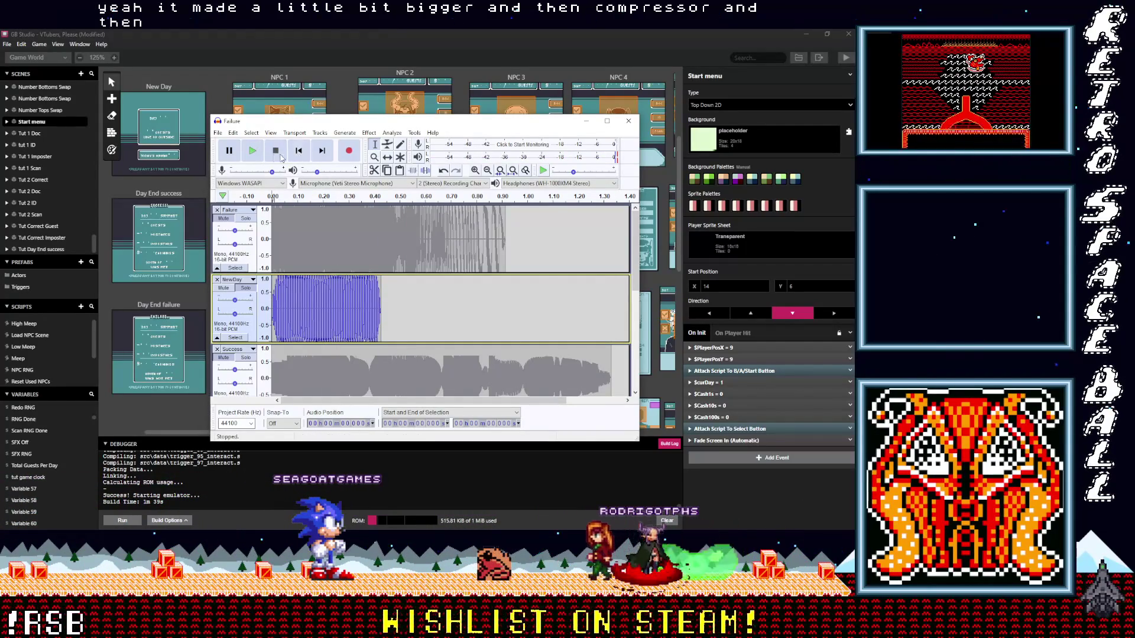
pyautogui.scroll(-3, 368, 332)
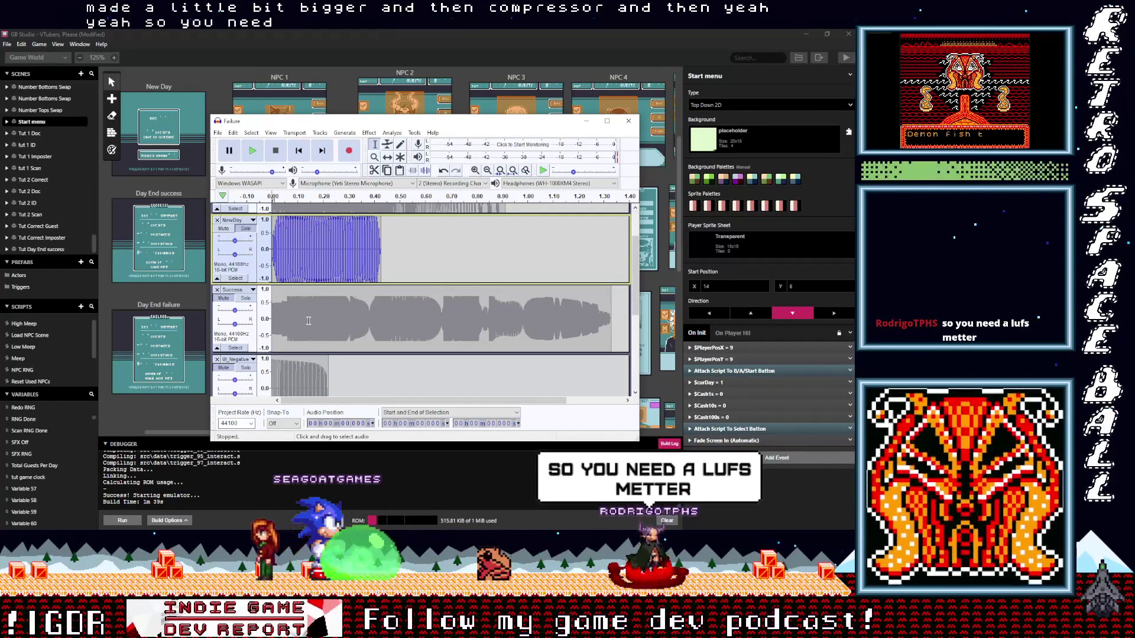
pyautogui.scroll(1, 285, 297)
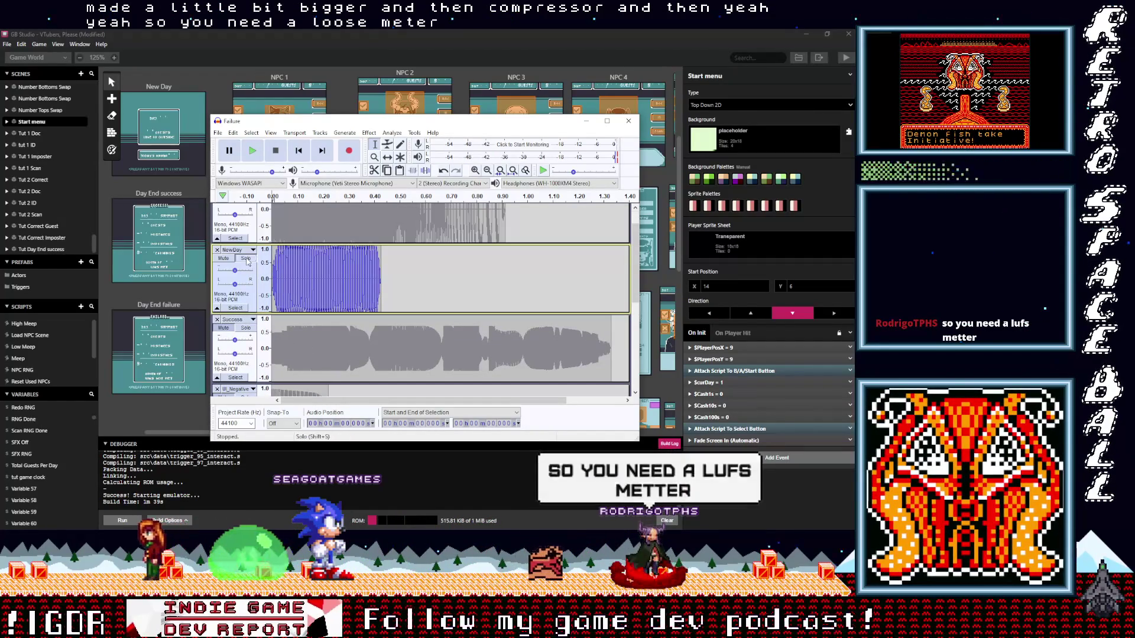
# Select the whole Success clip and normalize it
pyautogui.hotkey('ctrl', 'a')
pyautogui.click(250, 341)
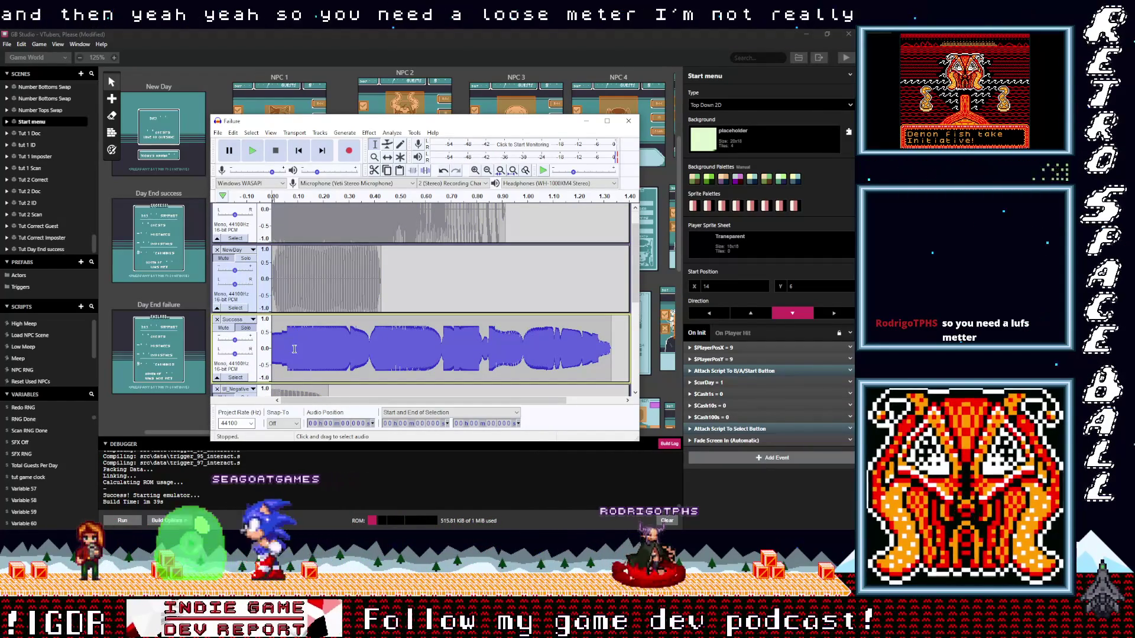
pyautogui.scroll(-1, 301, 350)
pyautogui.doubleClick(302, 329)
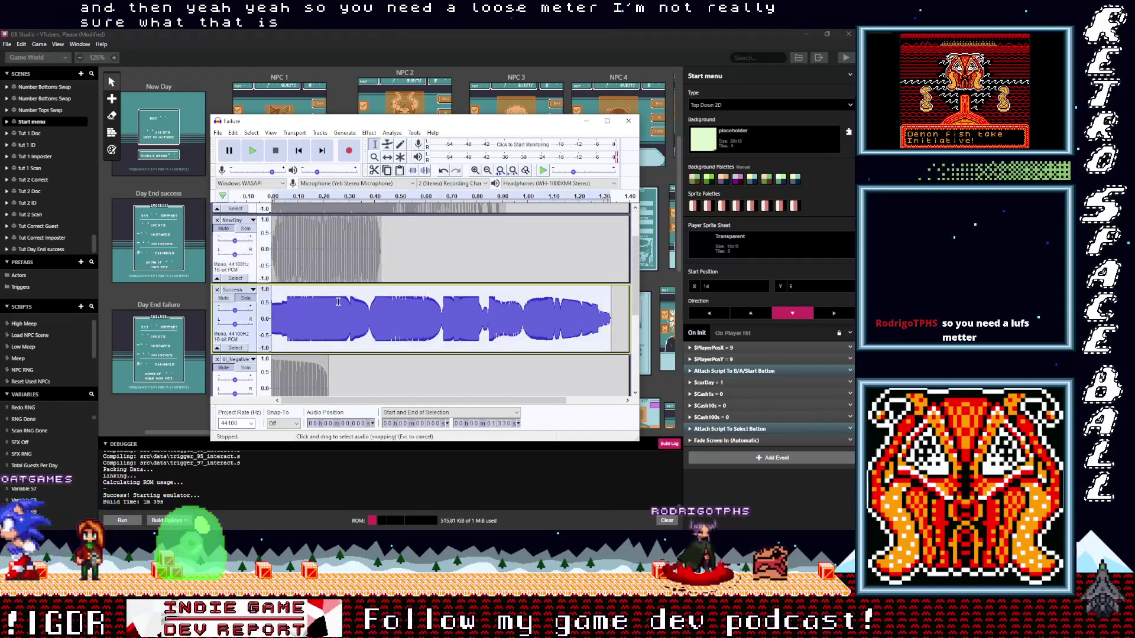
pyautogui.click(319, 133)
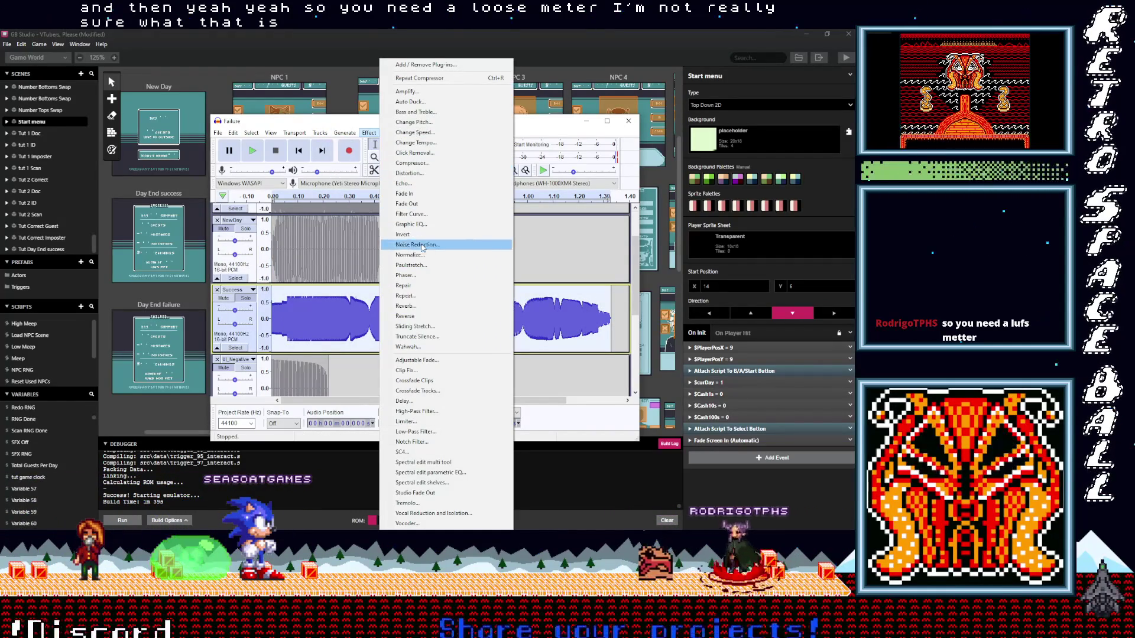
pyautogui.click(411, 254)
pyautogui.click(442, 307)
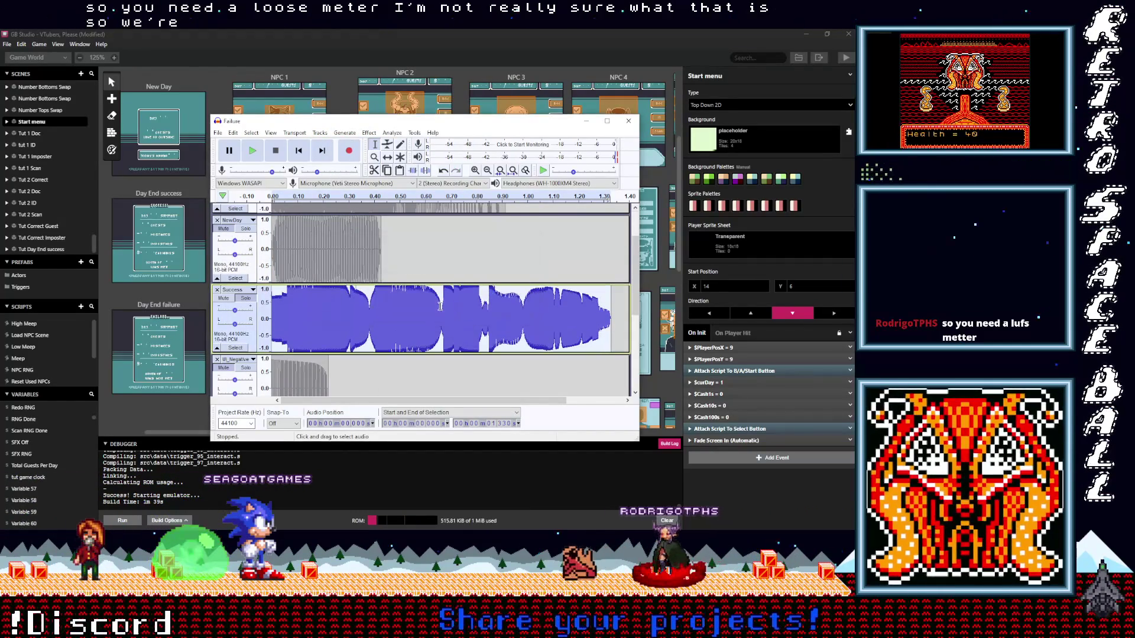
# Compress the Success sound with the default Compressor settings
pyautogui.click(344, 132)
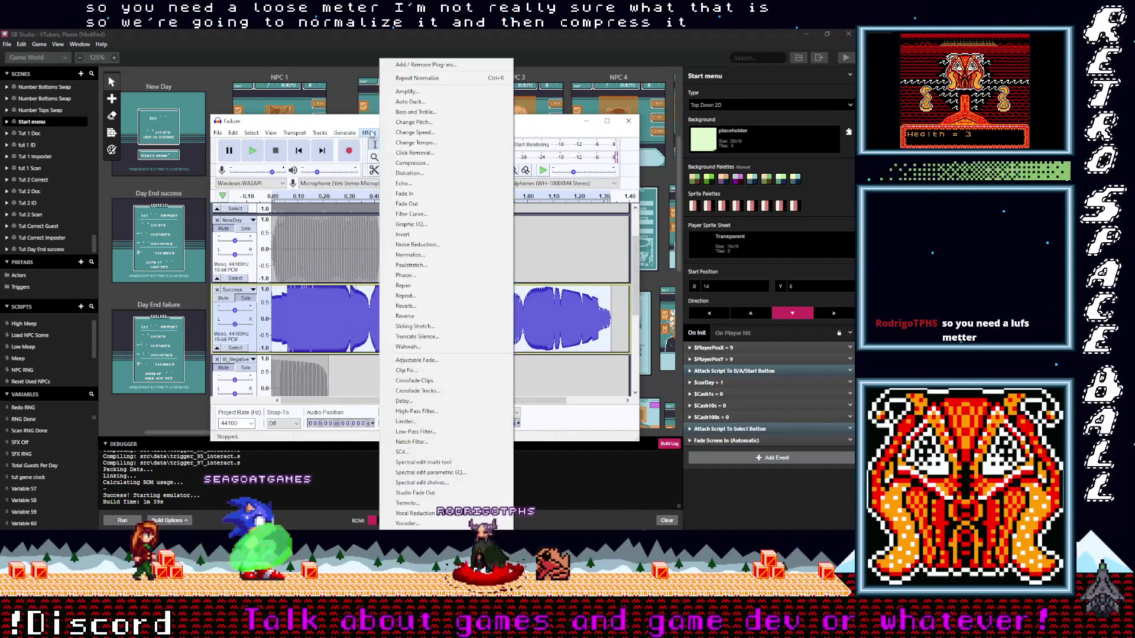
pyautogui.click(417, 167)
pyautogui.click(453, 387)
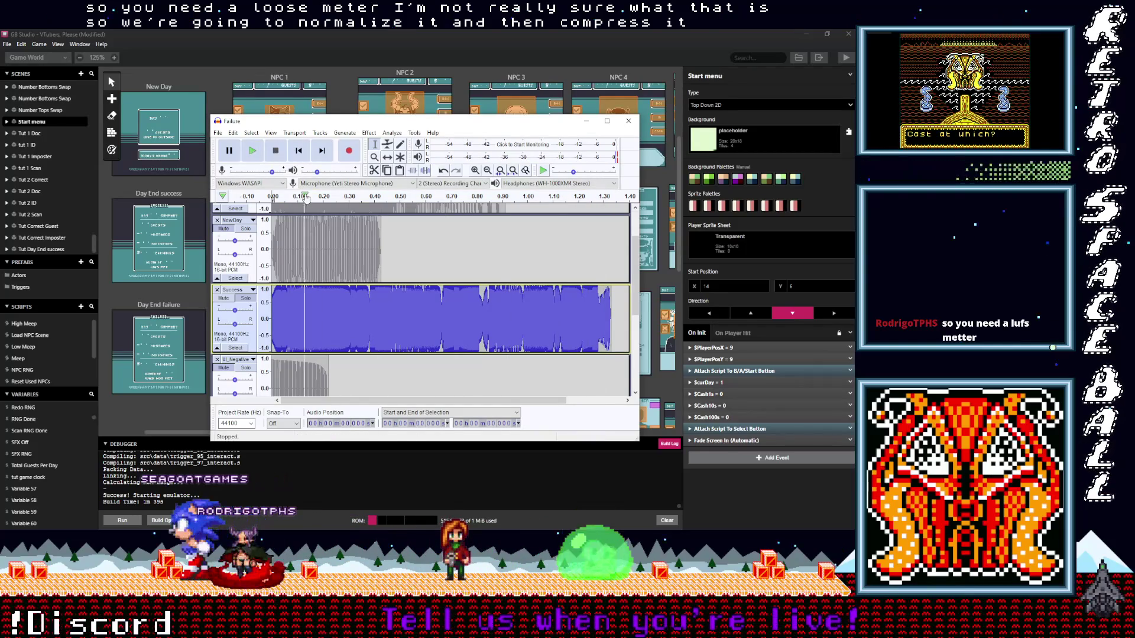
pyautogui.scroll(-3, 293, 293)
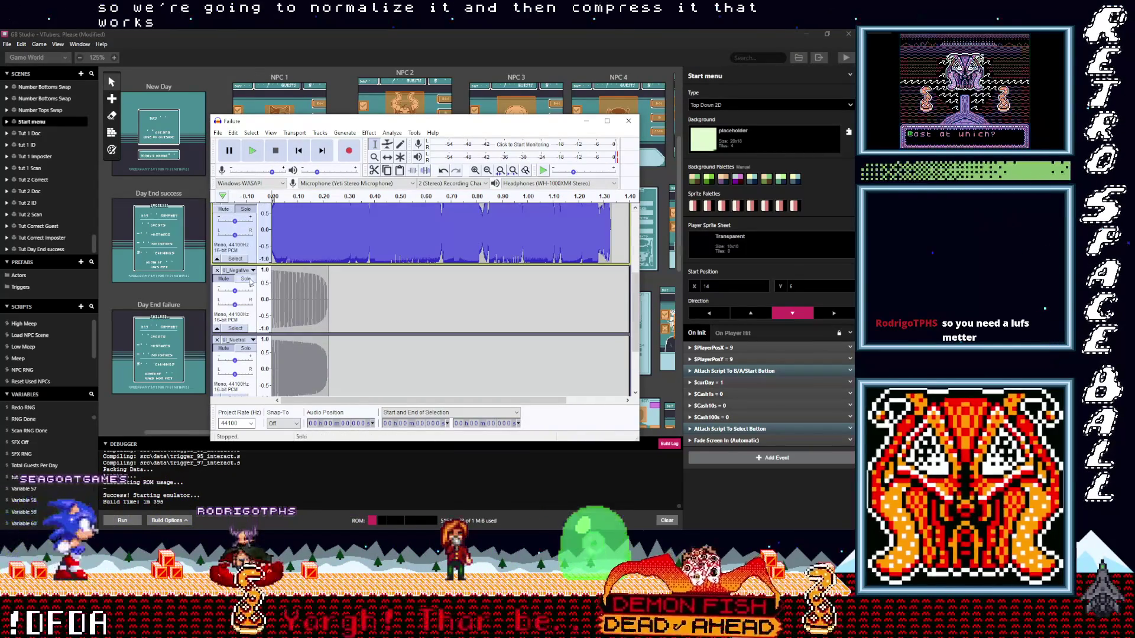
# Normalize and compress the UI_Negative sound with default settings
pyautogui.click(292, 294)
pyautogui.click(369, 131)
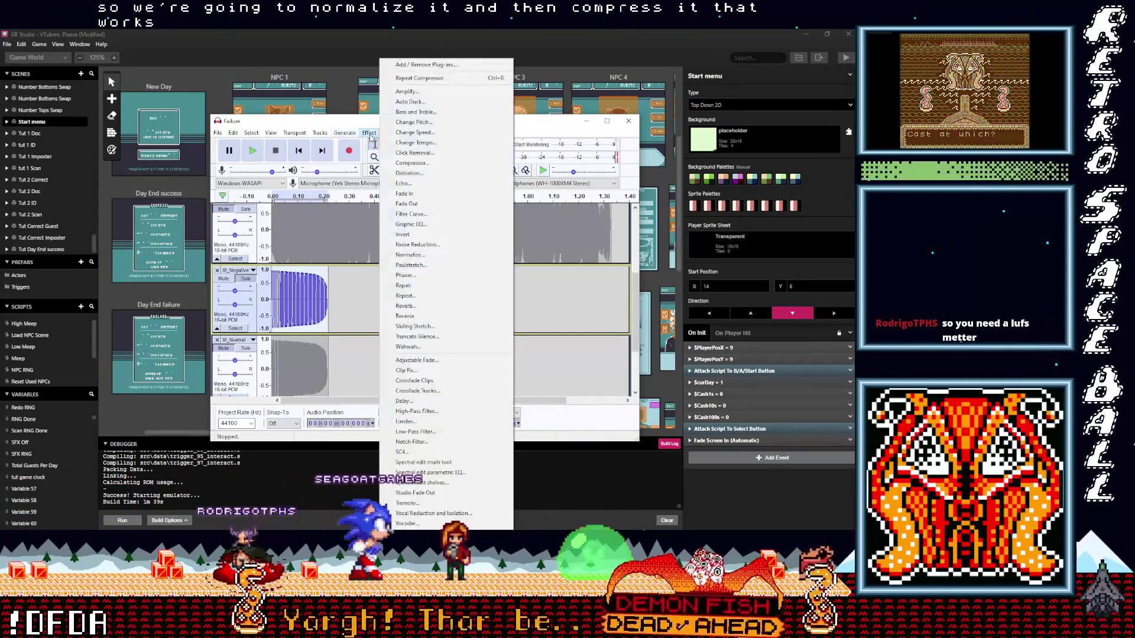
pyautogui.click(420, 256)
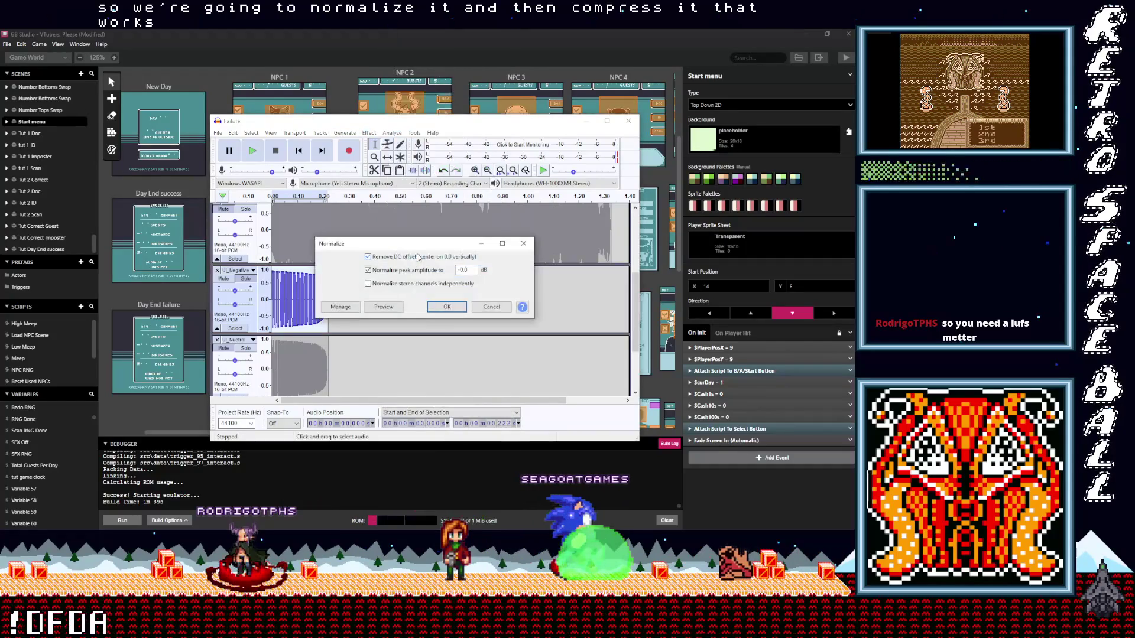
pyautogui.click(433, 304)
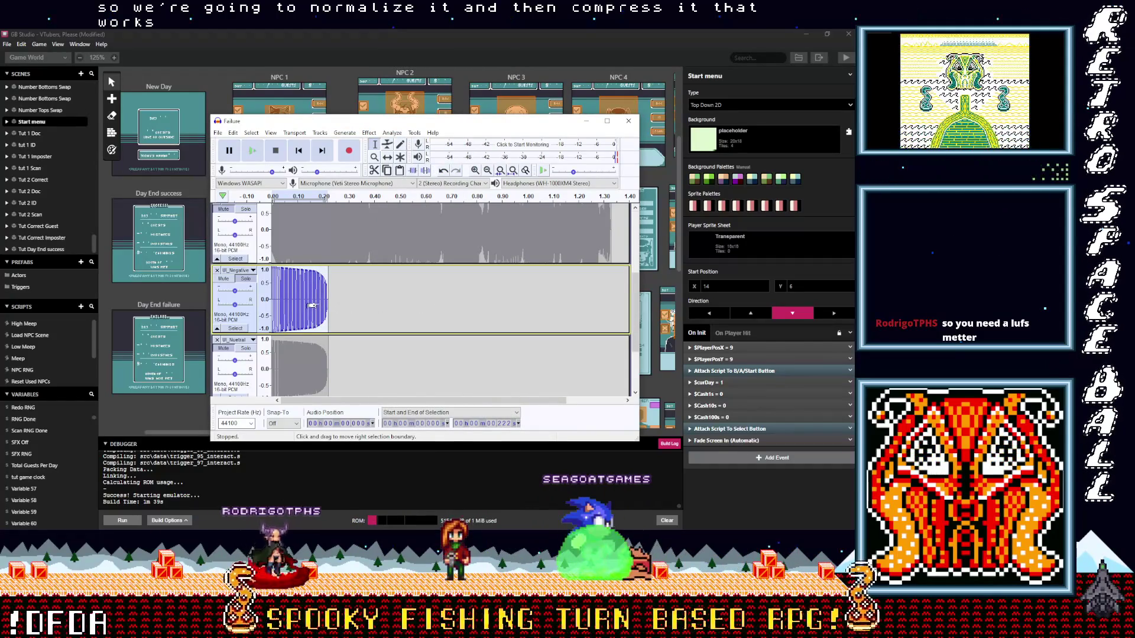
pyautogui.click(369, 132)
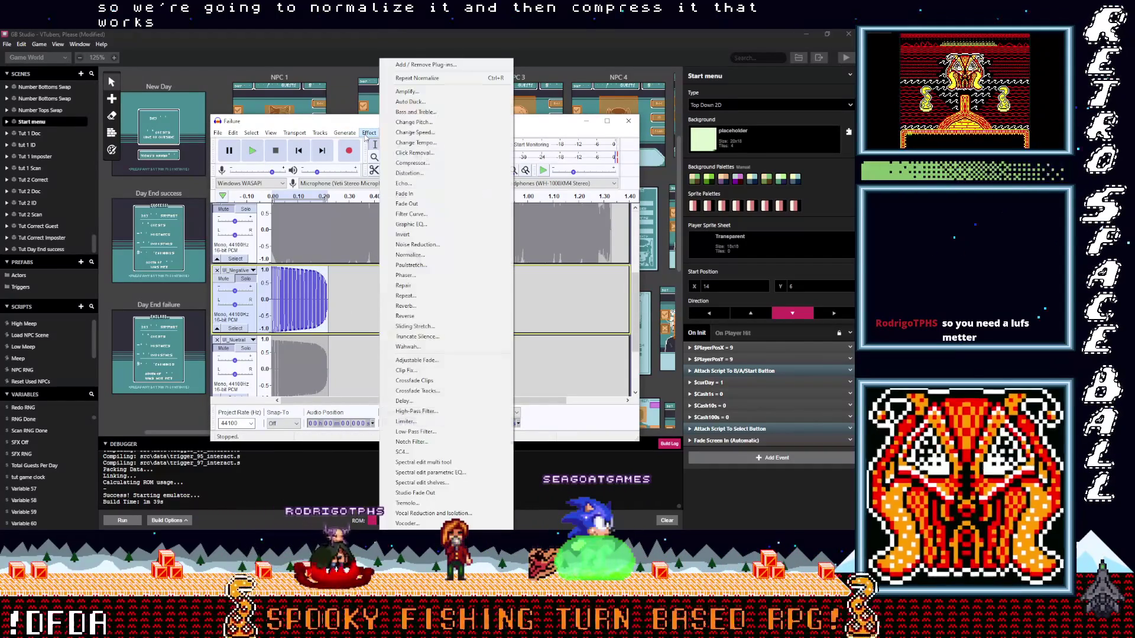
pyautogui.click(412, 161)
pyautogui.click(435, 388)
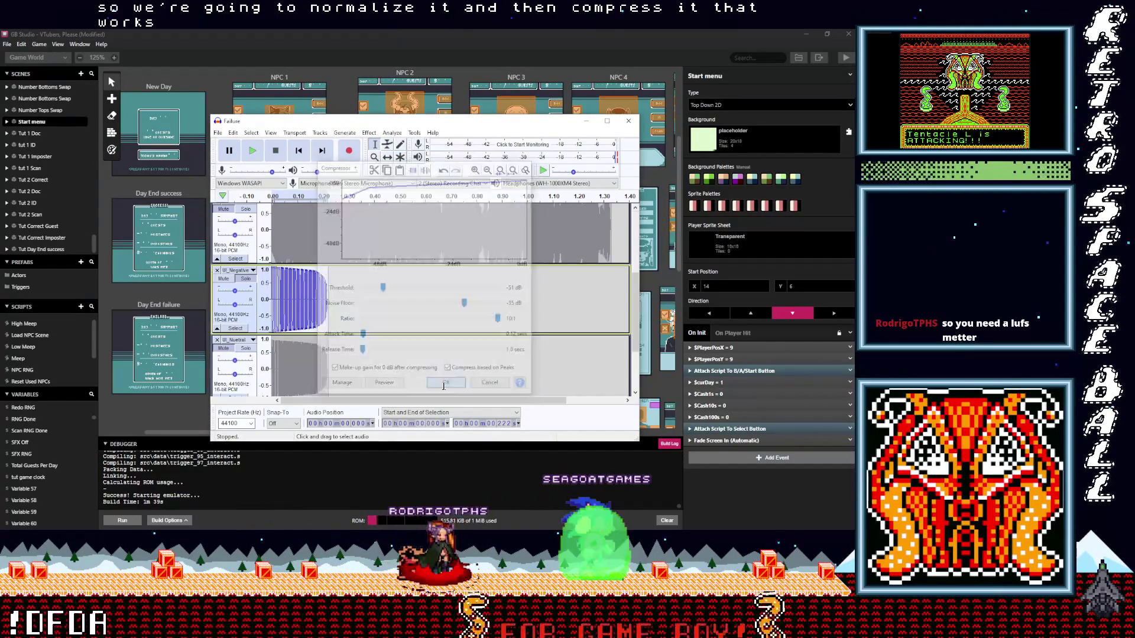
# Play back the processed UI_Negative sound, stop, and move on to the UI_Neutral track
pyautogui.click(253, 151)
pyautogui.click(276, 152)
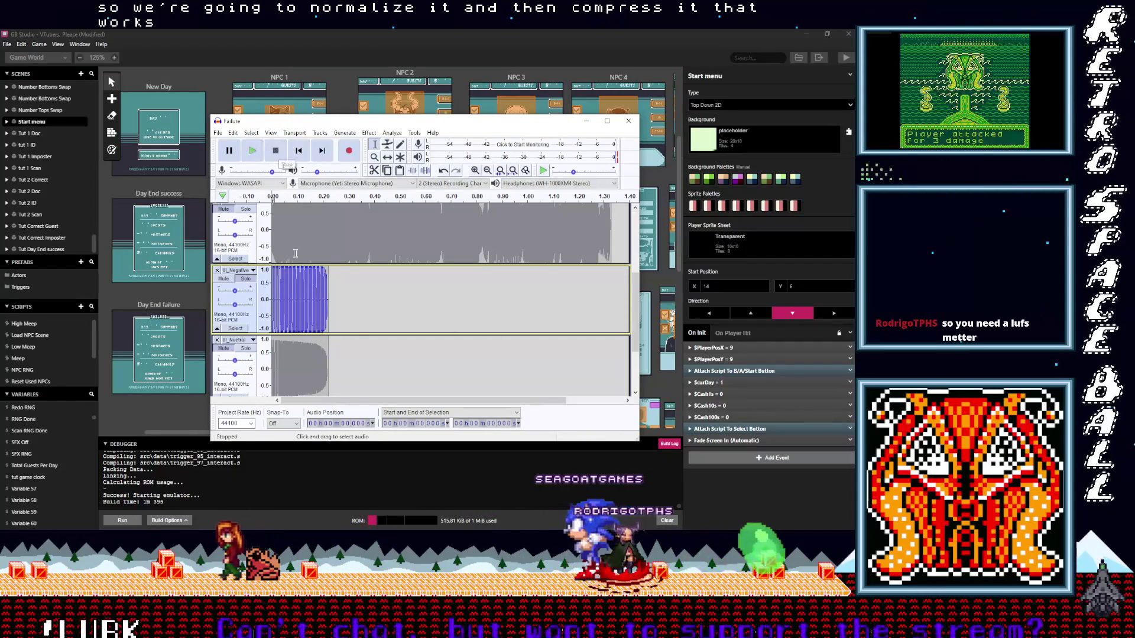
pyautogui.scroll(-2, 251, 259)
pyautogui.click(238, 271)
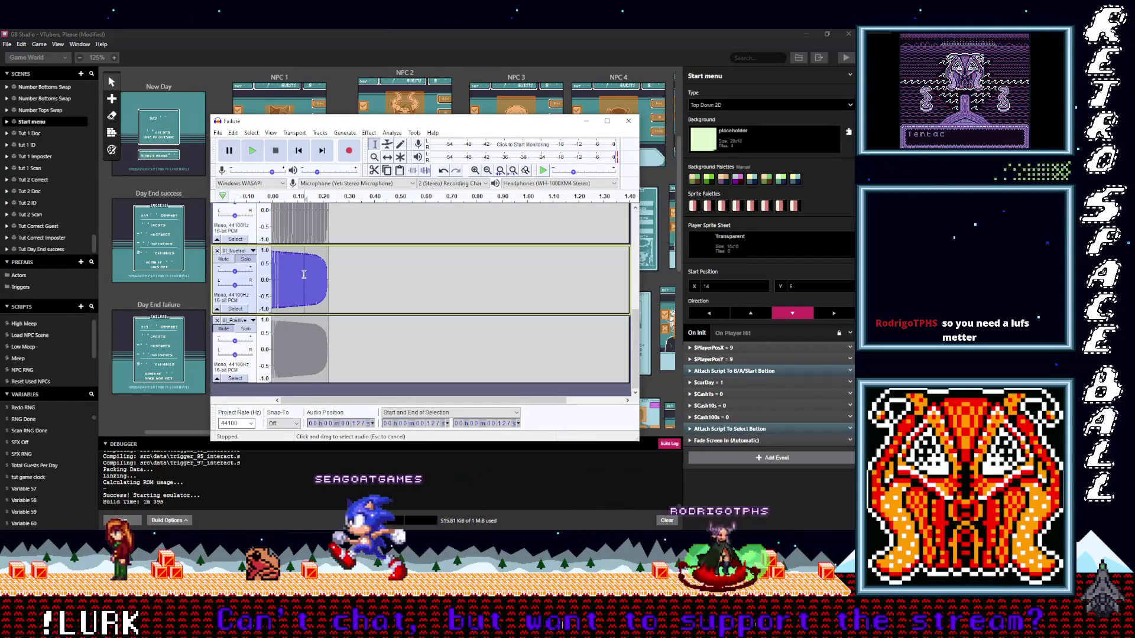
# Normalize and compress the UI_Neutral track to bring it up to full loudness
pyautogui.click(369, 134)
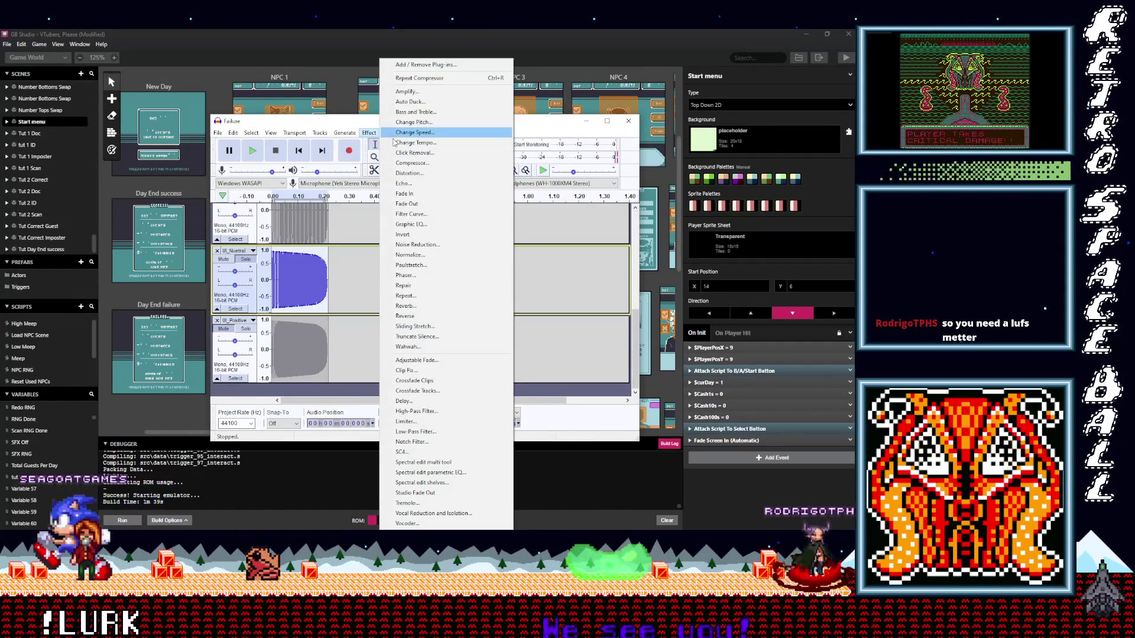
pyautogui.click(417, 256)
pyautogui.click(446, 305)
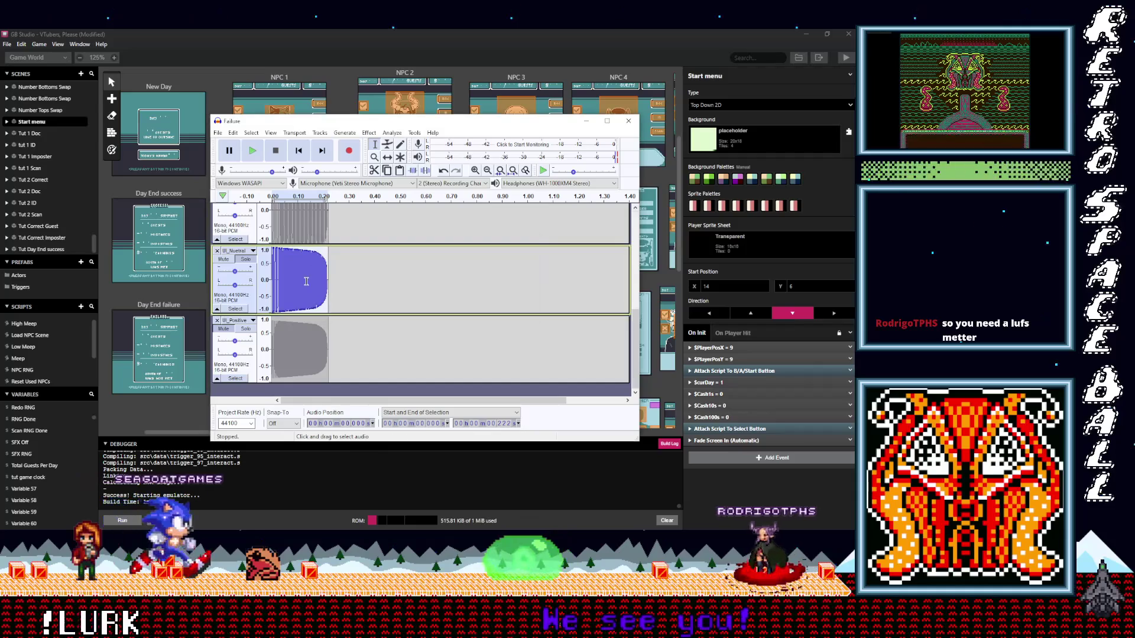
pyautogui.click(308, 286)
pyautogui.hotkey('ctrl', 'r')
pyautogui.click(512, 296)
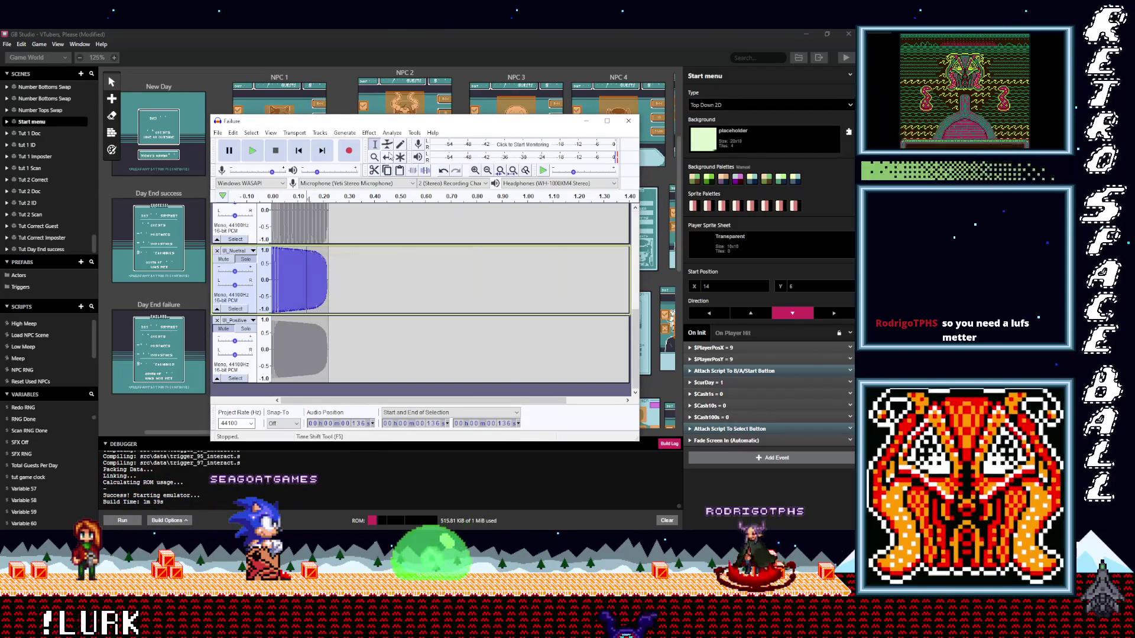
pyautogui.click(368, 133)
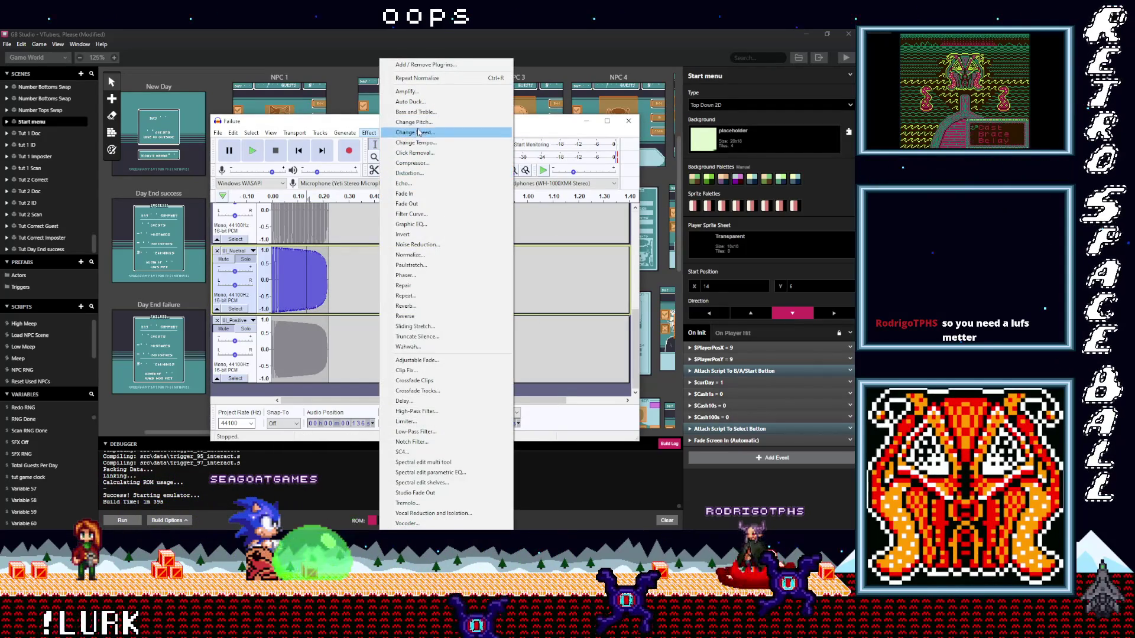
pyautogui.click(311, 264)
pyautogui.click(374, 135)
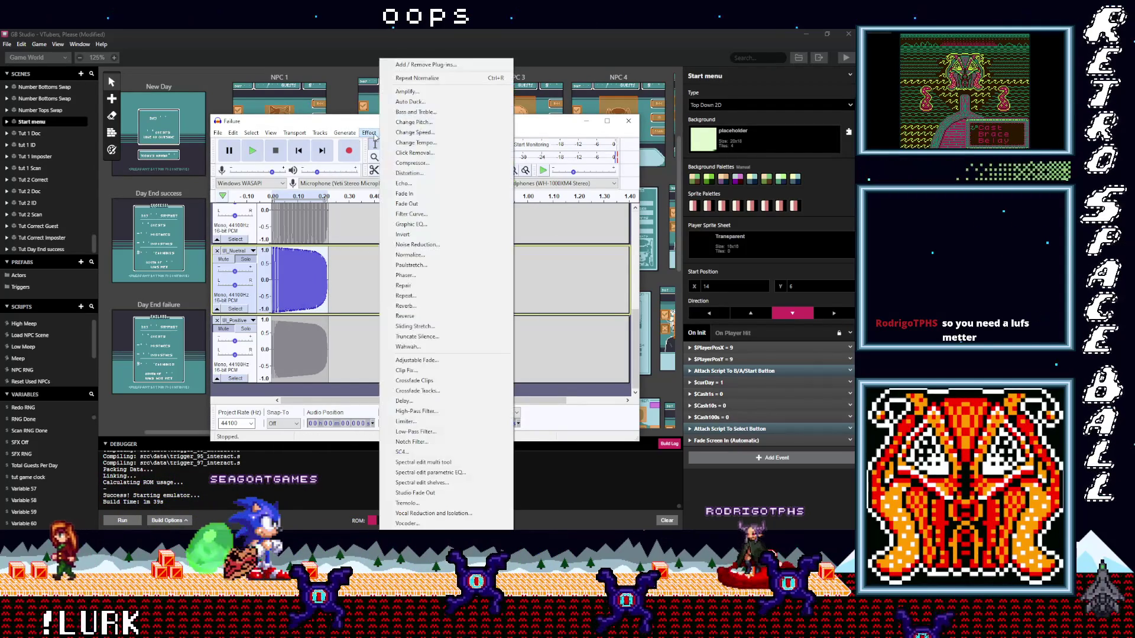
pyautogui.click(411, 163)
pyautogui.press('Escape')
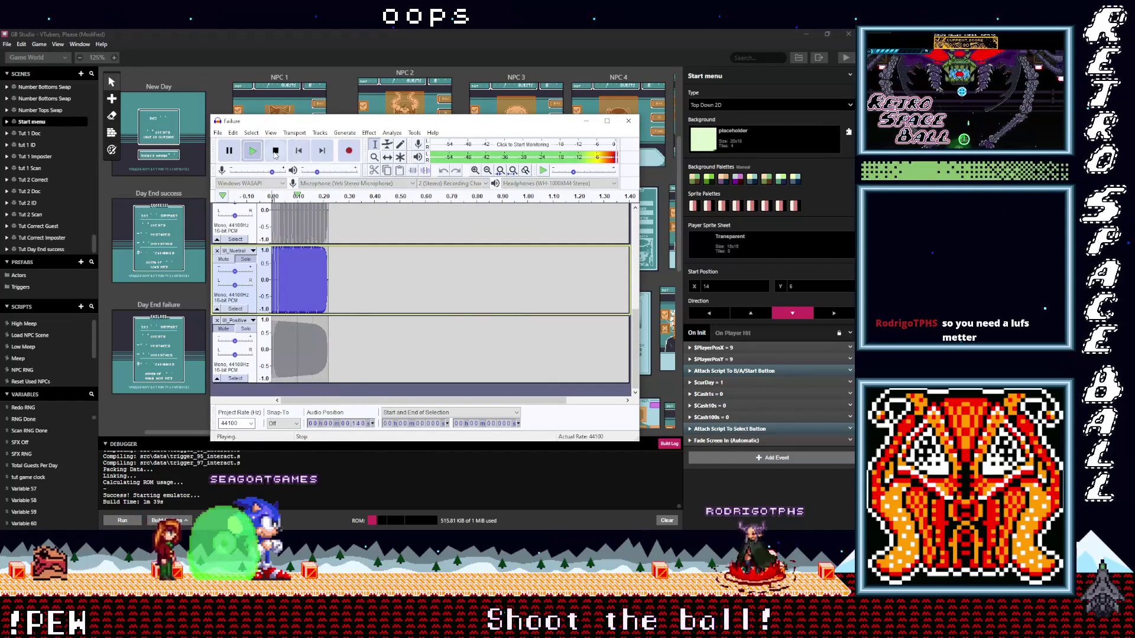
# Select the whole UI_Positive clip and apply Normalize and Compressor to it as well
pyautogui.doubleClick(300, 333)
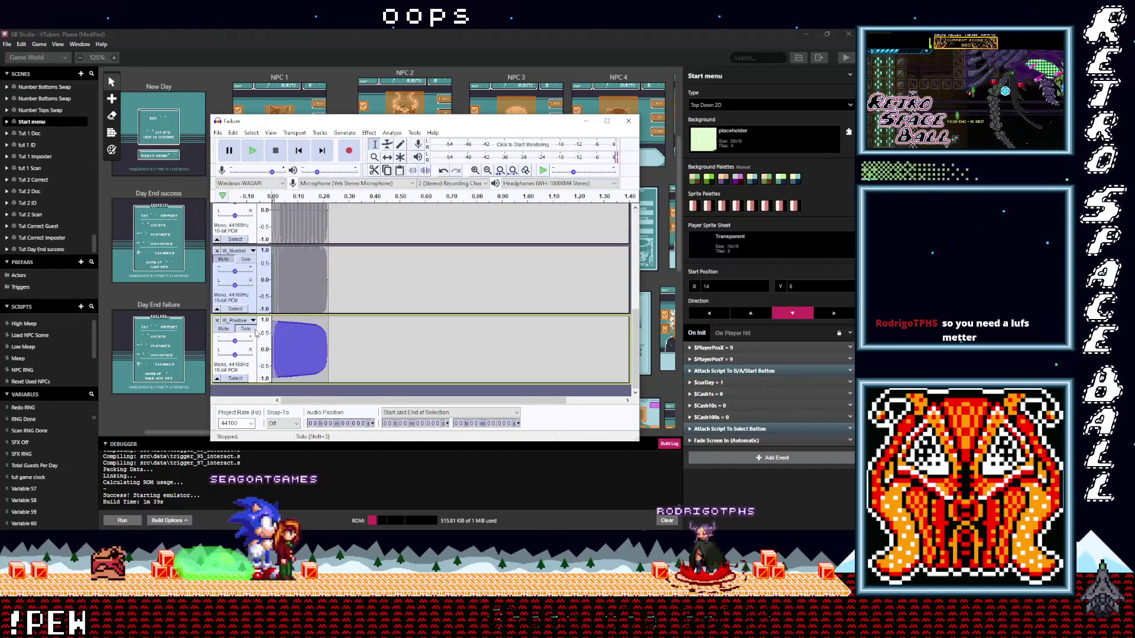
pyautogui.click(368, 133)
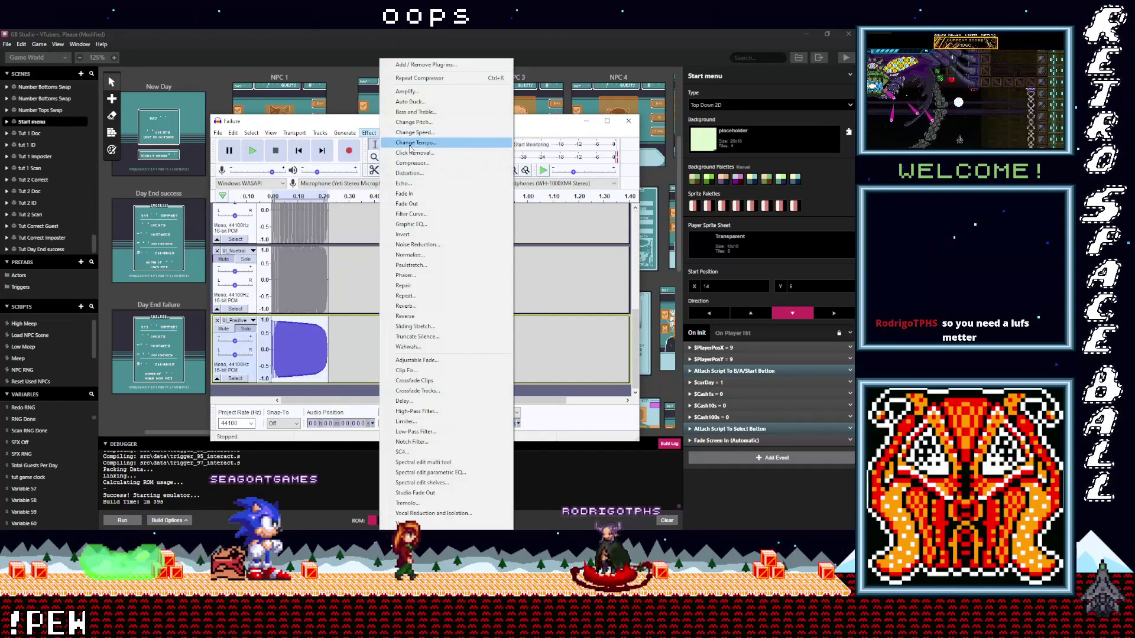
pyautogui.click(413, 246)
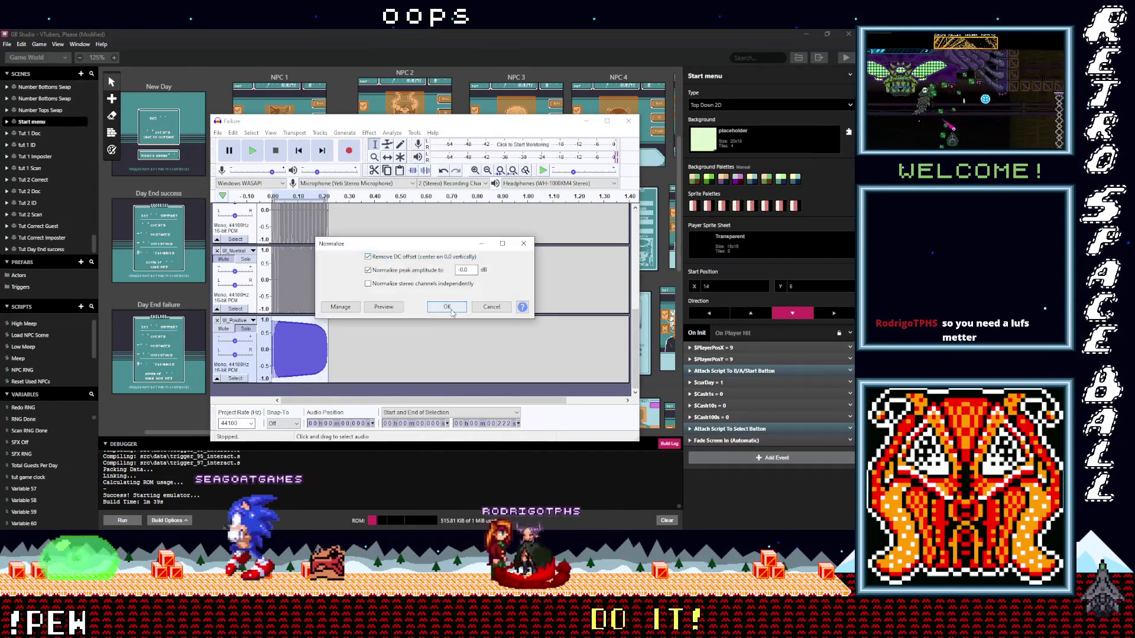
pyautogui.click(483, 315)
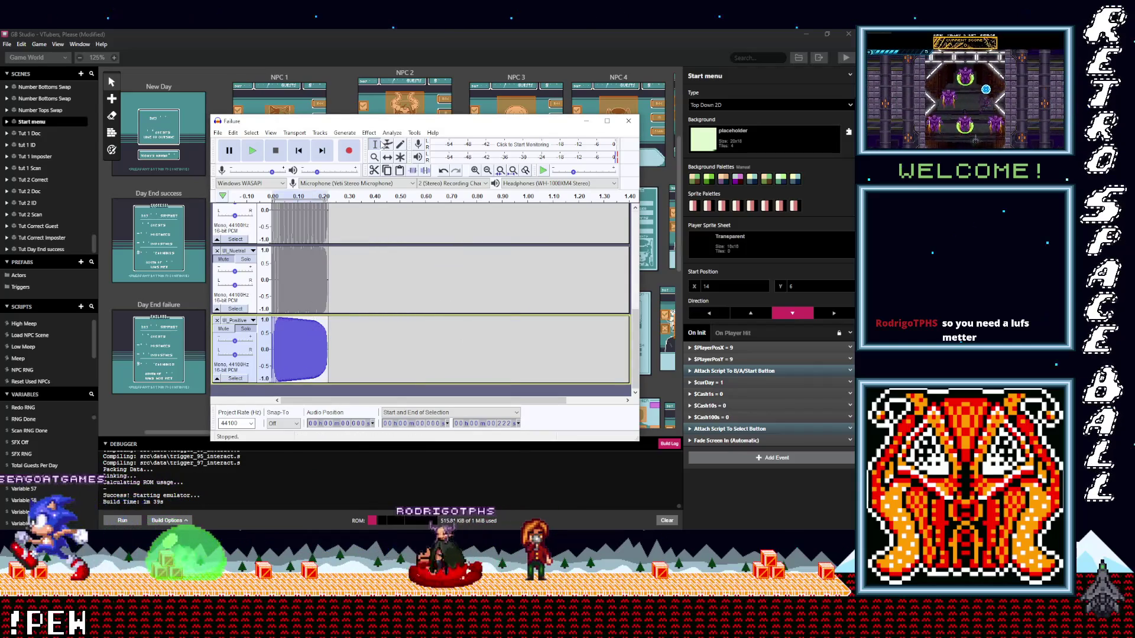
pyautogui.click(369, 132)
pyautogui.click(413, 163)
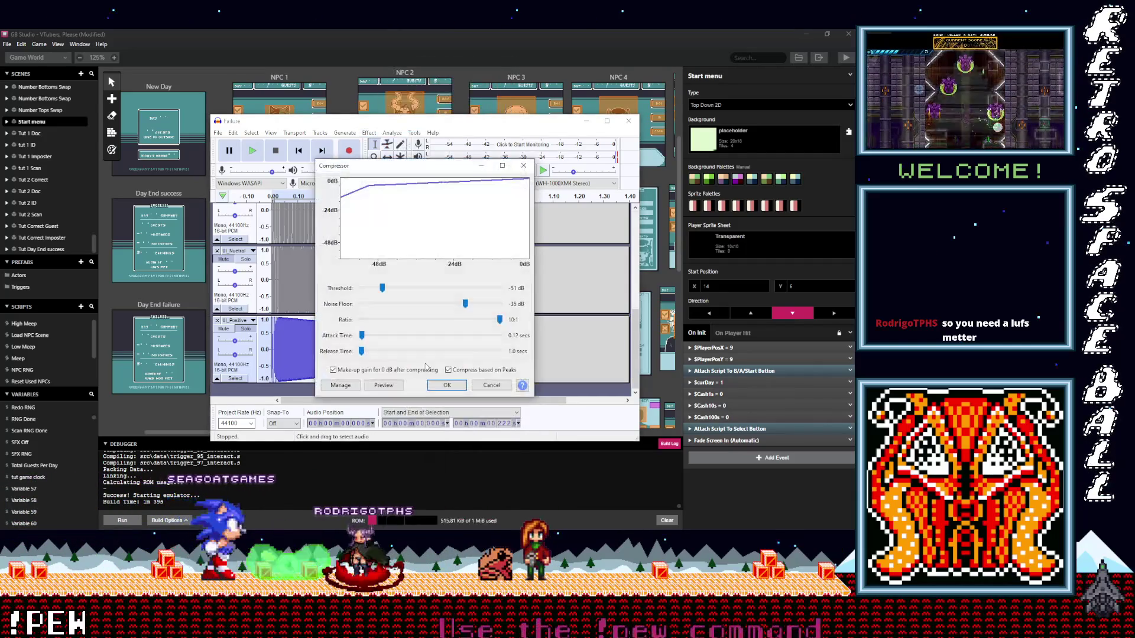
pyautogui.click(445, 385)
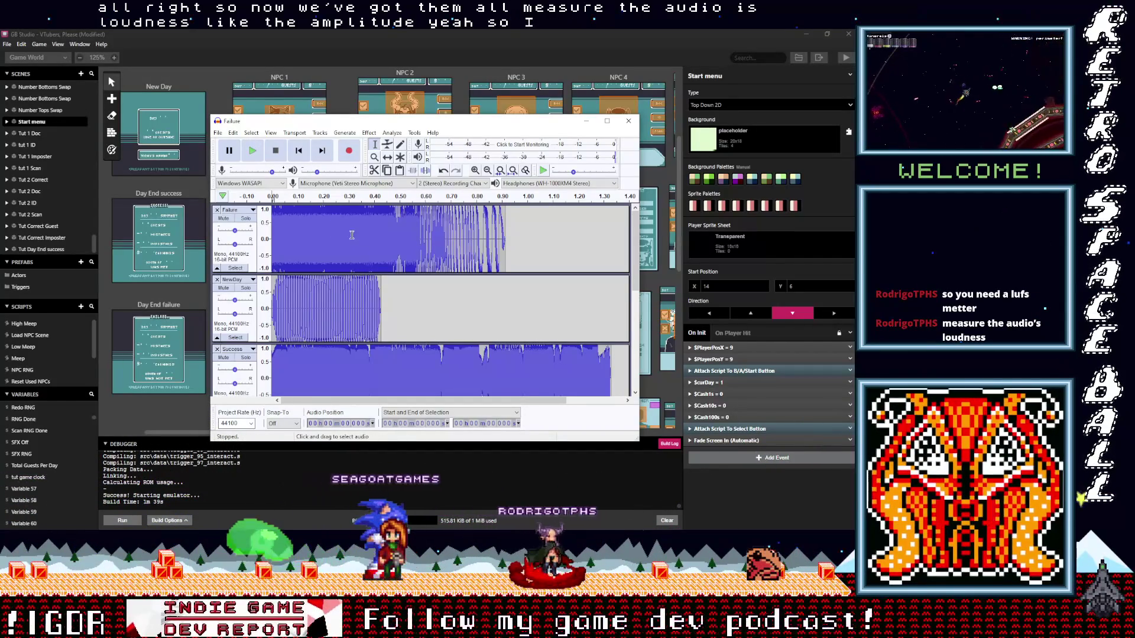
pyautogui.click(309, 244)
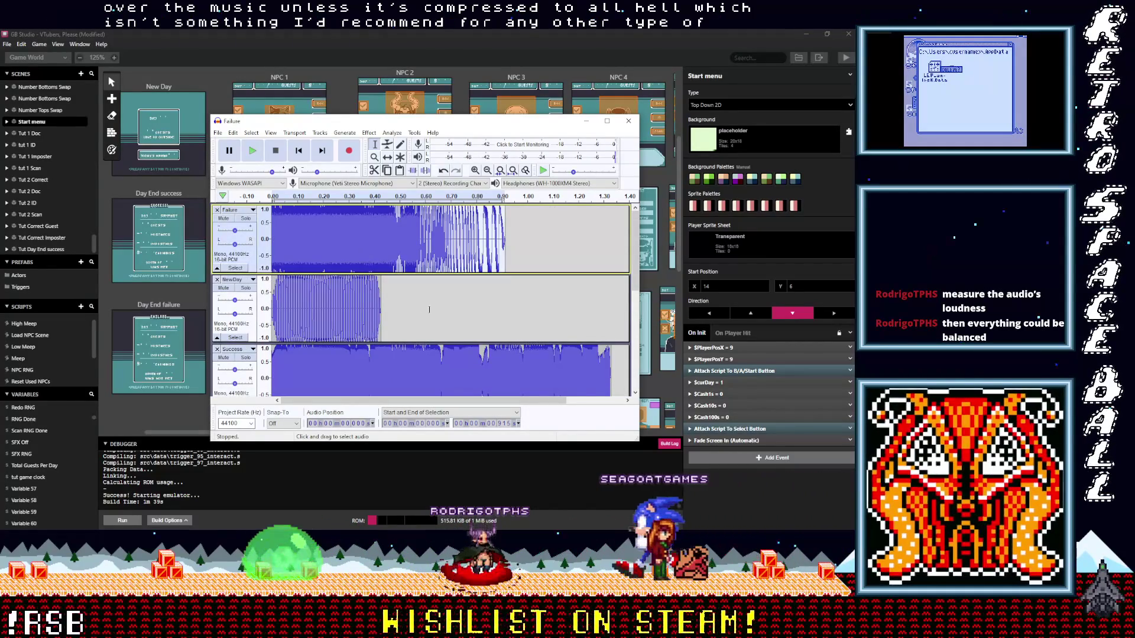
# Start Export Multiple and browse to Documents > Audio > made in BFXR > VTubers Please
pyautogui.click(217, 133)
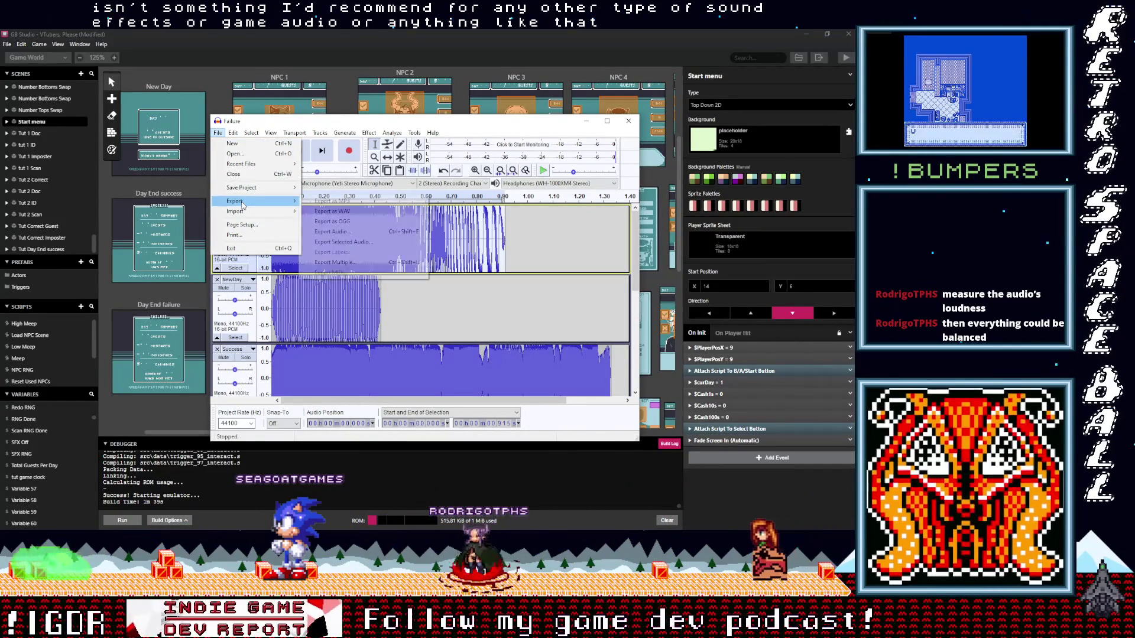
pyautogui.click(332, 266)
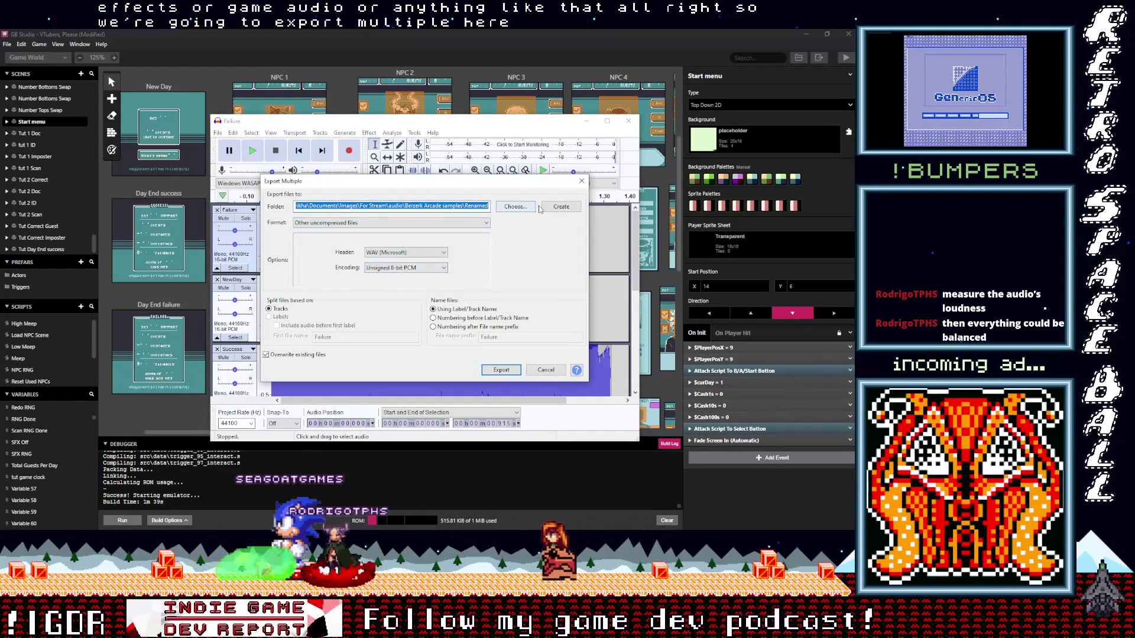
pyautogui.click(516, 207)
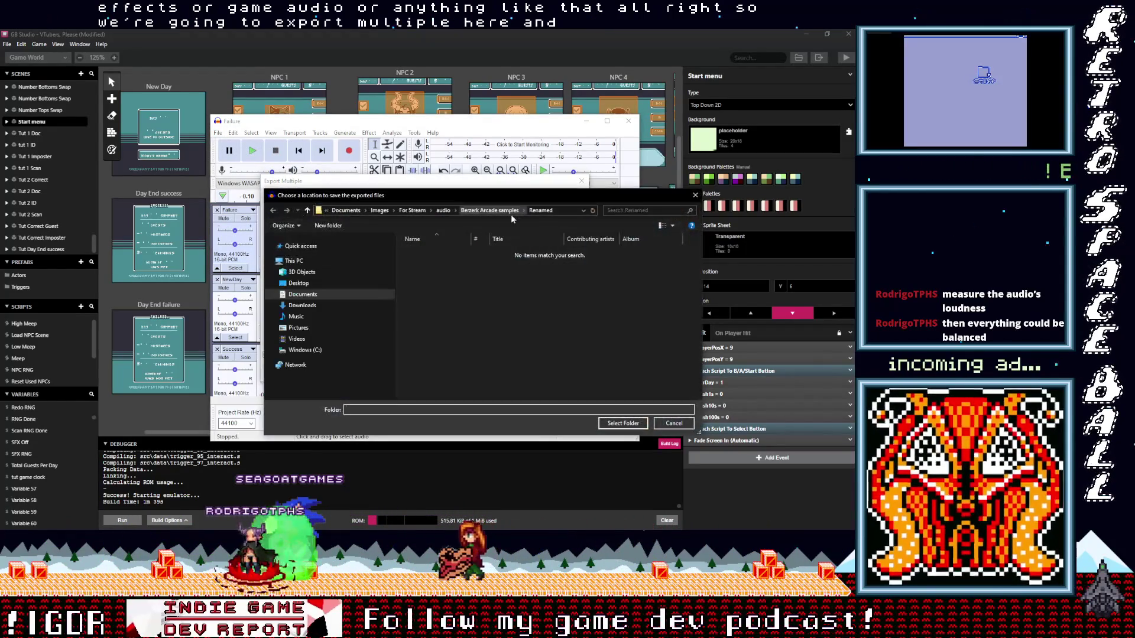
pyautogui.click(441, 211)
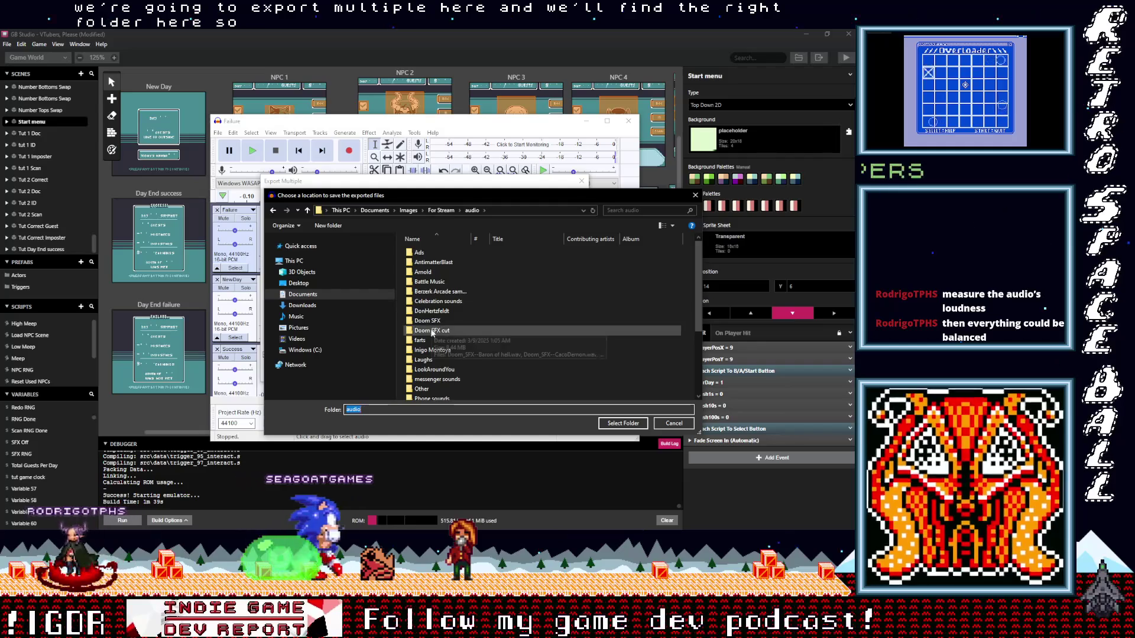
pyautogui.scroll(-2, 435, 333)
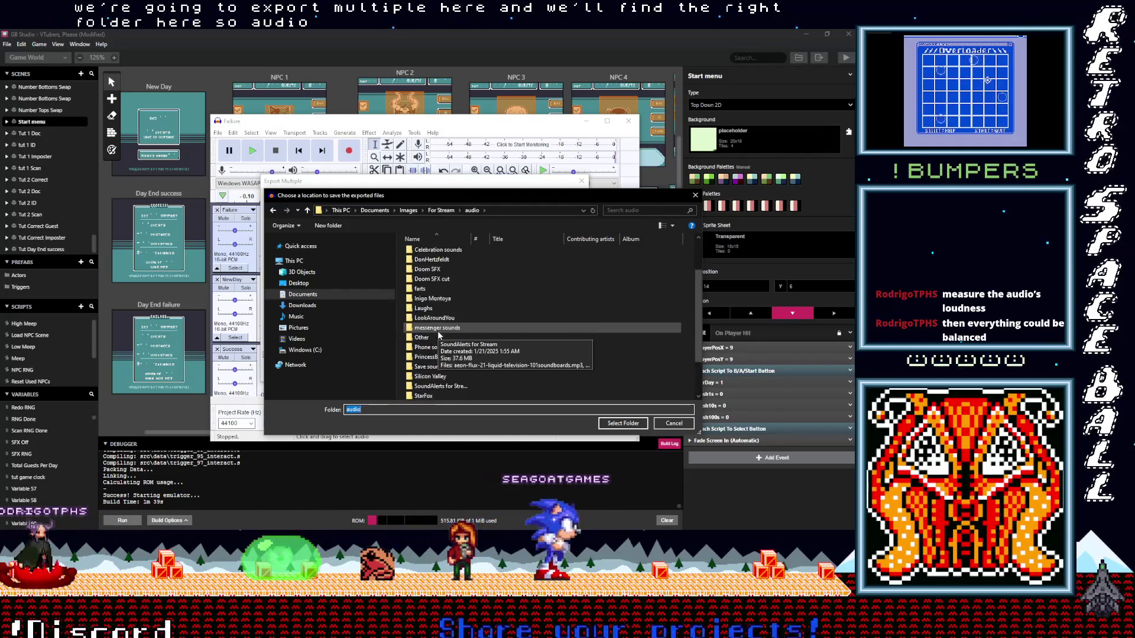
pyautogui.click(374, 211)
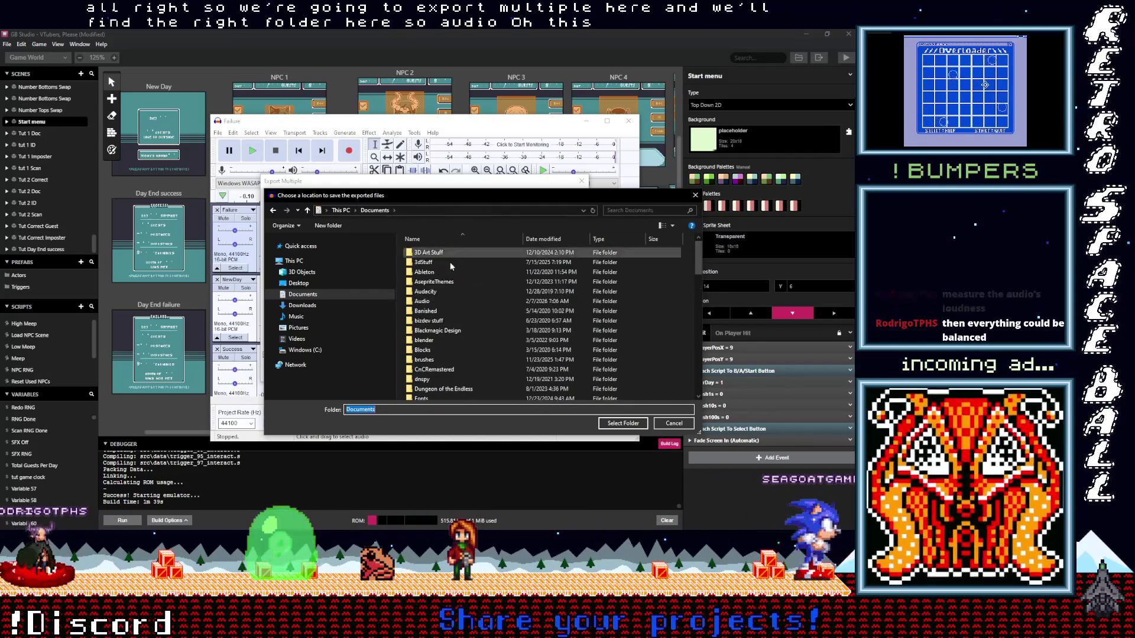
pyautogui.doubleClick(443, 301)
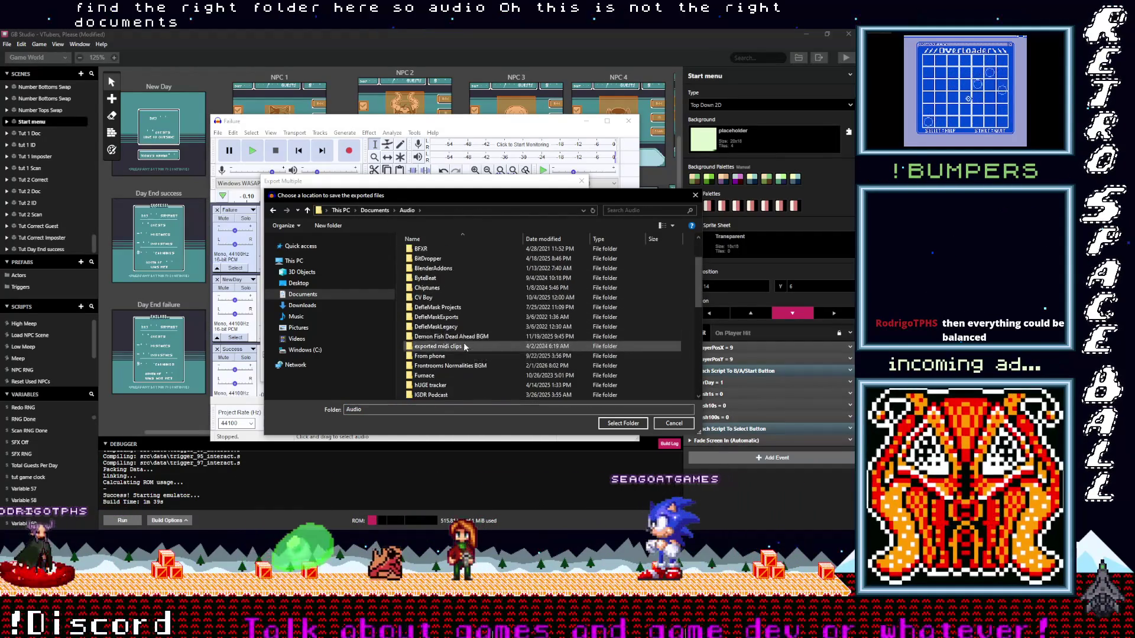
pyautogui.scroll(-4, 465, 346)
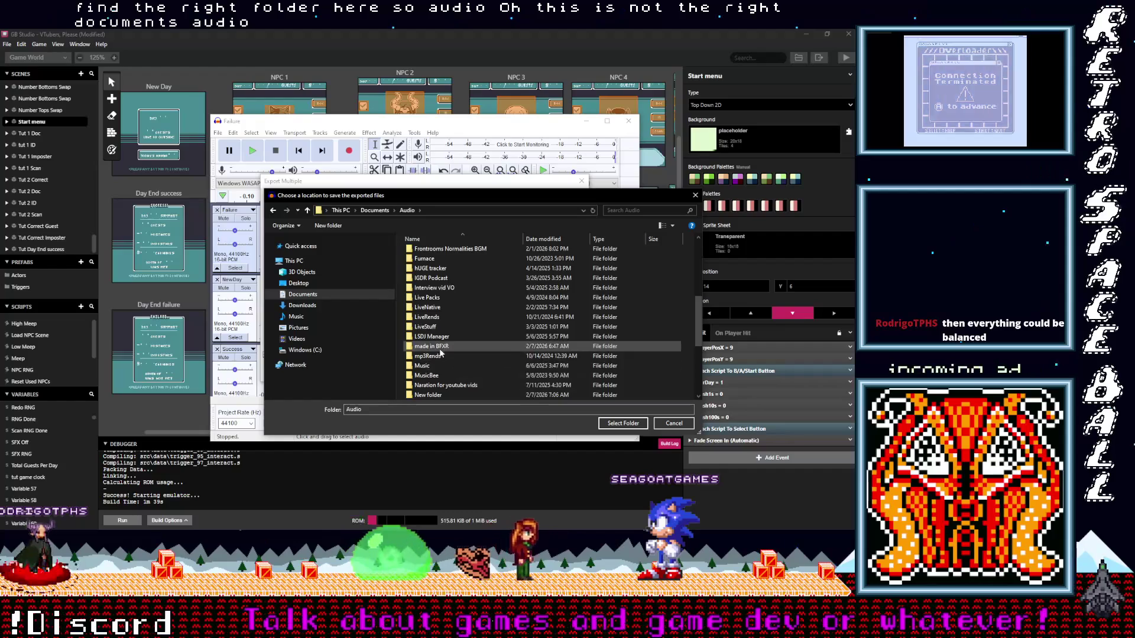
pyautogui.doubleClick(440, 349)
pyautogui.scroll(-2, 457, 351)
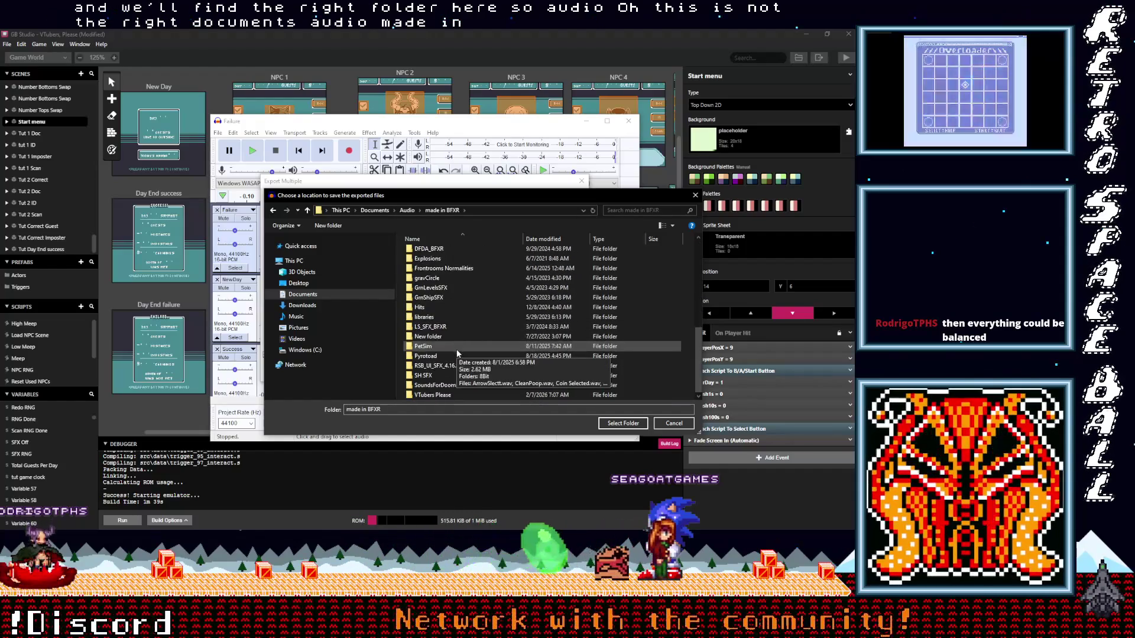
pyautogui.doubleClick(435, 395)
# Create a new 8bit folder there, make it the destination and export all six tracks
pyautogui.rightClick(427, 271)
pyautogui.moveTo(338, 401)
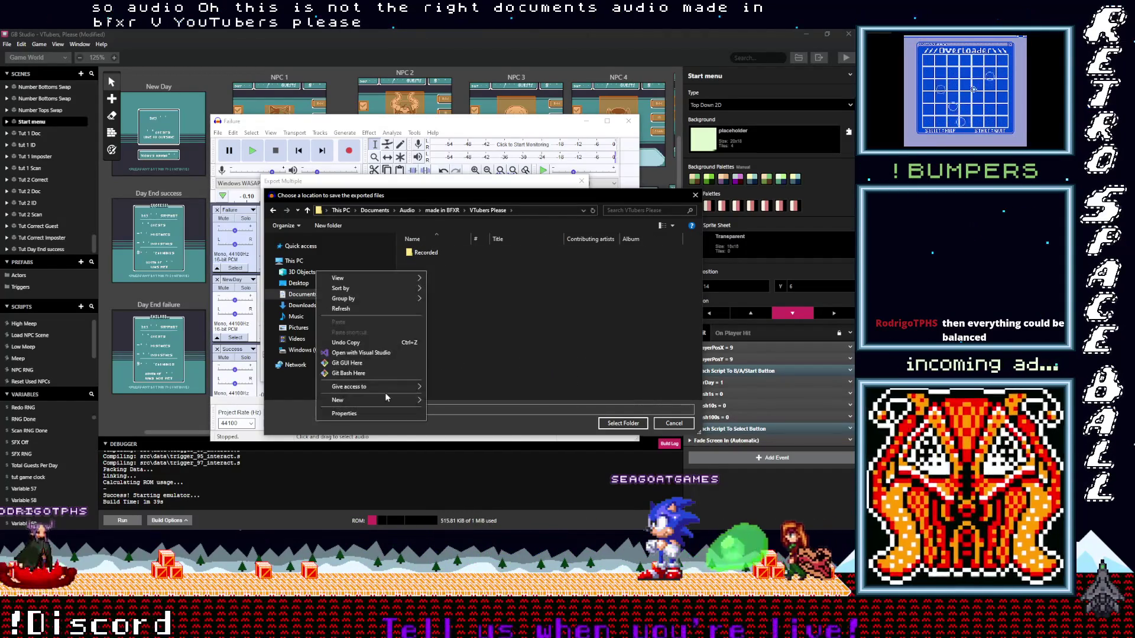
pyautogui.click(490, 397)
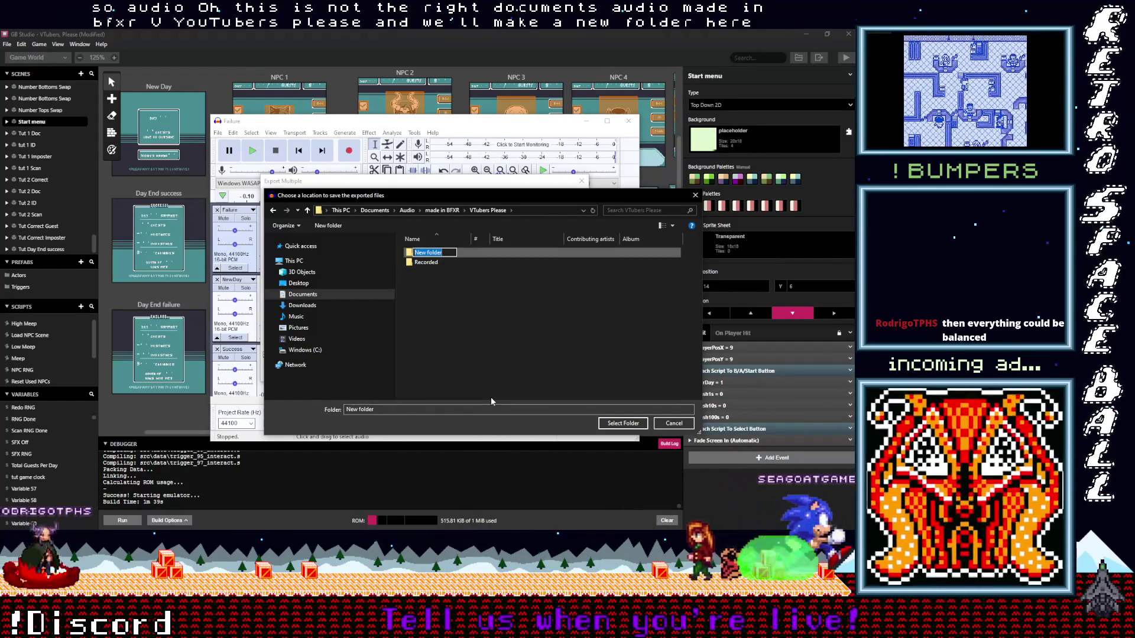
pyautogui.write('8bit')
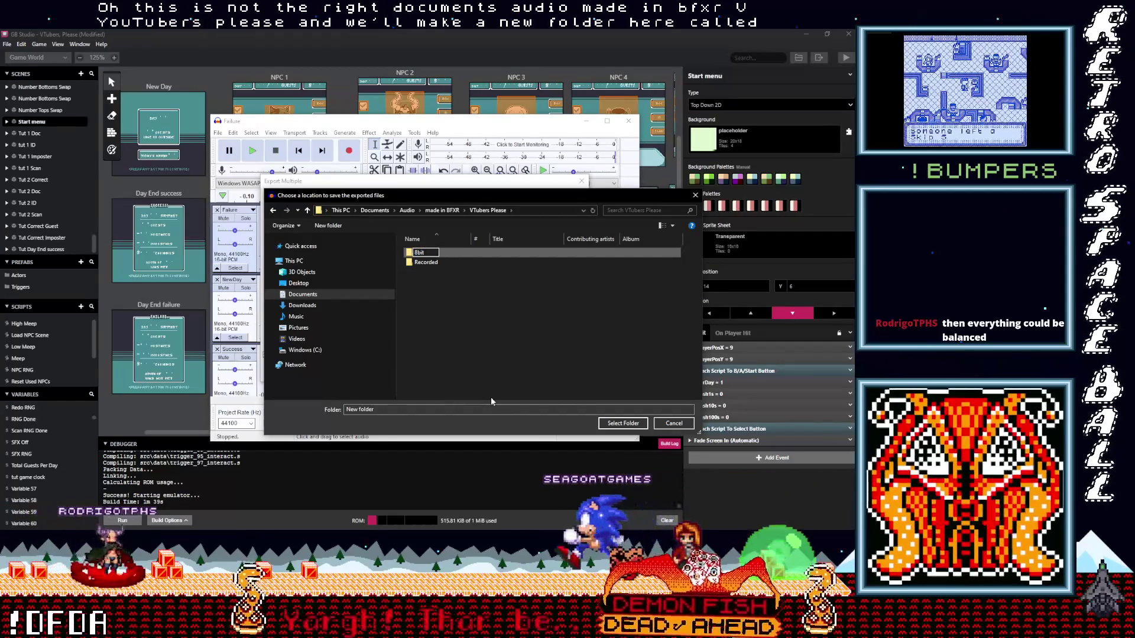
pyautogui.click(484, 386)
pyautogui.doubleClick(419, 253)
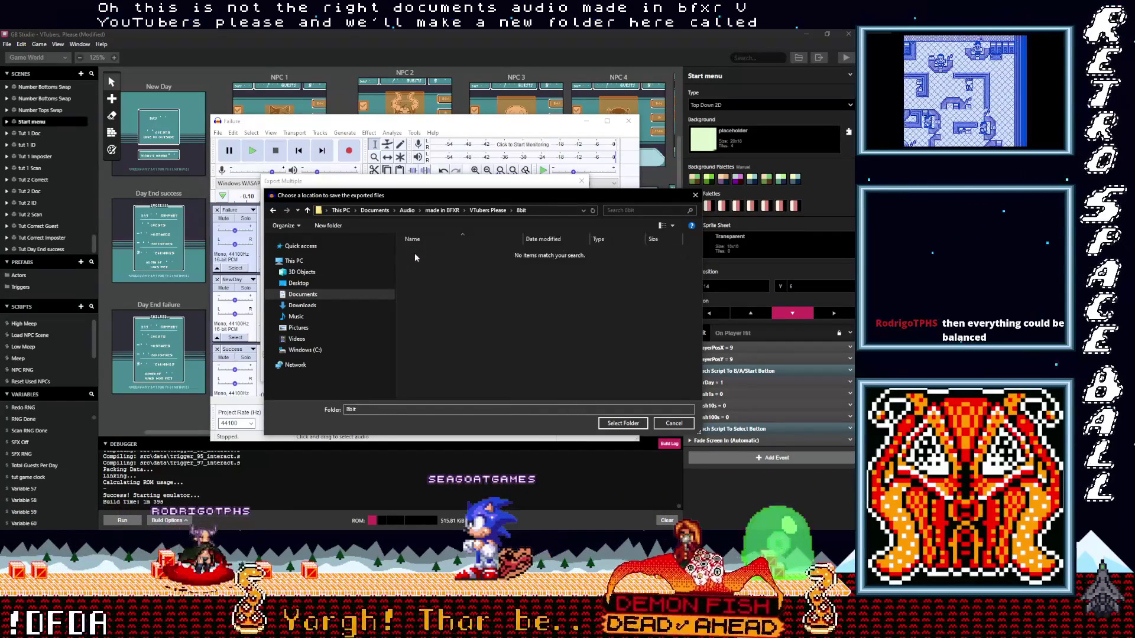
pyautogui.click(623, 425)
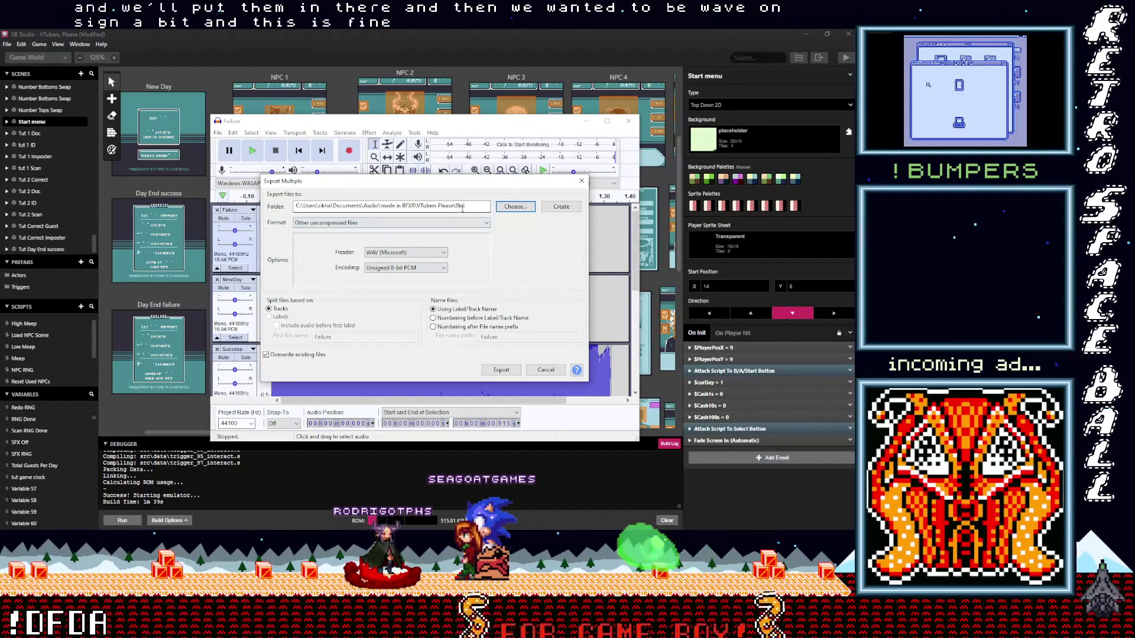
pyautogui.click(502, 368)
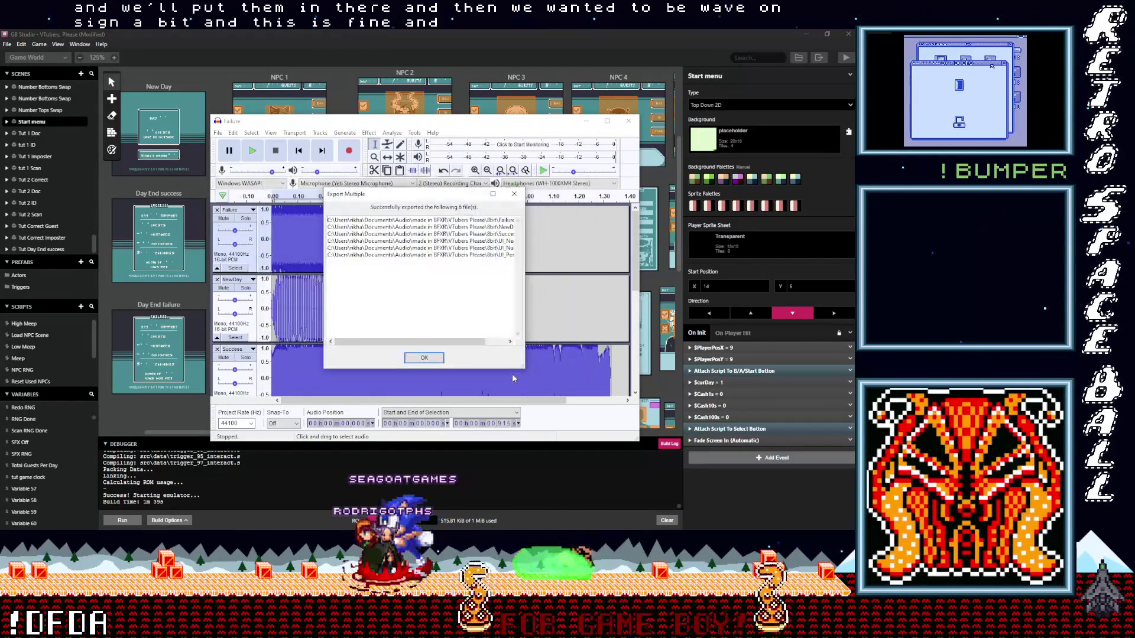
pyautogui.click(425, 359)
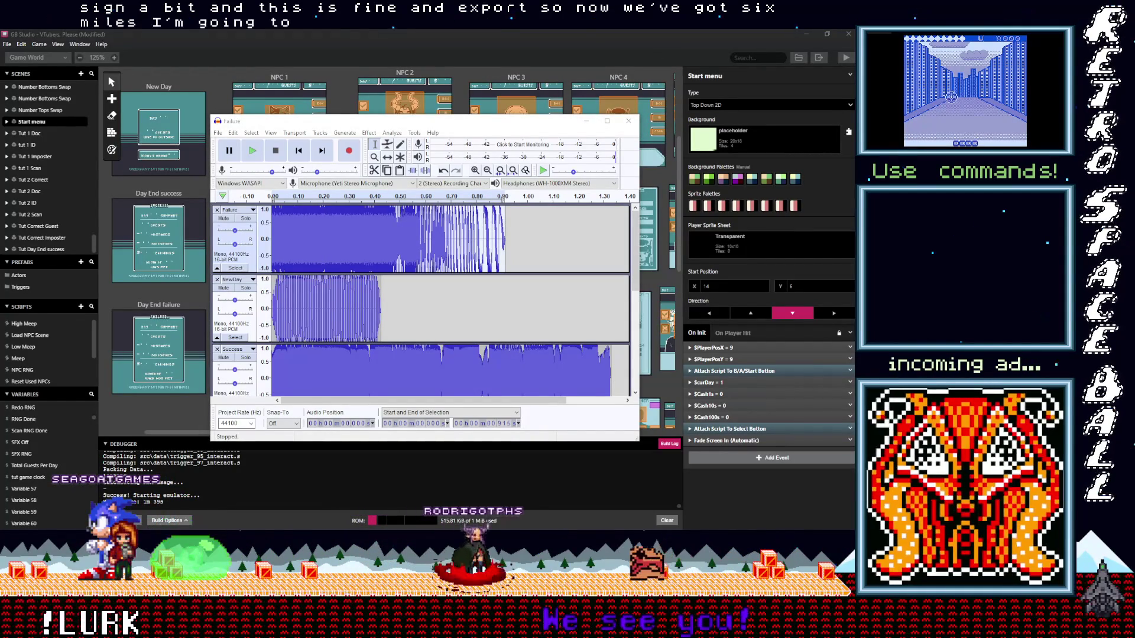
# Paste the six exported WAVs into the VJam project's assets/sounds folder and reopen them
pyautogui.click(797, 59)
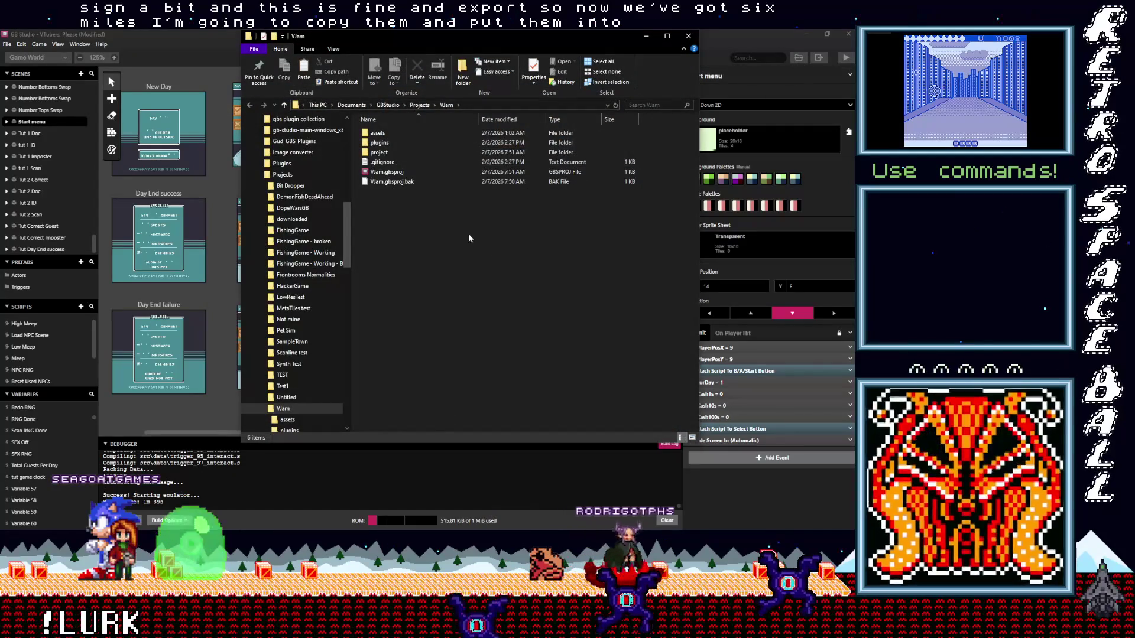
pyautogui.doubleClick(377, 132)
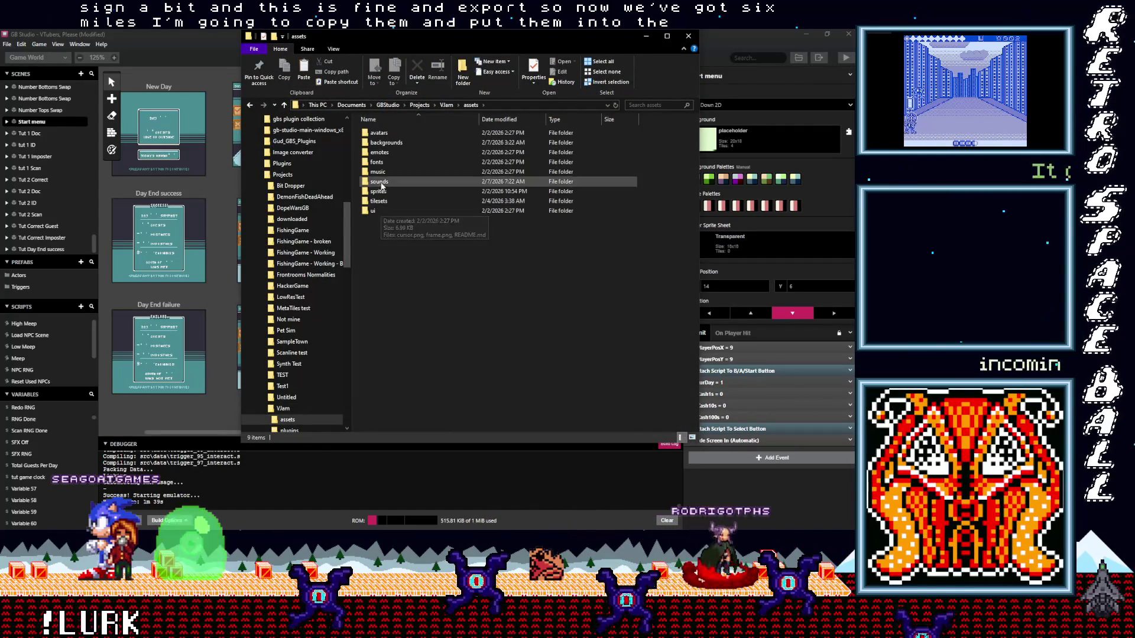
pyautogui.doubleClick(380, 182)
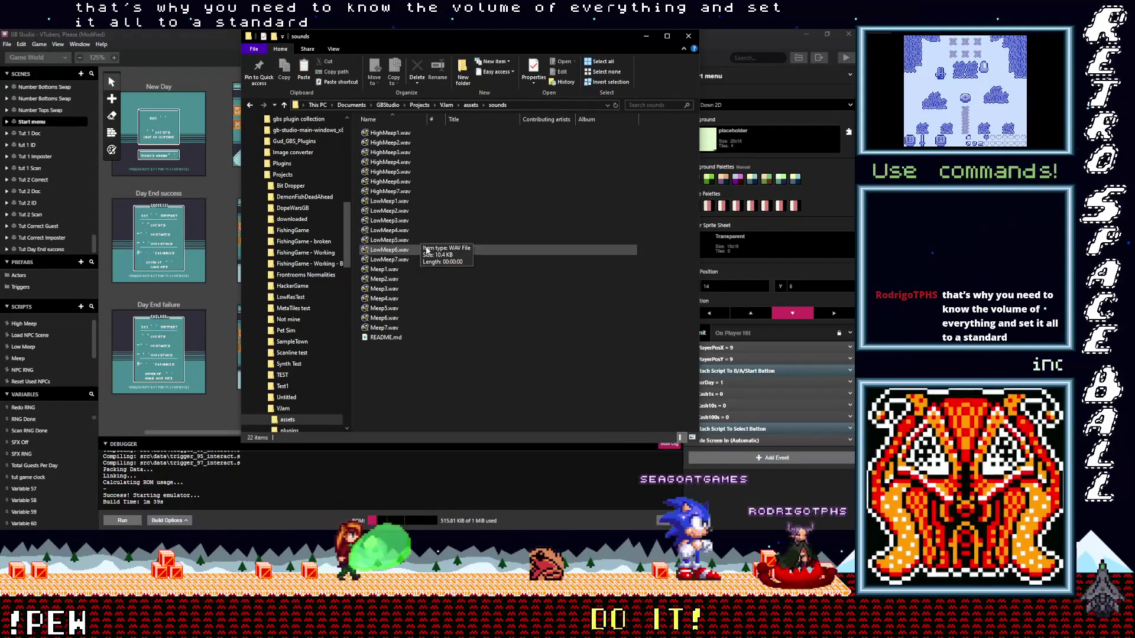
pyautogui.rightClick(380, 357)
pyautogui.click(331, 422)
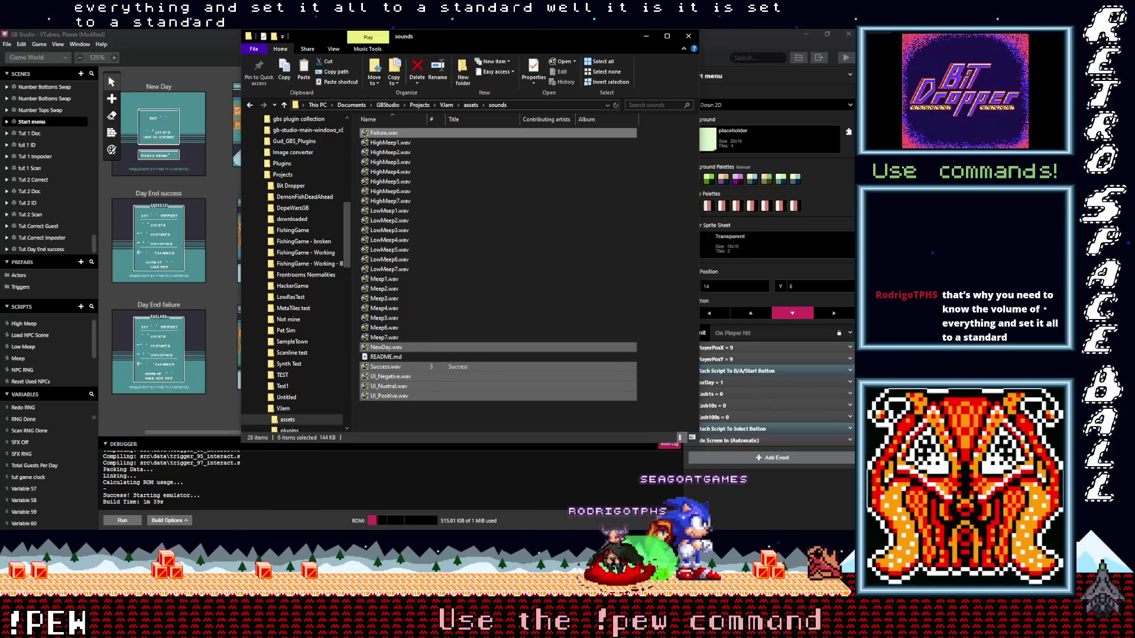
pyautogui.press('Return')
pyautogui.keyDown('ctrl'); pyautogui.scroll(-1, 350, 252); pyautogui.keyUp('ctrl')
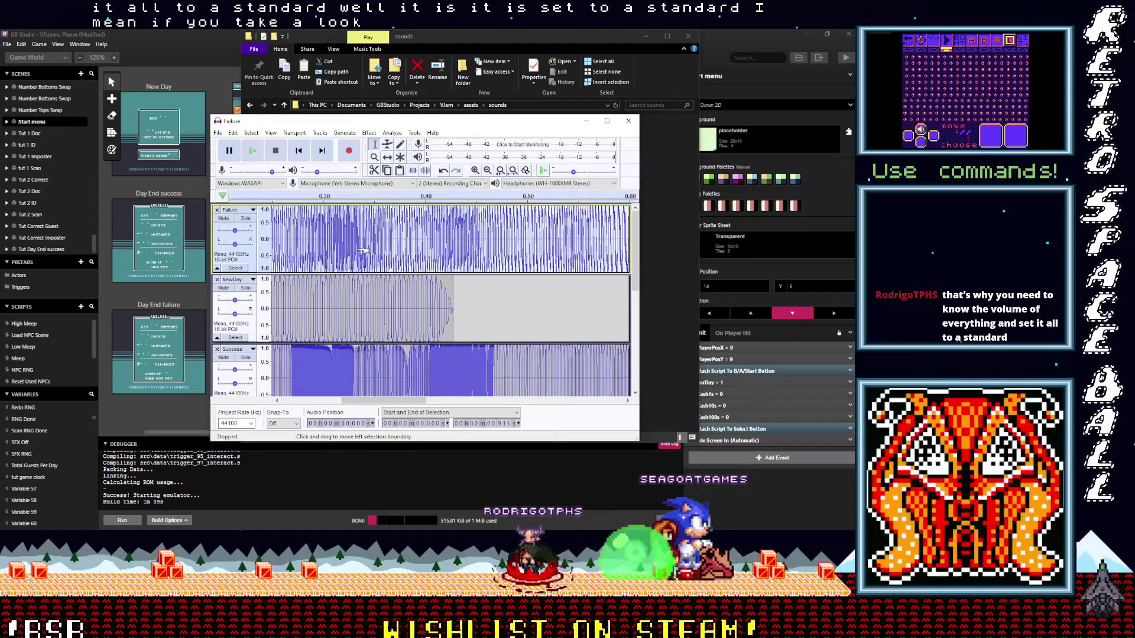
pyautogui.keyDown('ctrl'); pyautogui.scroll(-1, 350, 253); pyautogui.keyUp('ctrl')
pyautogui.keyDown('ctrl'); pyautogui.scroll(-1, 351, 253); pyautogui.keyUp('ctrl')
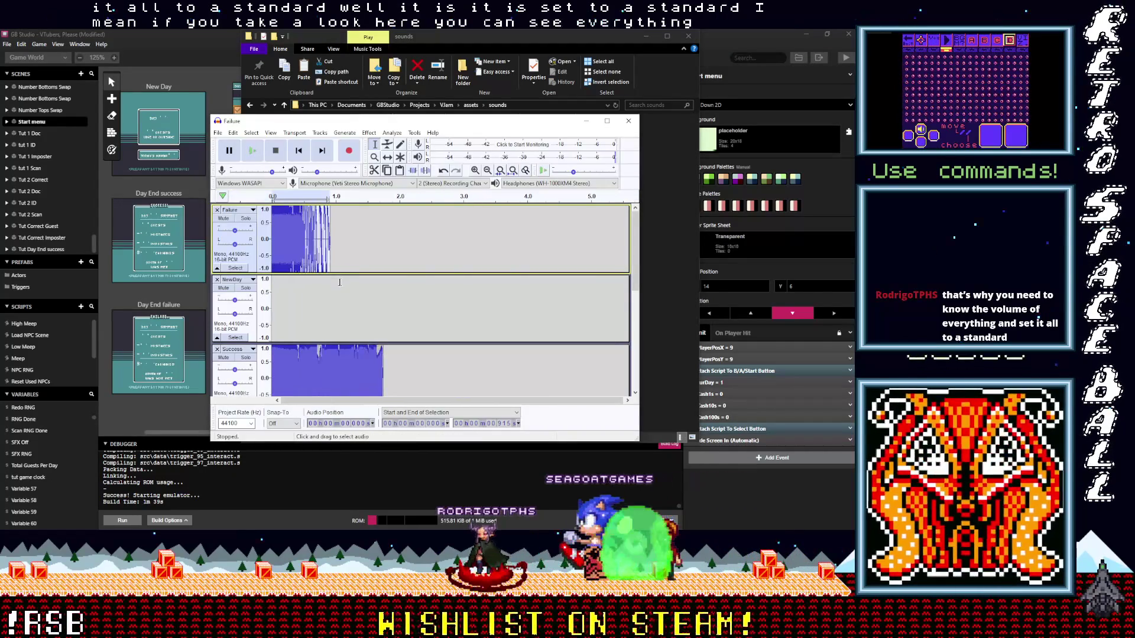
pyautogui.keyDown('ctrl'); pyautogui.scroll(-1, 340, 273); pyautogui.keyUp('ctrl')
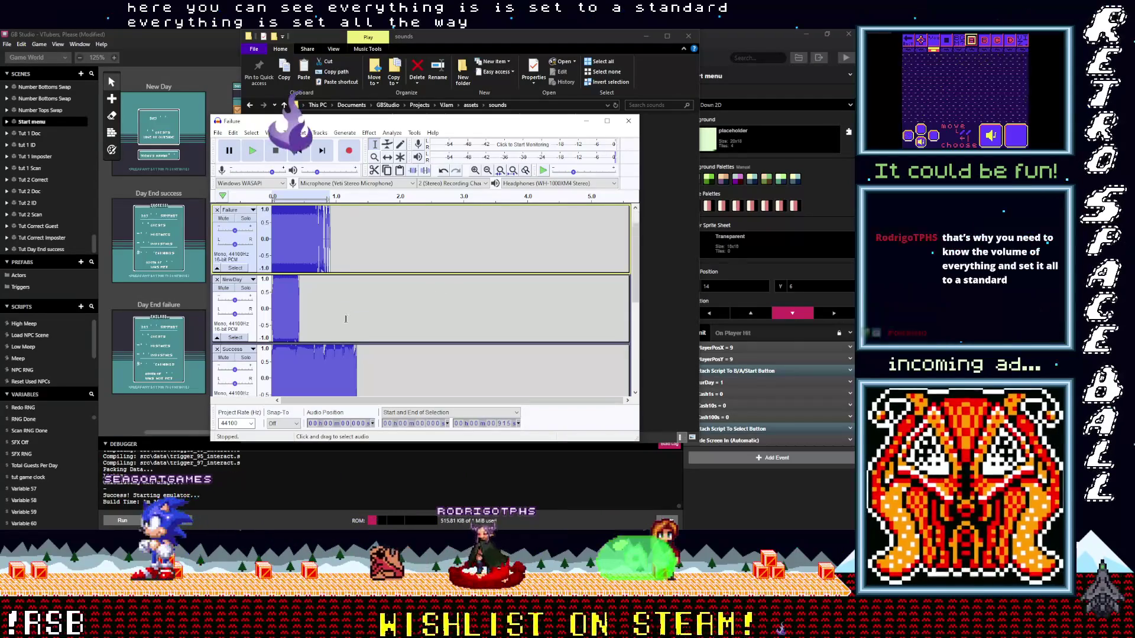
pyautogui.scroll(-3, 335, 332)
pyautogui.scroll(1, 333, 332)
pyautogui.scroll(1, 334, 334)
pyautogui.scroll(1, 334, 335)
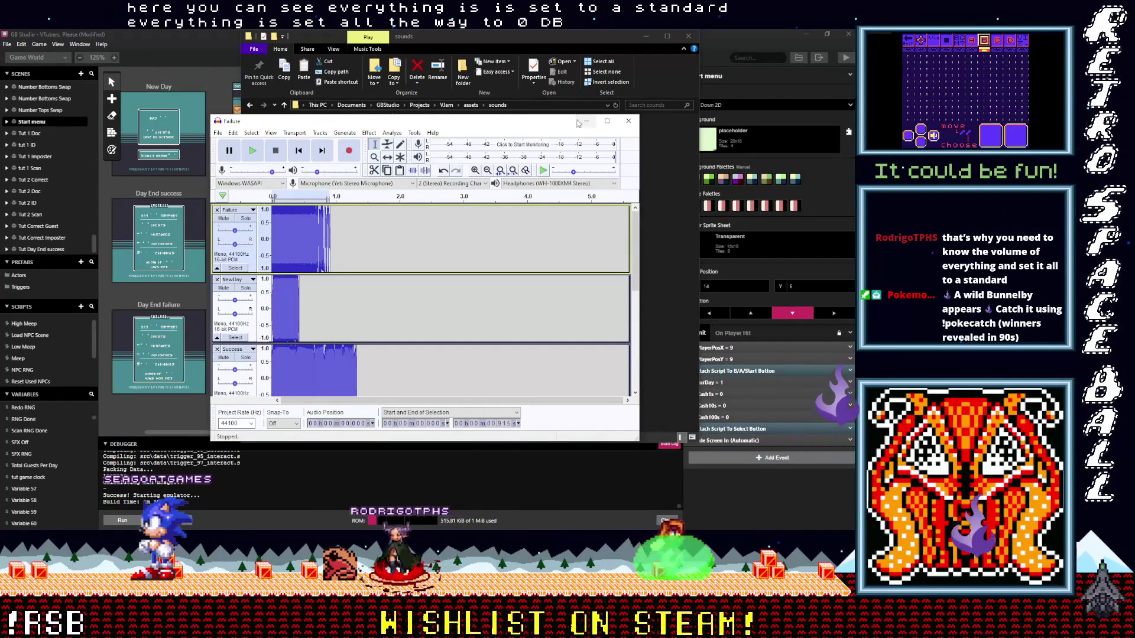
# Minimize Audacity and switch back to the GB Studio project window
pyautogui.click(586, 122)
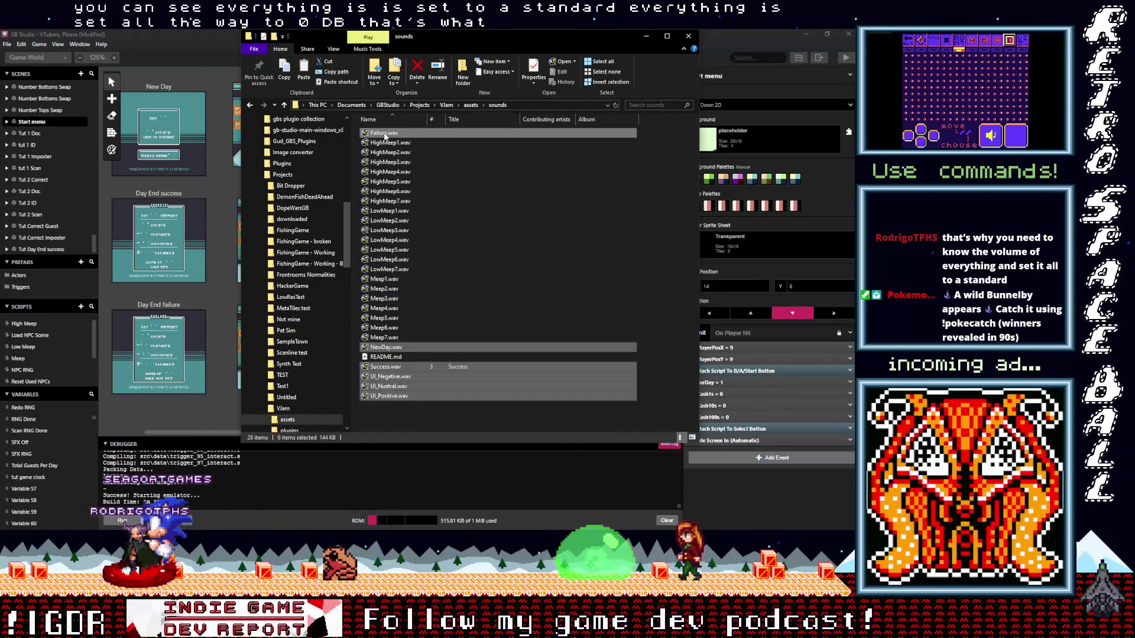
pyautogui.hotkey('alt', 'Tab')
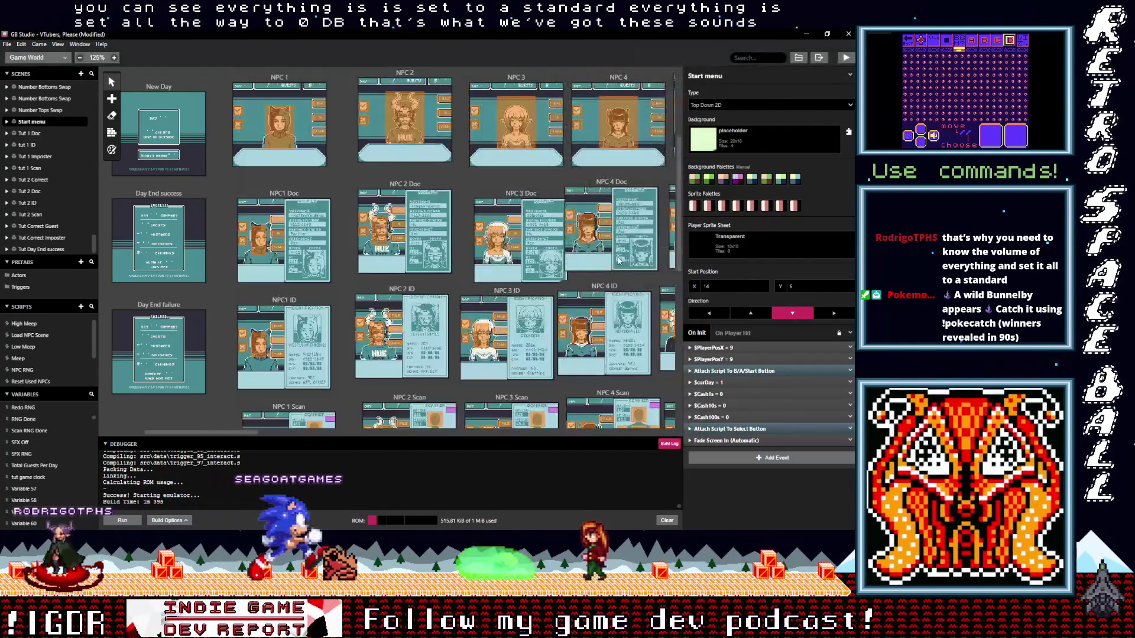
pyautogui.scroll(2, 344, 307)
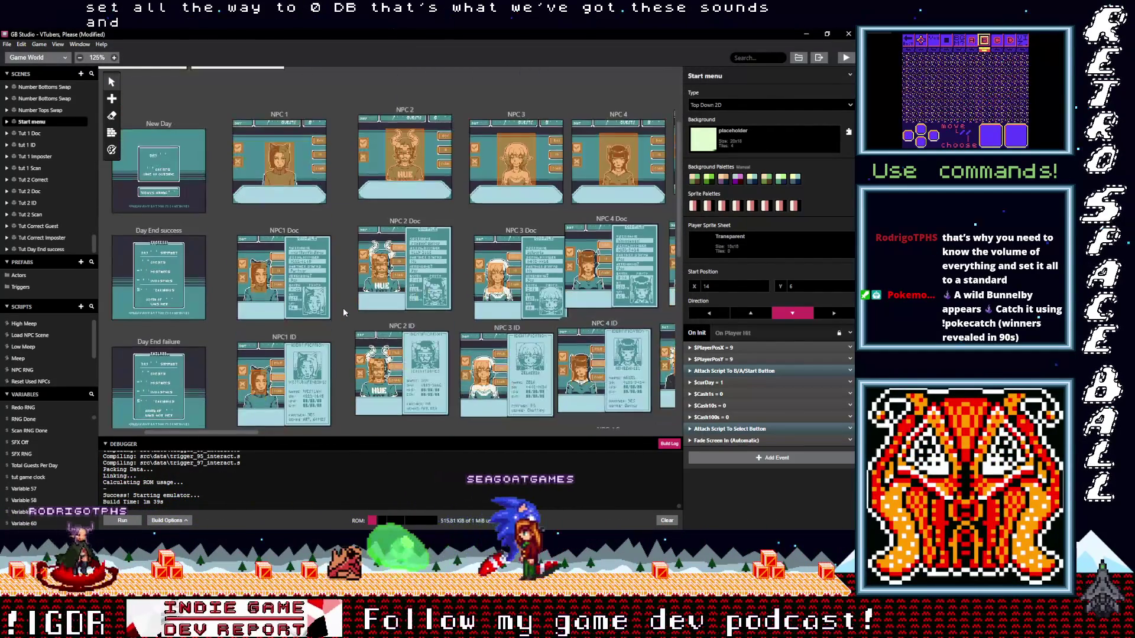
pyautogui.scroll(-2, 343, 308)
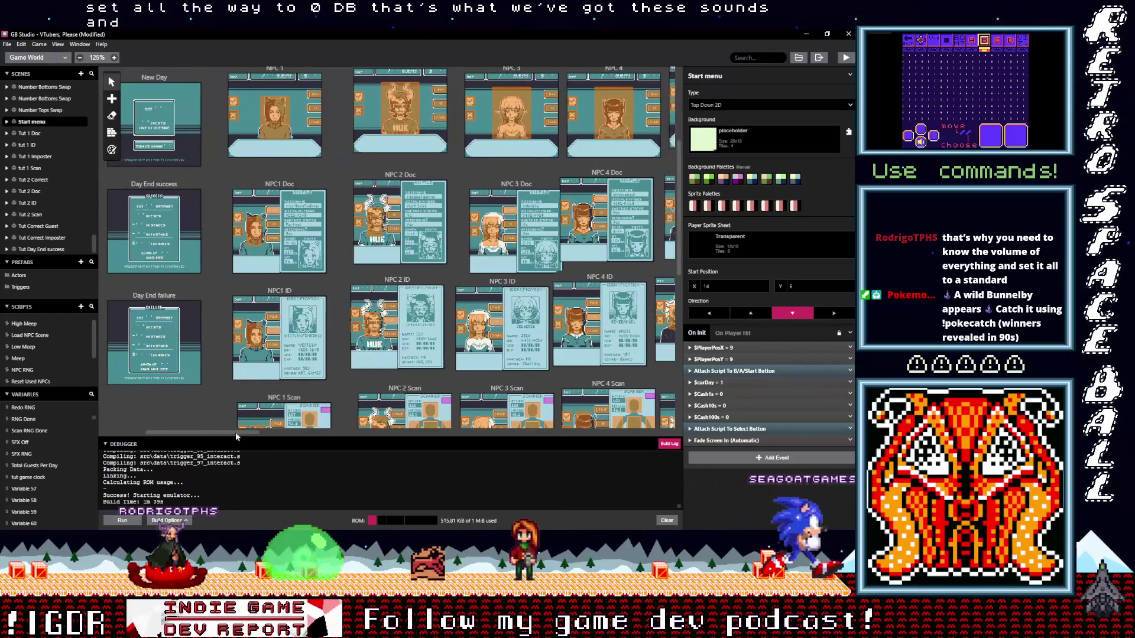
# Set NPC 1's first trigger to play UI_Positive.wav inside its SFX Off check
pyautogui.moveTo(234, 432); pyautogui.dragTo(201, 436)
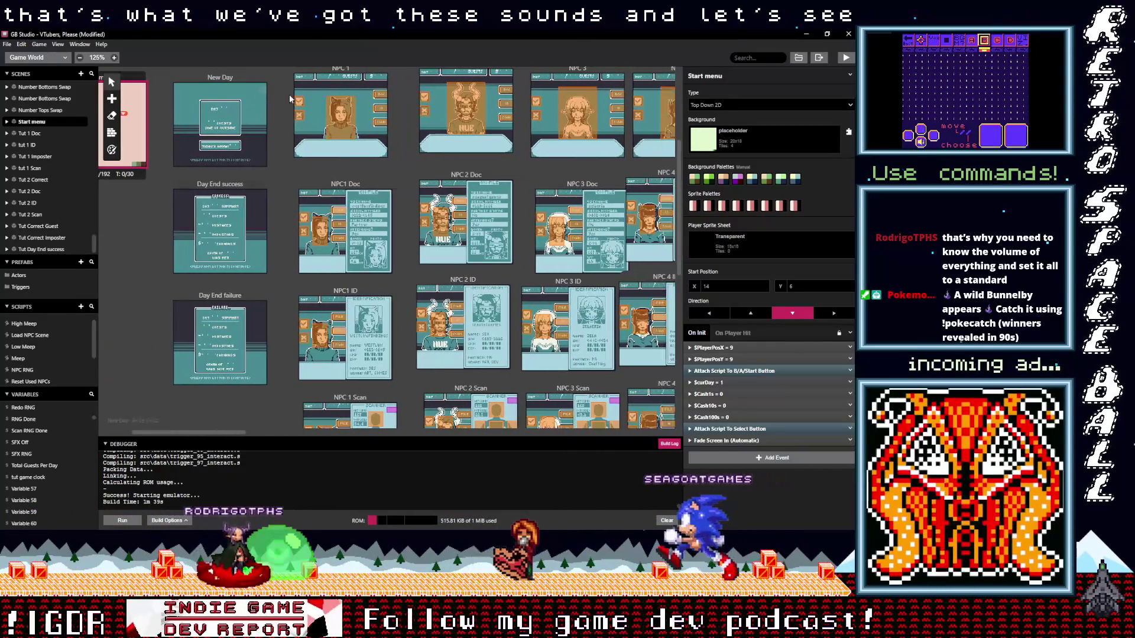
pyautogui.click(300, 105)
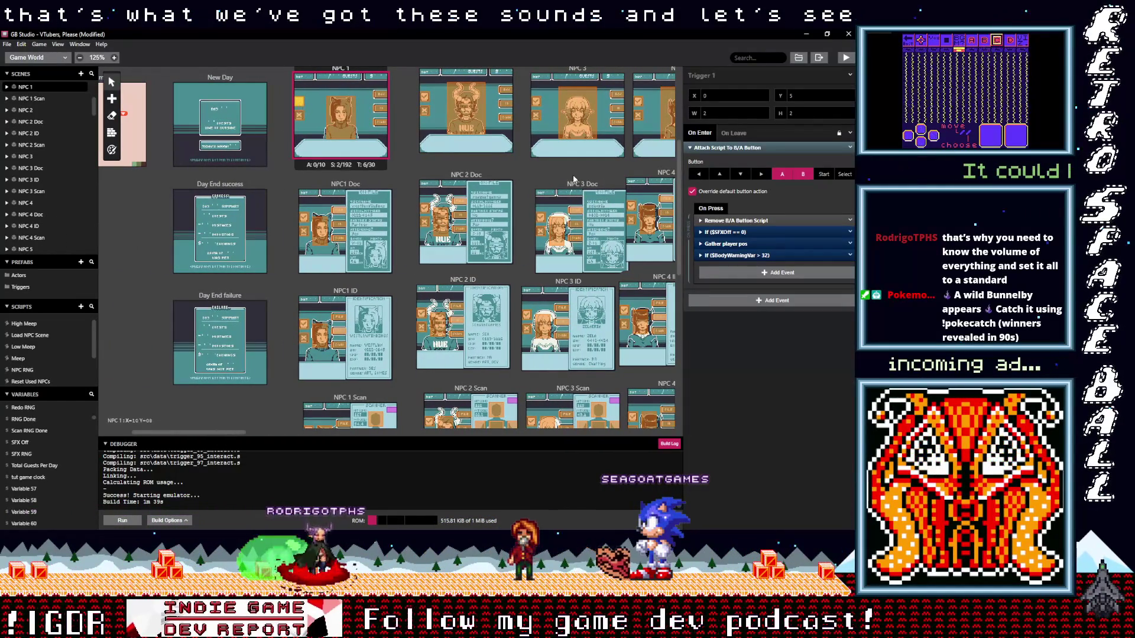
pyautogui.click(732, 233)
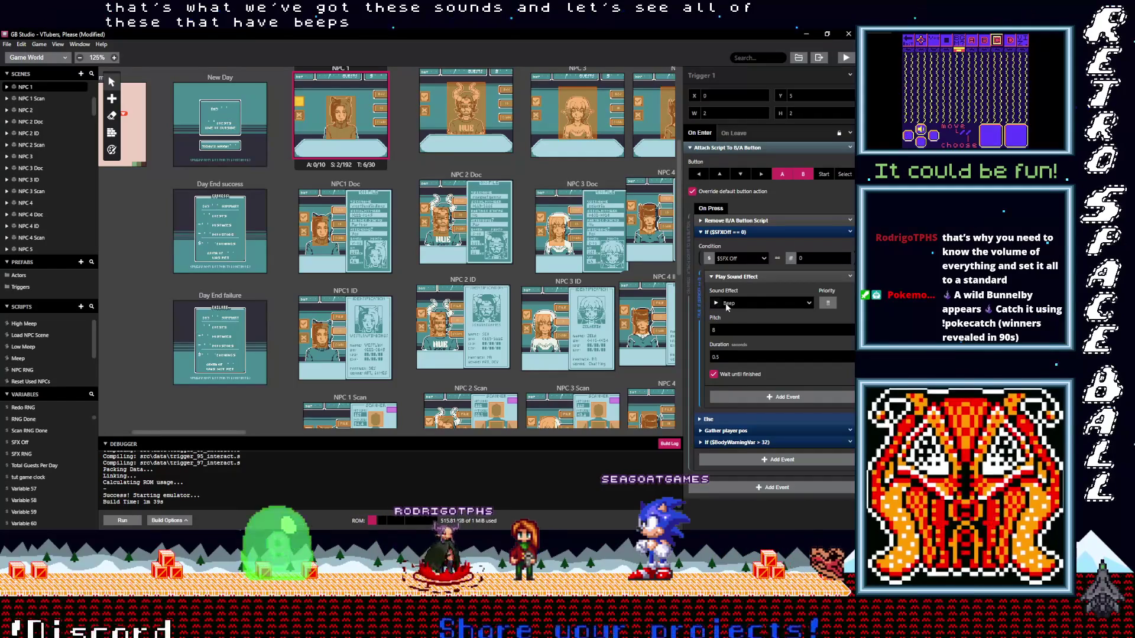
pyautogui.click(807, 305)
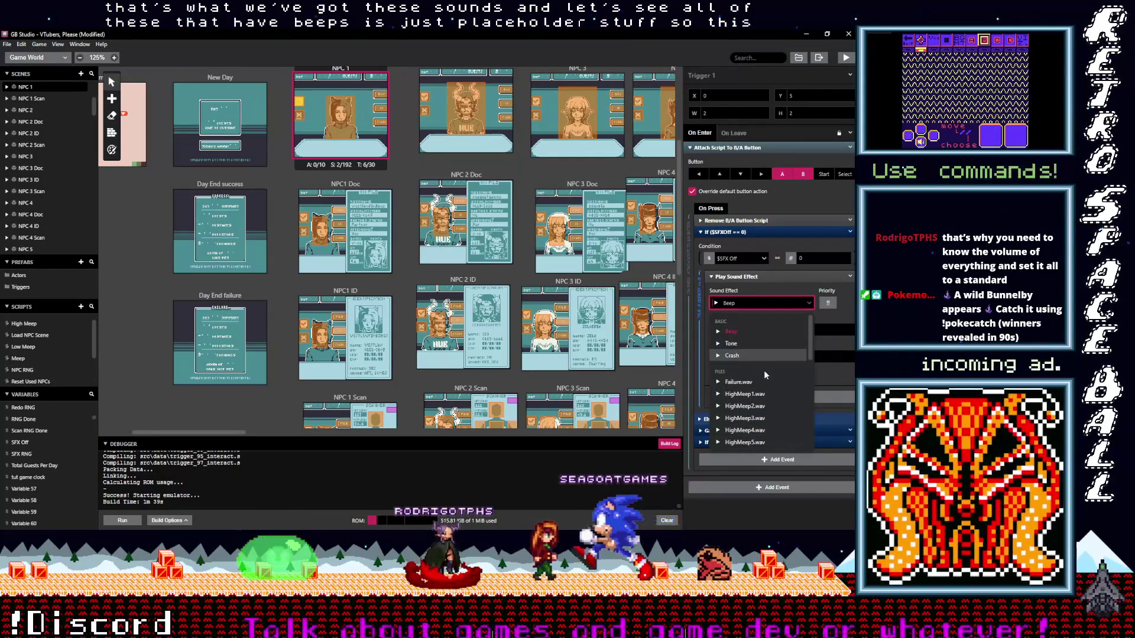
pyautogui.scroll(-5, 767, 370)
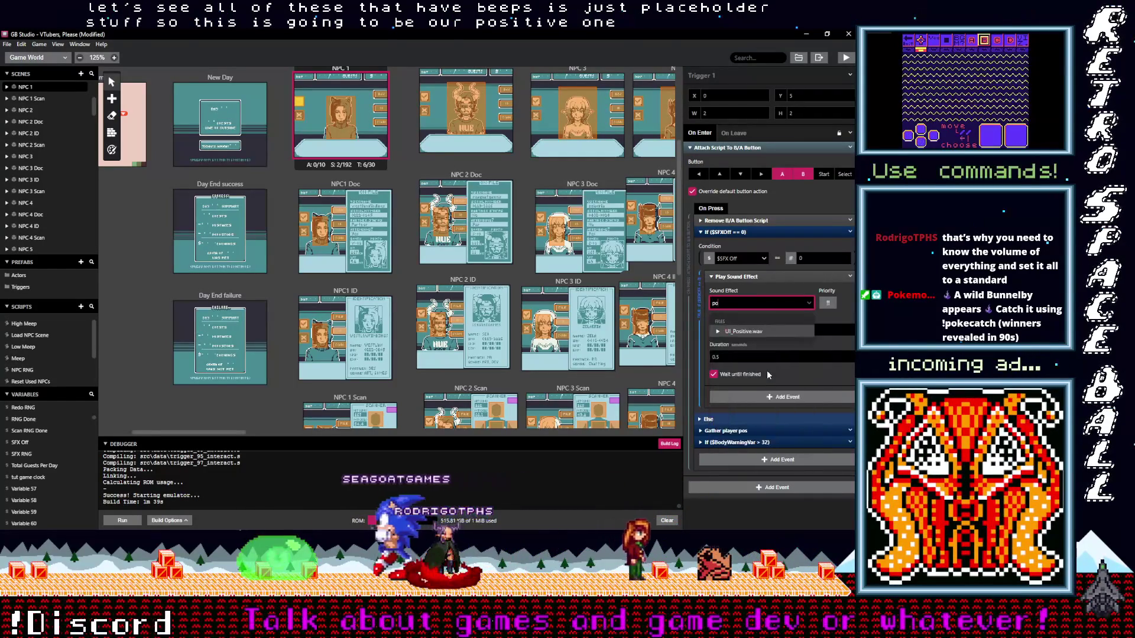
pyautogui.click(741, 327)
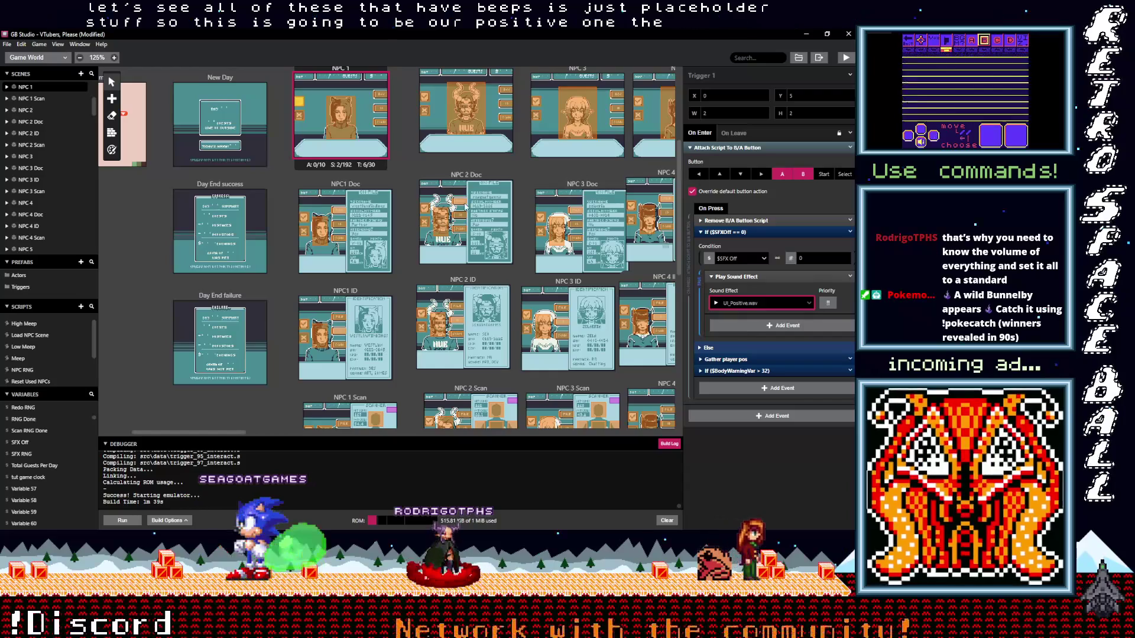
# Set NPC 1's second trigger to play UI_Negative.wav instead of Beep
pyautogui.hotkey('ctrl', 'z')
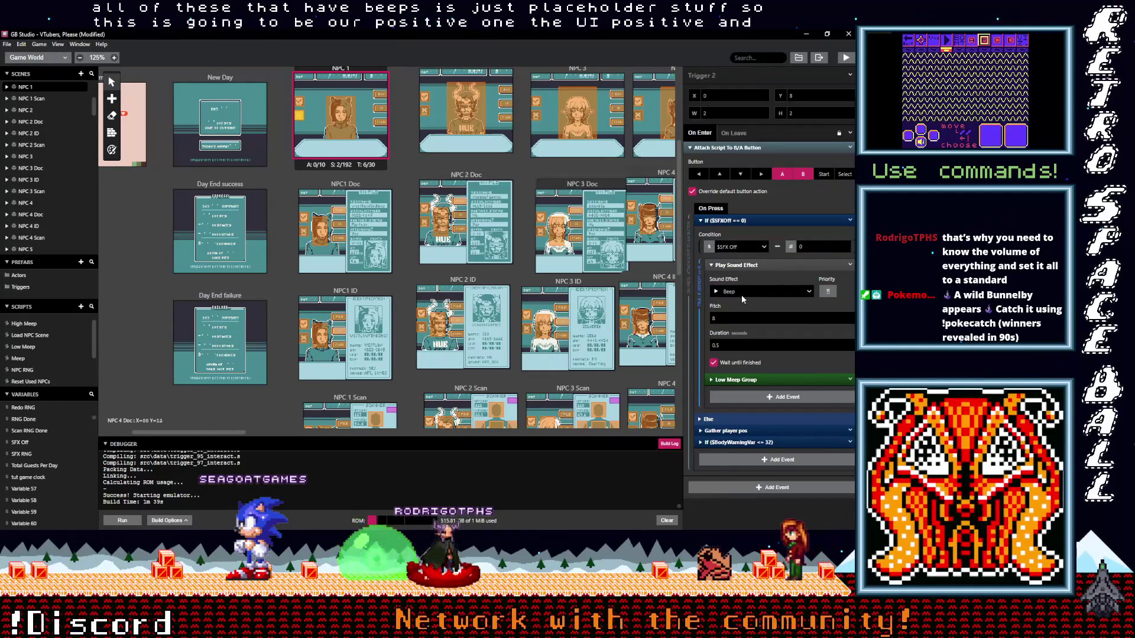
pyautogui.click(762, 291)
pyautogui.write('neg')
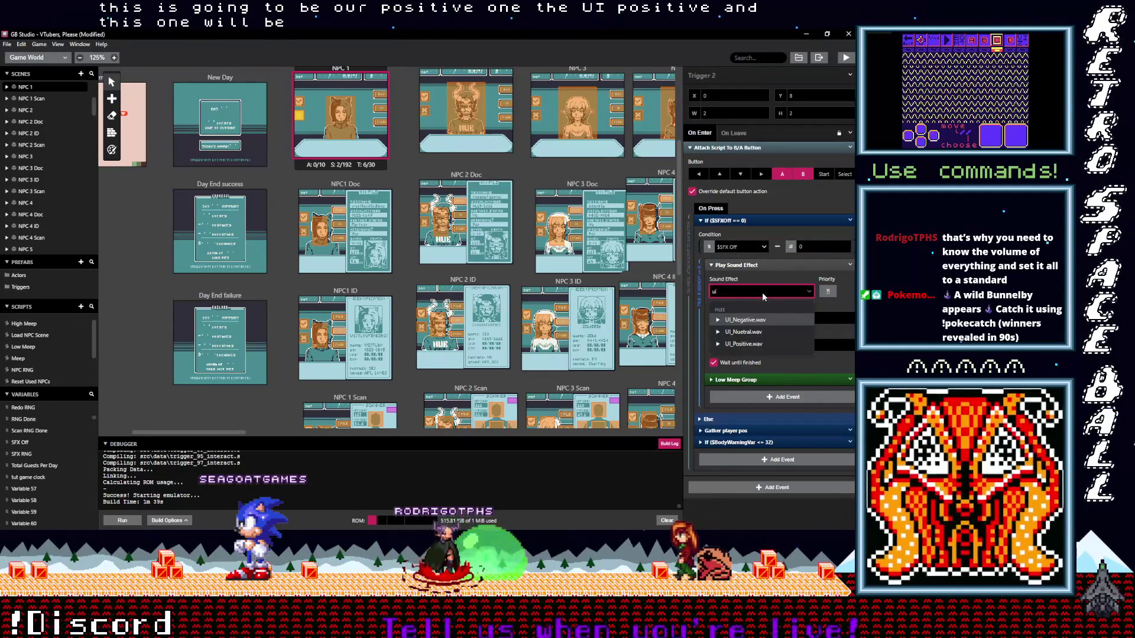
pyautogui.click(752, 319)
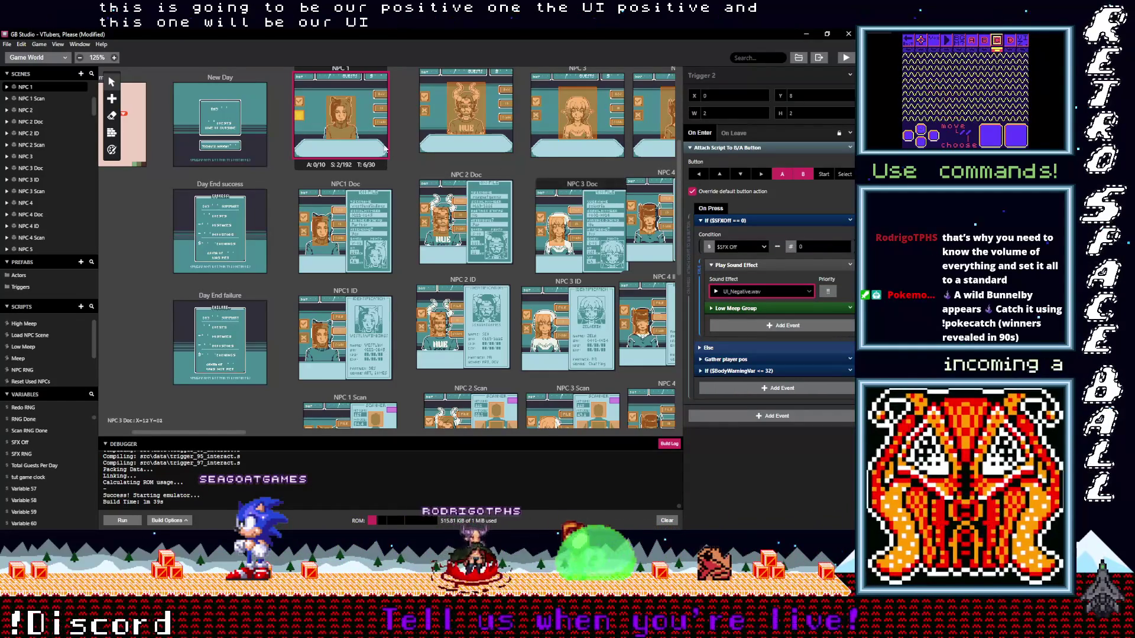
pyautogui.click(349, 218)
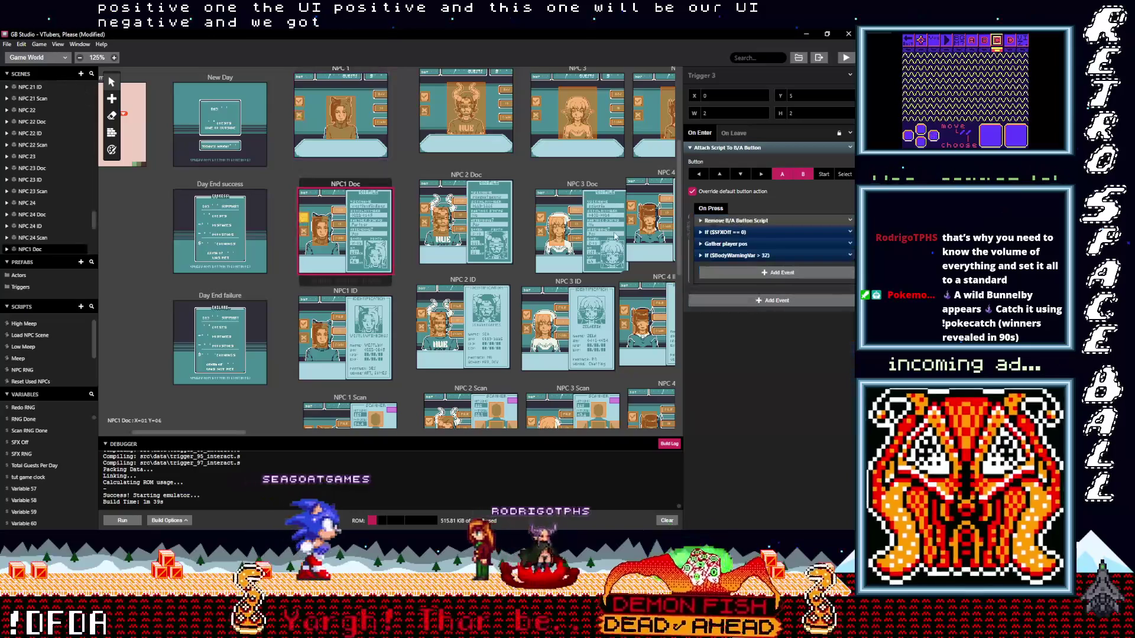
# Give the NPC1 Doc scene's two triggers UI_Positive.wav and UI_Negative.wav sounds
pyautogui.click(729, 233)
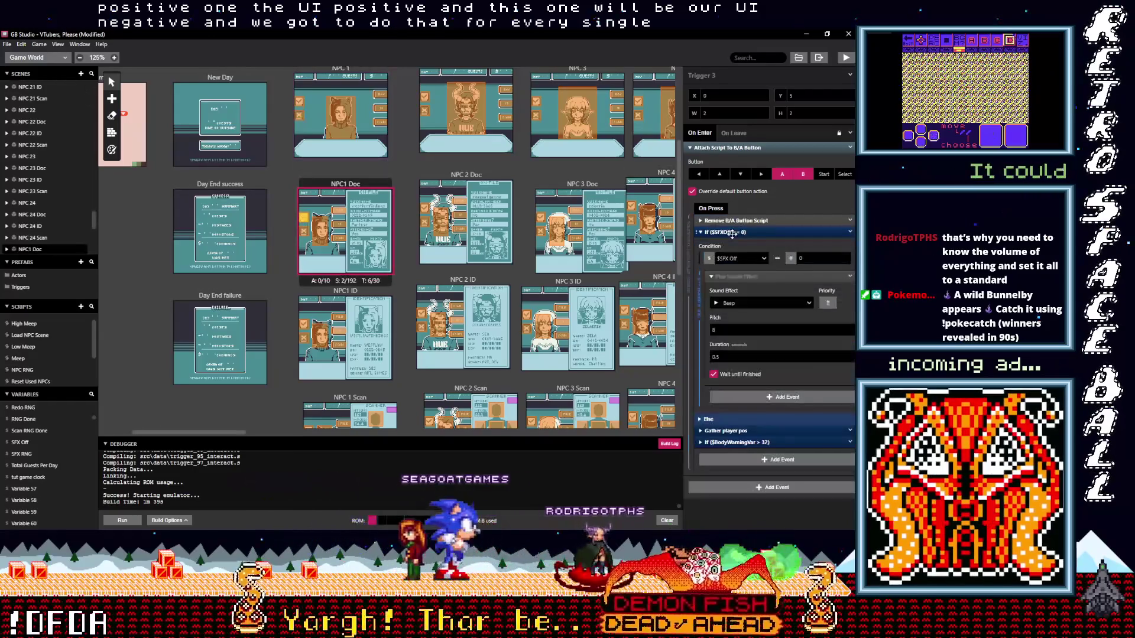
pyautogui.click(743, 303)
pyautogui.write('po')
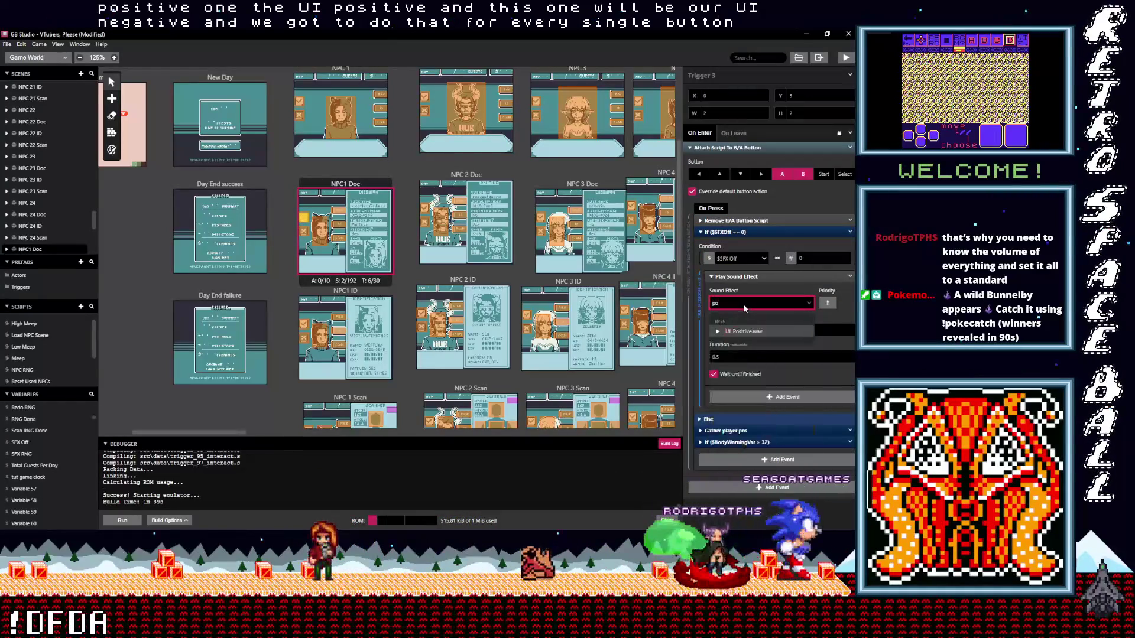
pyautogui.click(744, 332)
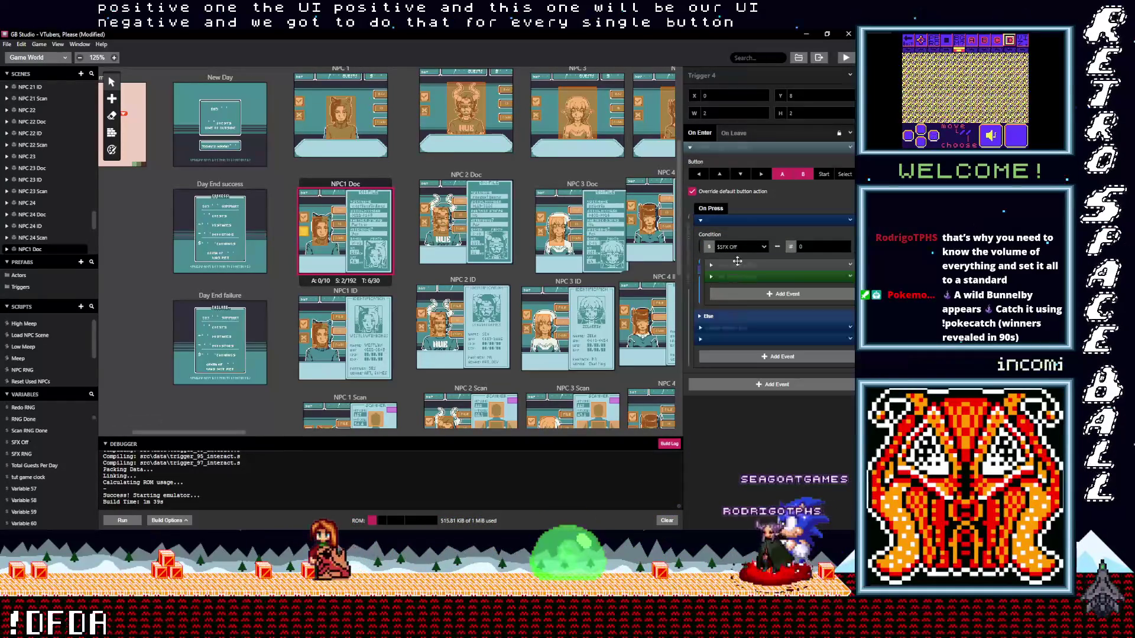
pyautogui.click(736, 265)
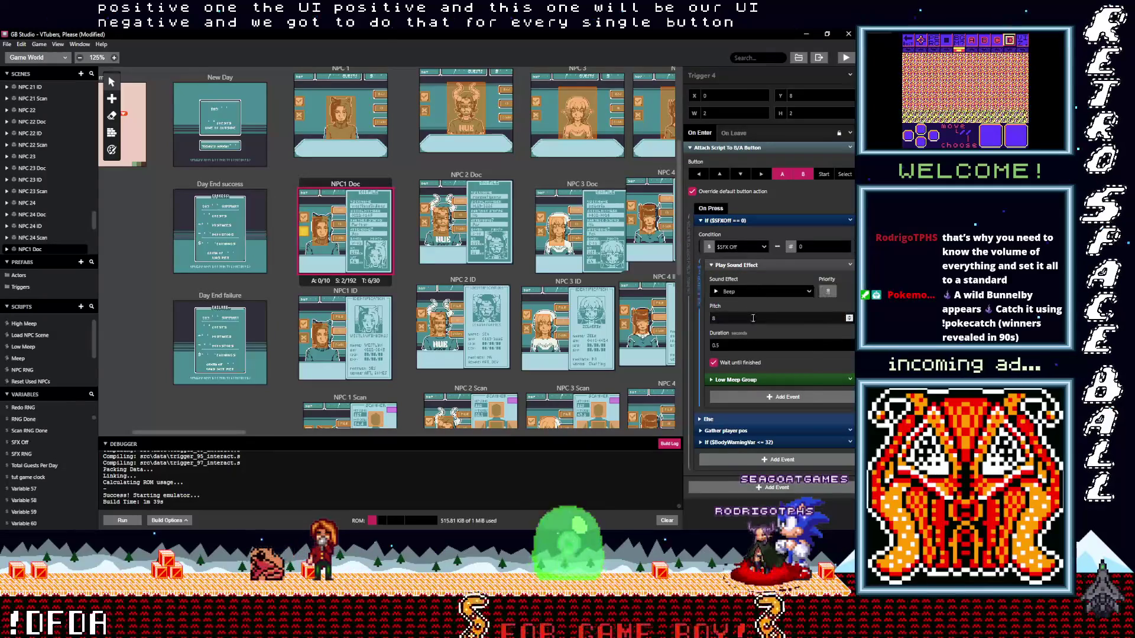
pyautogui.click(748, 292)
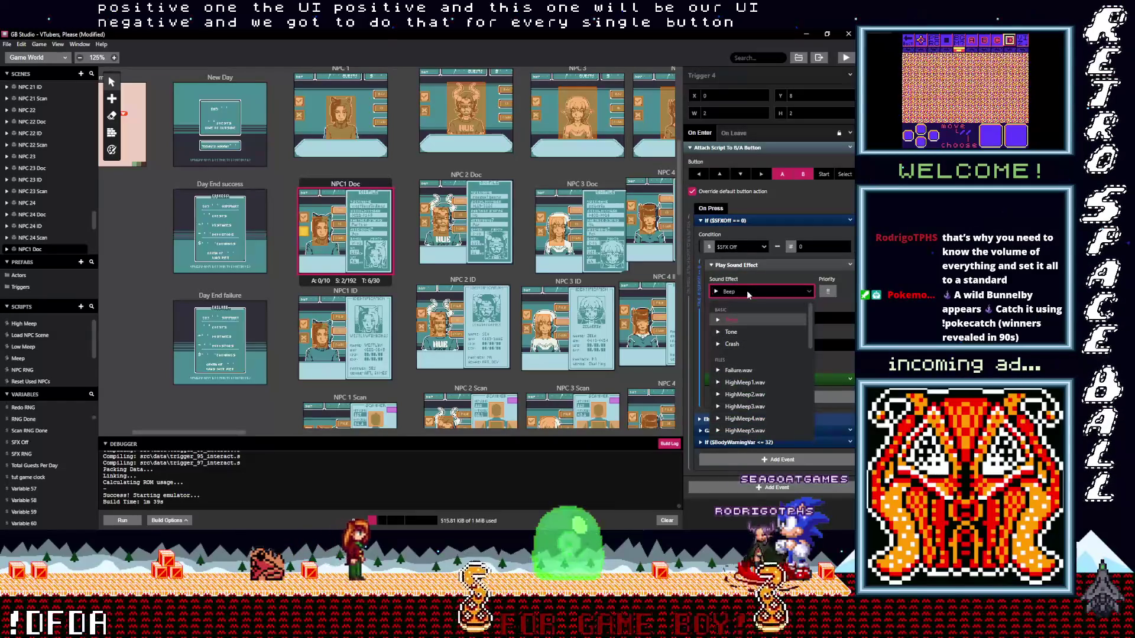
pyautogui.write('n')
pyautogui.click(747, 357)
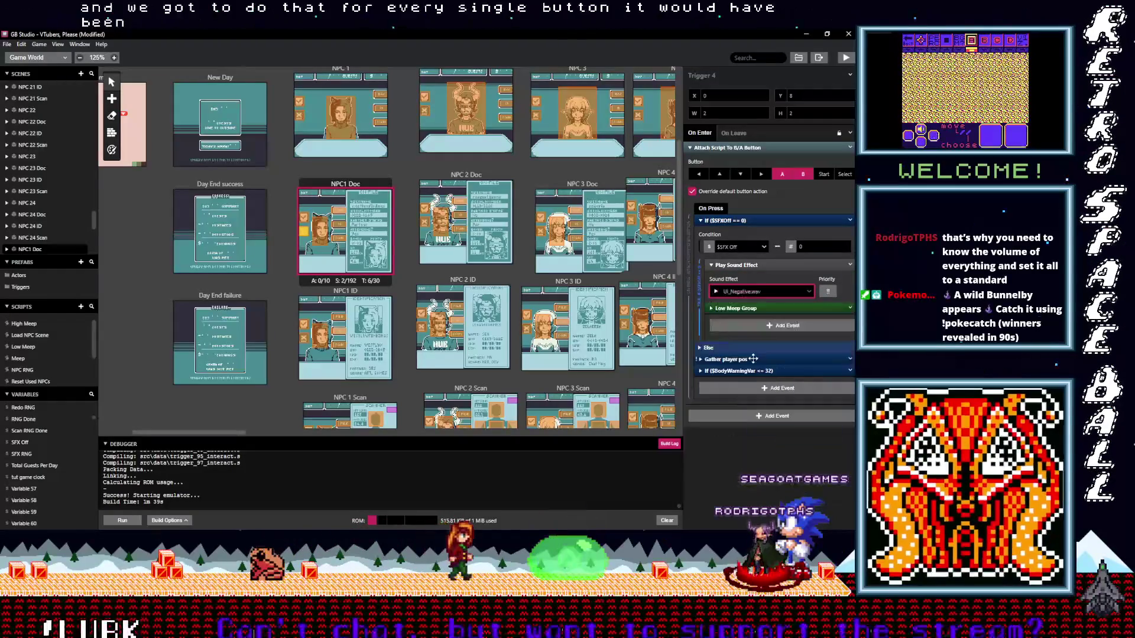
# Give the NPC 1 ID scene's two triggers UI_Positive.wav and UI_Negative.wav sounds
pyautogui.click(305, 328)
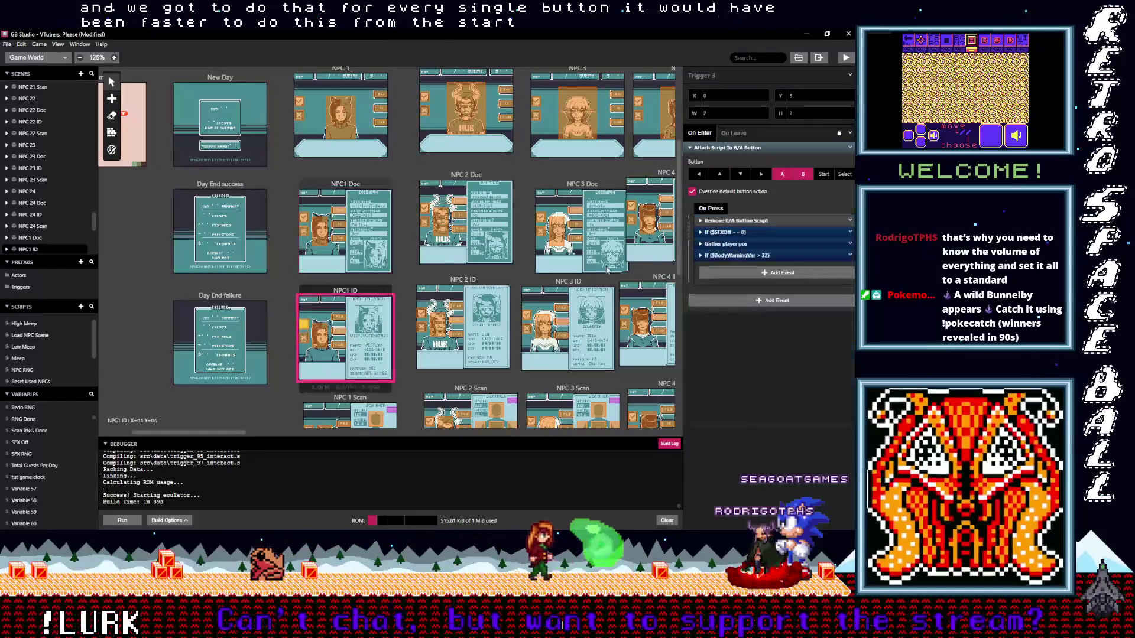
pyautogui.click(737, 276)
pyautogui.click(734, 304)
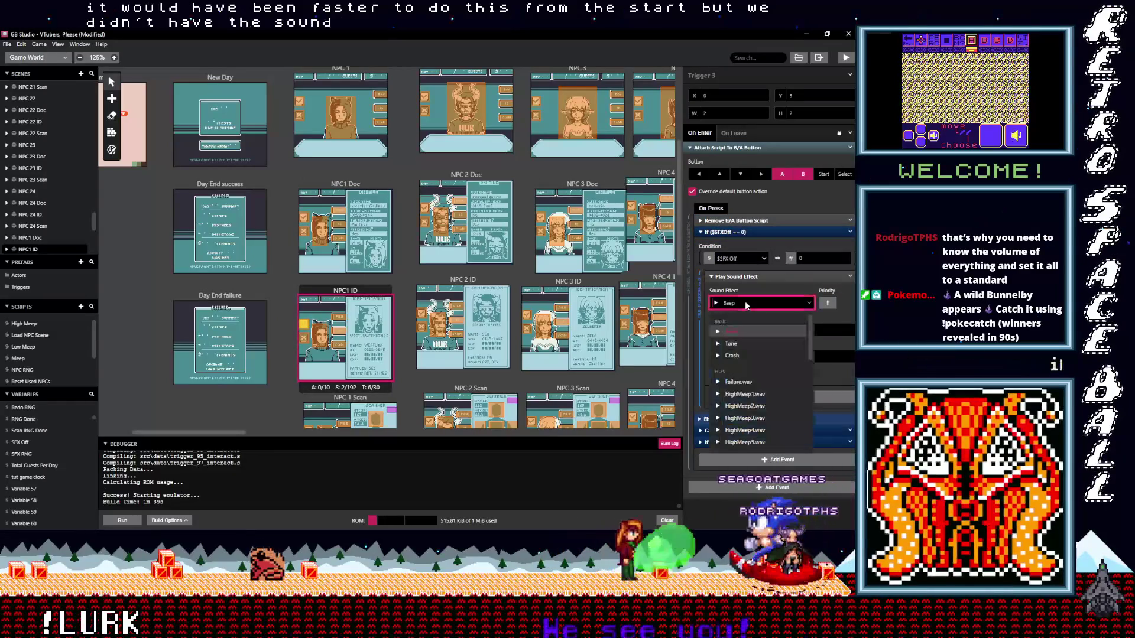
pyautogui.write('po')
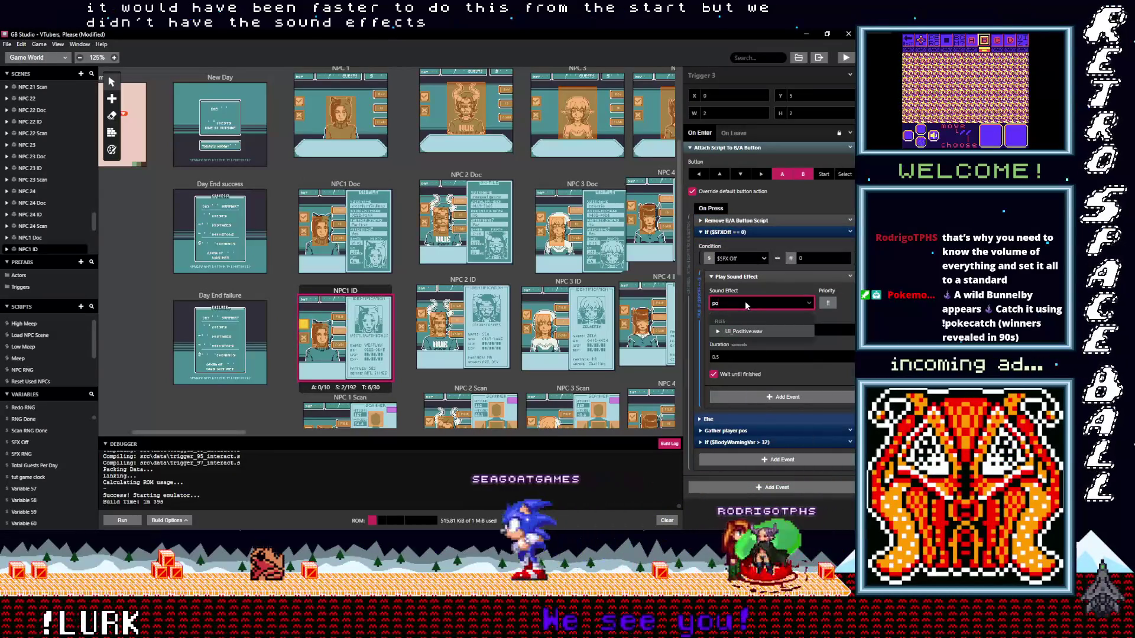
pyautogui.press('Return')
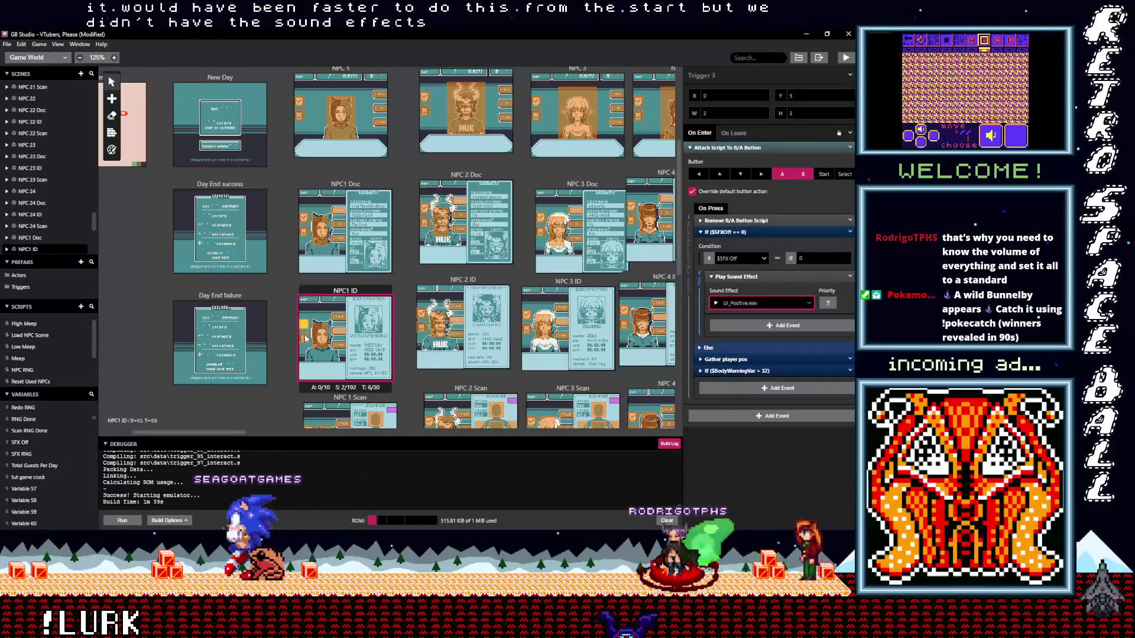
pyautogui.click(304, 334)
pyautogui.click(738, 276)
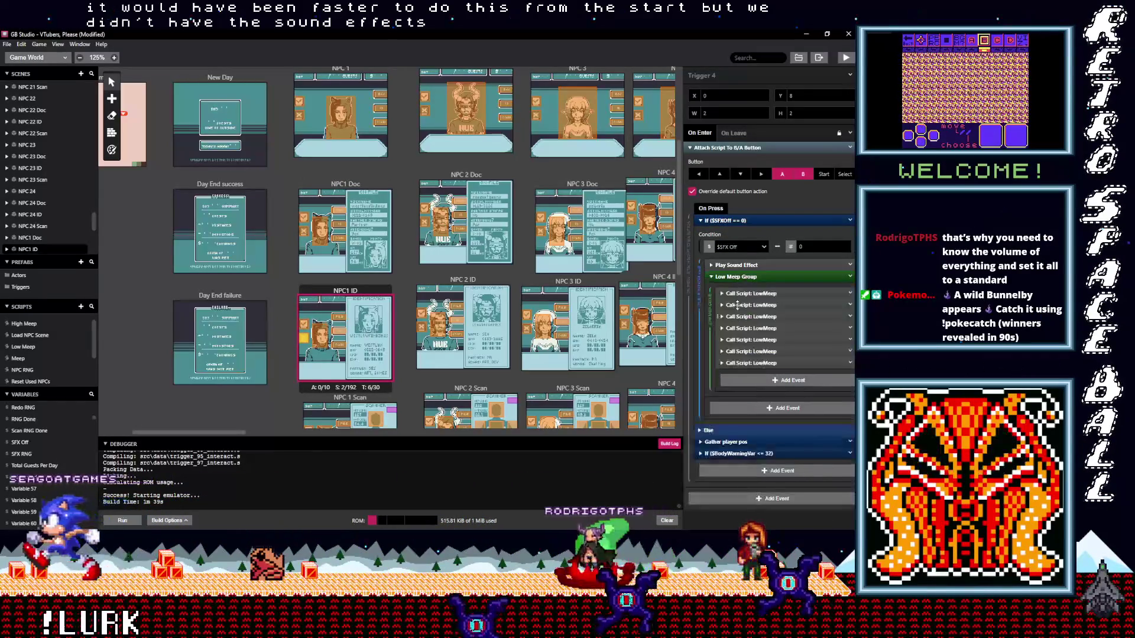
pyautogui.click(738, 276)
pyautogui.click(739, 294)
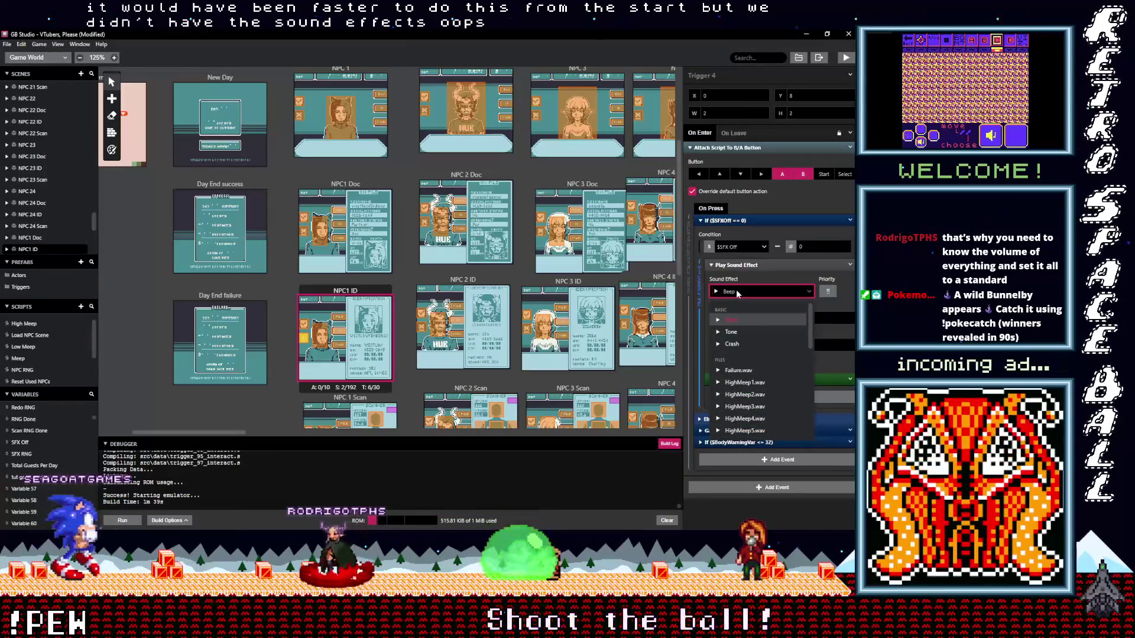
pyautogui.write('ne')
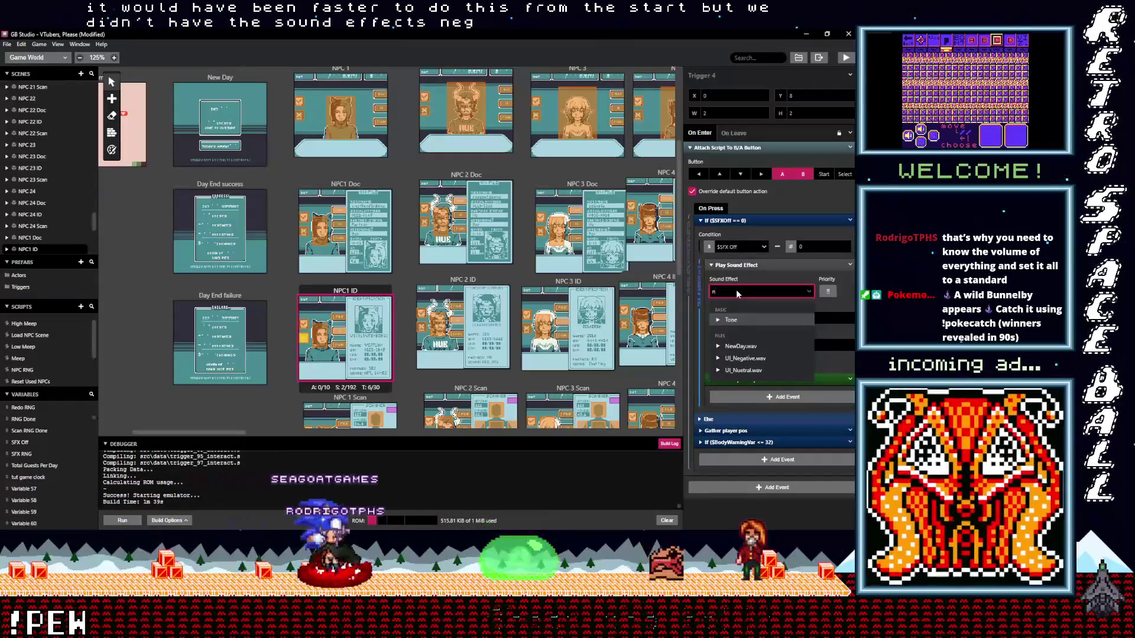
pyautogui.press('Down')
pyautogui.press('Down')
pyautogui.press('Return')
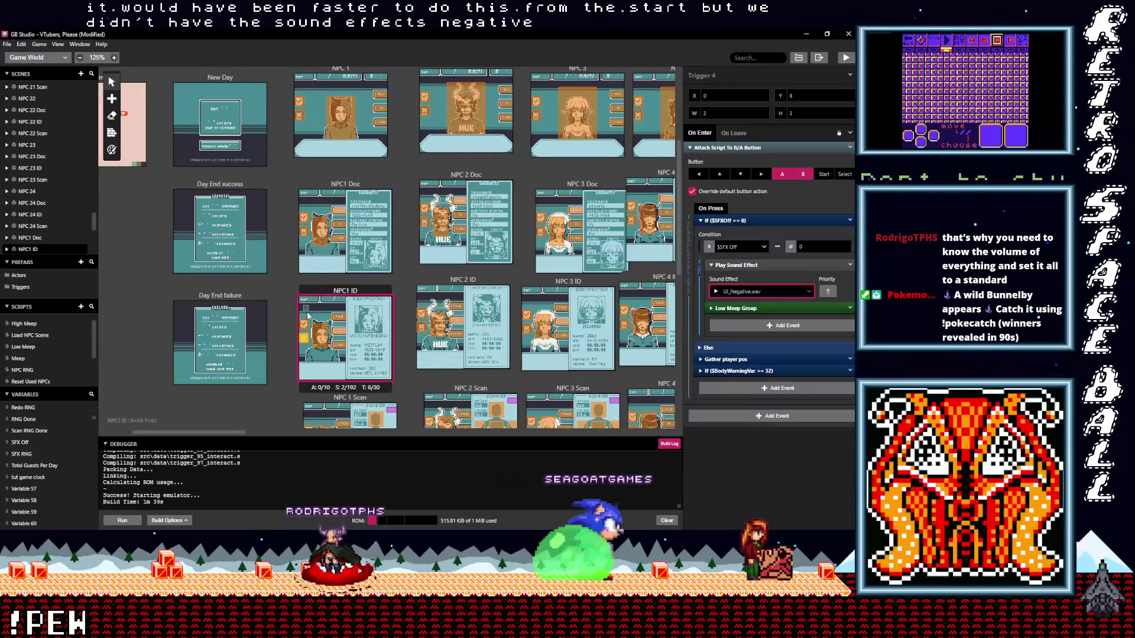
pyautogui.scroll(-3, 308, 315)
pyautogui.click(308, 290)
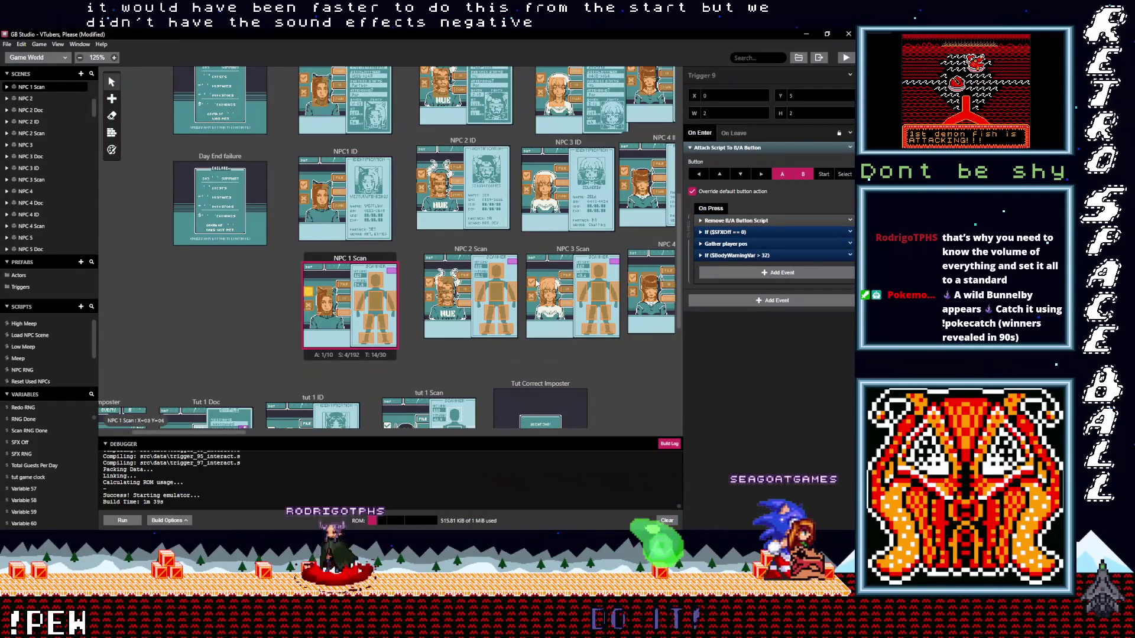
# Set NPC 1 Scan's Trigger 9 to UI_Positive.wav and Trigger 10 to UI_Negative.wav
pyautogui.click(736, 232)
pyautogui.click(741, 302)
pyautogui.write('pos')
pyautogui.press('Return')
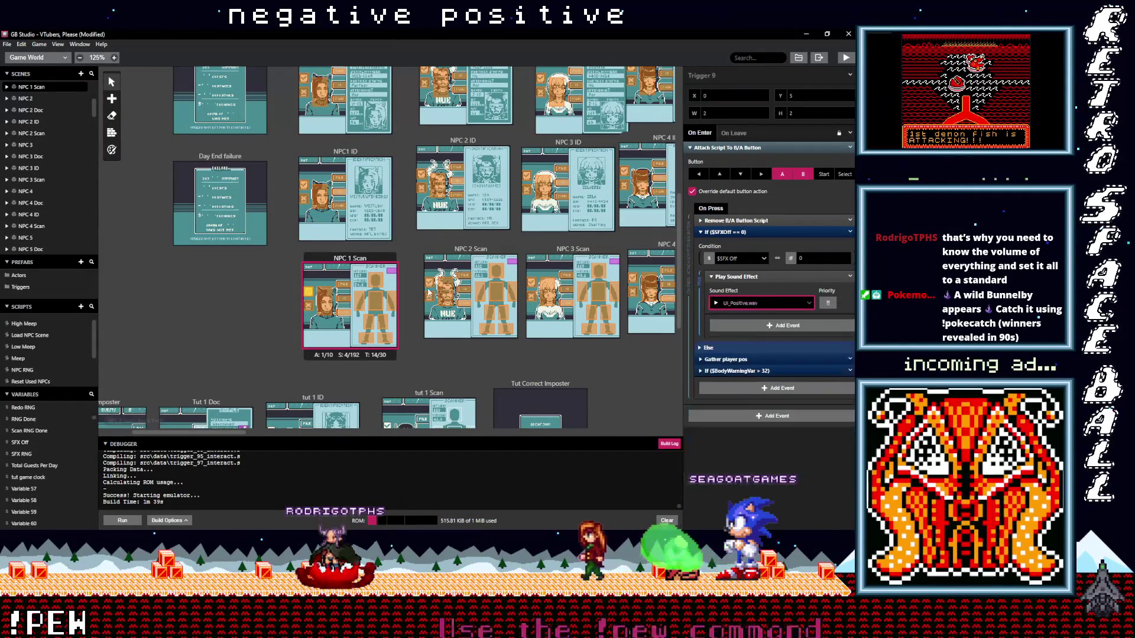
pyautogui.click(675, 270)
pyautogui.click(743, 267)
pyautogui.click(746, 293)
pyautogui.write('ne')
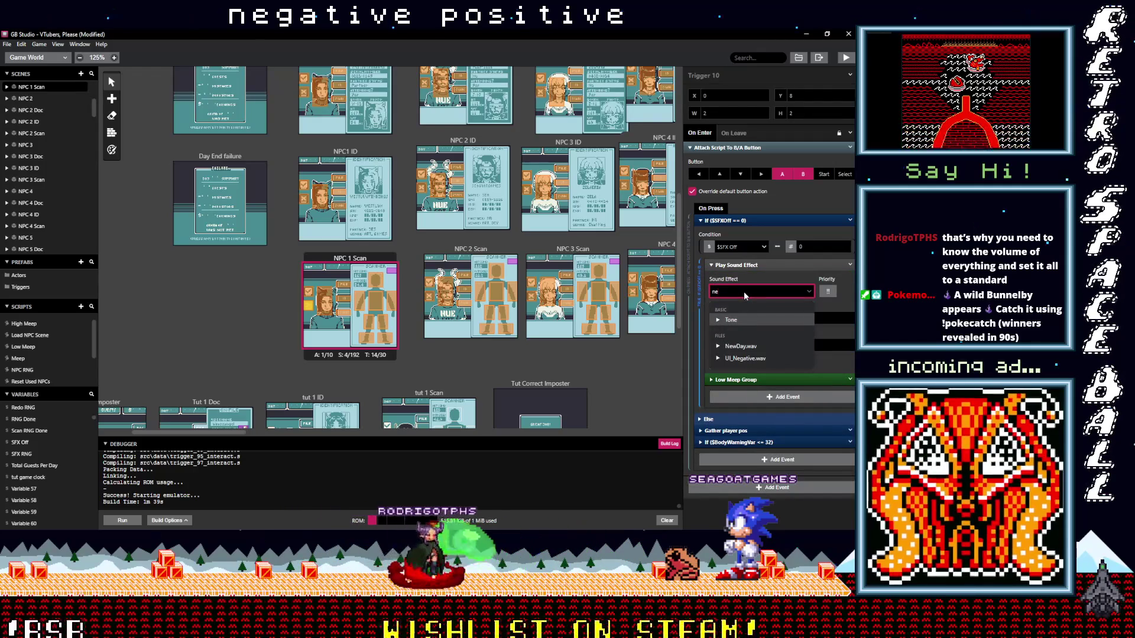
pyautogui.click(744, 358)
pyautogui.scroll(3, 408, 339)
pyautogui.scroll(2, 403, 320)
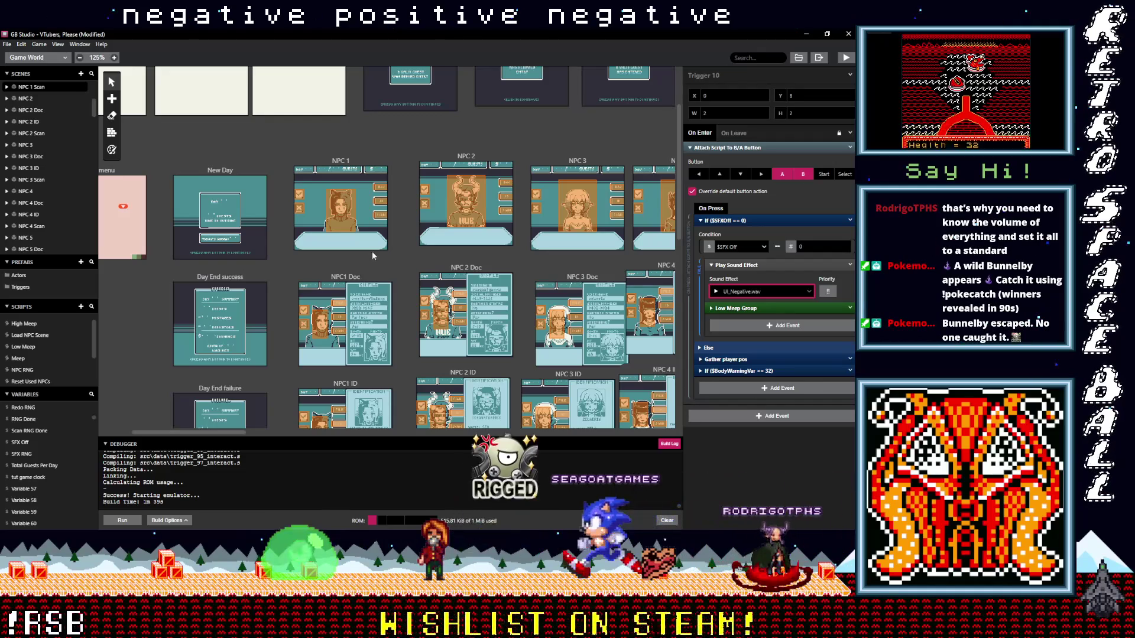
pyautogui.click(381, 190)
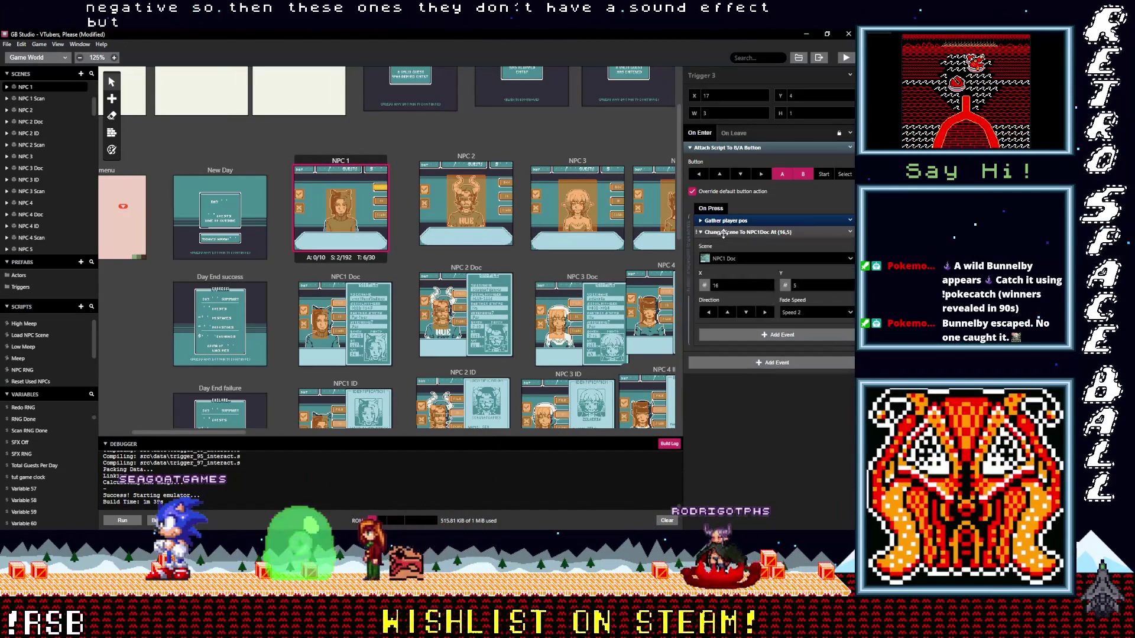
# Add an If Variable Compare With Value event on $SFXOff to the NPC 1 trigger
pyautogui.click(729, 249)
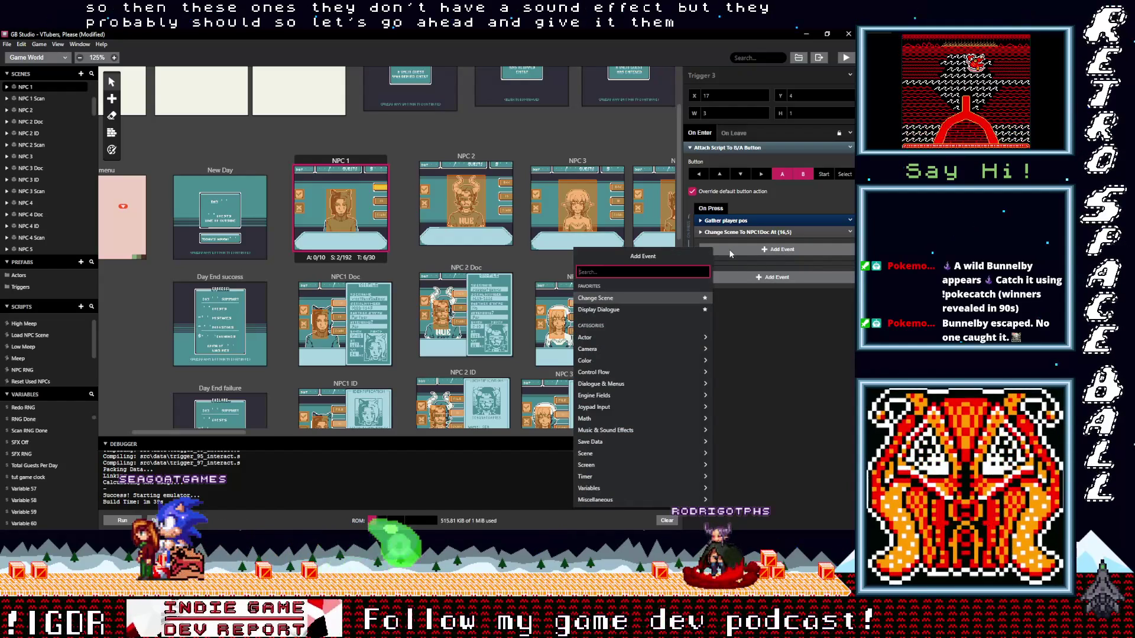
pyautogui.write('var val')
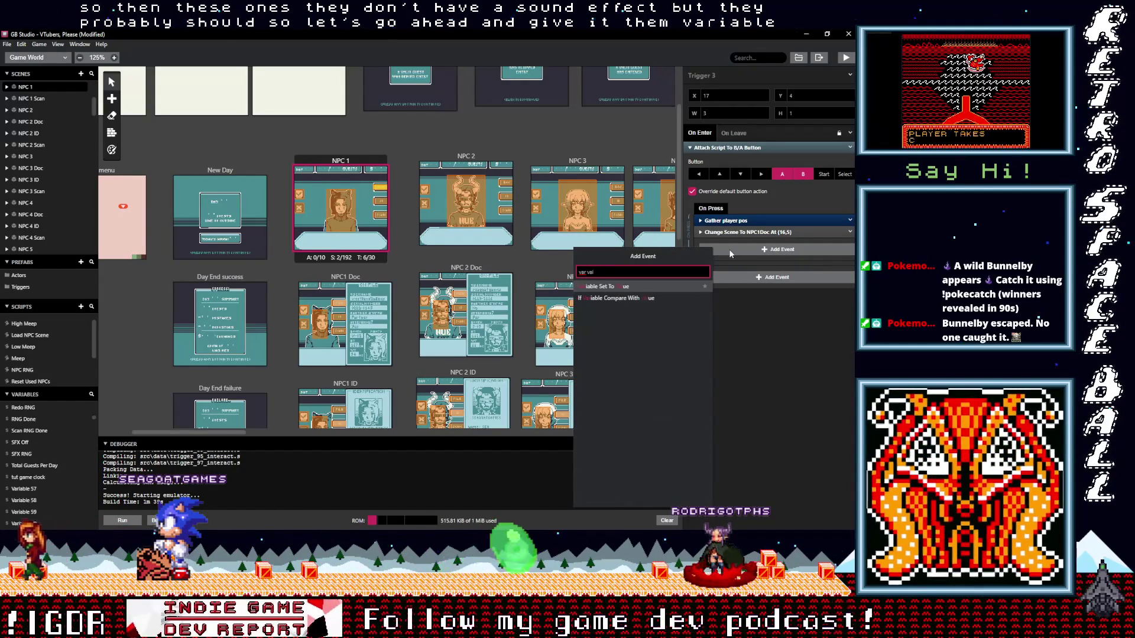
pyautogui.press('Down')
pyautogui.press('Return')
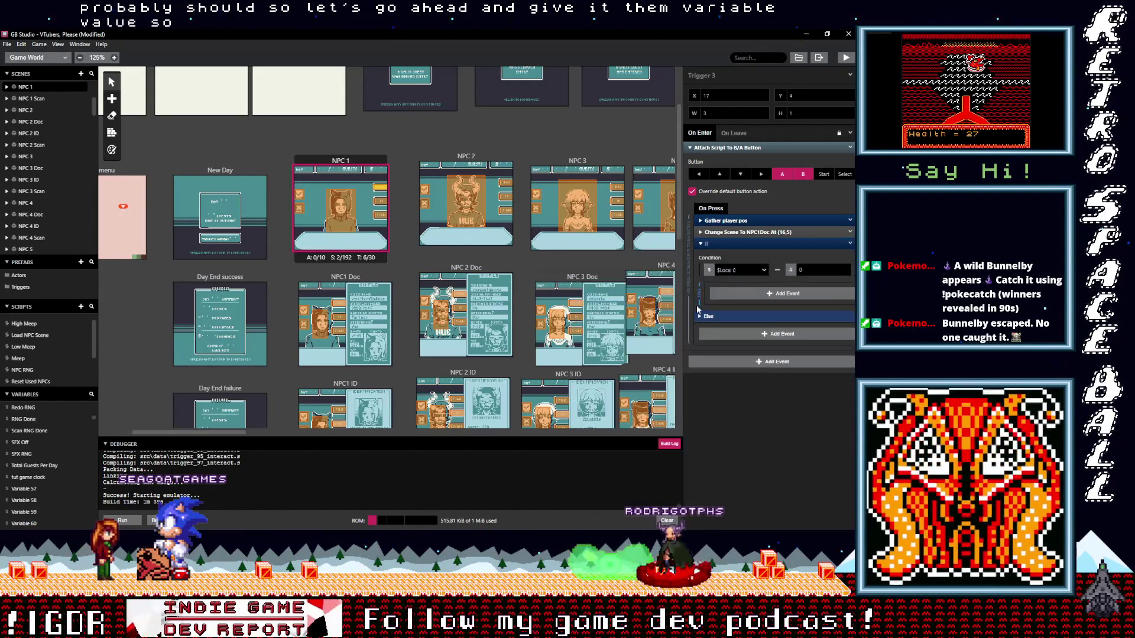
pyautogui.click(743, 271)
pyautogui.write('sfx')
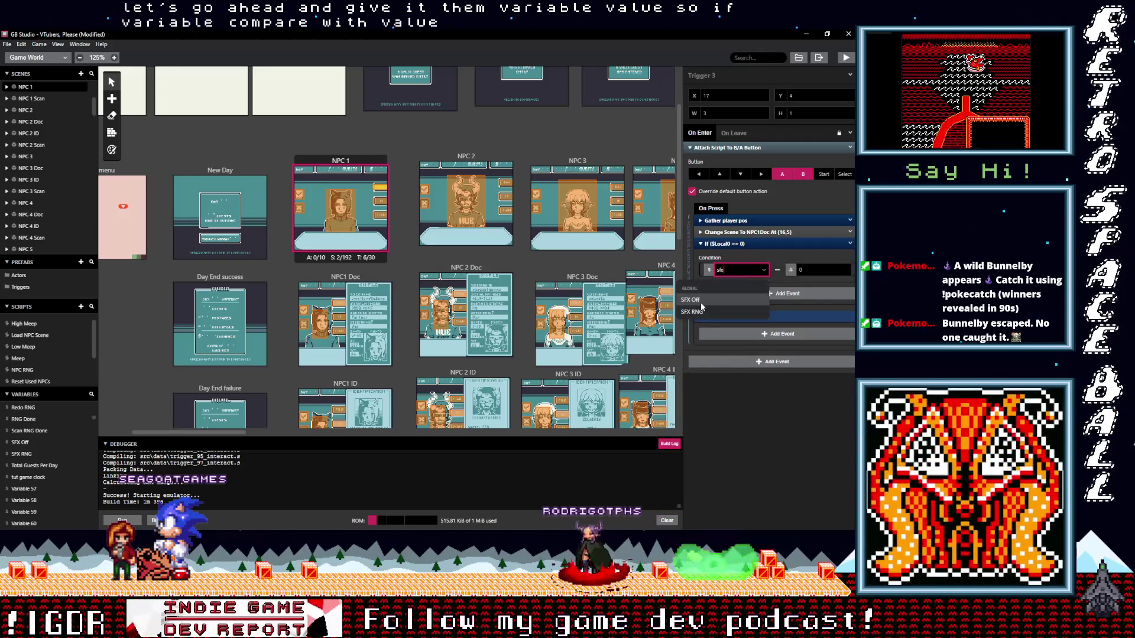
pyautogui.press('Return')
# Inside the condition, add a Play Sound Effect event using UI_Nuetral.wav
pyautogui.click(769, 296)
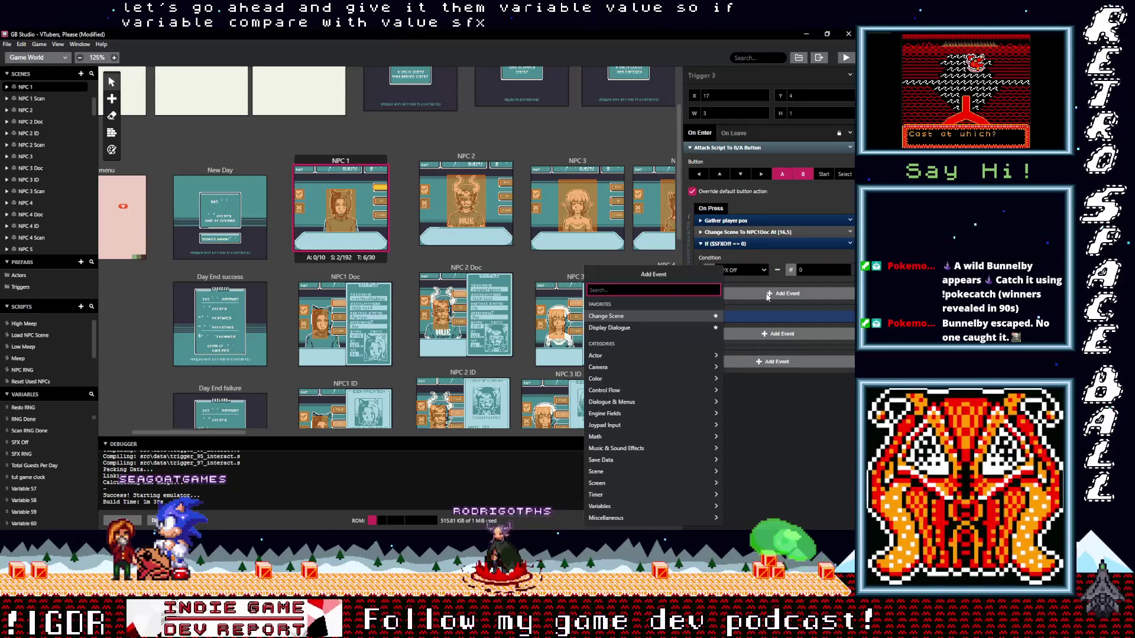
pyautogui.write('play')
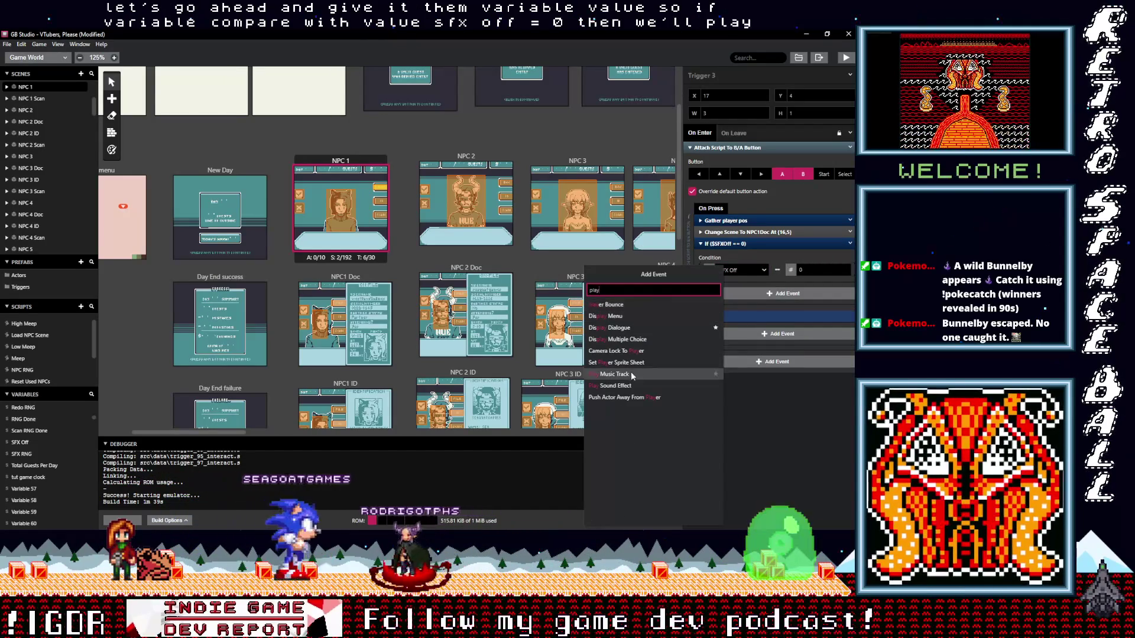
pyautogui.click(629, 386)
pyautogui.click(744, 316)
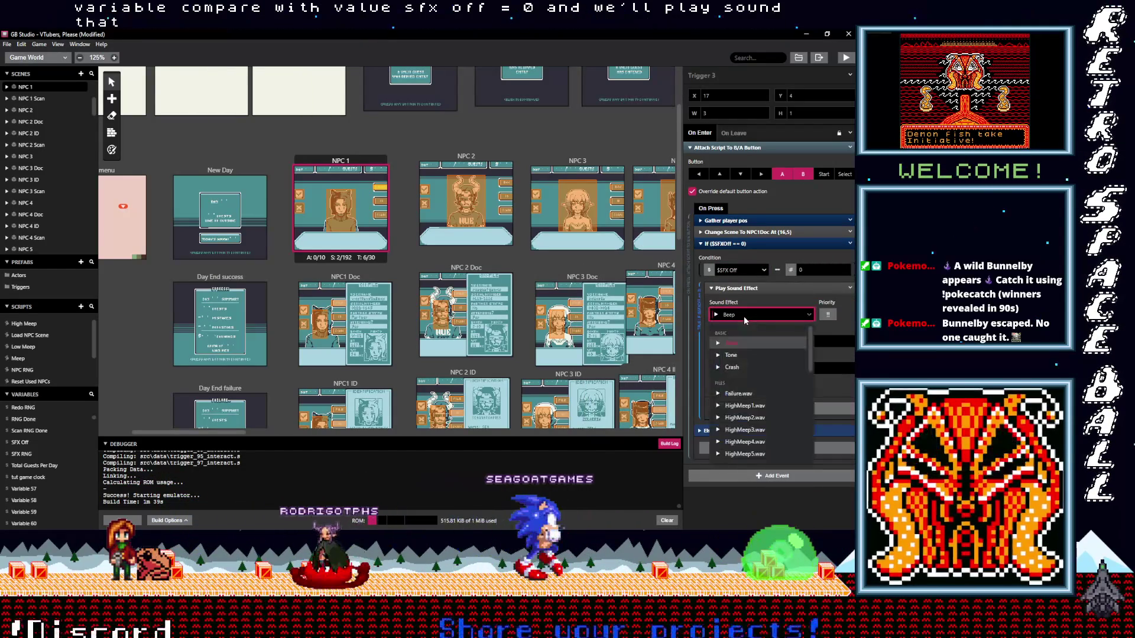
pyautogui.write('nu')
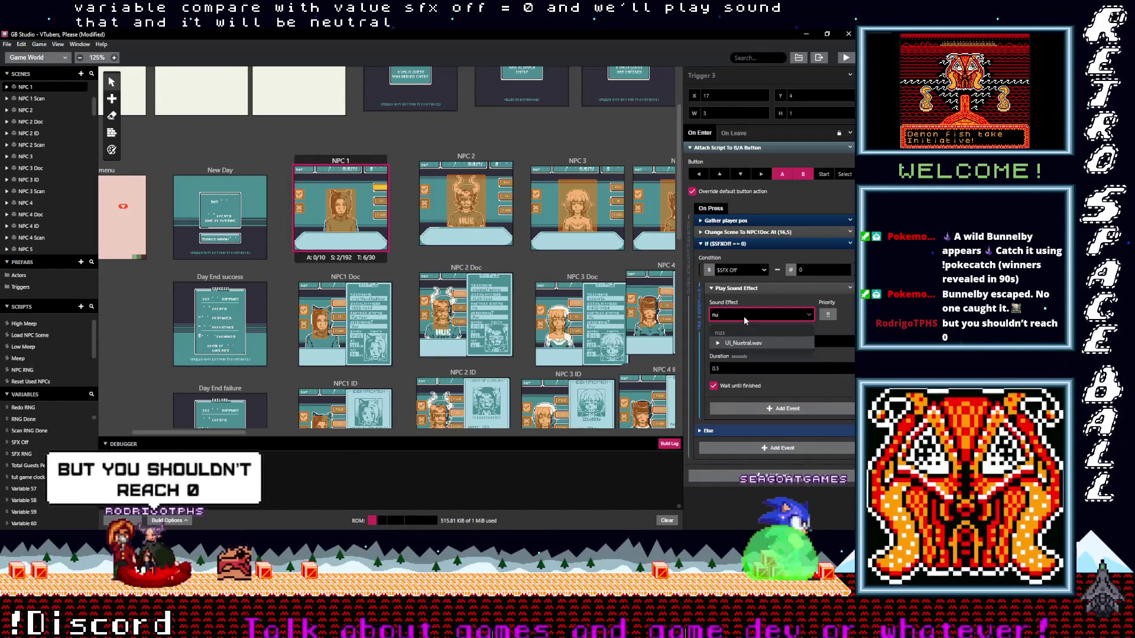
pyautogui.click(740, 342)
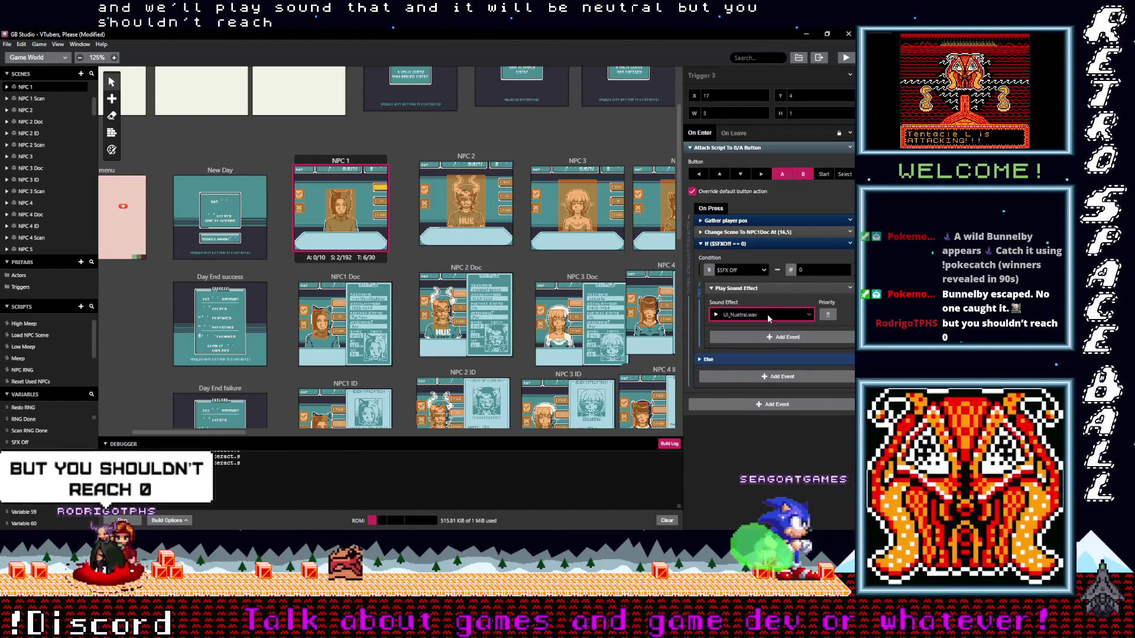
pyautogui.click(754, 288)
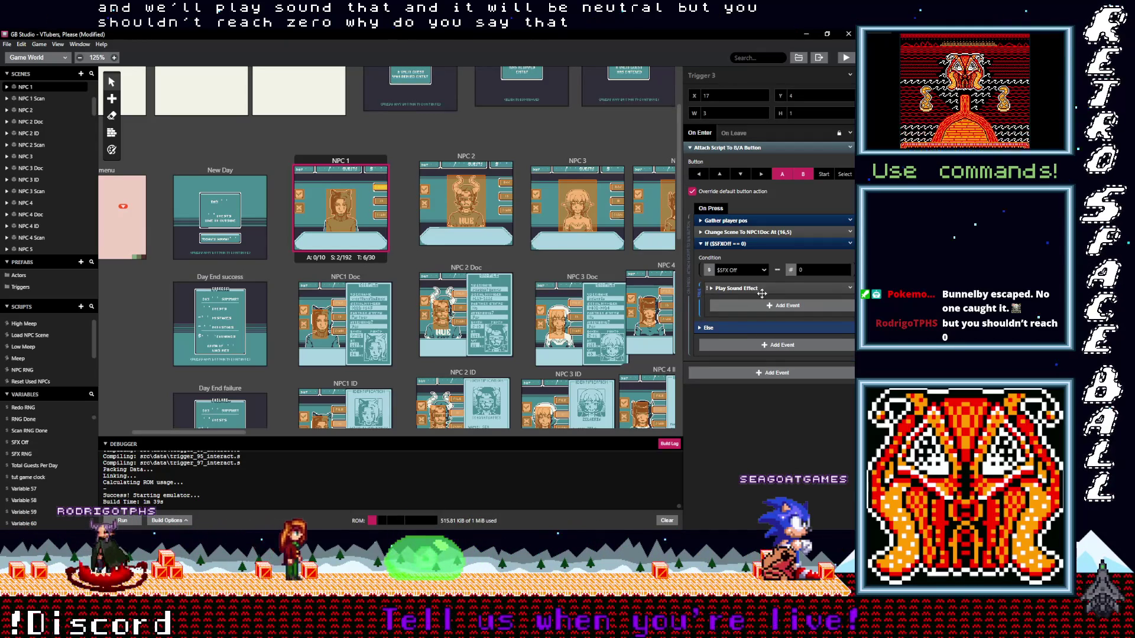
pyautogui.click(564, 275)
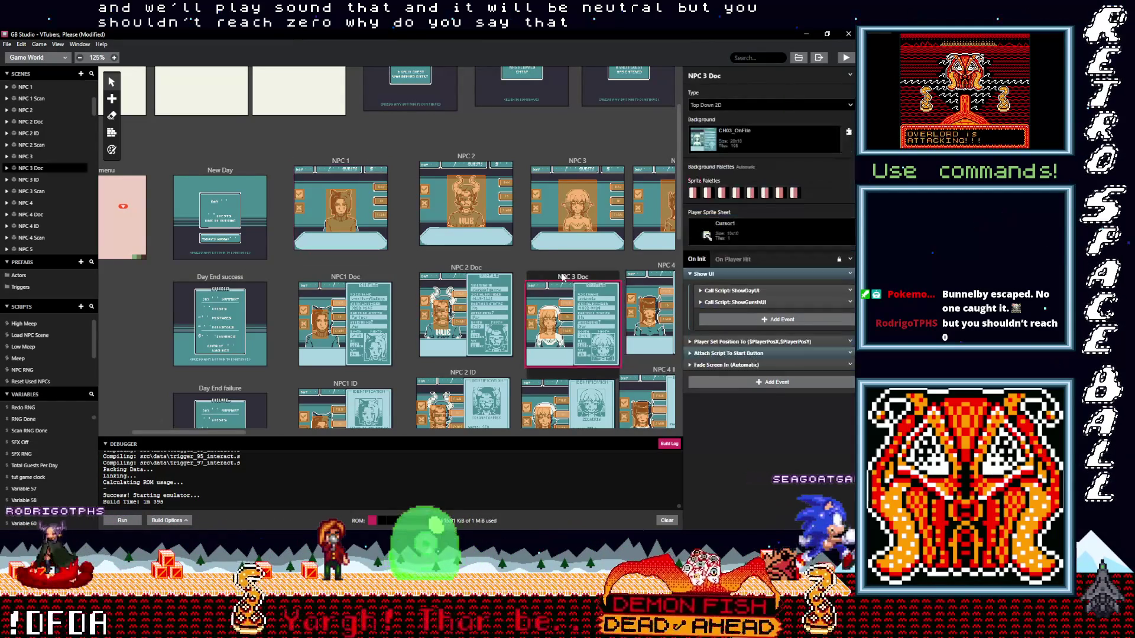
# Glance across the Doc scenes and reopen NPC 1's first trigger script with UI_Positive.wav
pyautogui.moveTo(564, 275); pyautogui.dragTo(568, 275)
pyautogui.moveTo(438, 278); pyautogui.dragTo(433, 278)
pyautogui.moveTo(345, 278); pyautogui.dragTo(340, 273)
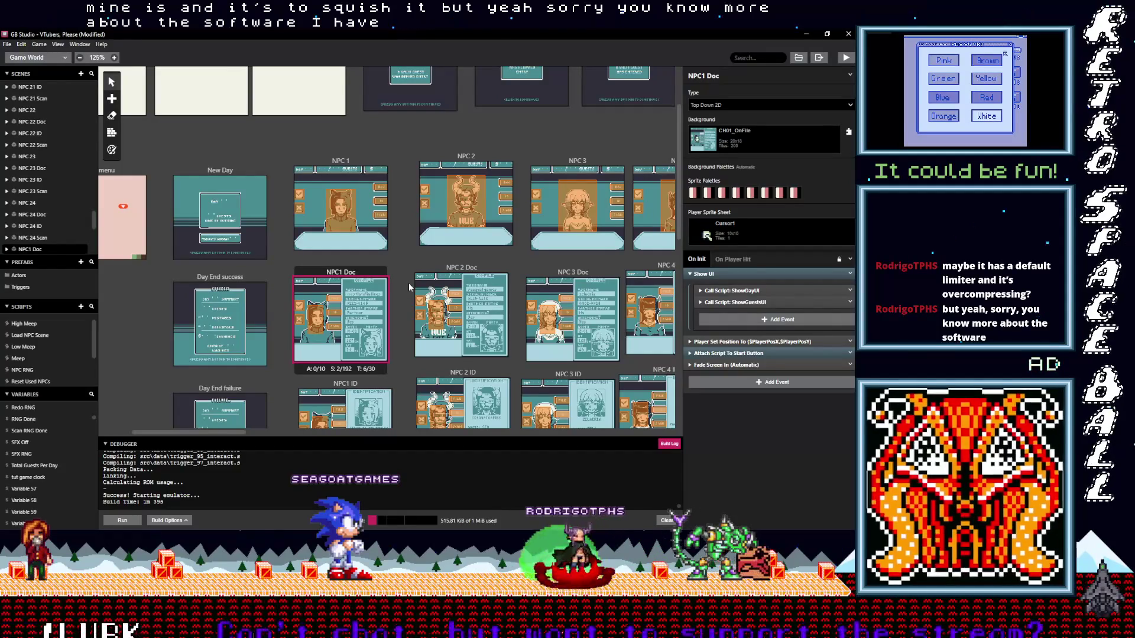
pyautogui.click(299, 194)
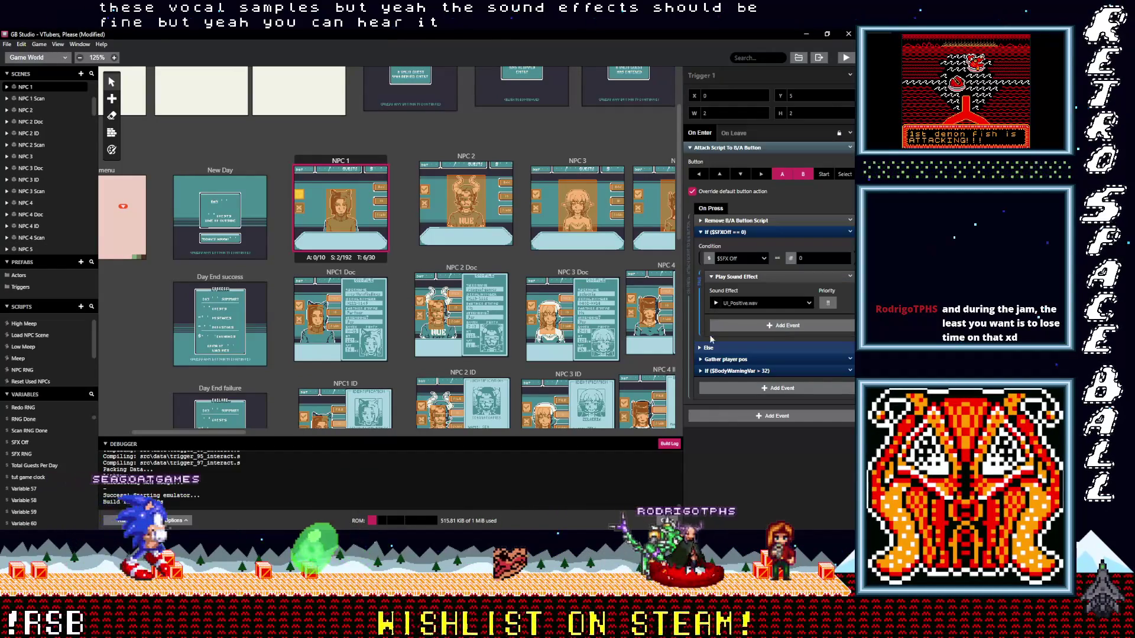
# Review NPC1 Doc's third and fourth trigger scripts, then bring up the High Meep script
pyautogui.click(300, 307)
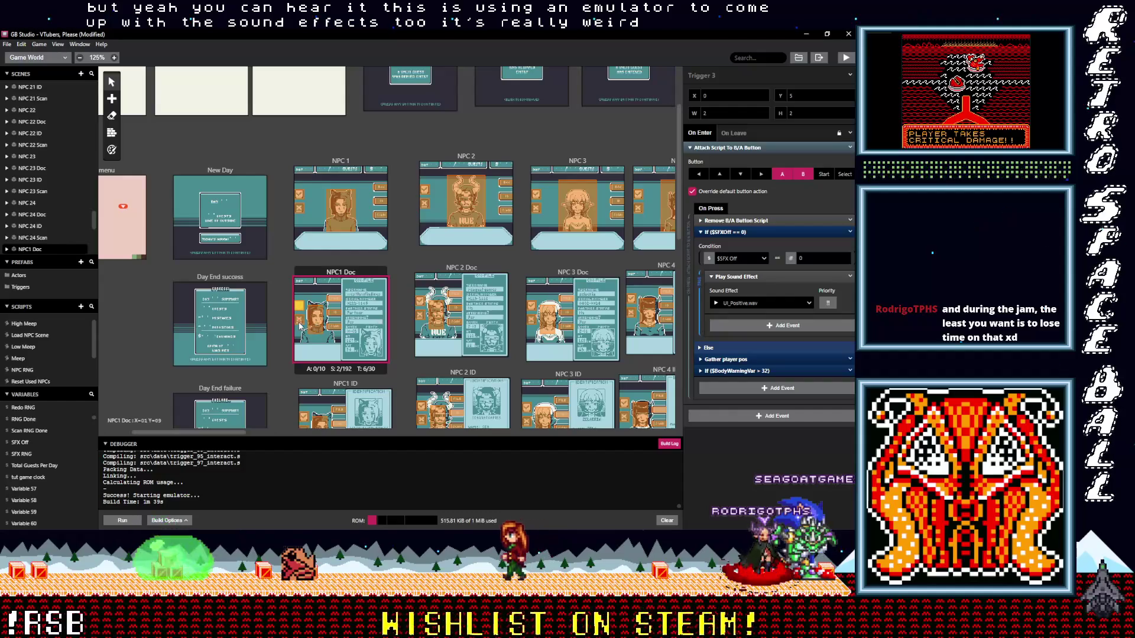
pyautogui.click(299, 326)
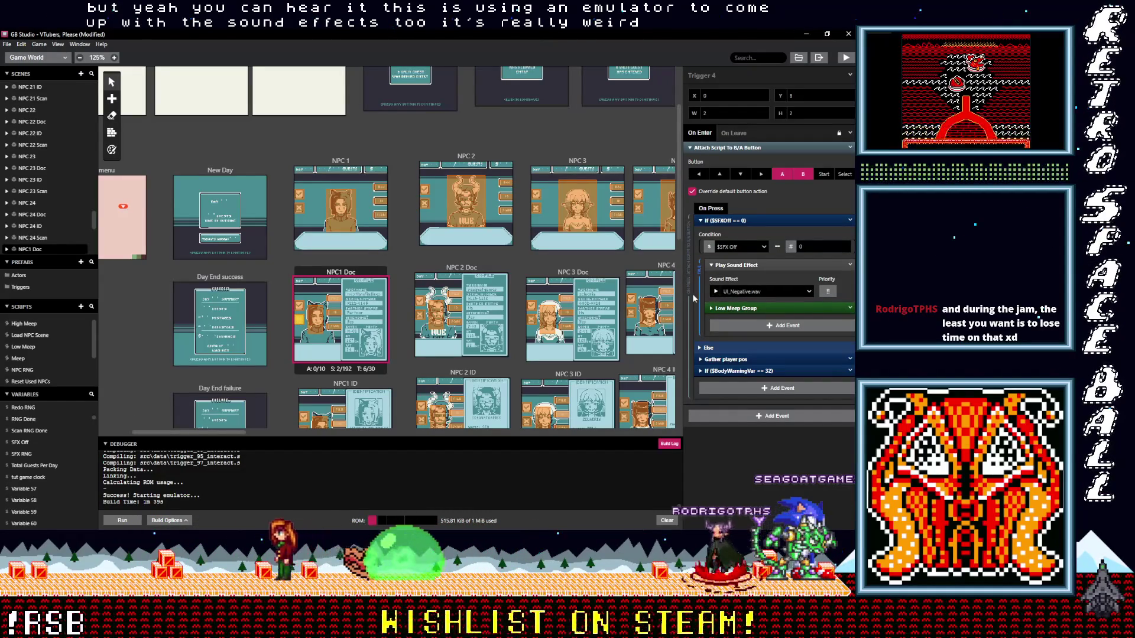
pyautogui.click(41, 322)
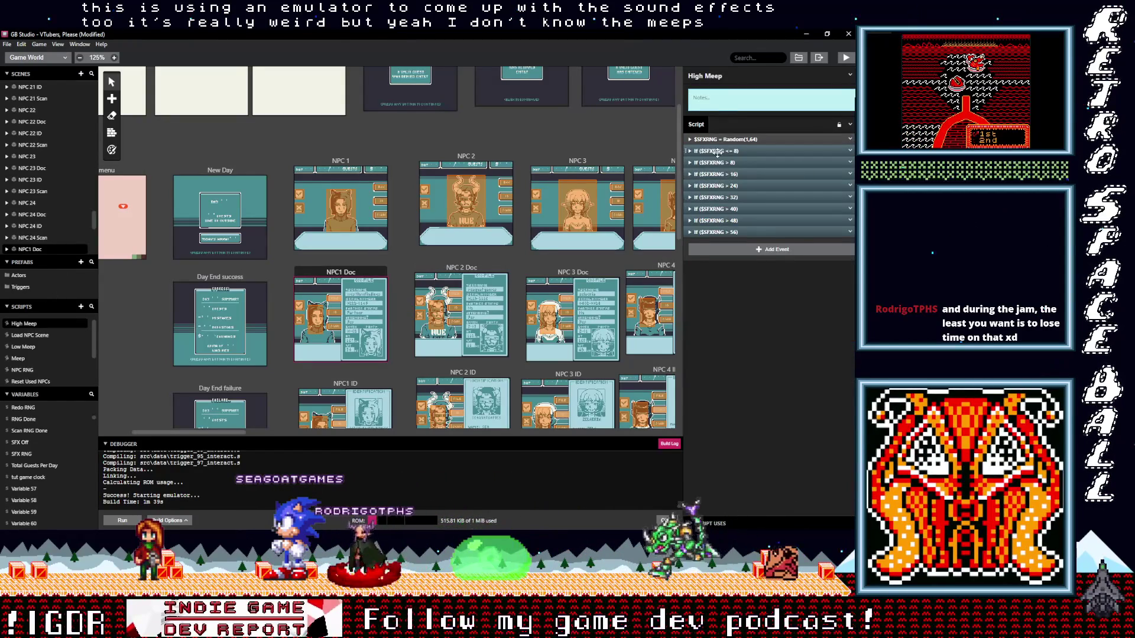
# Review High Meep's random sound branches, then open NPC 2's first trigger script with its SFX Off check
pyautogui.click(716, 151)
pyautogui.click(713, 278)
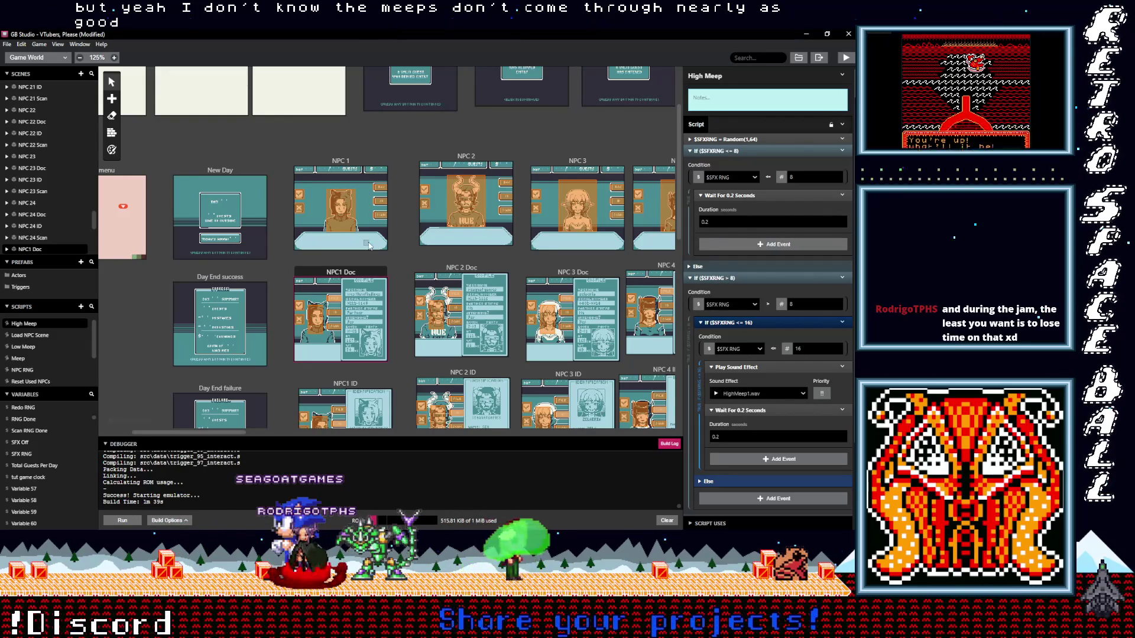
pyautogui.click(335, 278)
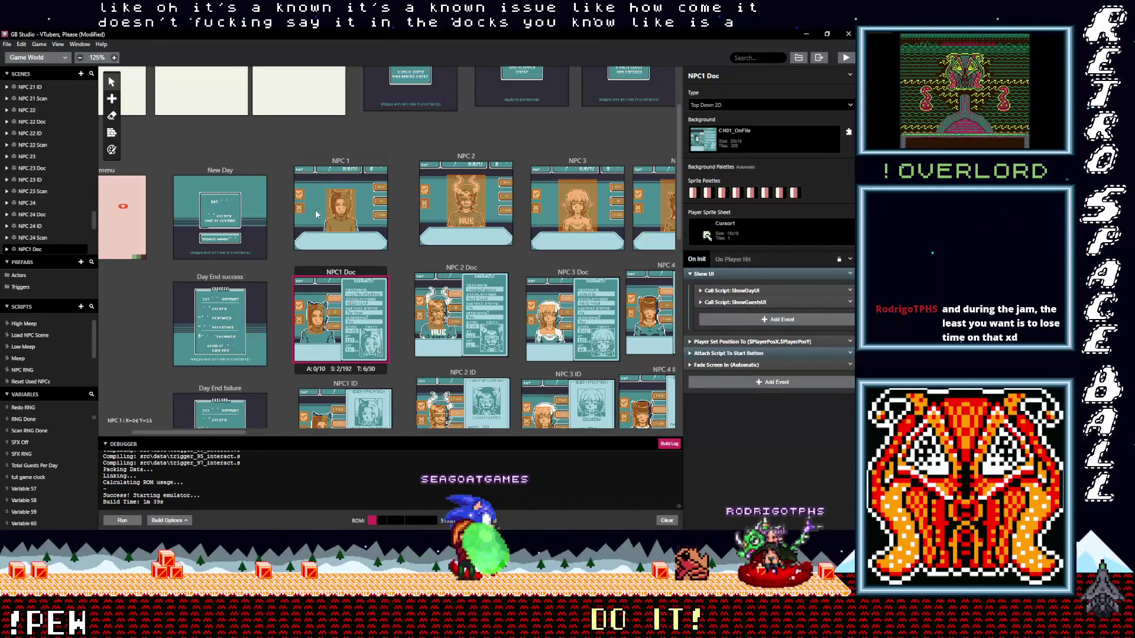
pyautogui.click(425, 189)
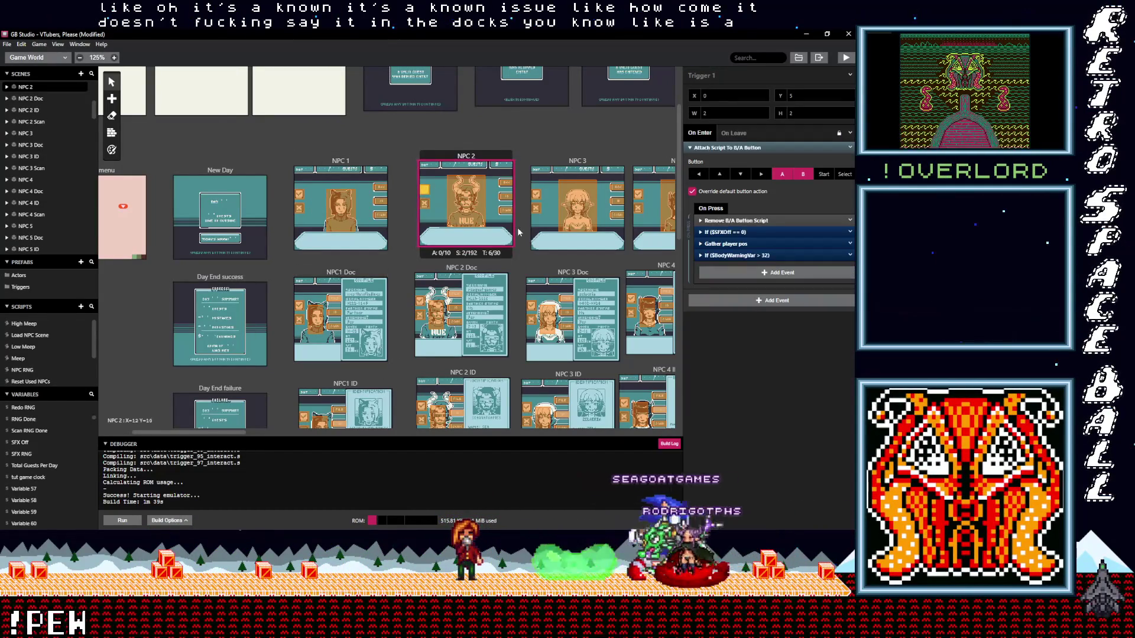
# Set NPC 2's first trigger to UI_Positive.wav and second trigger to UI_Negative.wav inside the SFX Off check
pyautogui.click(735, 232)
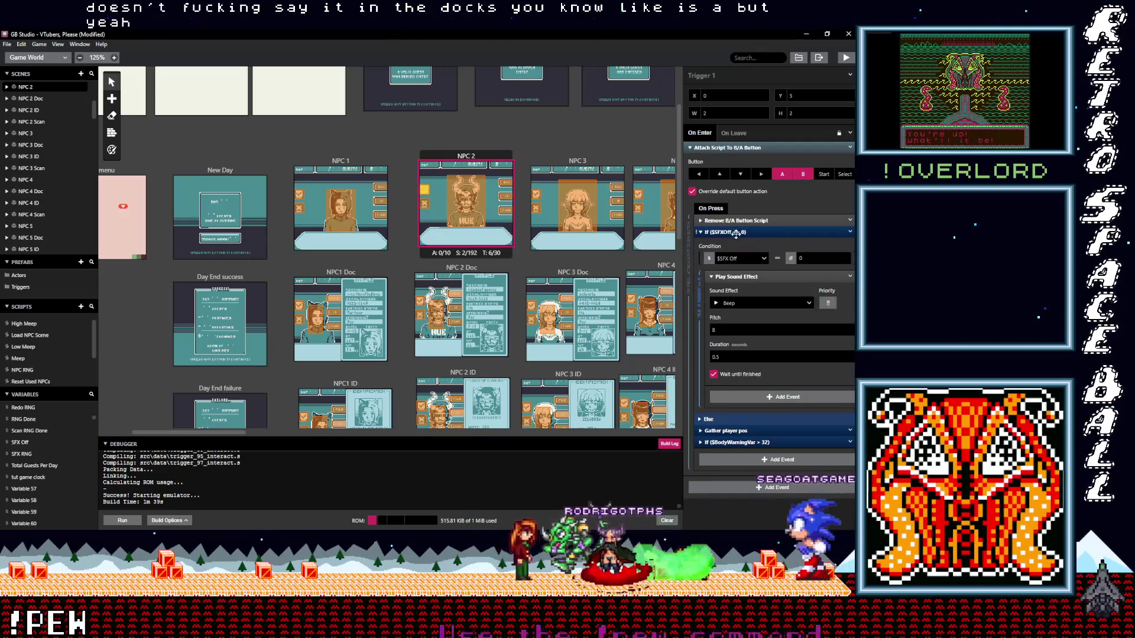
pyautogui.click(807, 305)
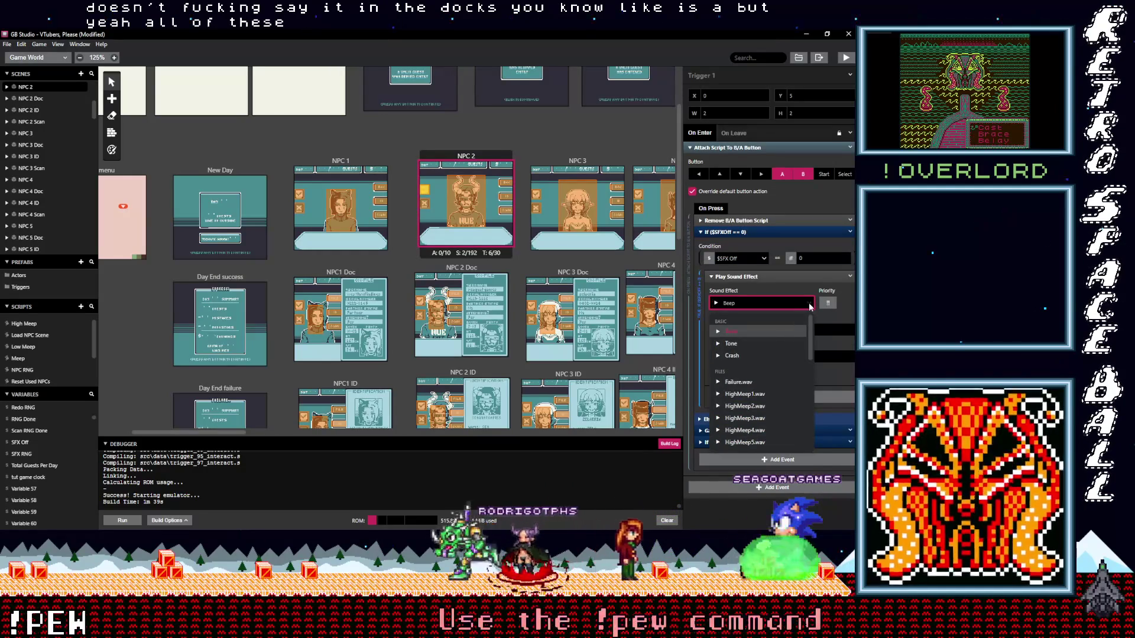
pyautogui.write('po')
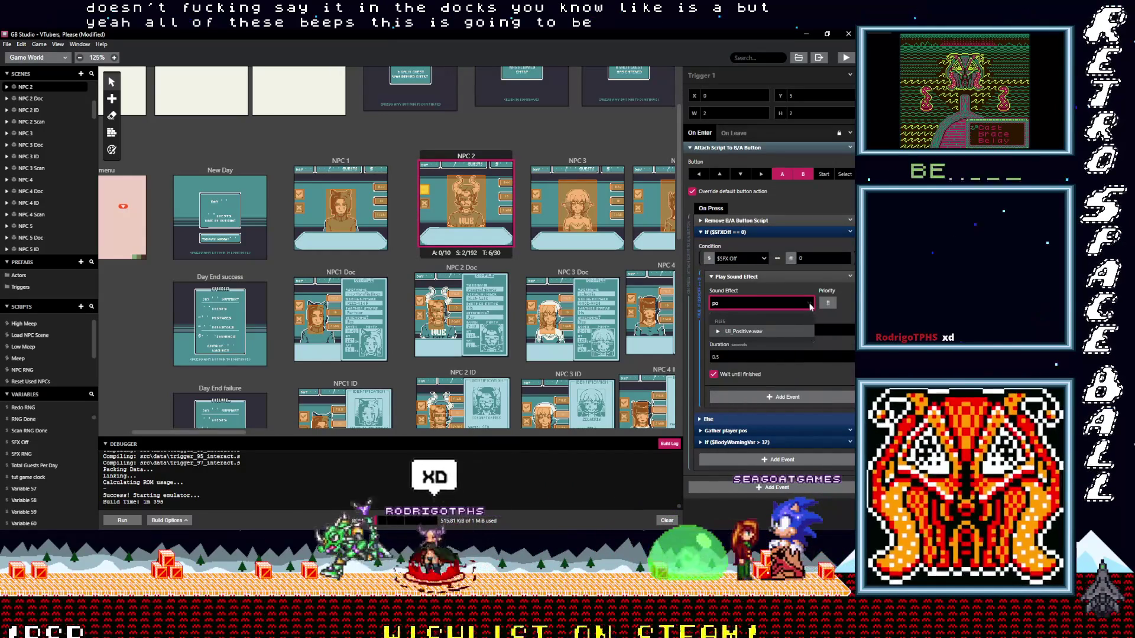
pyautogui.click(742, 331)
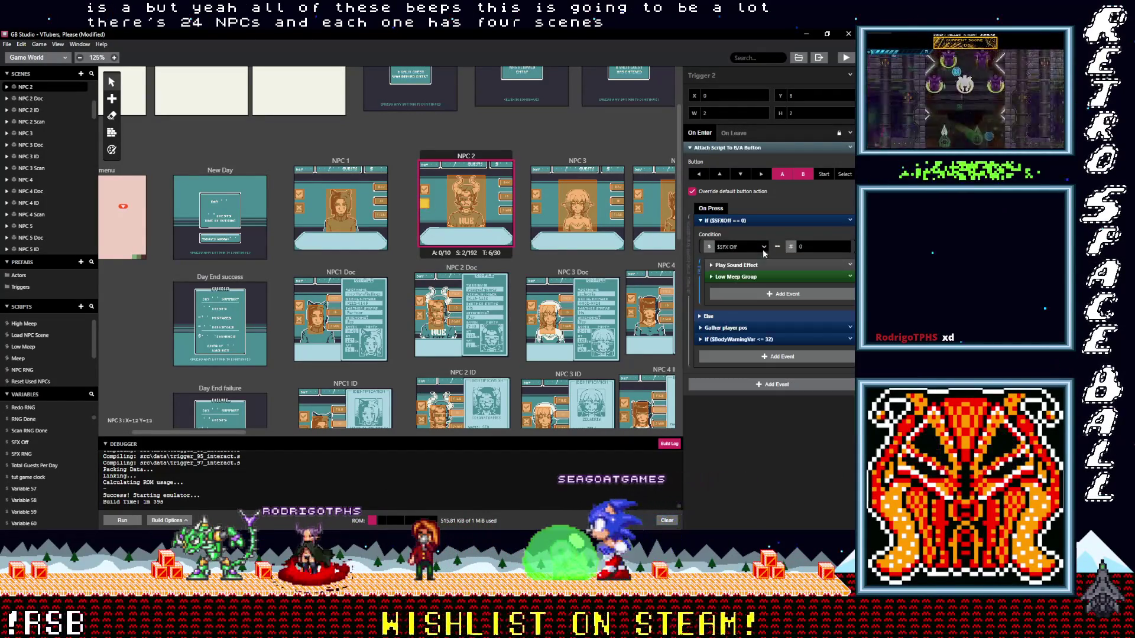
pyautogui.click(744, 291)
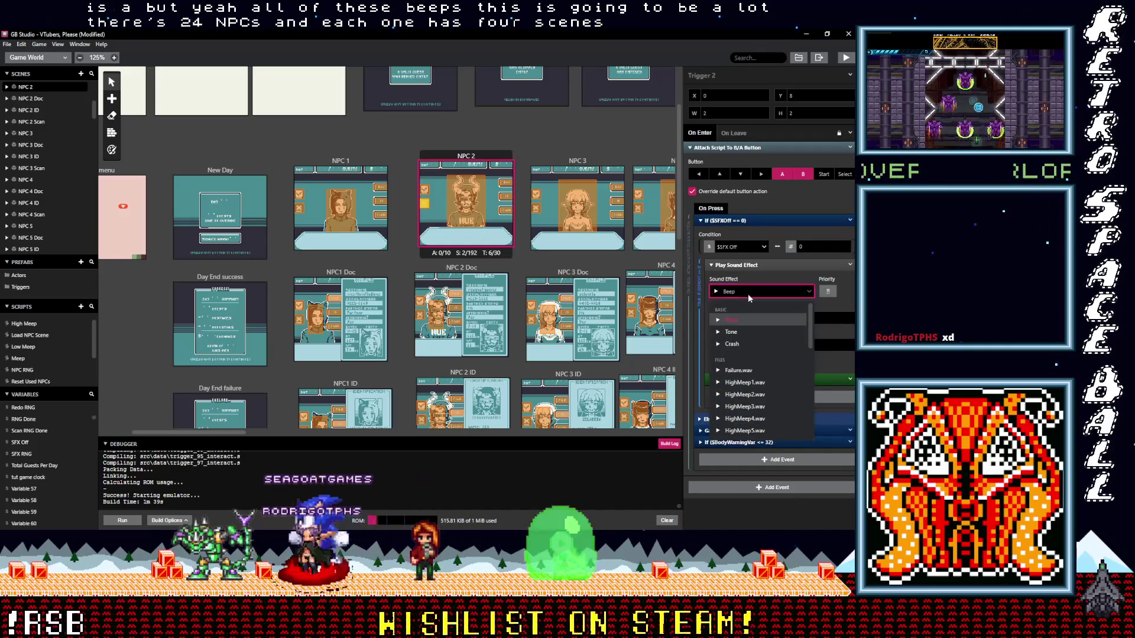
pyautogui.write('ne')
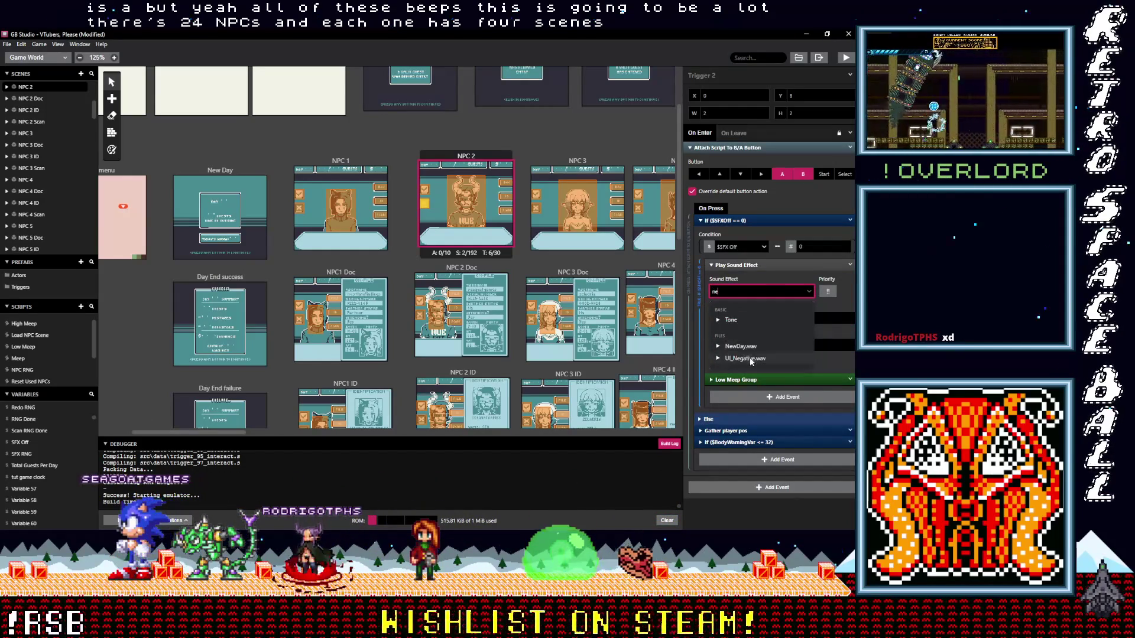
pyautogui.click(749, 357)
# Set NPC 2 Doc's third trigger to UI_Positive.wav and fourth trigger to UI_Negative.wav instead of Beep
pyautogui.click(424, 302)
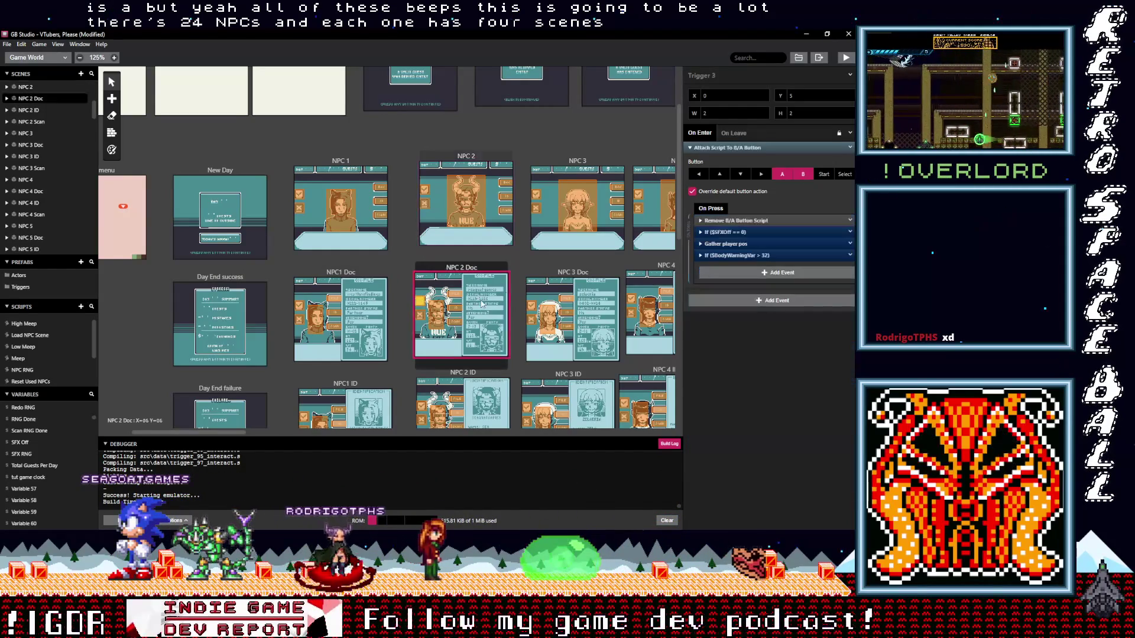
pyautogui.click(725, 232)
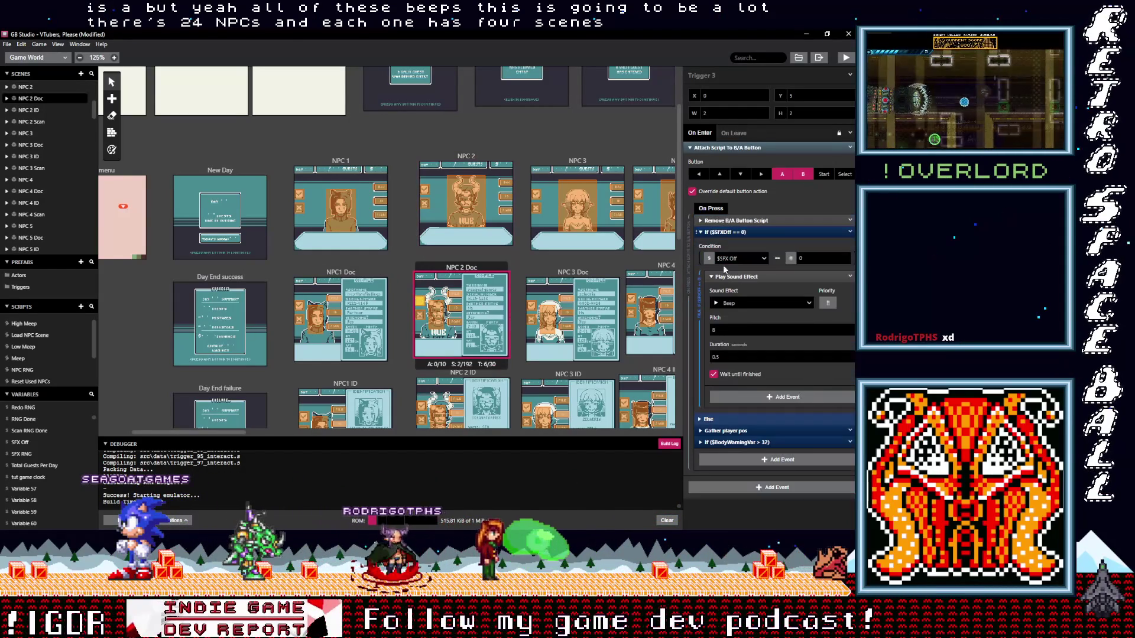
pyautogui.click(735, 303)
pyautogui.write('po')
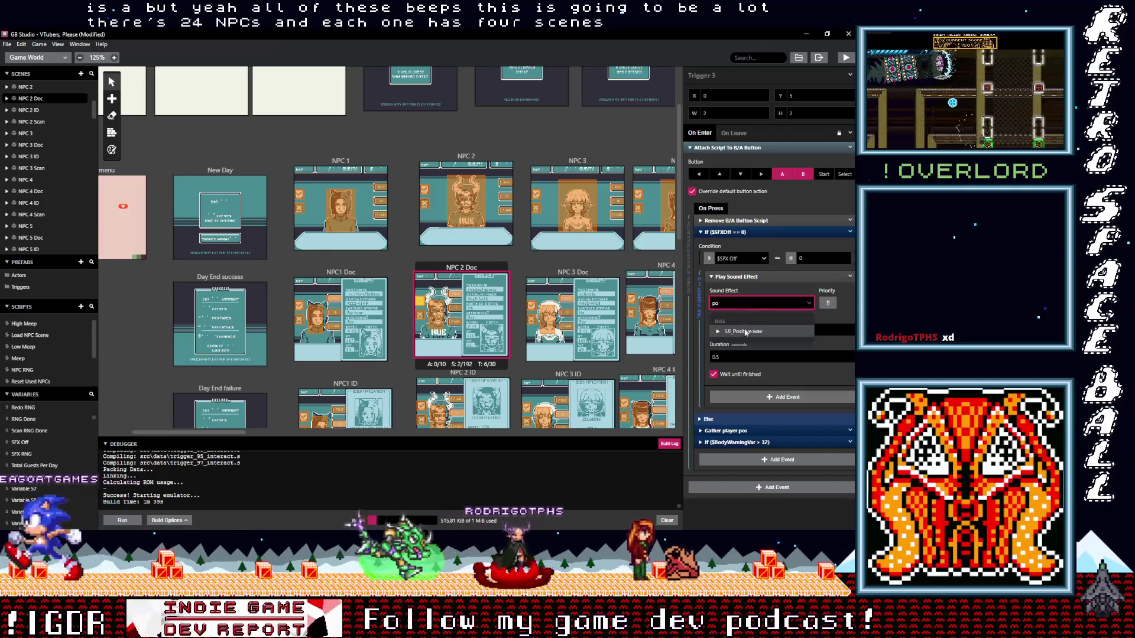
pyautogui.click(745, 331)
pyautogui.click(737, 277)
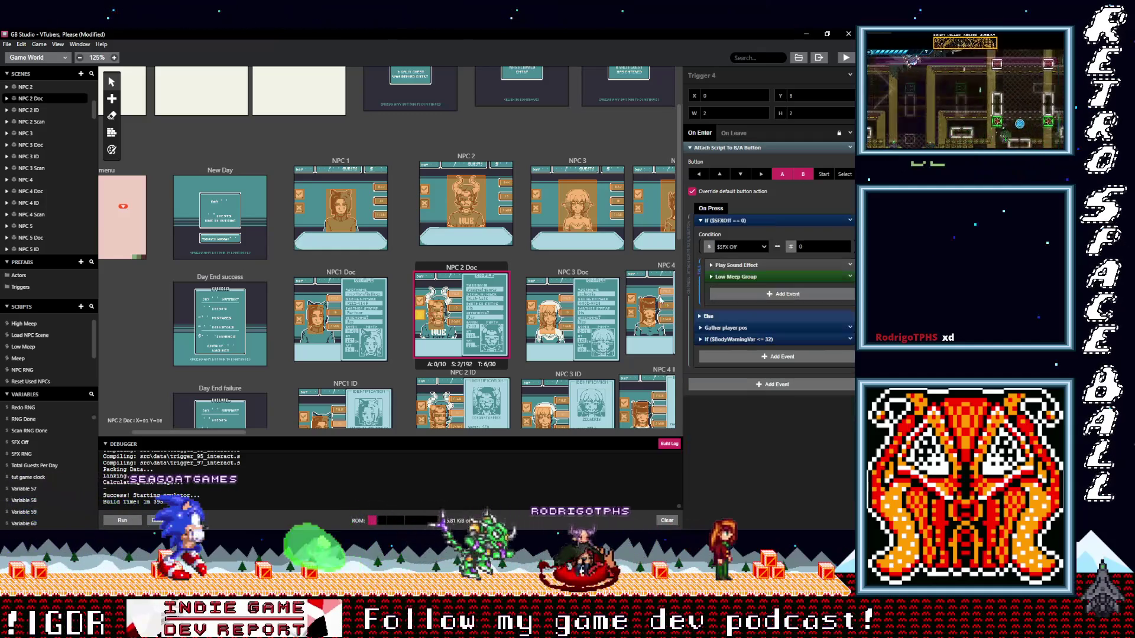
pyautogui.click(736, 264)
pyautogui.click(736, 293)
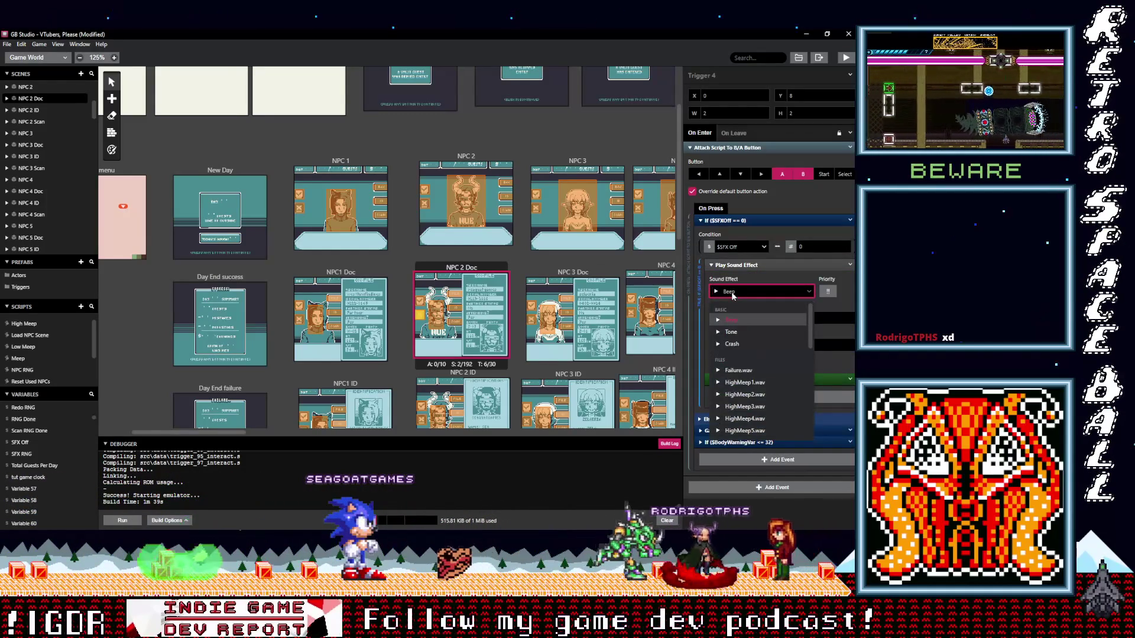
pyautogui.write('neg')
pyautogui.click(746, 331)
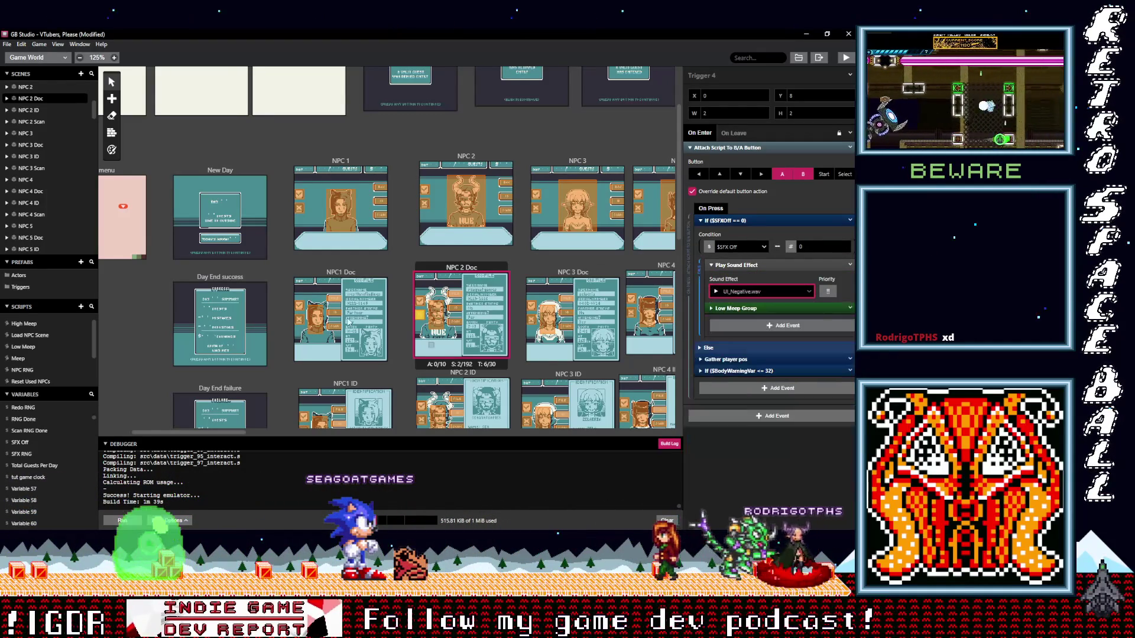
pyautogui.scroll(-2, 403, 352)
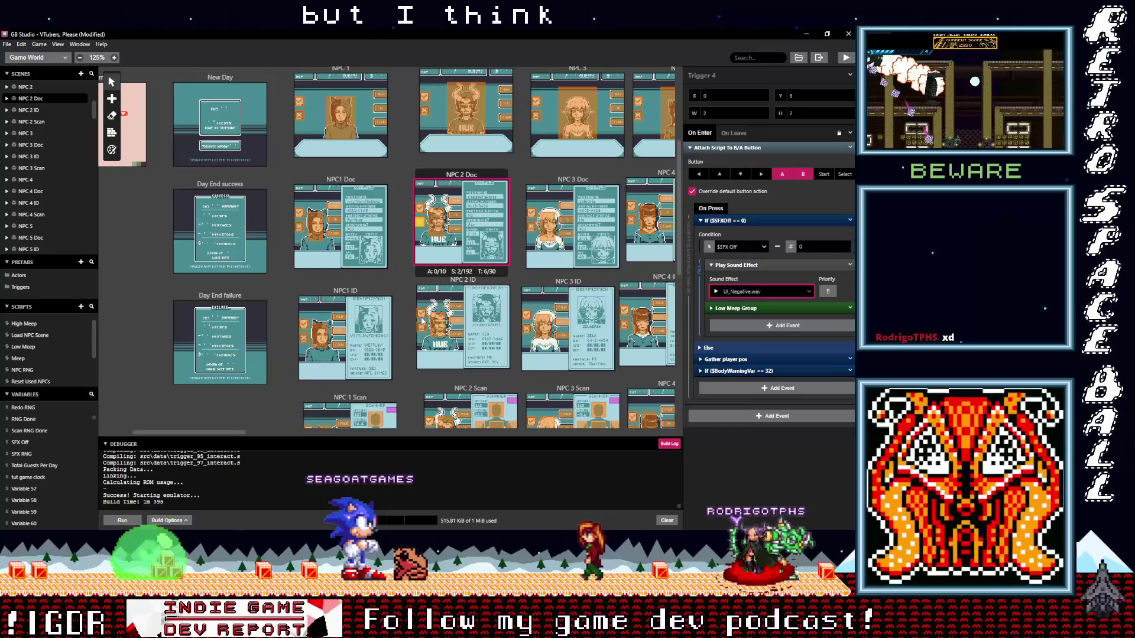
# Set NPC 2 ID's third trigger to UI_Positive.wav and reach the fourth trigger's Sound Effect list
pyautogui.click(443, 319)
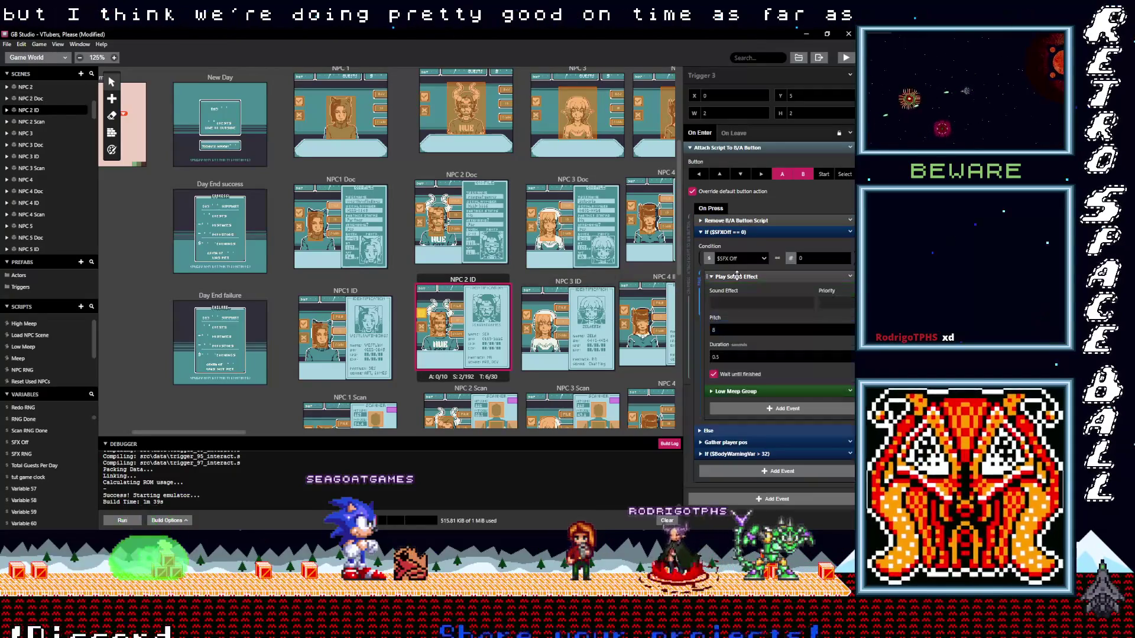
pyautogui.click(727, 307)
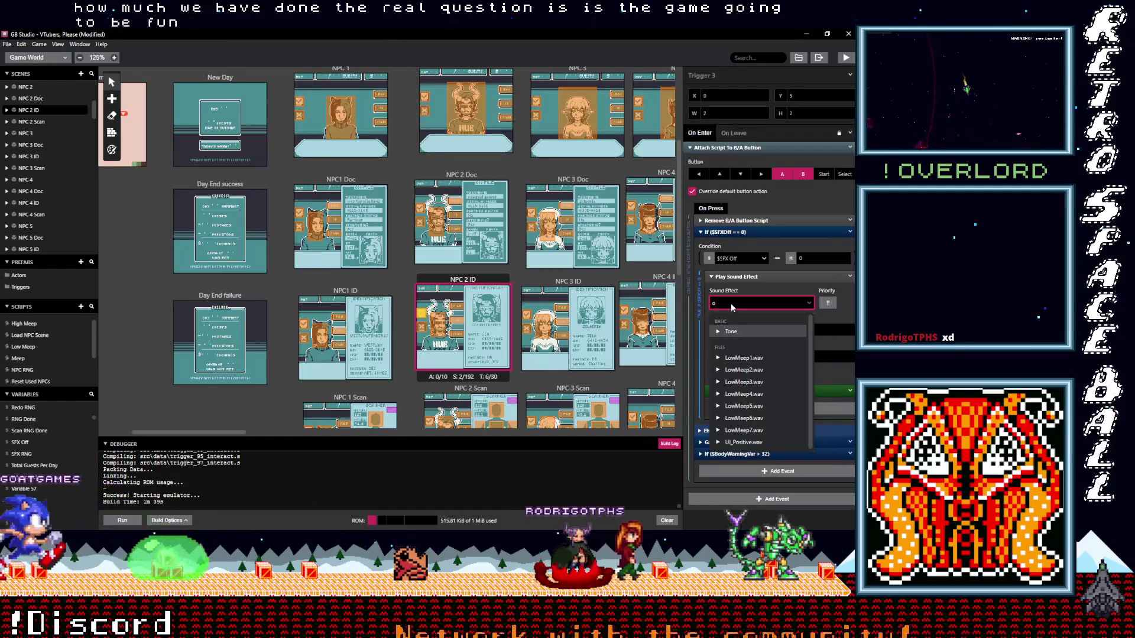
pyautogui.click(743, 442)
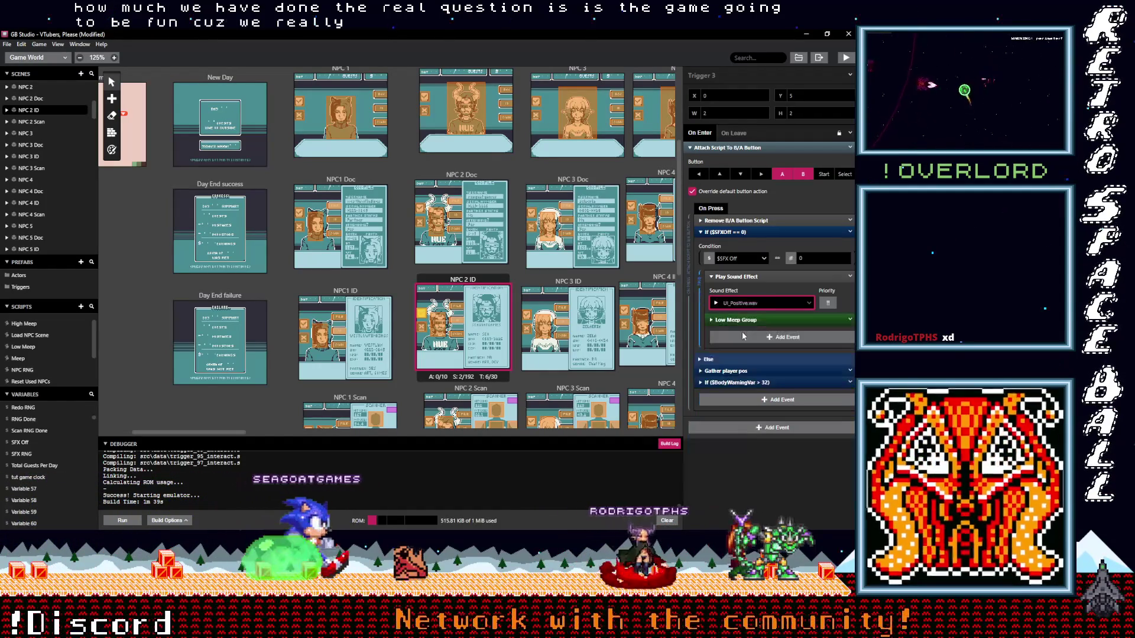
pyautogui.click(481, 327)
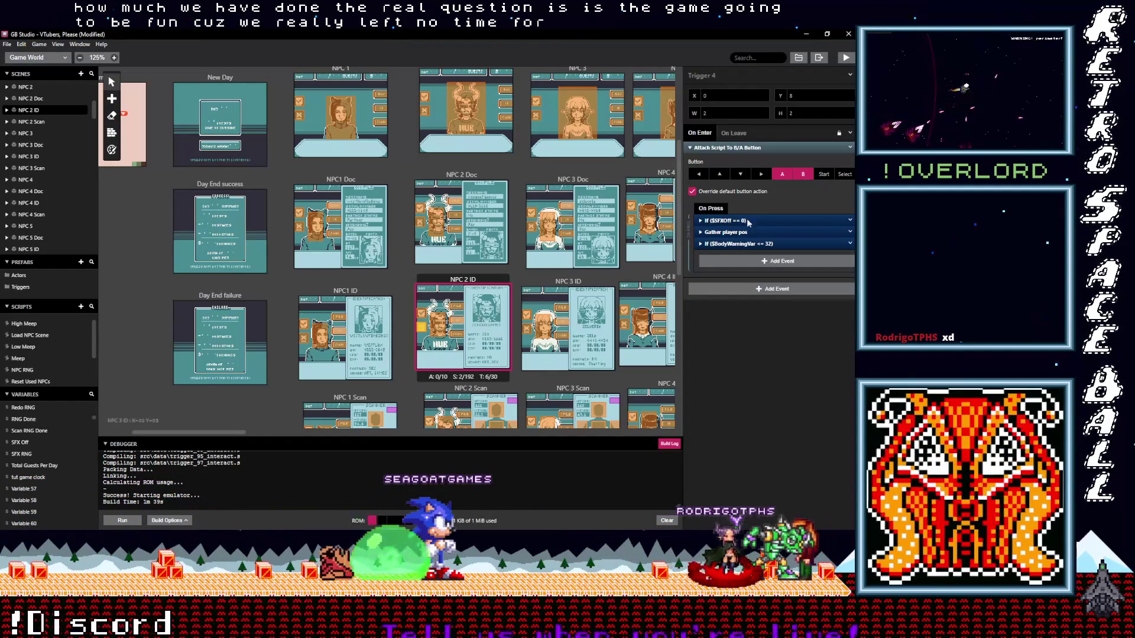
pyautogui.click(728, 221)
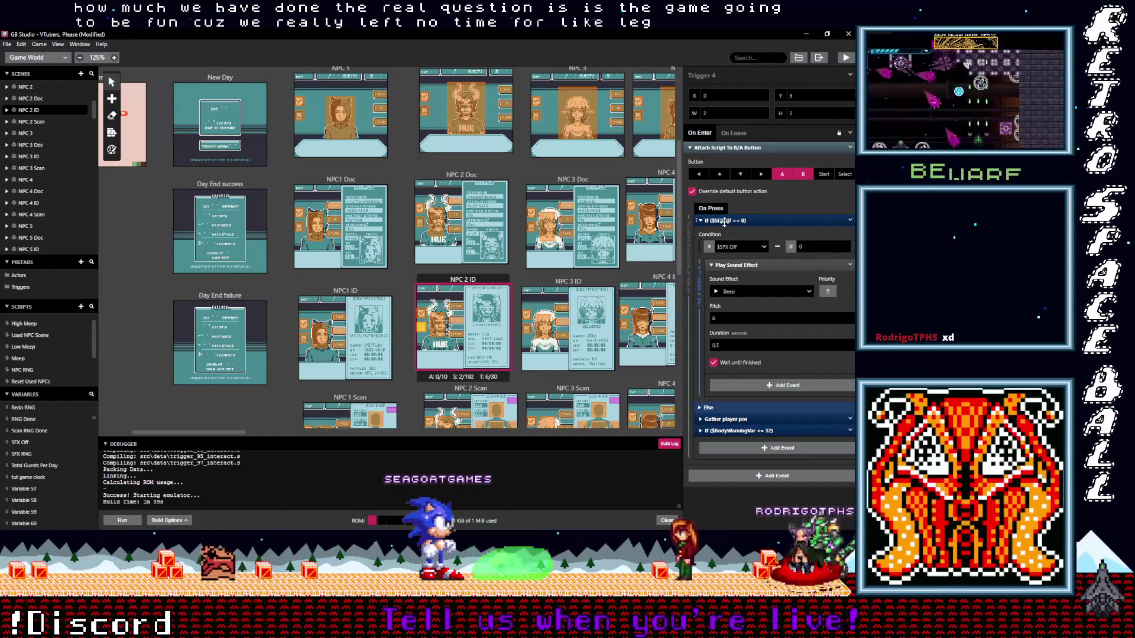
pyautogui.click(744, 292)
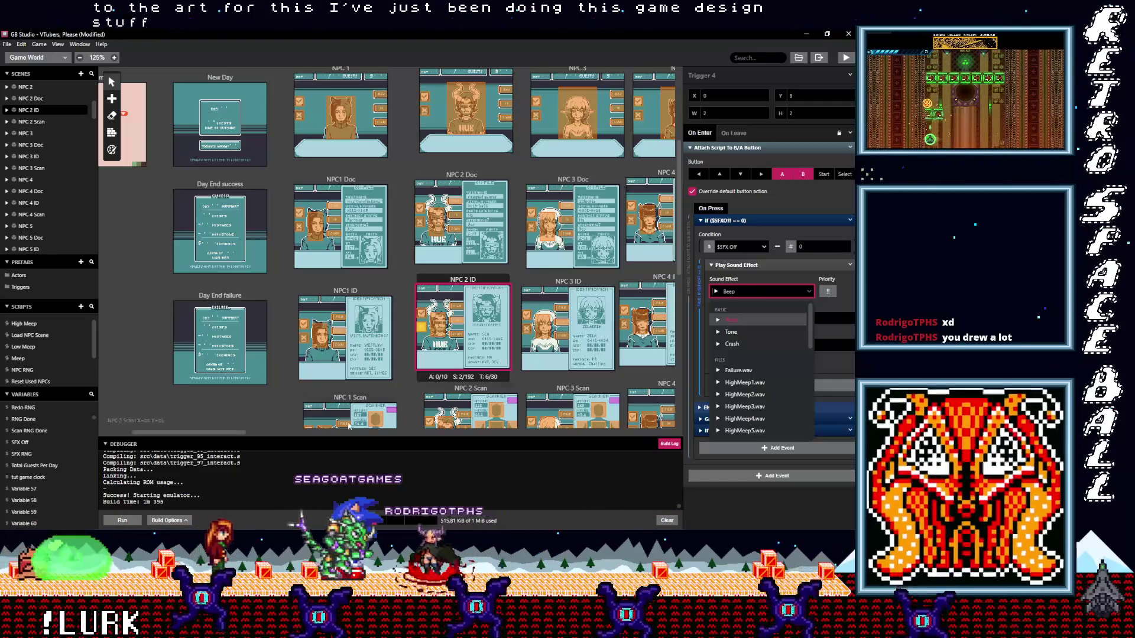
pyautogui.moveTo(217, 433); pyautogui.dragTo(282, 438)
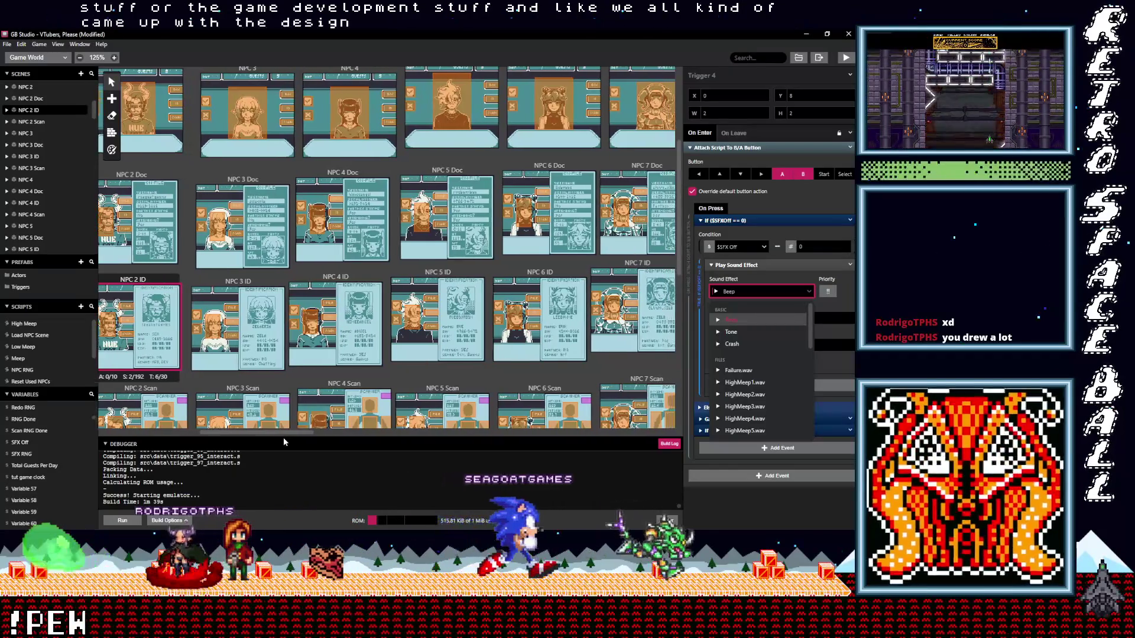
pyautogui.moveTo(282, 437); pyautogui.dragTo(384, 435)
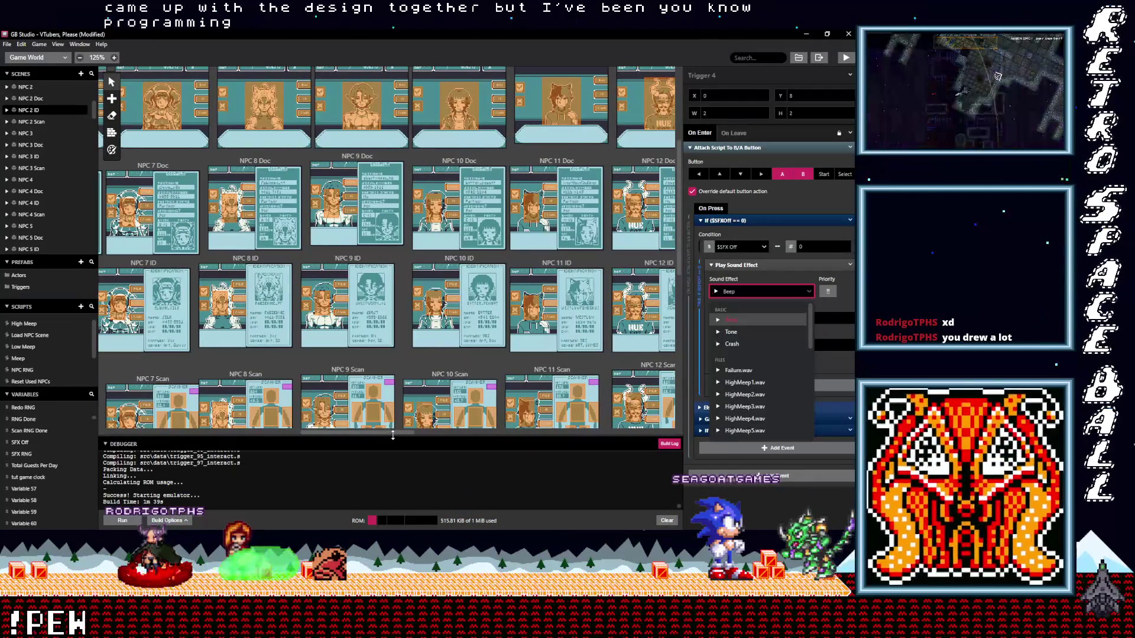
pyautogui.moveTo(392, 435)
pyautogui.mouseDown()
pyautogui.moveTo(645, 441)
pyautogui.moveTo(470, 460)
pyautogui.moveTo(476, 407)
pyautogui.mouseUp()
pyautogui.scroll(-2, 475, 400)
pyautogui.scroll(1, 463, 421)
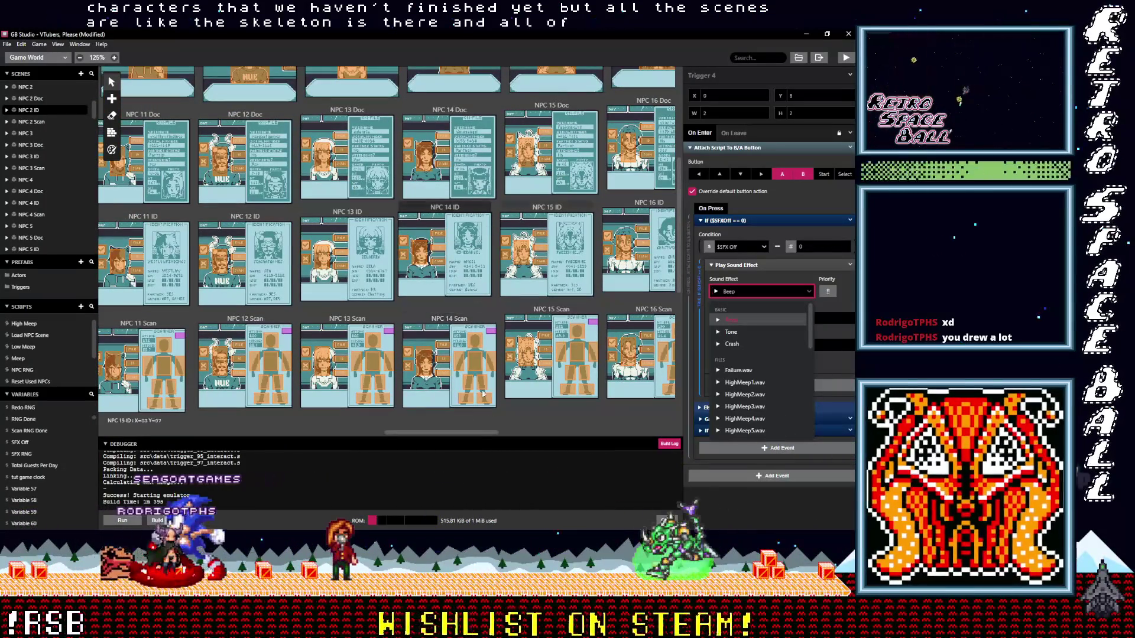
pyautogui.moveTo(475, 436); pyautogui.dragTo(278, 451)
pyautogui.hscroll(-2, 279, 449)
pyautogui.hscroll(-2, 280, 448)
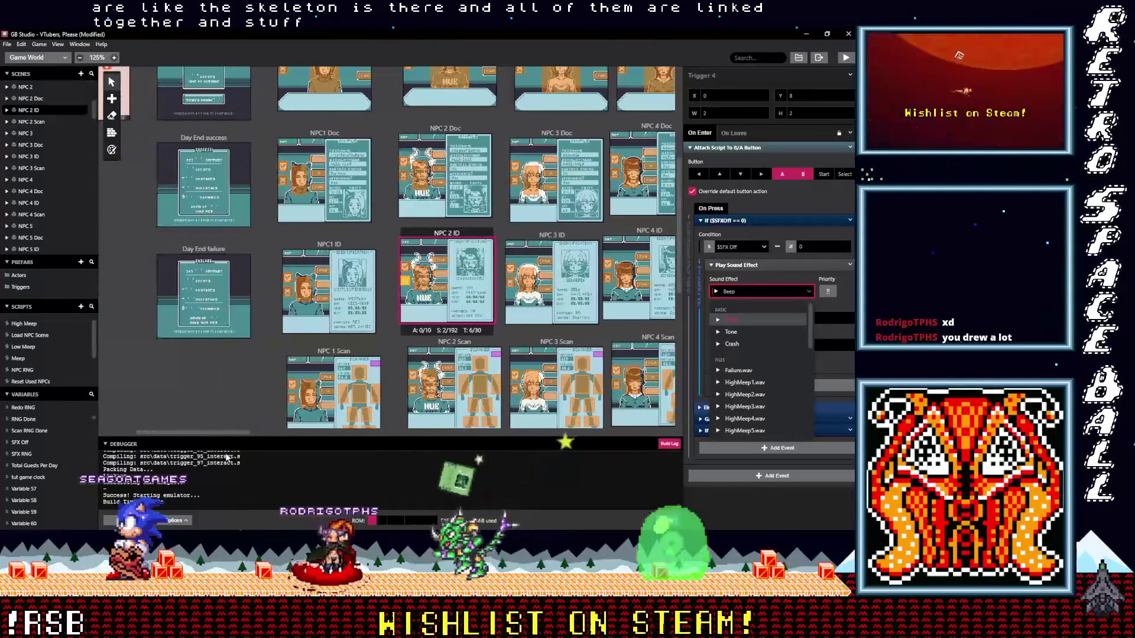
pyautogui.hscroll(-2, 282, 445)
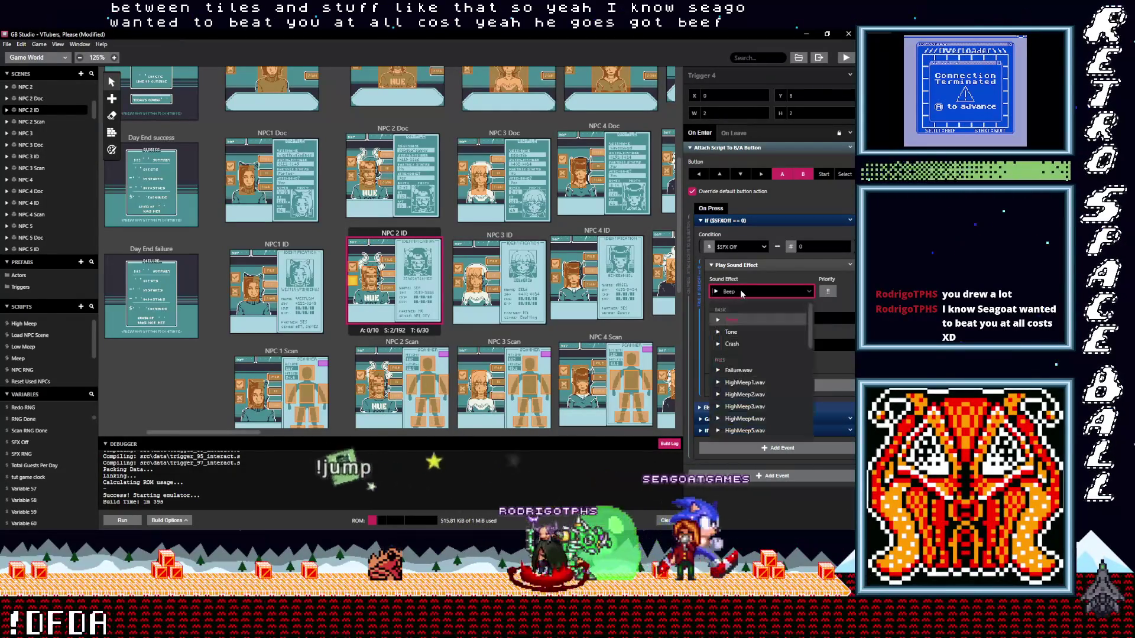
pyautogui.write('neg')
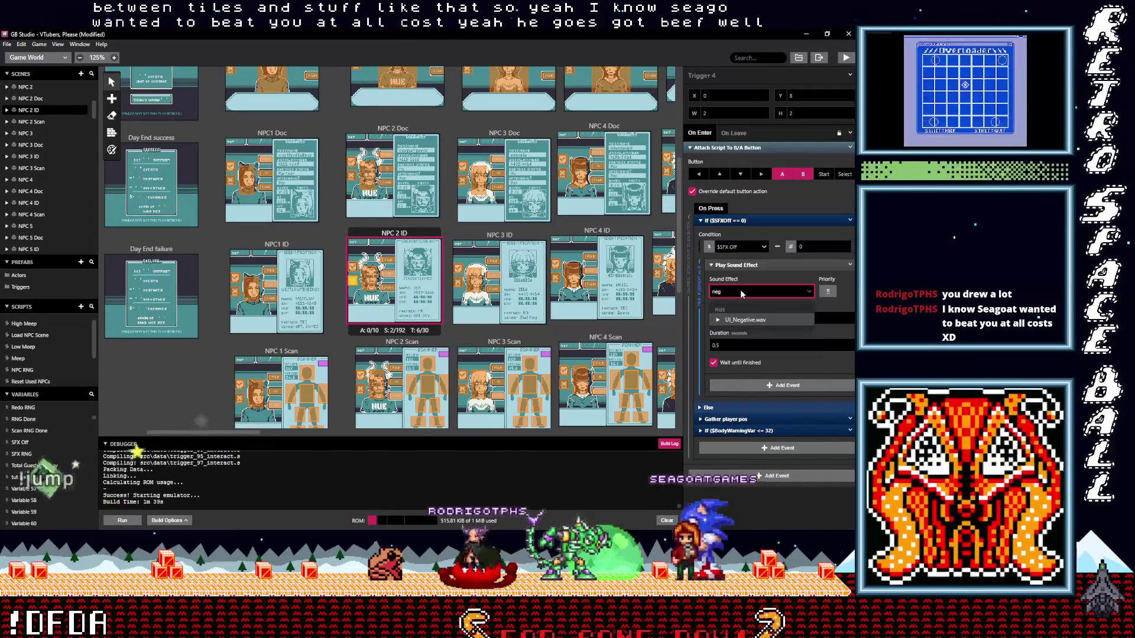
# Choose UI_Negative.wav for NPC 2 ID's fourth trigger, then move to the NPC 2 Scan trigger
pyautogui.click(745, 319)
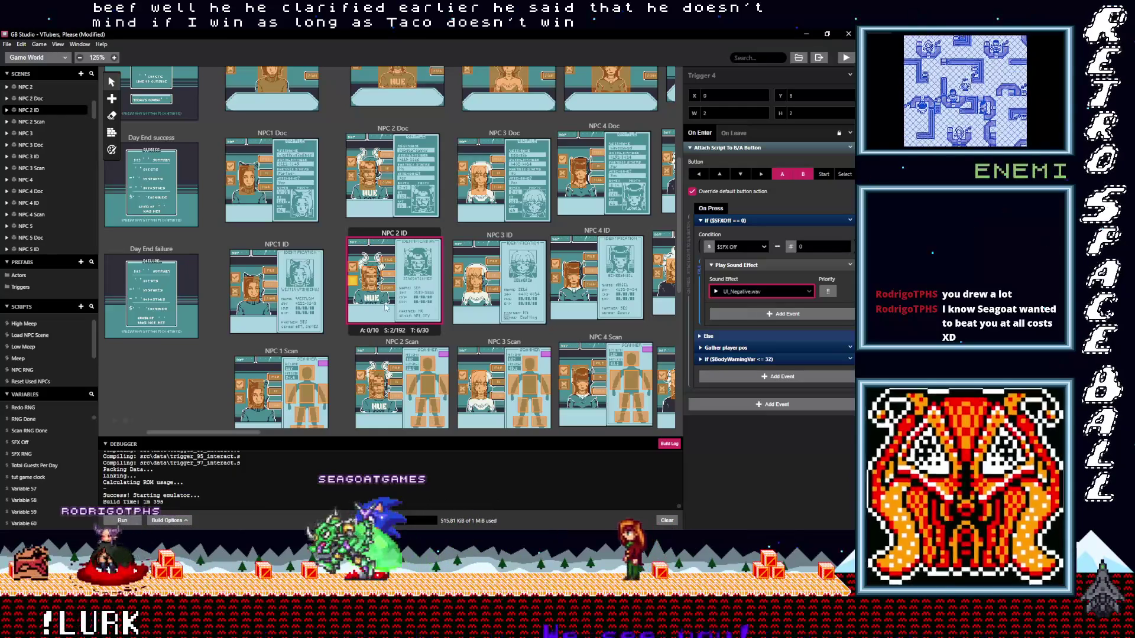
pyautogui.hotkey('ctrl', 'z')
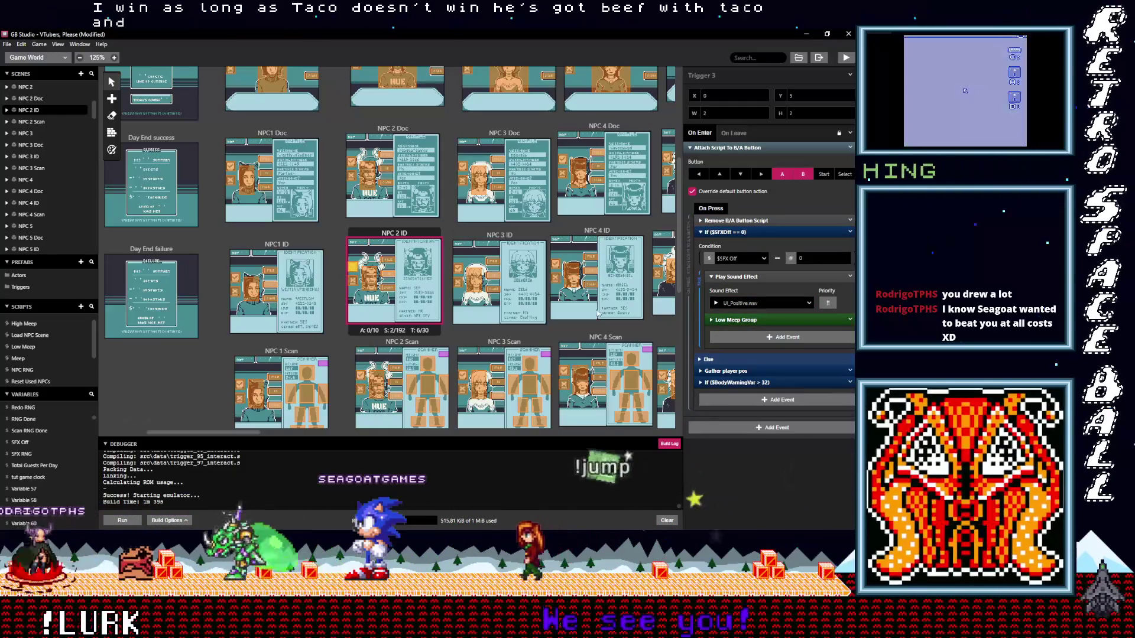
pyautogui.click(750, 233)
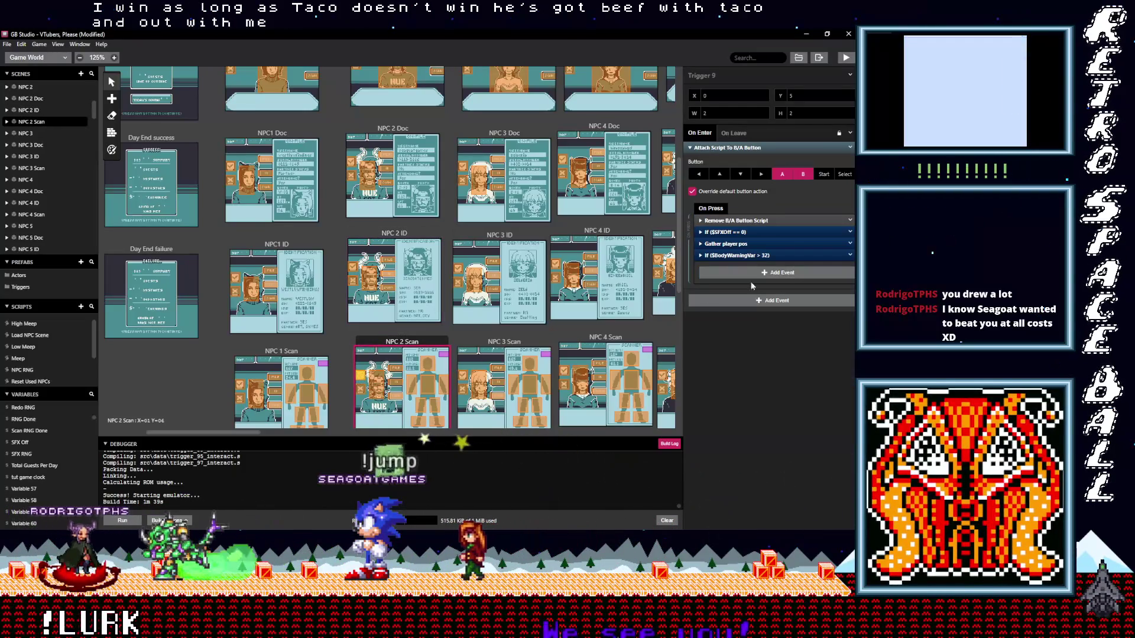
# Set the two NPC 2 Scan triggers to UI_Positive.wav and UI_Negative.wav inside the SFX Off check
pyautogui.click(735, 232)
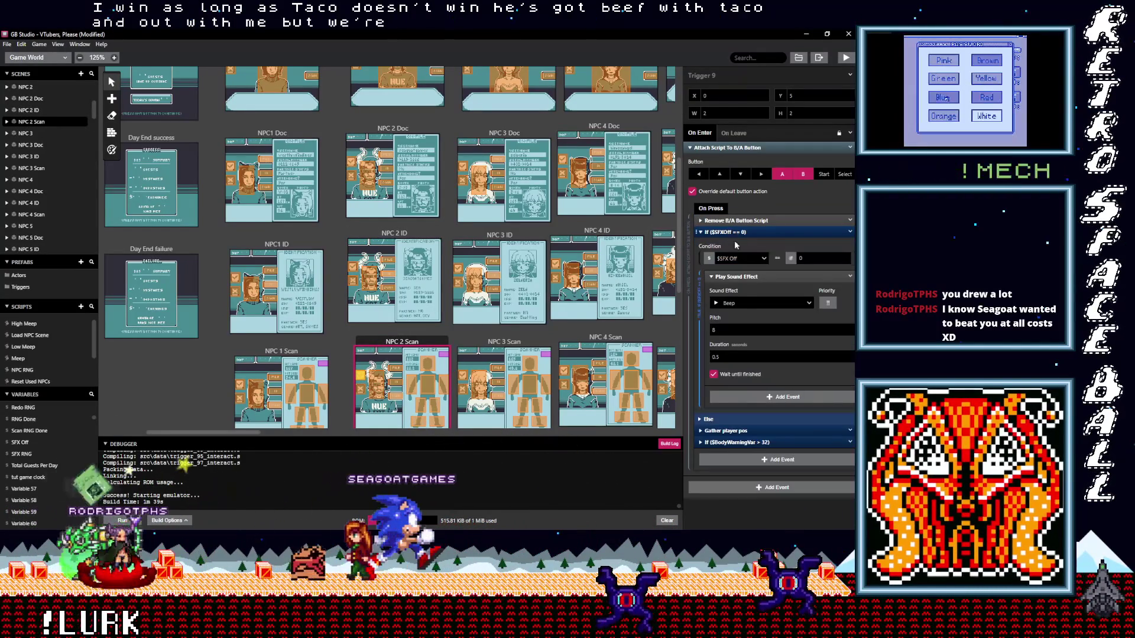
pyautogui.click(745, 304)
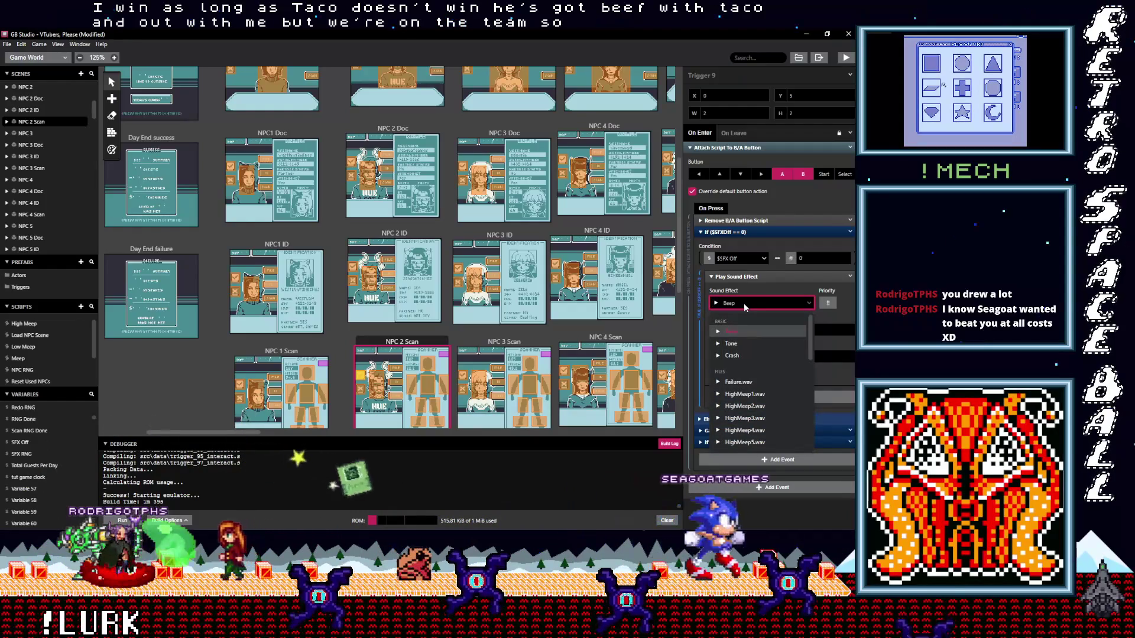
pyautogui.write('po')
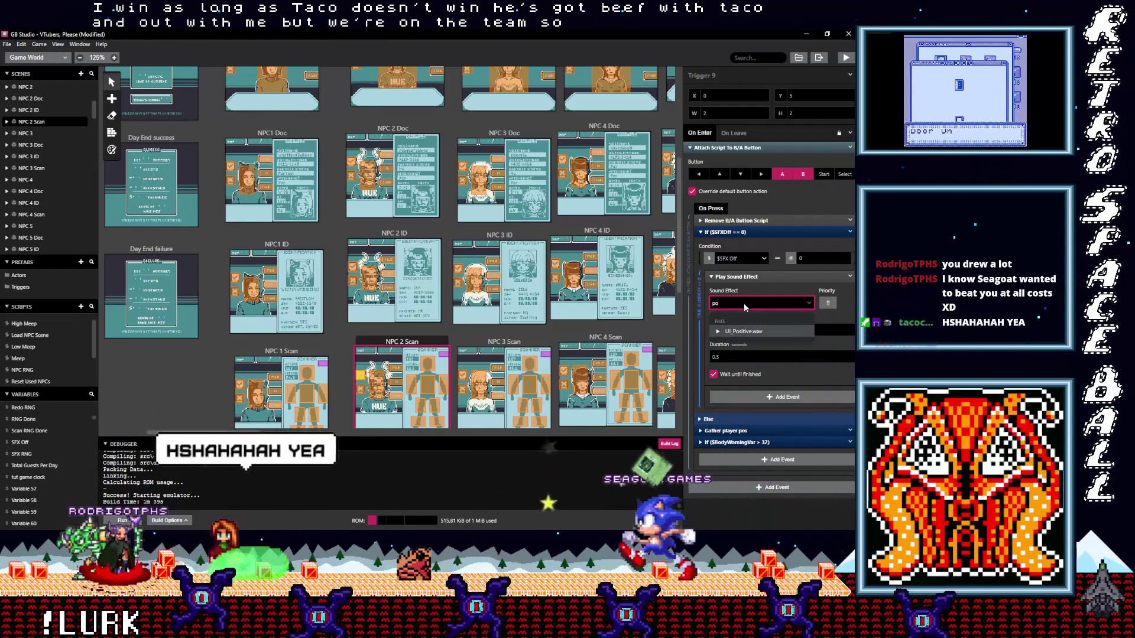
pyautogui.click(741, 331)
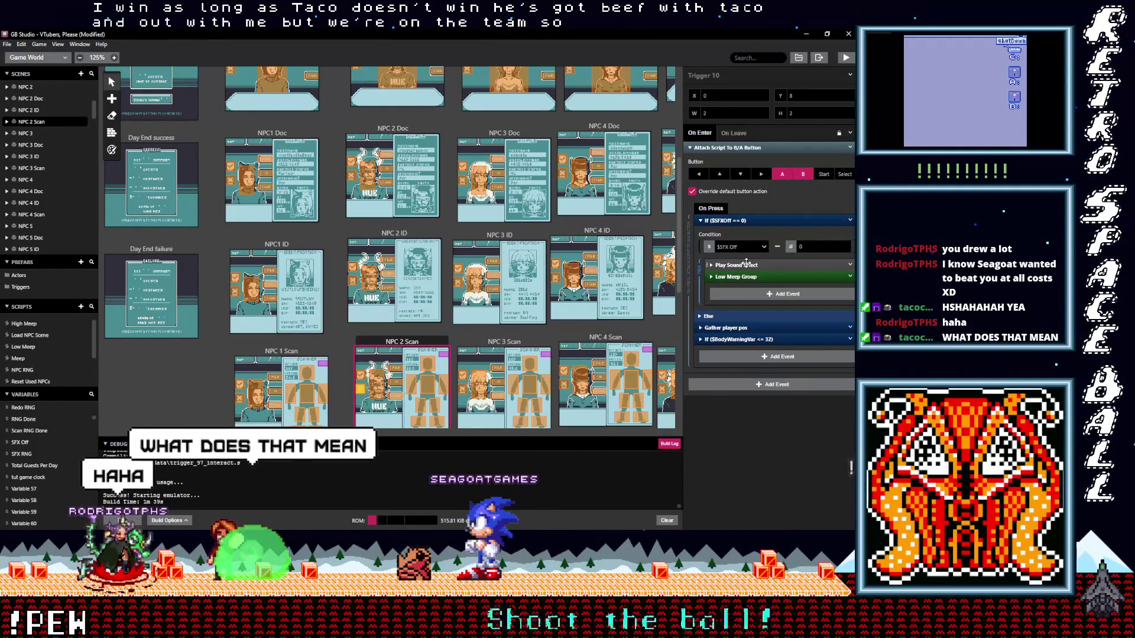
pyautogui.click(746, 264)
pyautogui.click(742, 293)
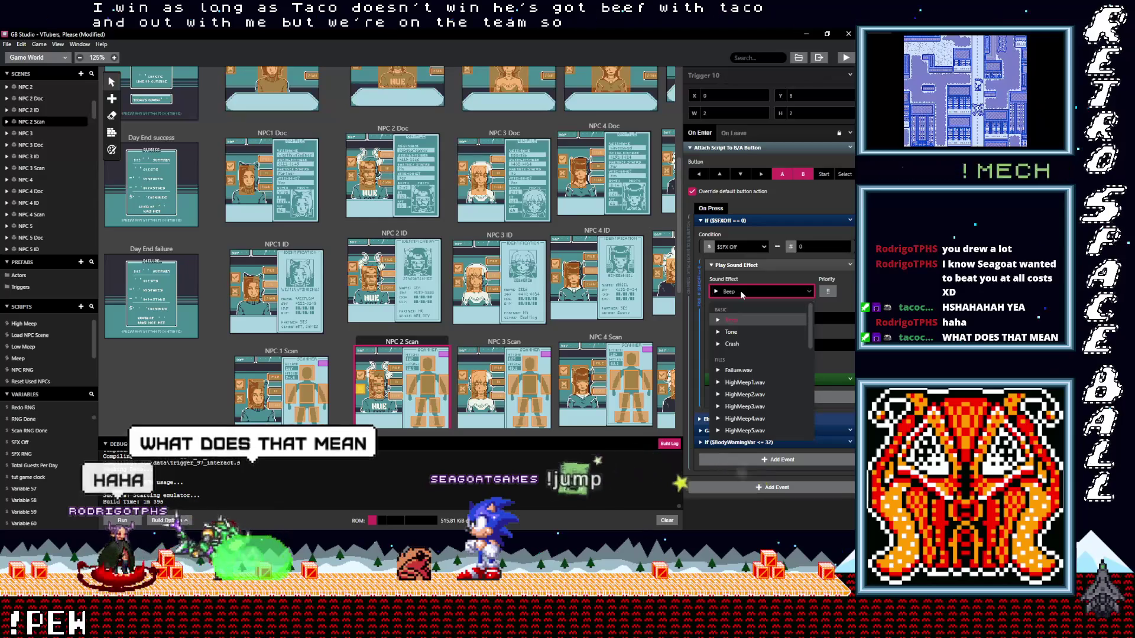
pyautogui.scroll(-5, 741, 372)
pyautogui.click(745, 381)
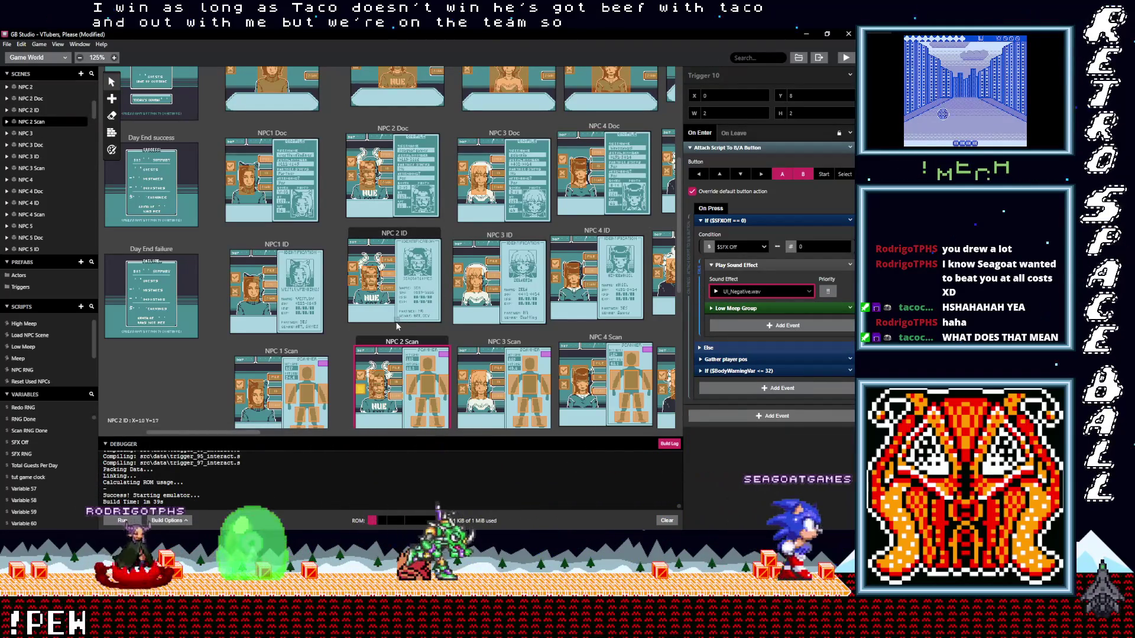
pyautogui.scroll(-1, 340, 361)
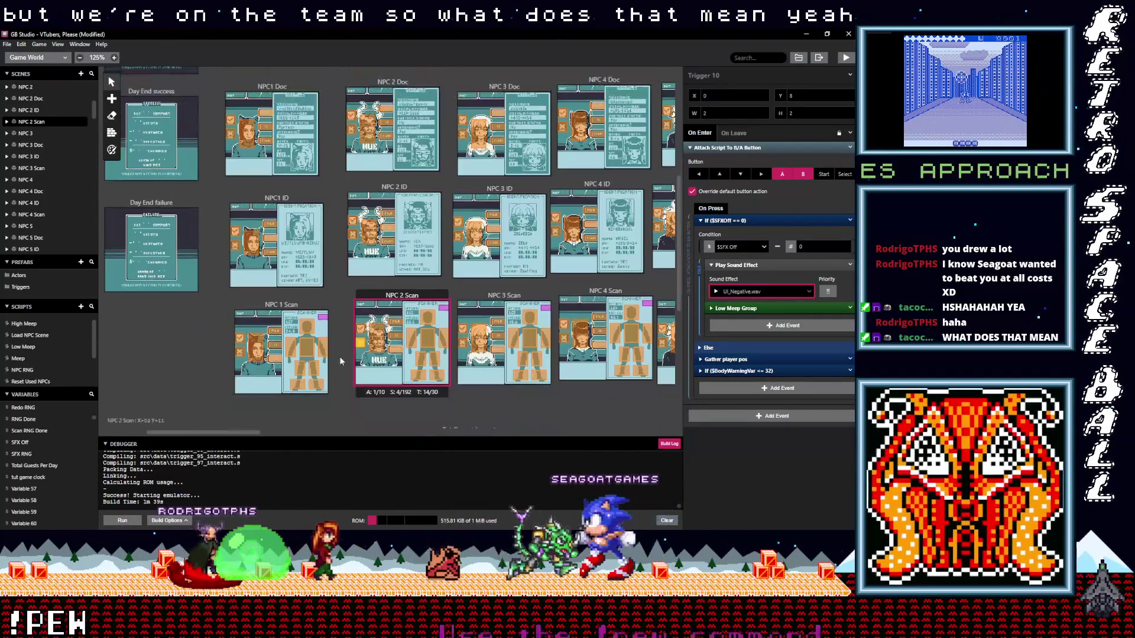
pyautogui.scroll(1, 341, 356)
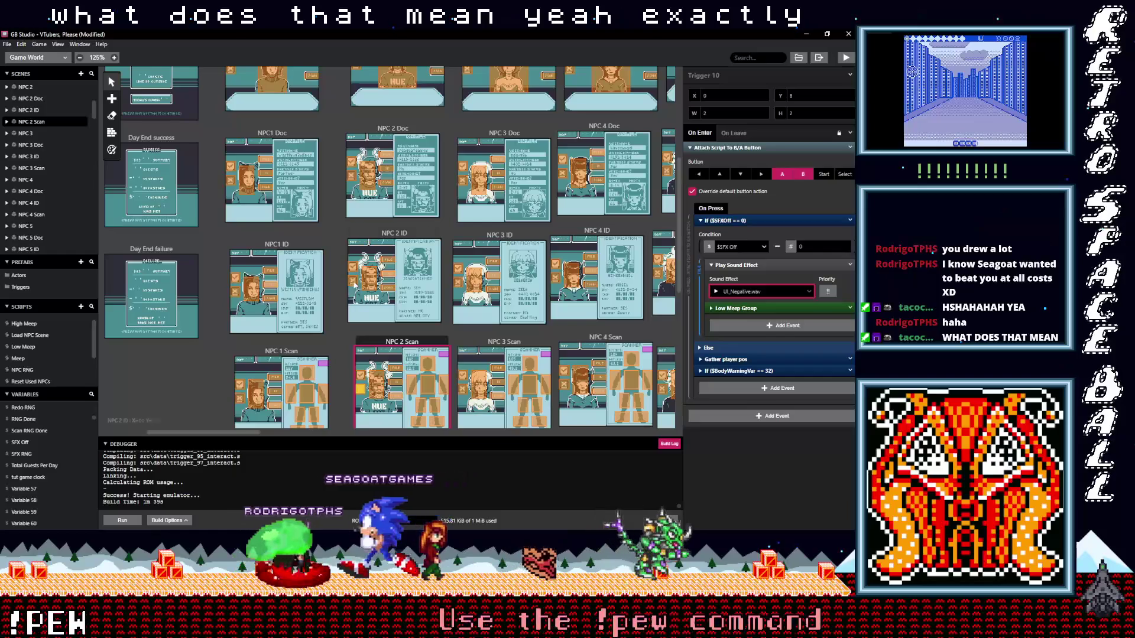
# Check the NPC 2 ID and NPC 2 trigger sounds, then move to NPC 3's first trigger
pyautogui.click(401, 290)
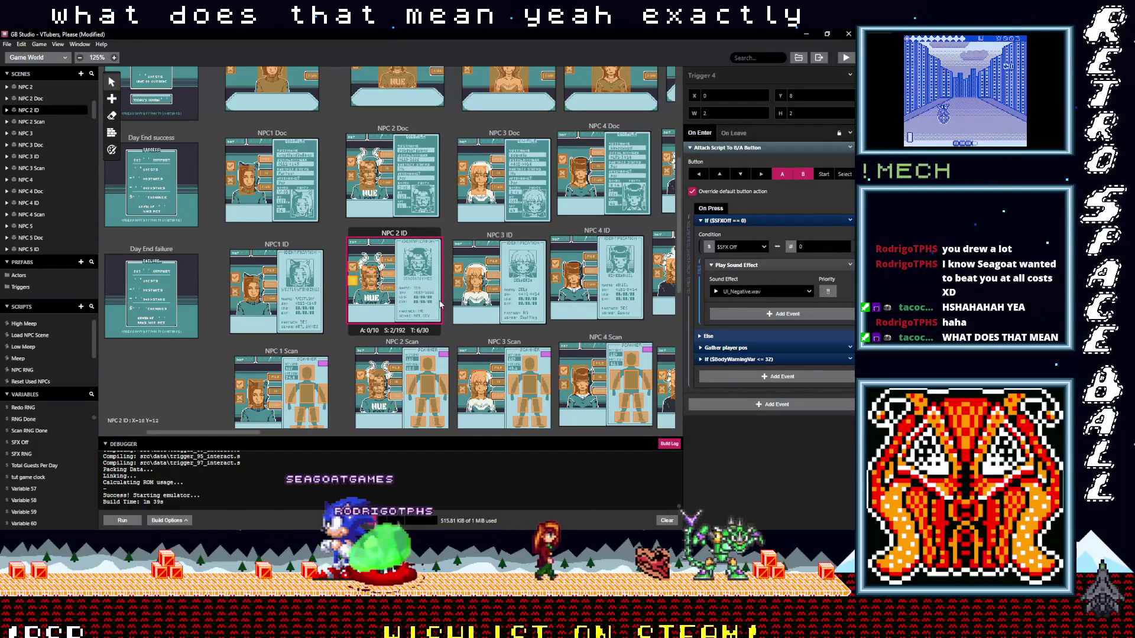
pyautogui.scroll(2, 340, 331)
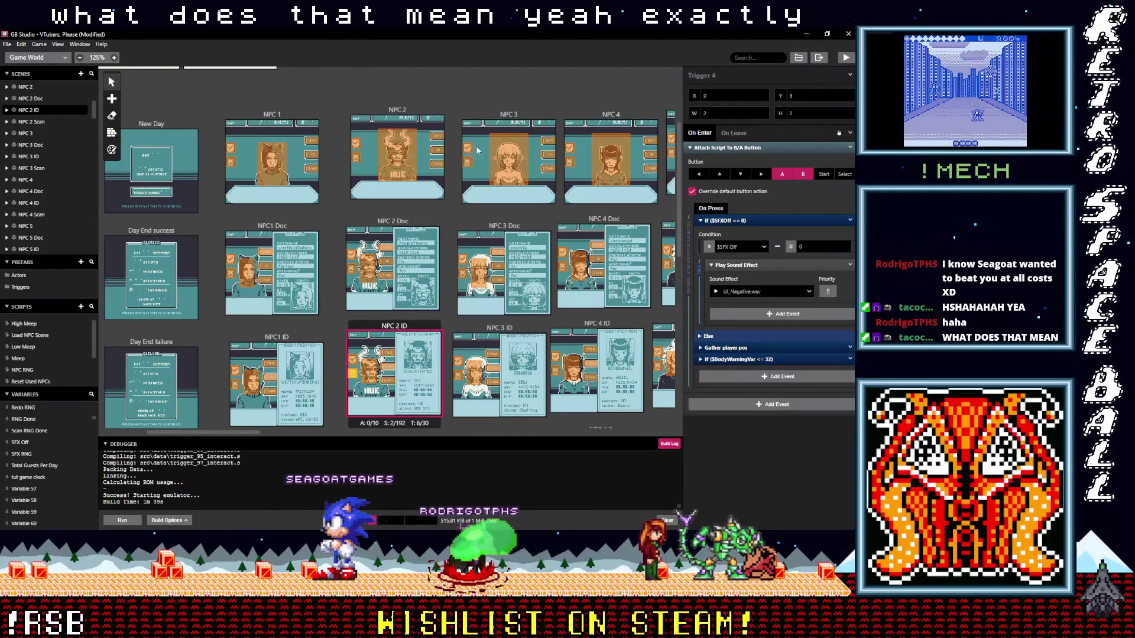
pyautogui.click(357, 158)
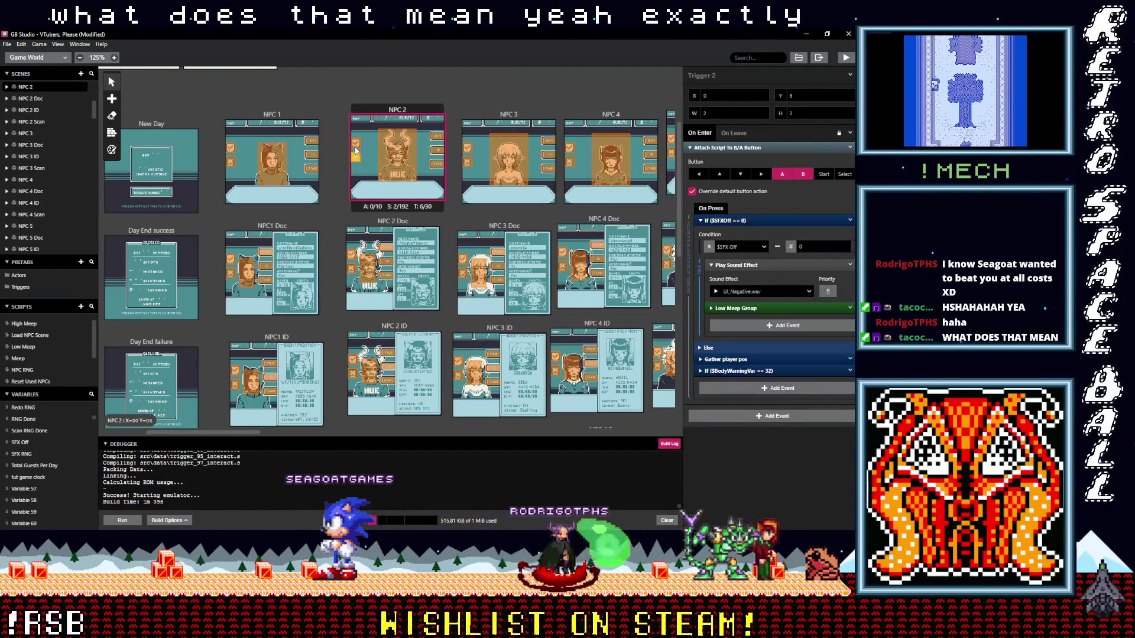
pyautogui.click(356, 147)
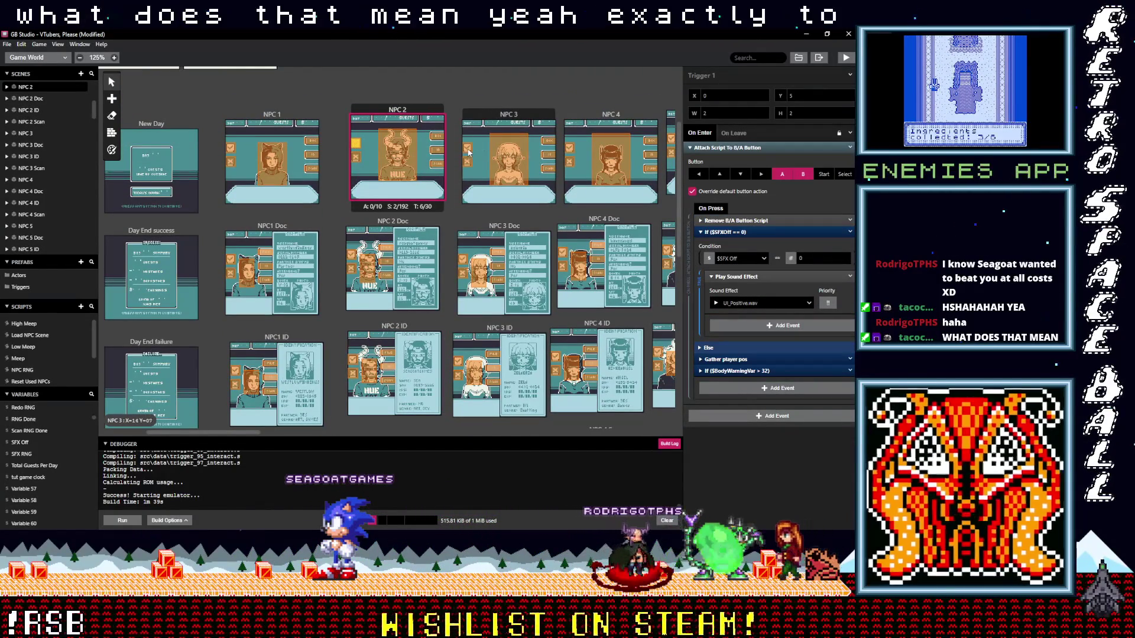
pyautogui.click(506, 156)
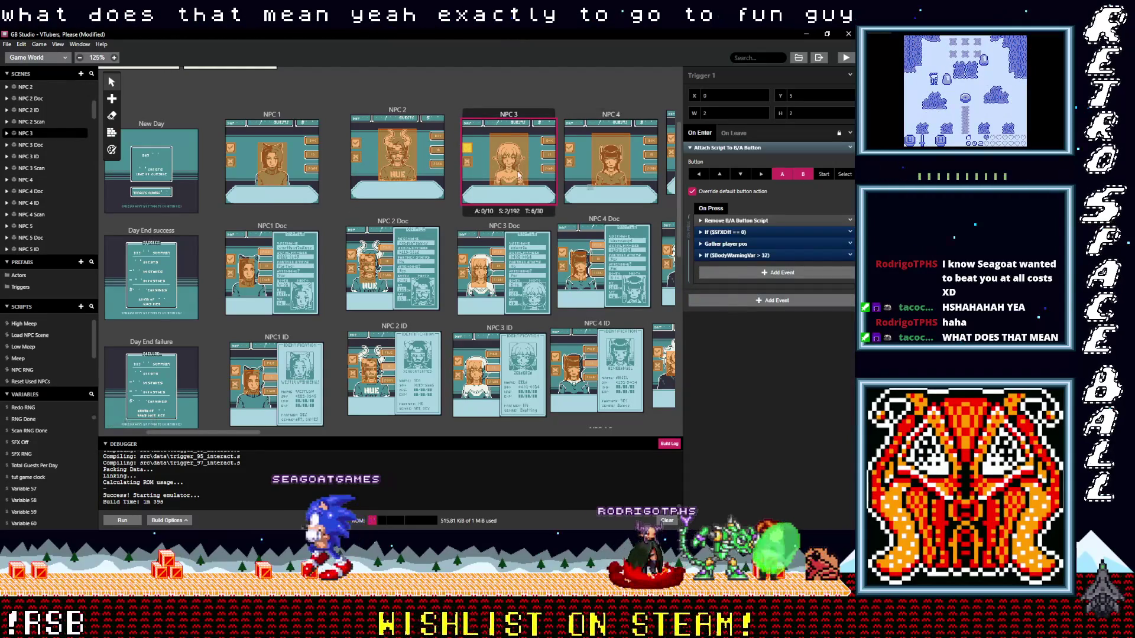
# Set NPC 3's first trigger to UI_Positive.wav and second to UI_Negative.wav, then move to NPC 3 Doc's trigger
pyautogui.click(725, 234)
pyautogui.click(737, 304)
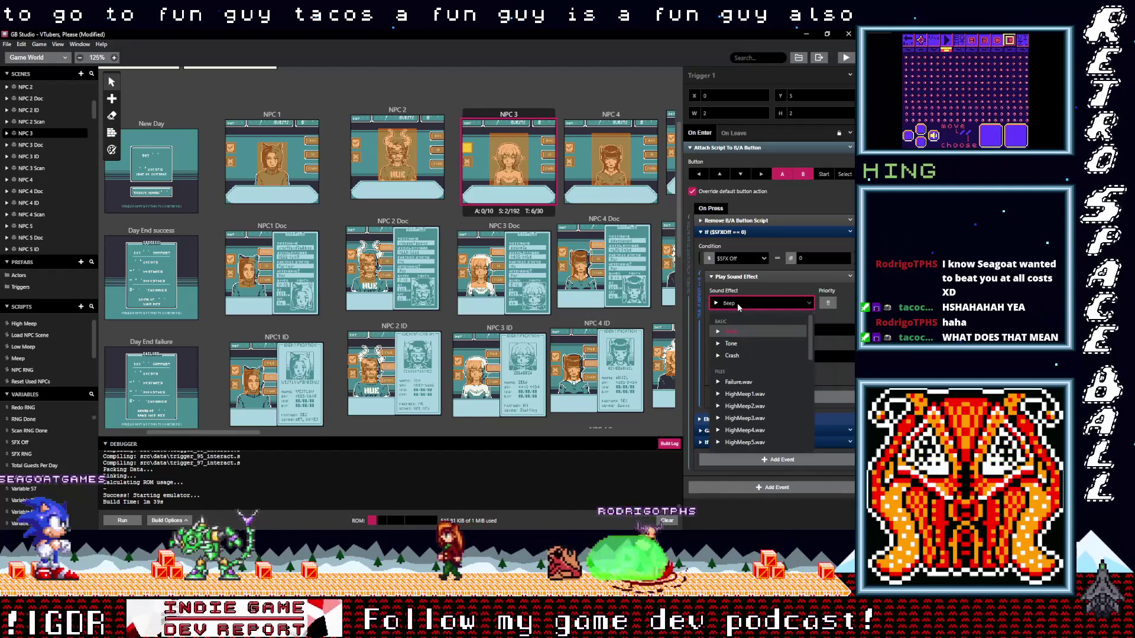
pyautogui.write('po')
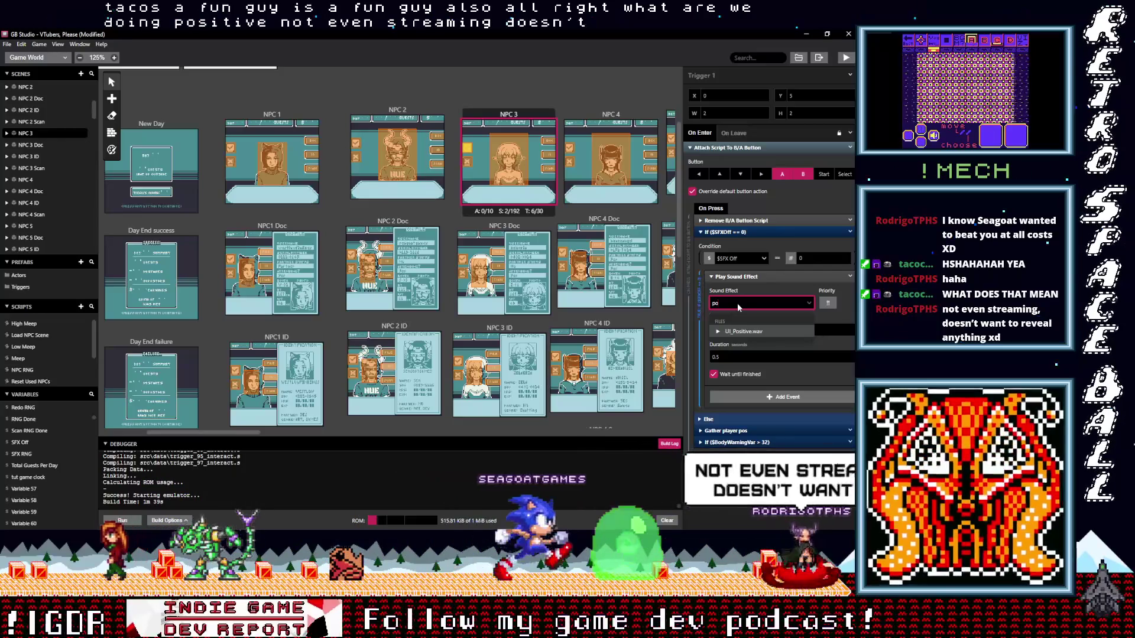
pyautogui.click(737, 334)
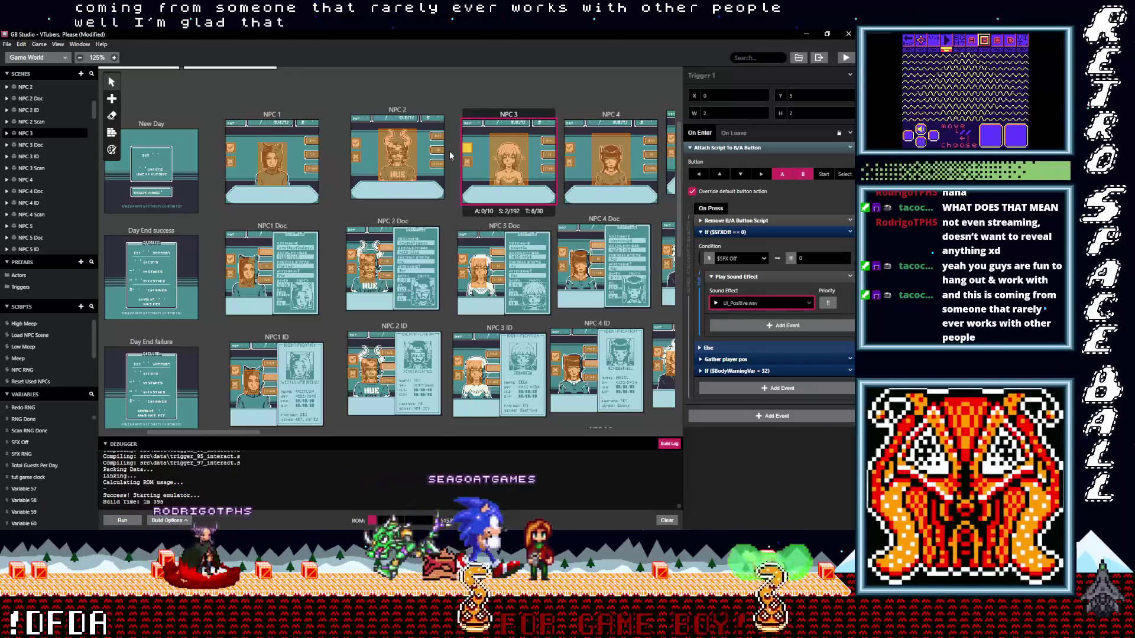
pyautogui.click(466, 162)
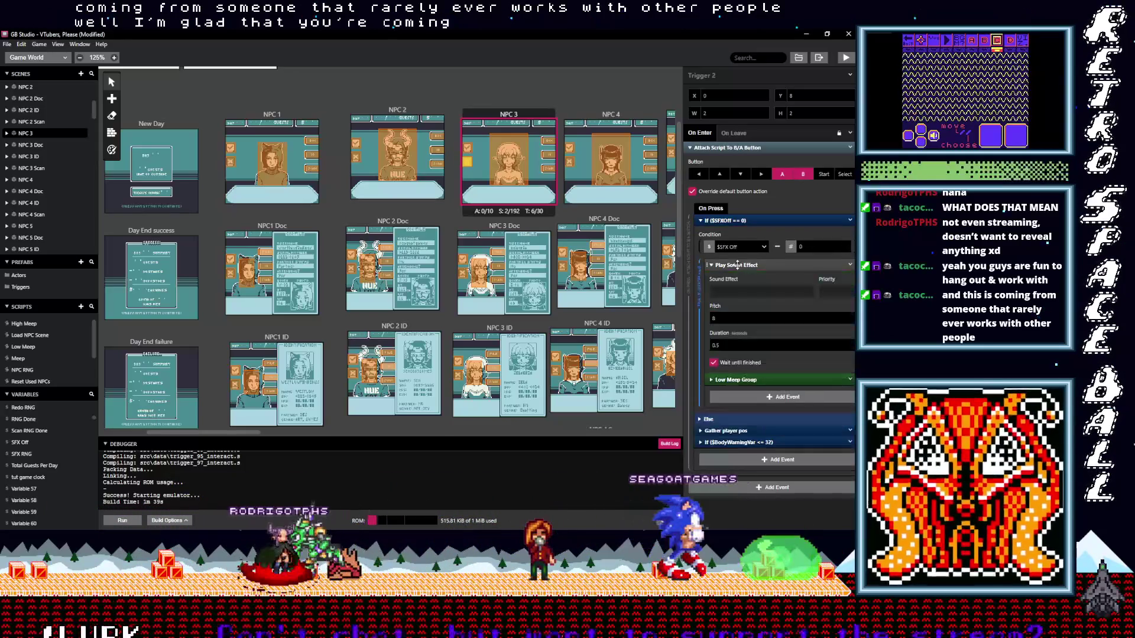
pyautogui.click(737, 293)
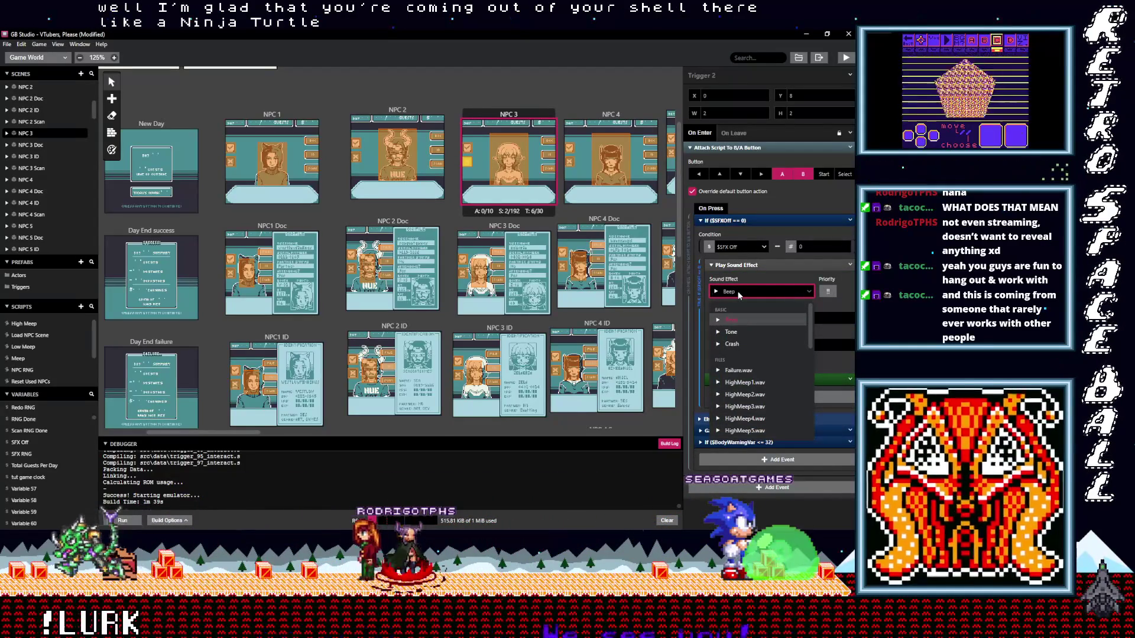
pyautogui.write('ne')
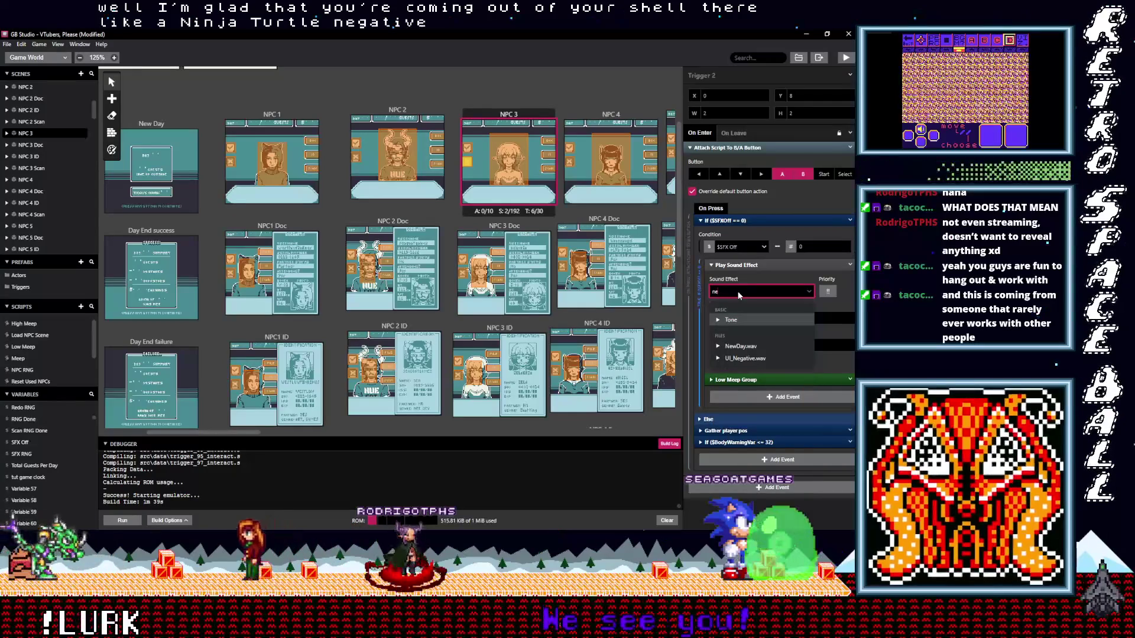
pyautogui.click(746, 358)
pyautogui.click(462, 263)
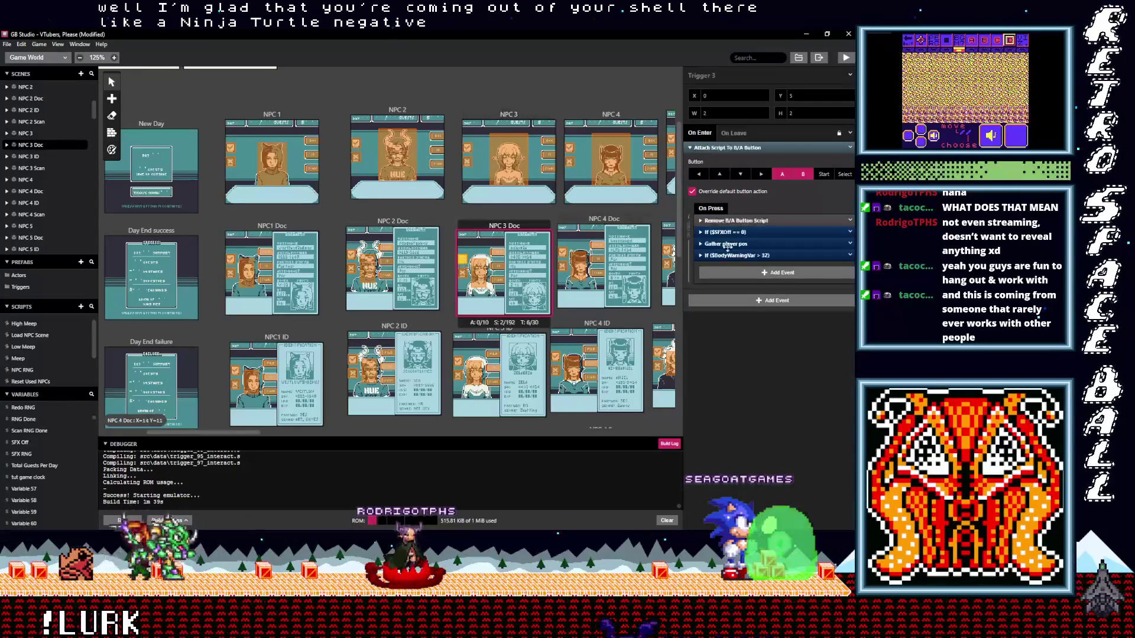
# Set the two NPC 3 Doc triggers to UI_Positive.wav and UI_Negative.wav inside the SFX Off check
pyautogui.click(724, 232)
pyautogui.click(753, 304)
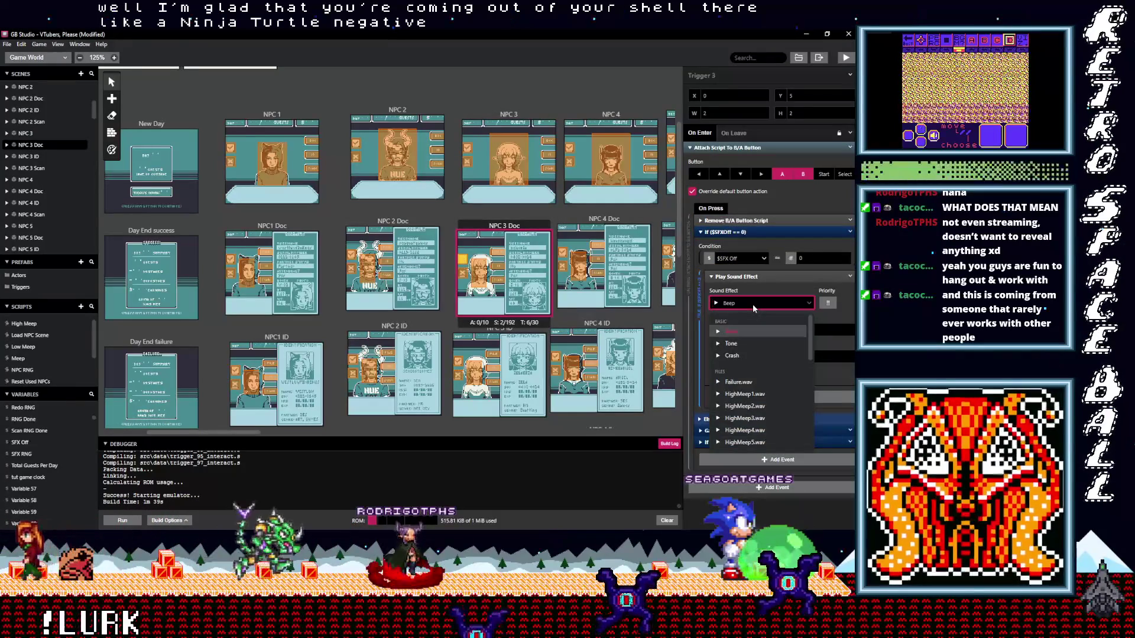
pyautogui.write('po')
pyautogui.click(762, 332)
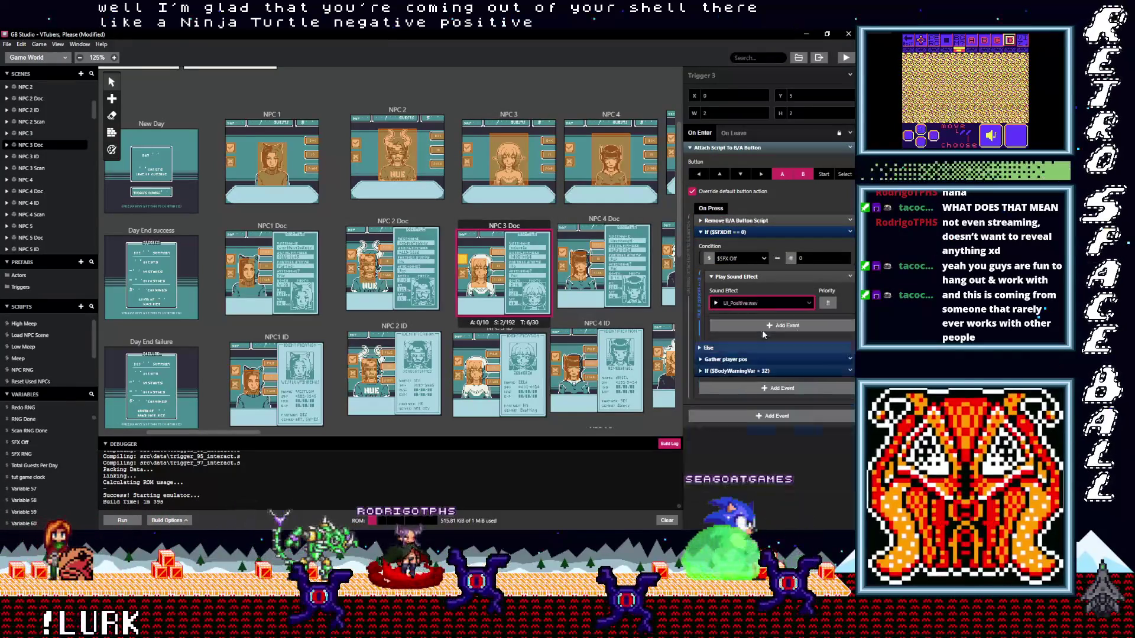
pyautogui.click(461, 272)
pyautogui.click(721, 265)
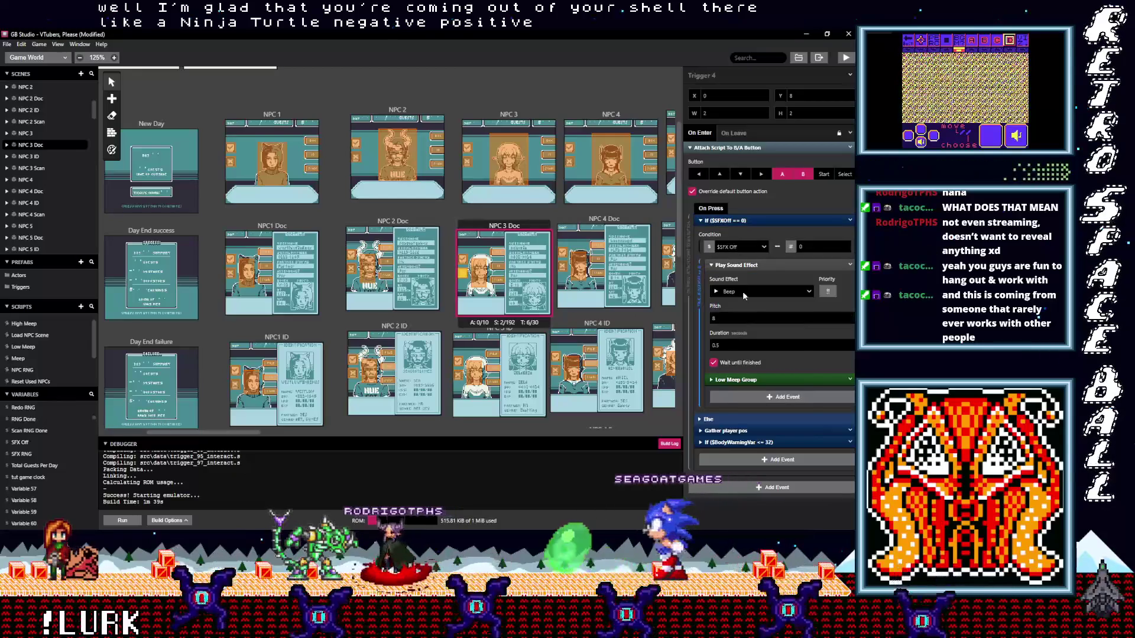
pyautogui.click(744, 293)
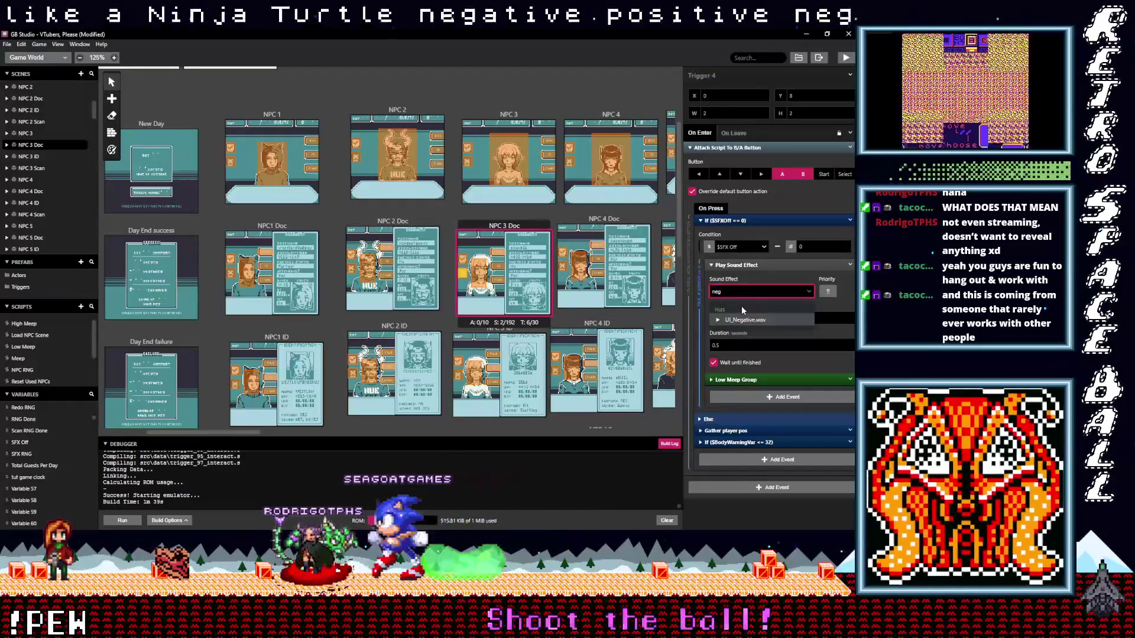
pyautogui.click(745, 359)
# Set the two NPC 3 ID triggers to UI_Positive.wav and UI_Negative.wav, then move to the NPC 3 Scan trigger
pyautogui.click(463, 373)
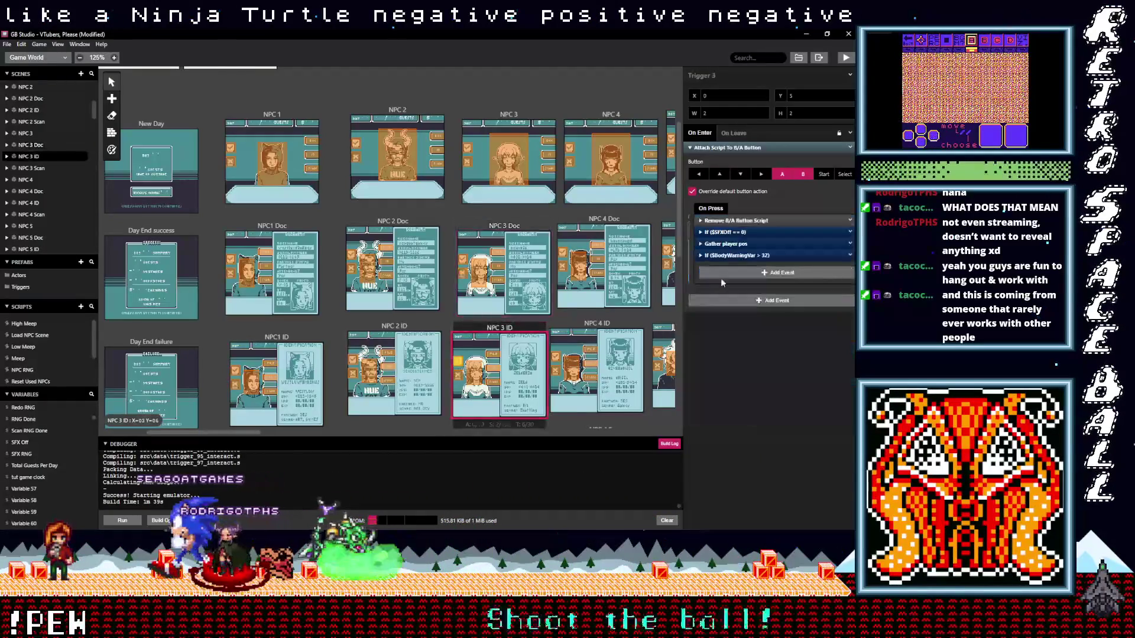
pyautogui.click(739, 233)
pyautogui.click(740, 304)
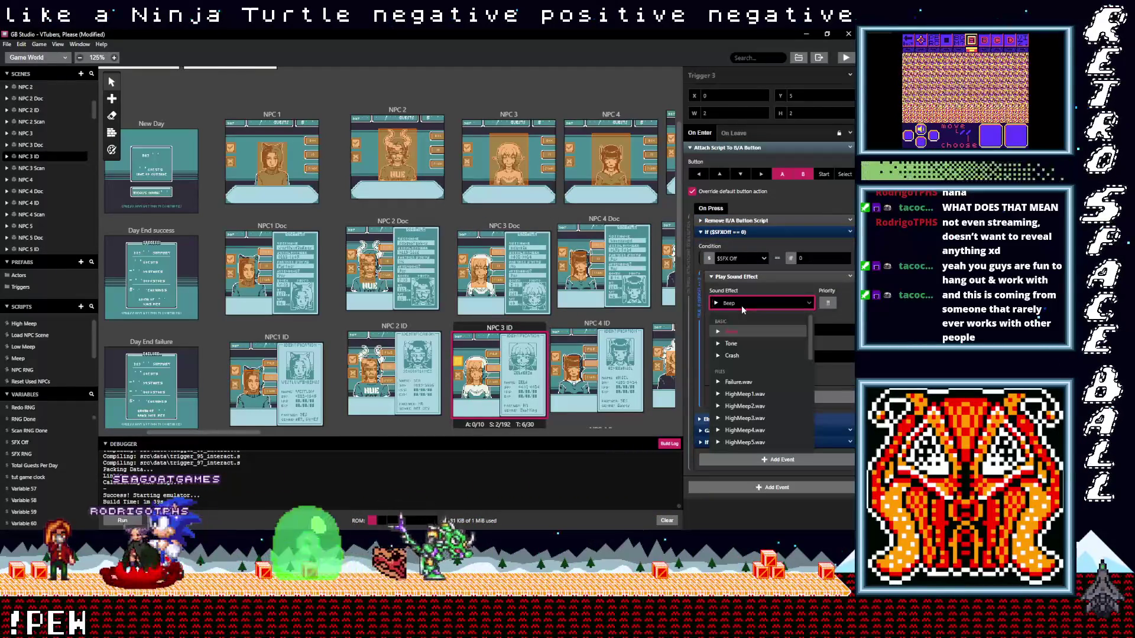
pyautogui.write('positive')
pyautogui.press('Return')
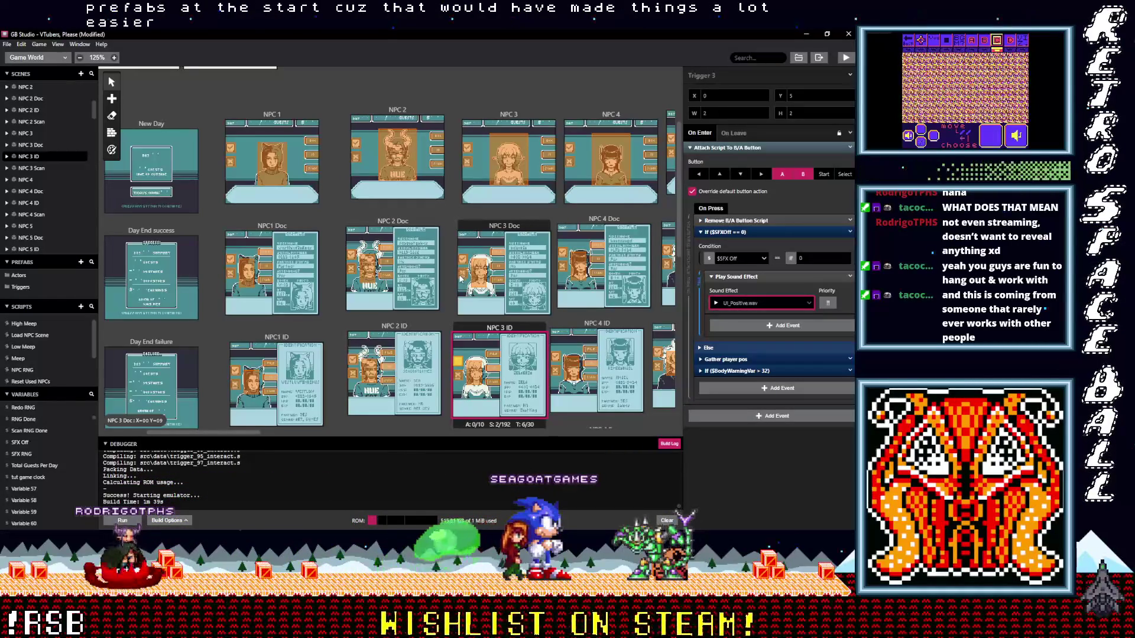
pyautogui.scroll(-1, 462, 314)
pyautogui.scroll(-1, 460, 292)
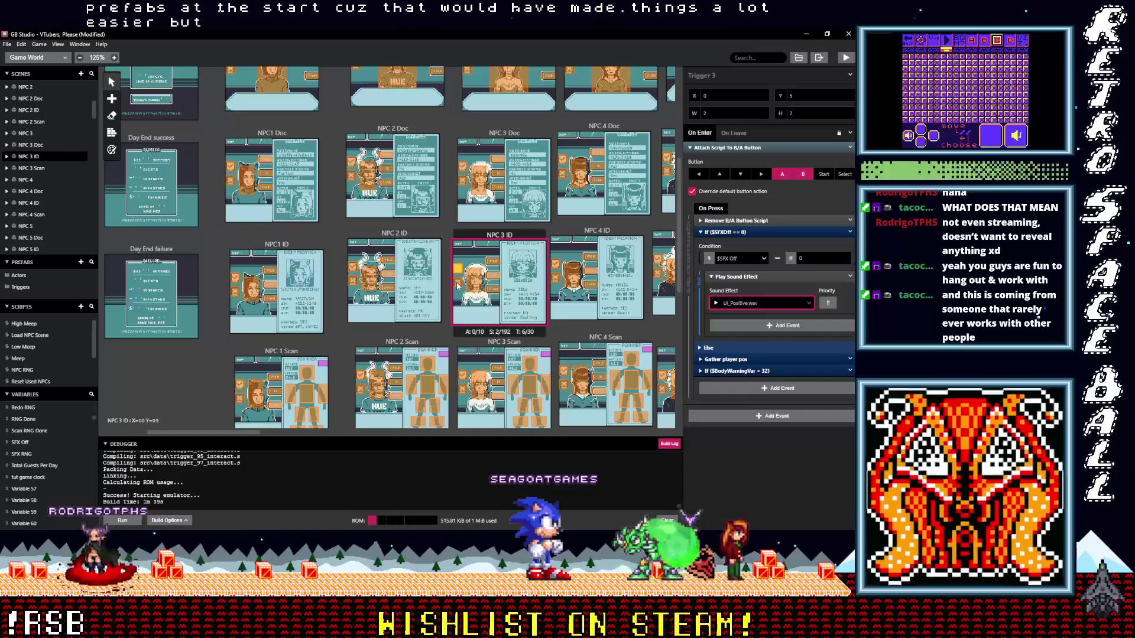
pyautogui.click(457, 280)
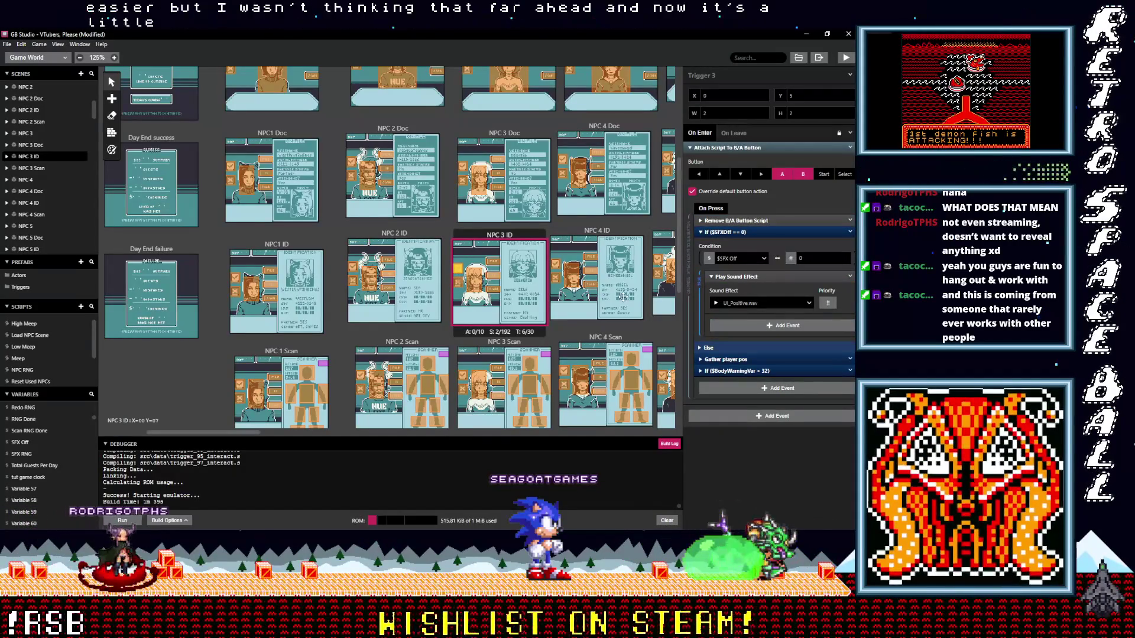
pyautogui.moveTo(31, 346); pyautogui.dragTo(740, 275)
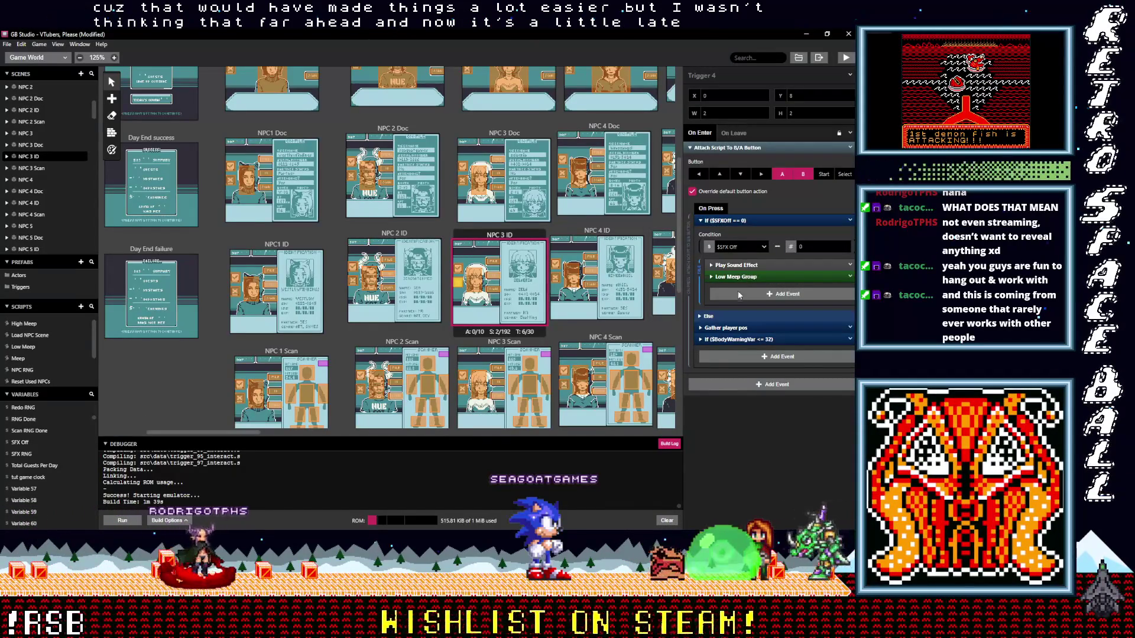
pyautogui.click(741, 265)
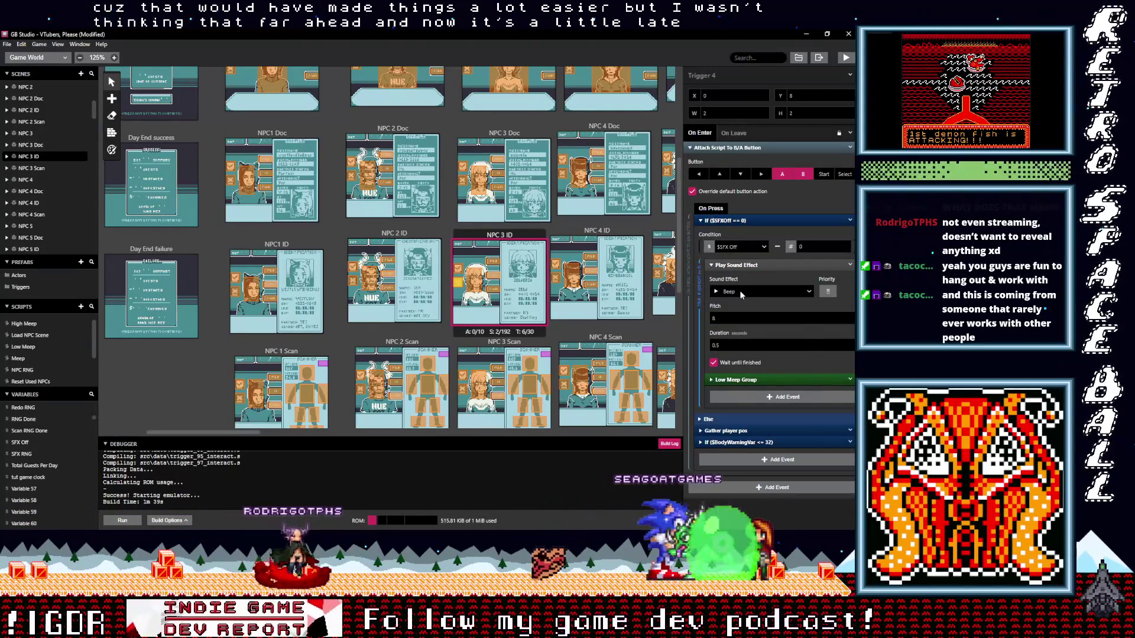
pyautogui.click(740, 291)
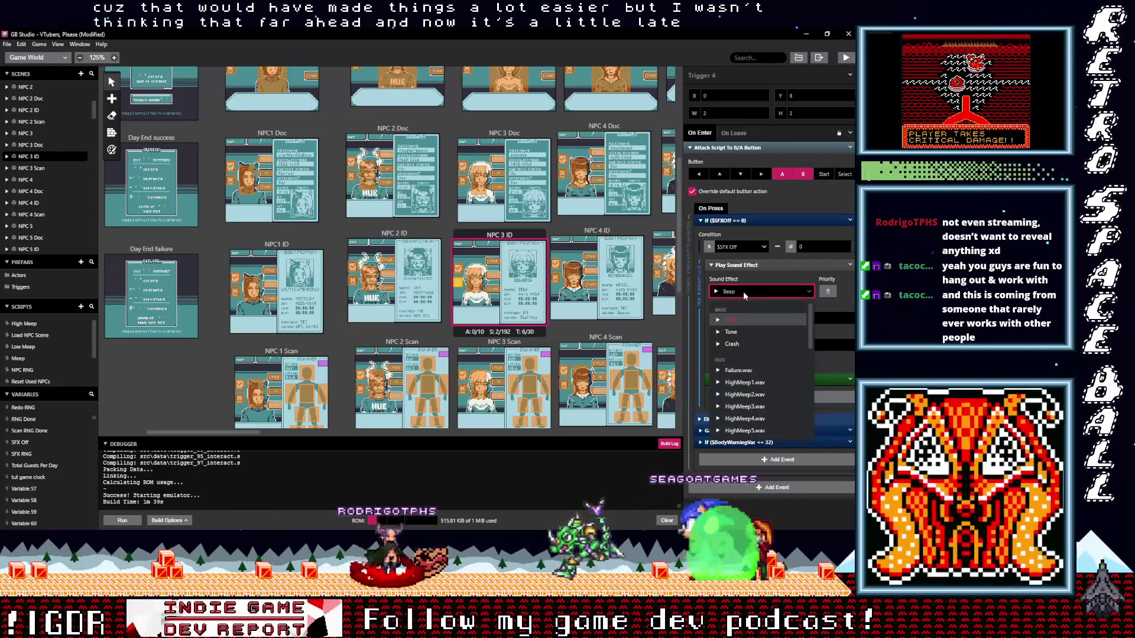
pyautogui.write('ne')
pyautogui.click(745, 359)
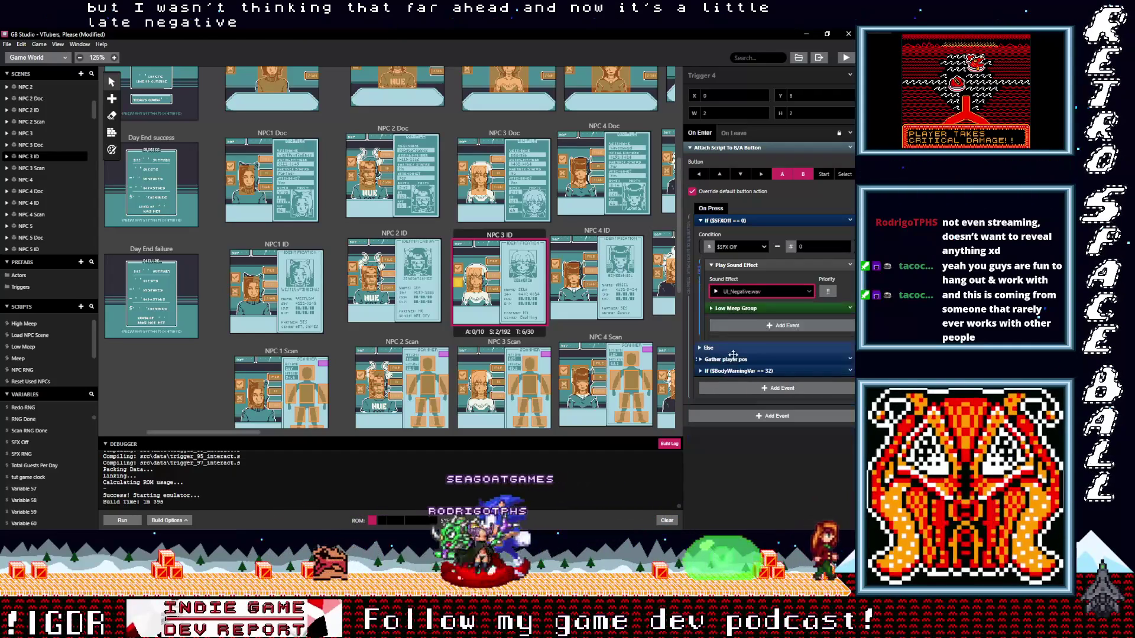
pyautogui.scroll(-1, 473, 356)
pyautogui.click(473, 355)
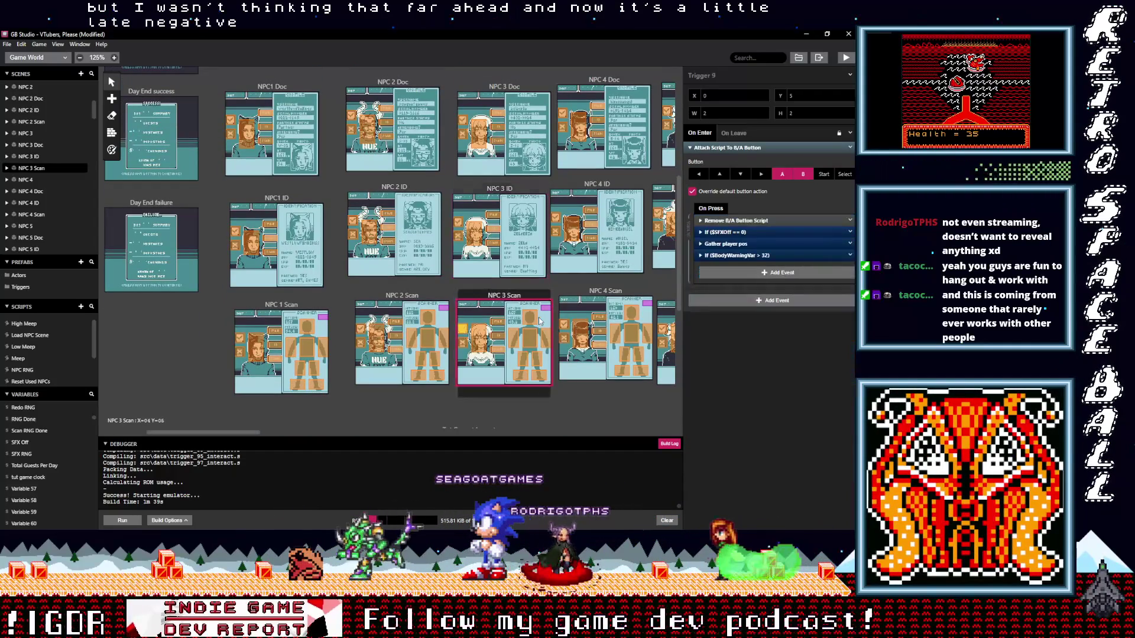
# Set NPC 3 Scan's Trigger 9 to UI_Positive.wav and Trigger 10 to UI_Negative.wav
pyautogui.click(729, 231)
pyautogui.click(744, 305)
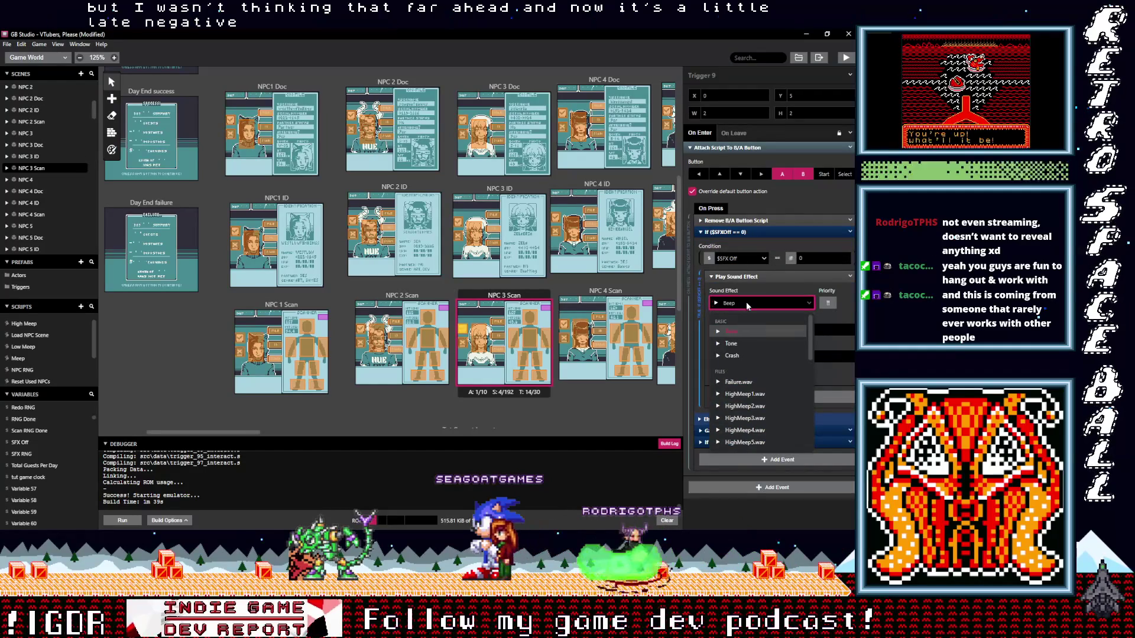
pyautogui.write('positive')
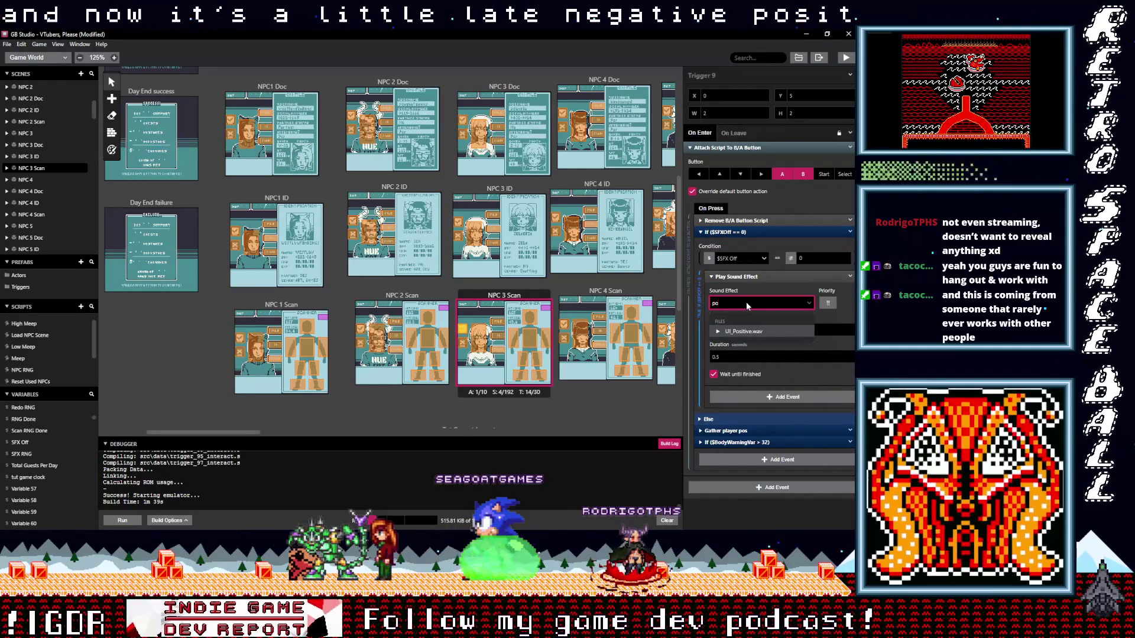
pyautogui.press('Return')
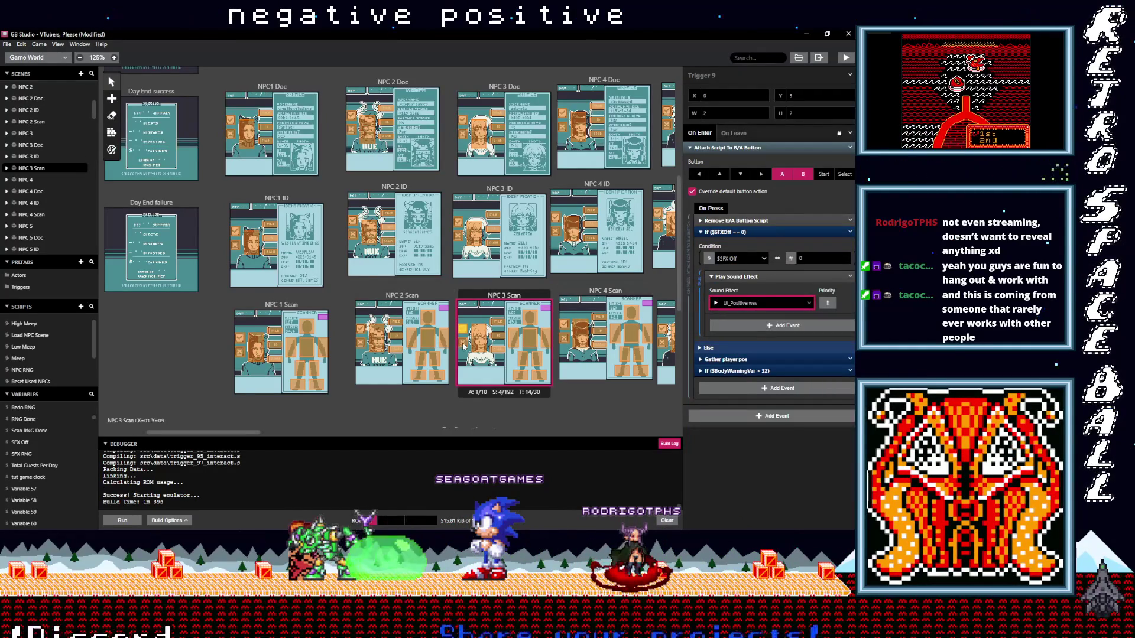
pyautogui.click(639, 335)
pyautogui.click(750, 265)
pyautogui.click(753, 292)
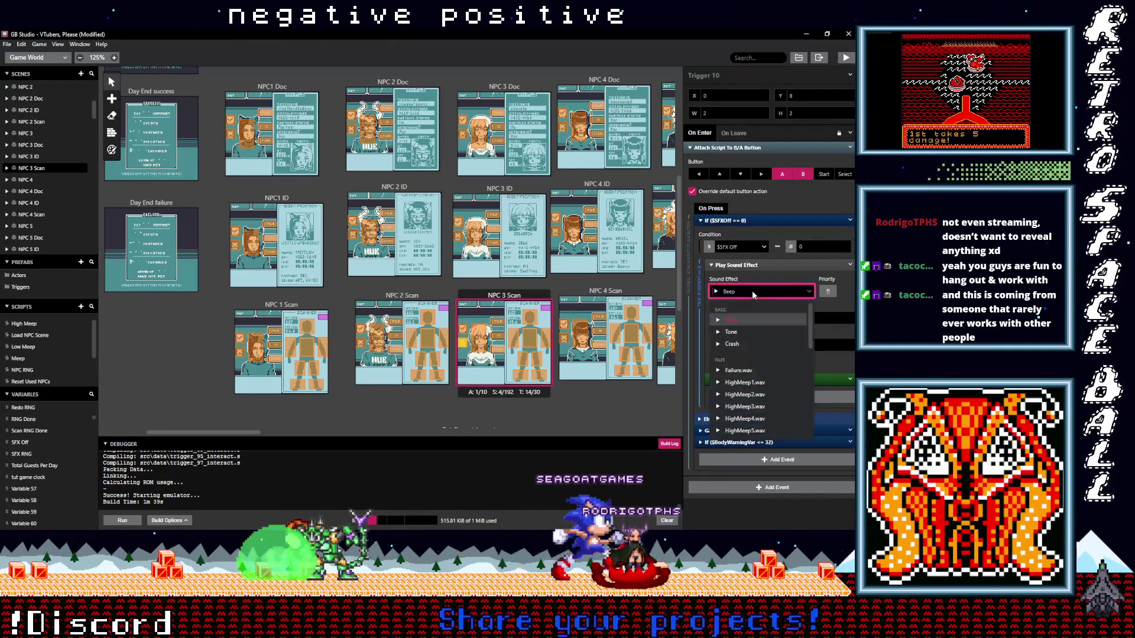
pyautogui.write('negative')
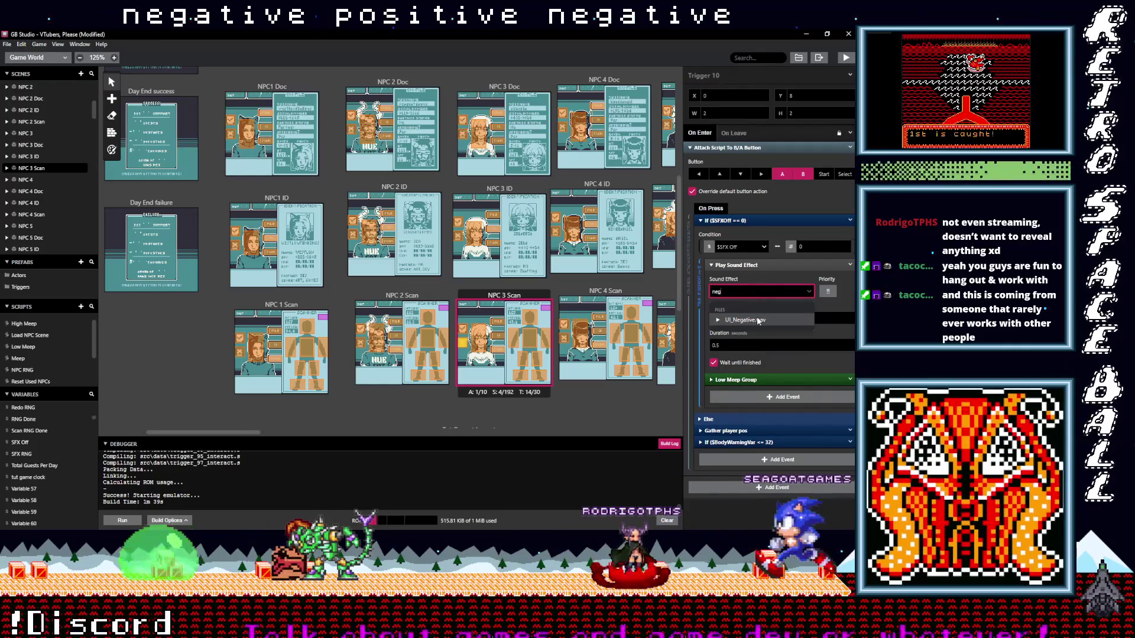
pyautogui.press('Return')
# Set NPC 4 Scan's two triggers to UI_Negative.wav and UI_Positive.wav, then move to the NPC 4 ID trigger
pyautogui.click(564, 342)
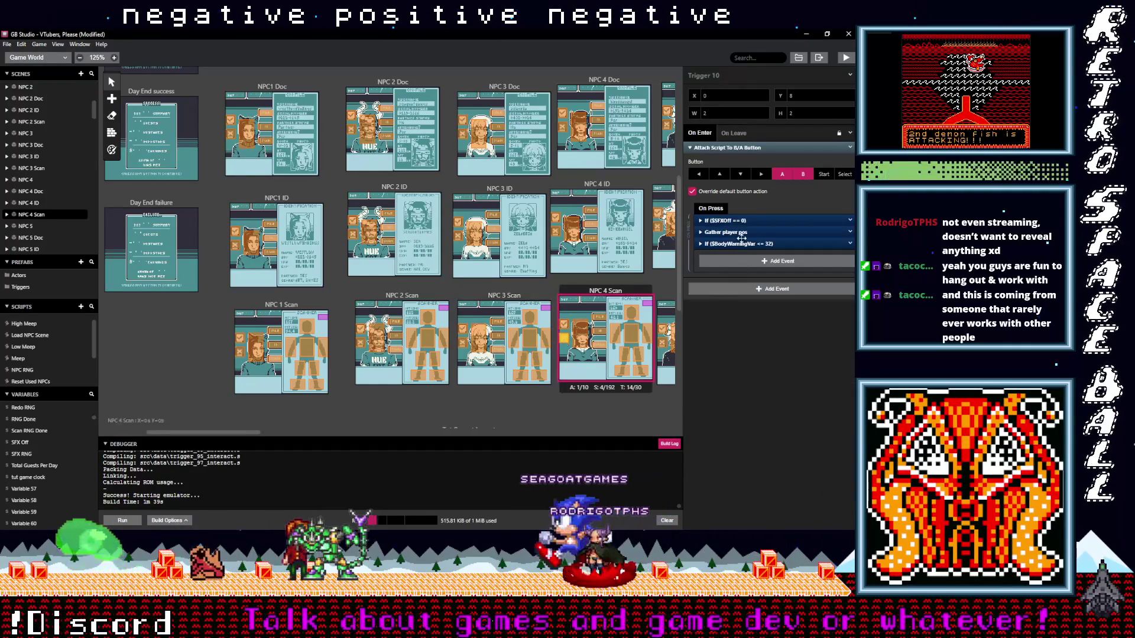
pyautogui.click(749, 265)
pyautogui.click(744, 294)
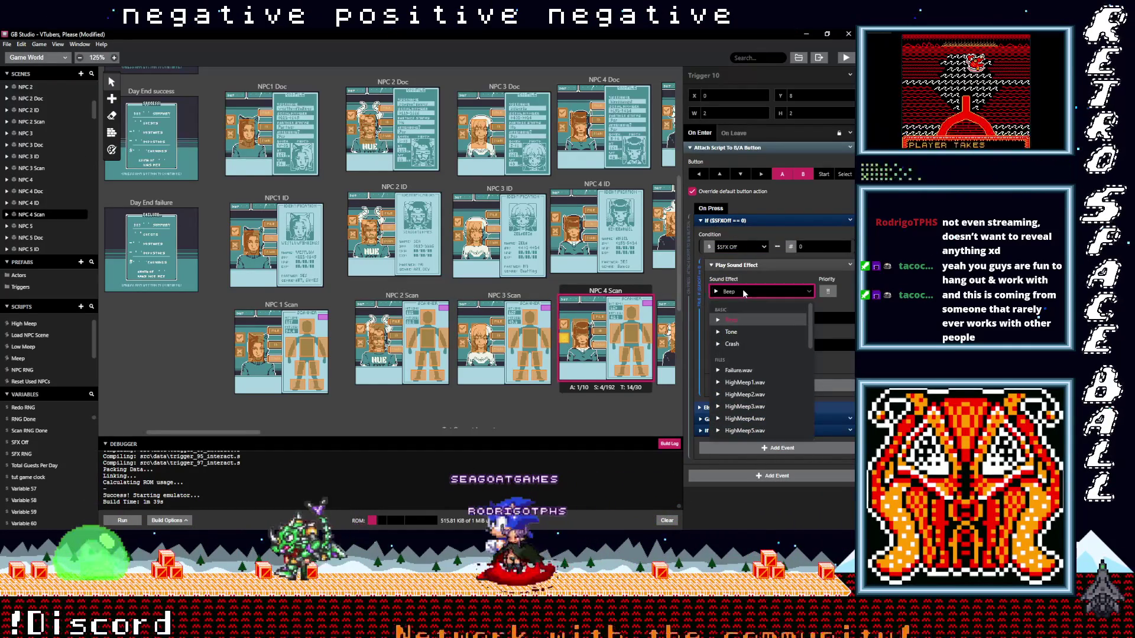
pyautogui.write('neg')
pyautogui.press('BackSpace')
pyautogui.press('BackSpace')
pyautogui.press('BackSpace')
pyautogui.write('neg')
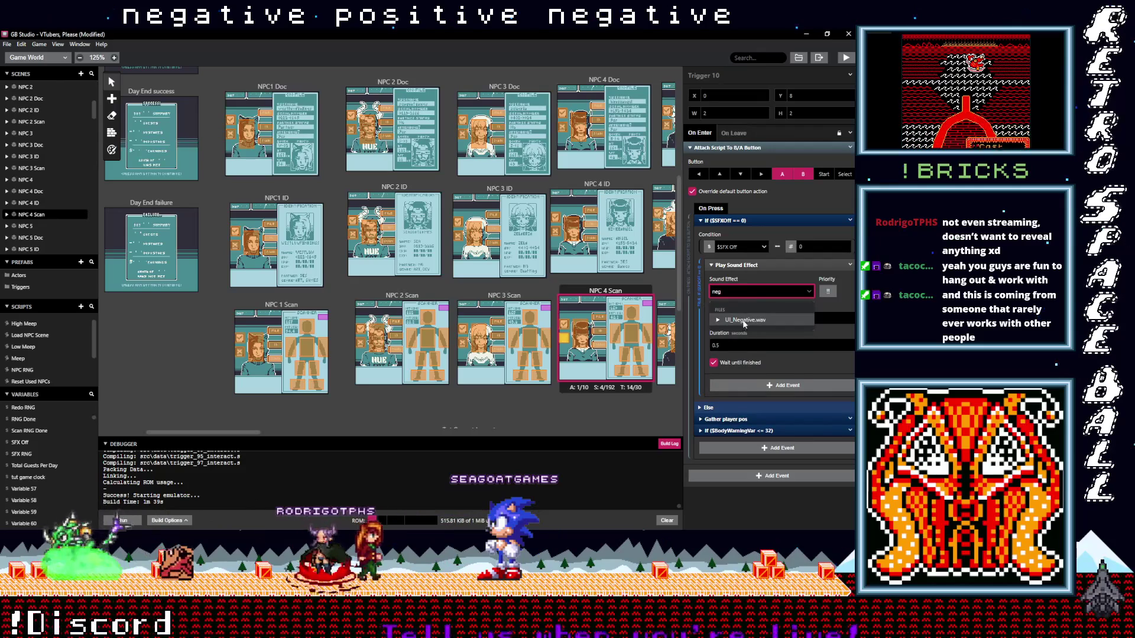
pyautogui.click(747, 322)
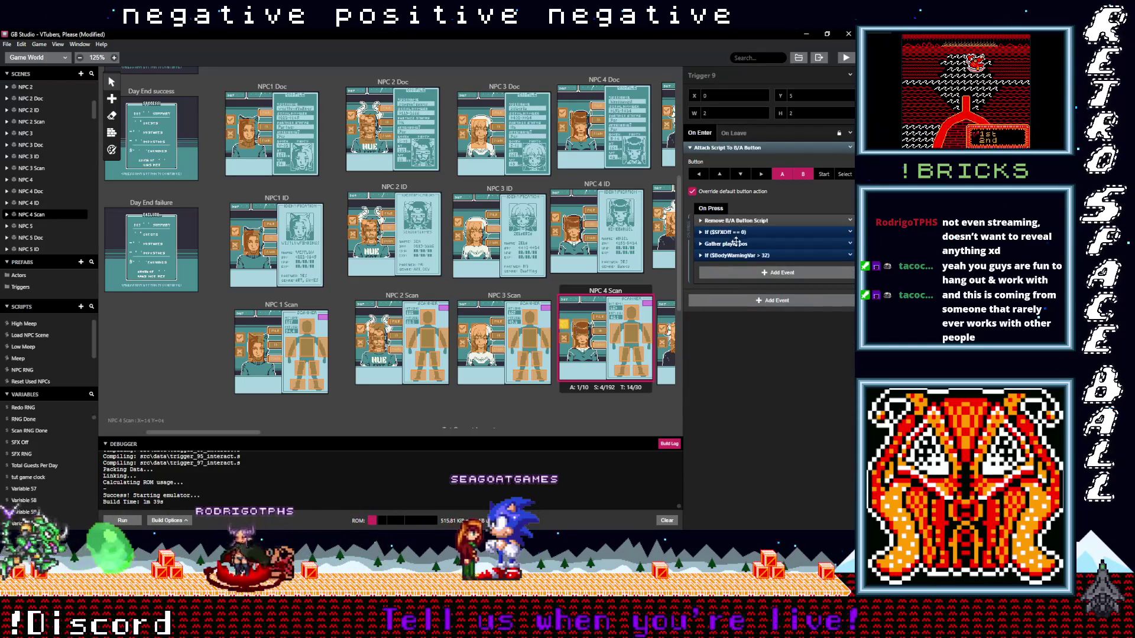
pyautogui.click(738, 232)
pyautogui.click(748, 304)
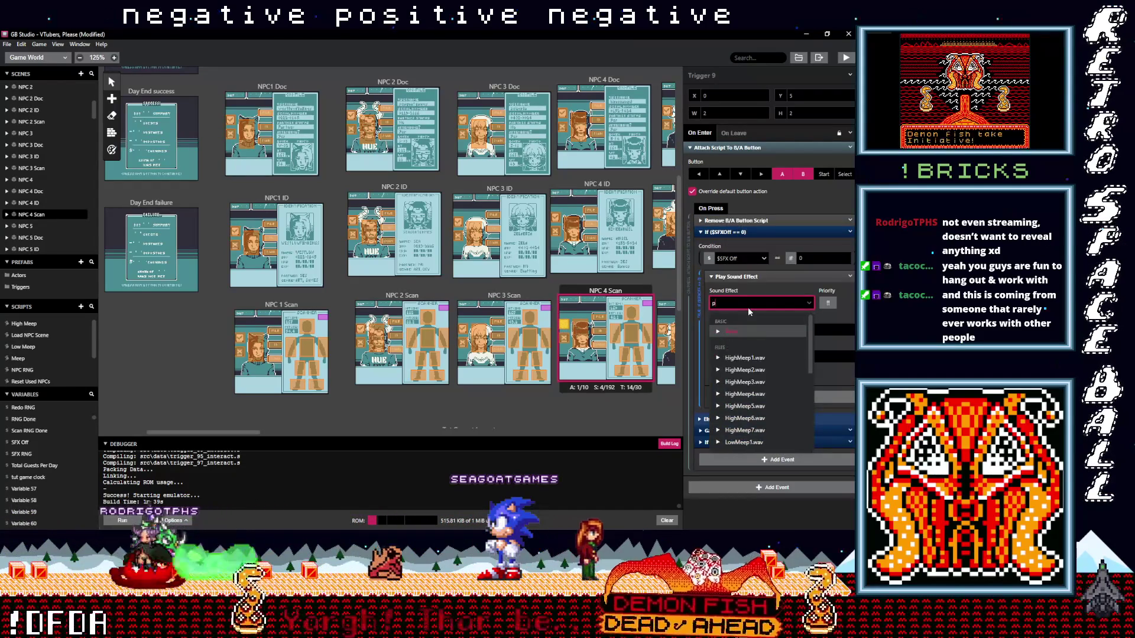
pyautogui.write('o')
pyautogui.click(743, 330)
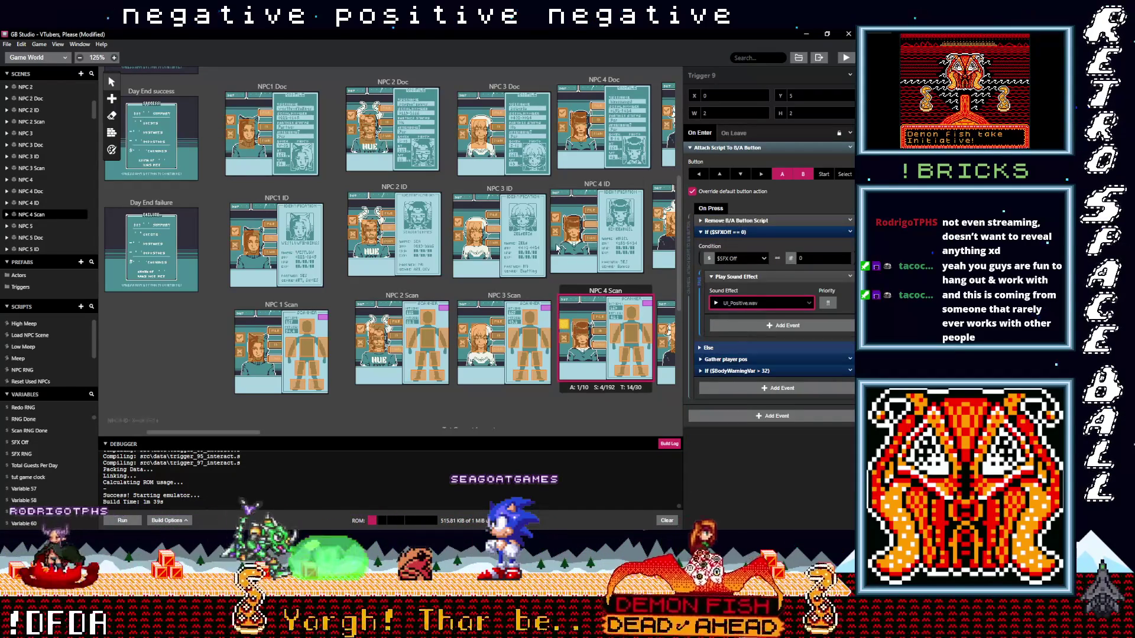
pyautogui.click(558, 230)
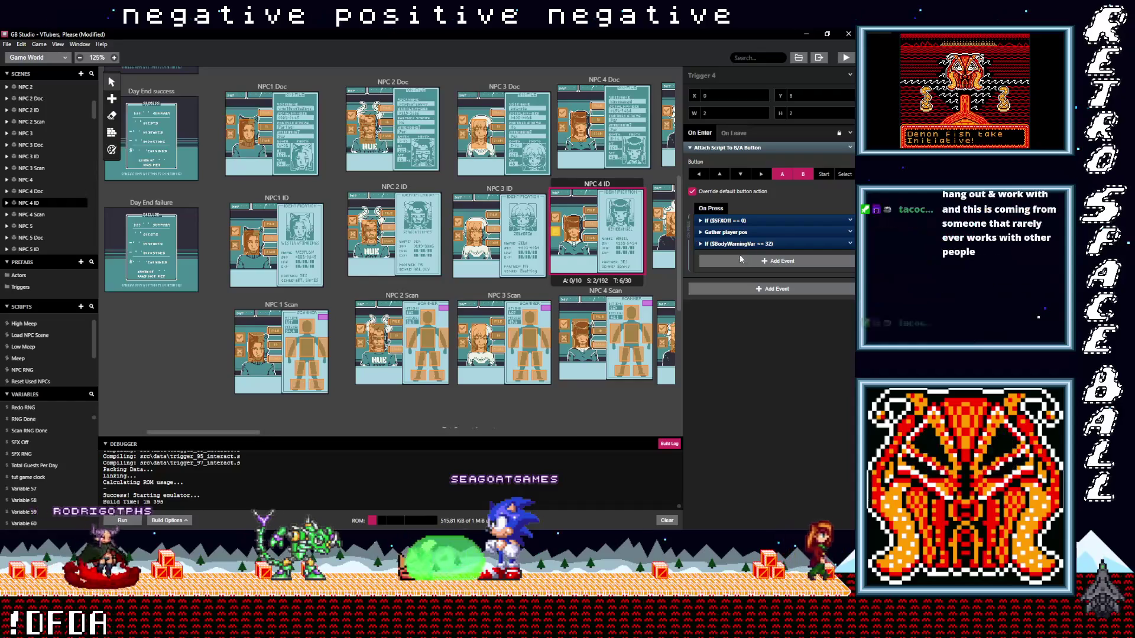
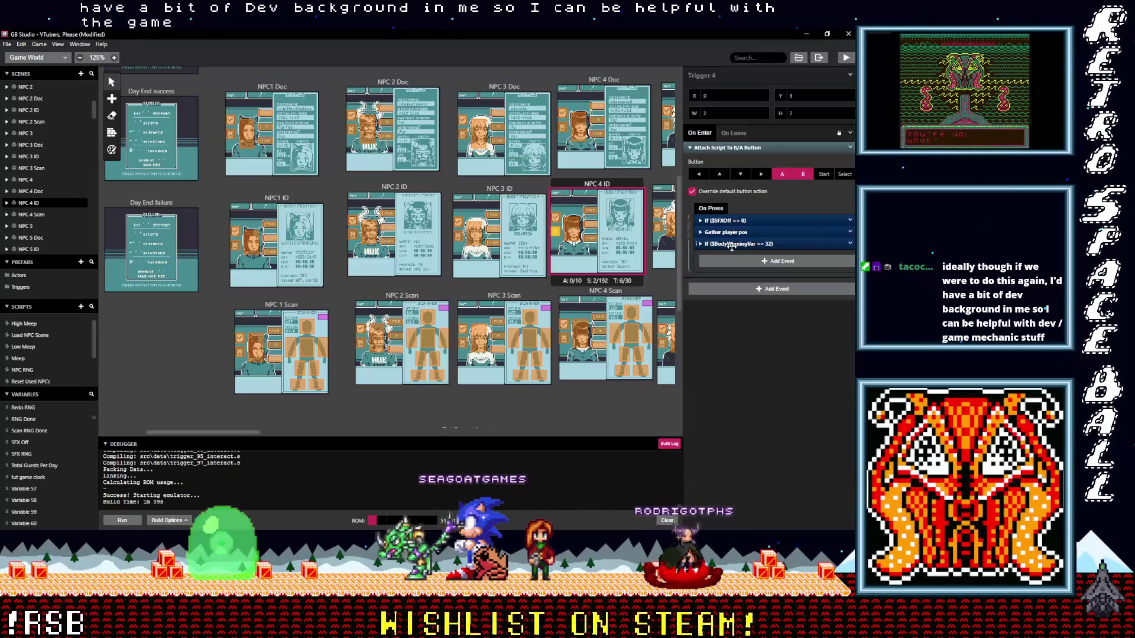
# Set Trigger 4's If $SFXOff sound event to play UI_Negative.wav
pyautogui.click(726, 221)
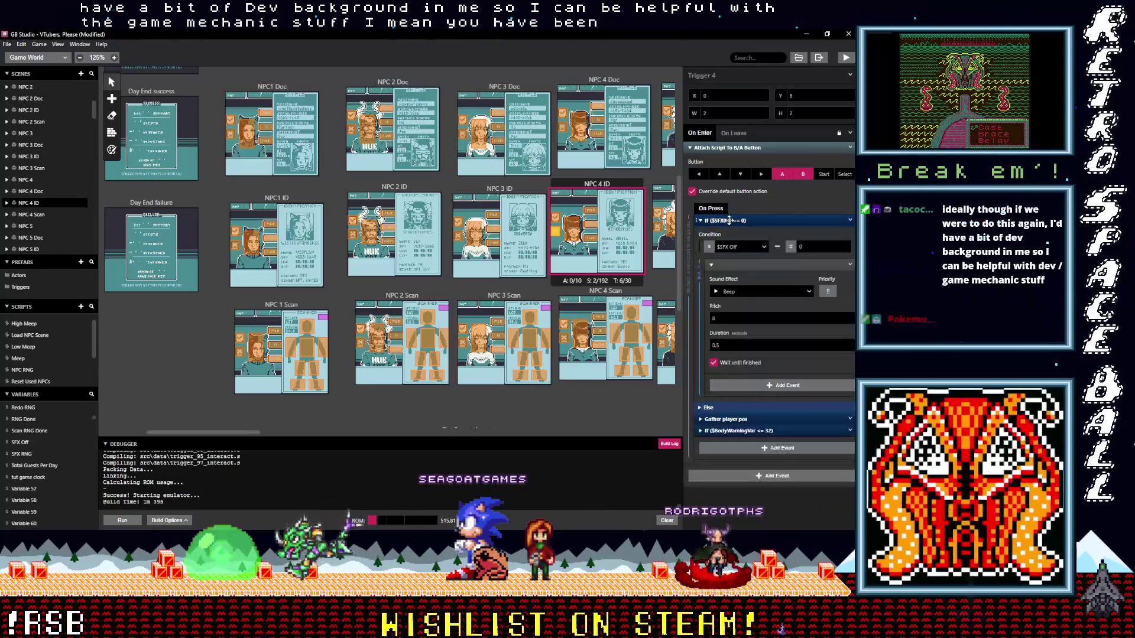
pyautogui.click(731, 293)
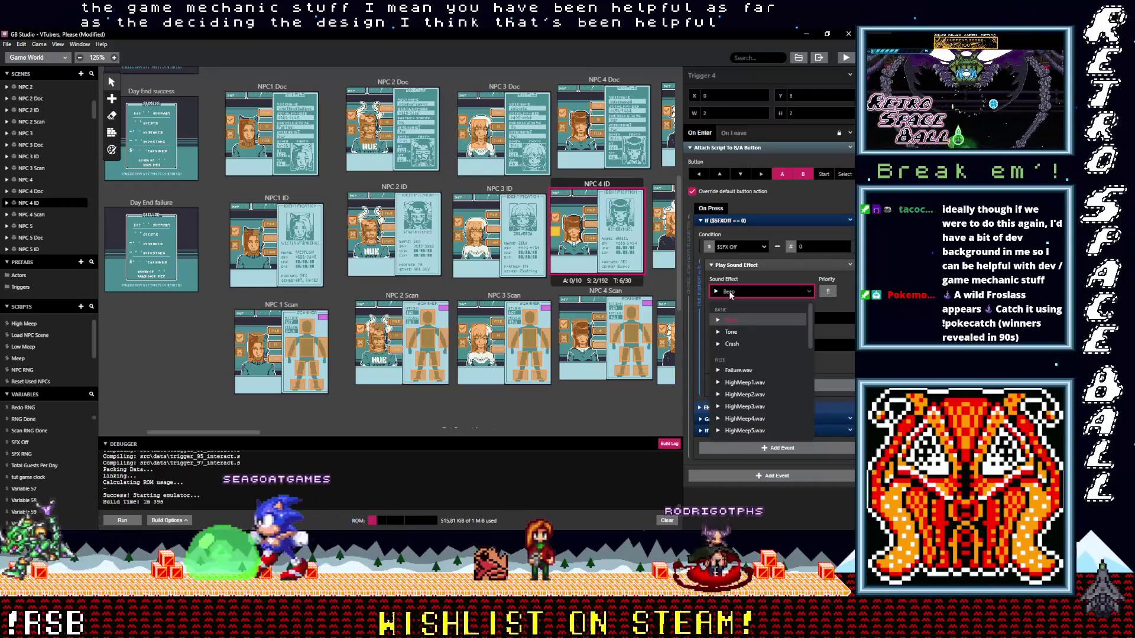
pyautogui.write('ne')
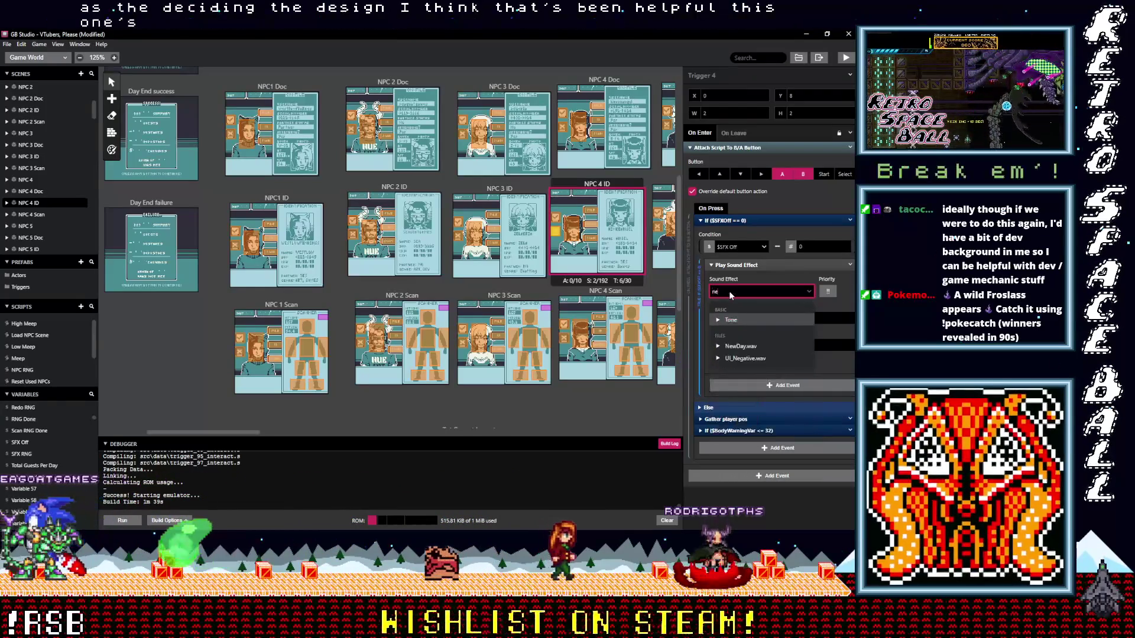
pyautogui.click(749, 357)
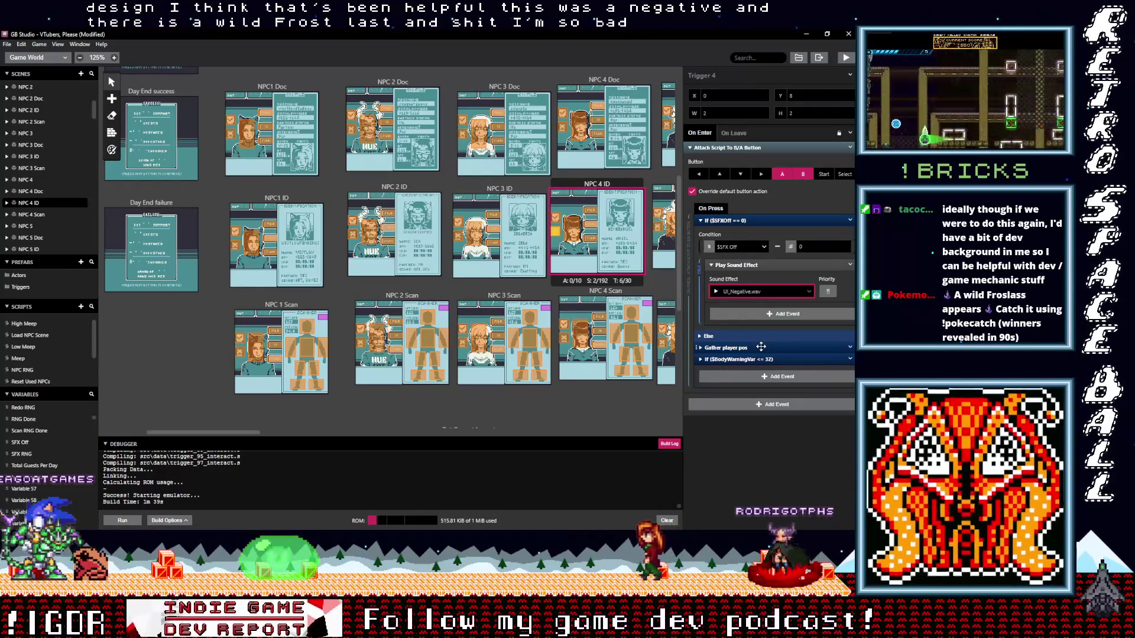
# Set NPC 4 ID's other trigger to play UI_Positive.wav, after checking the Scan scene's trigger
pyautogui.click(565, 330)
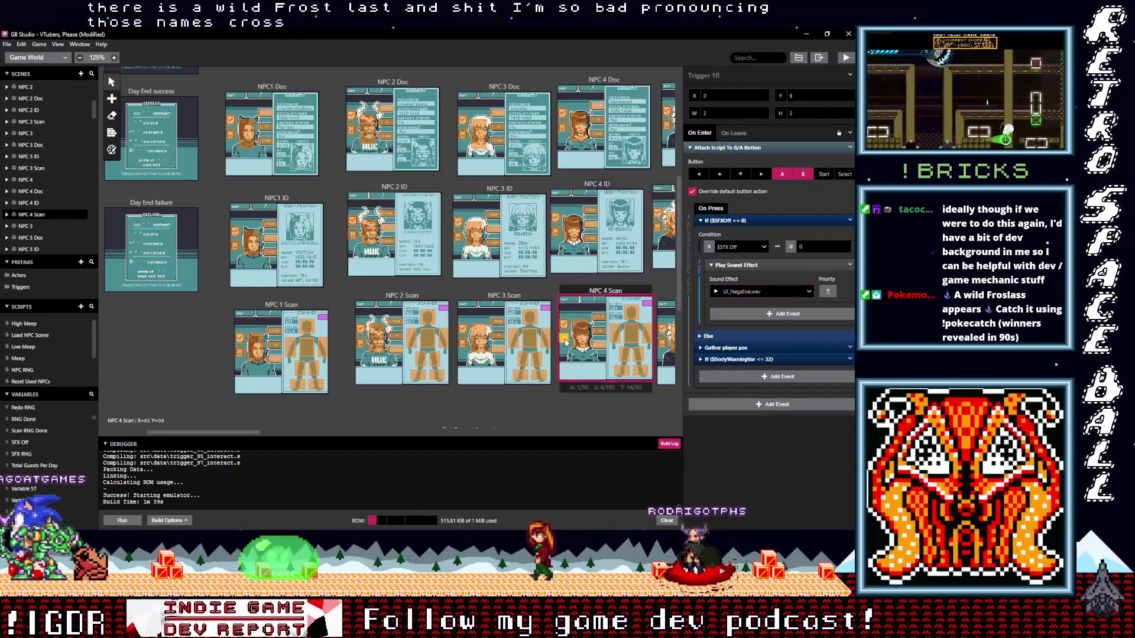
pyautogui.click(564, 324)
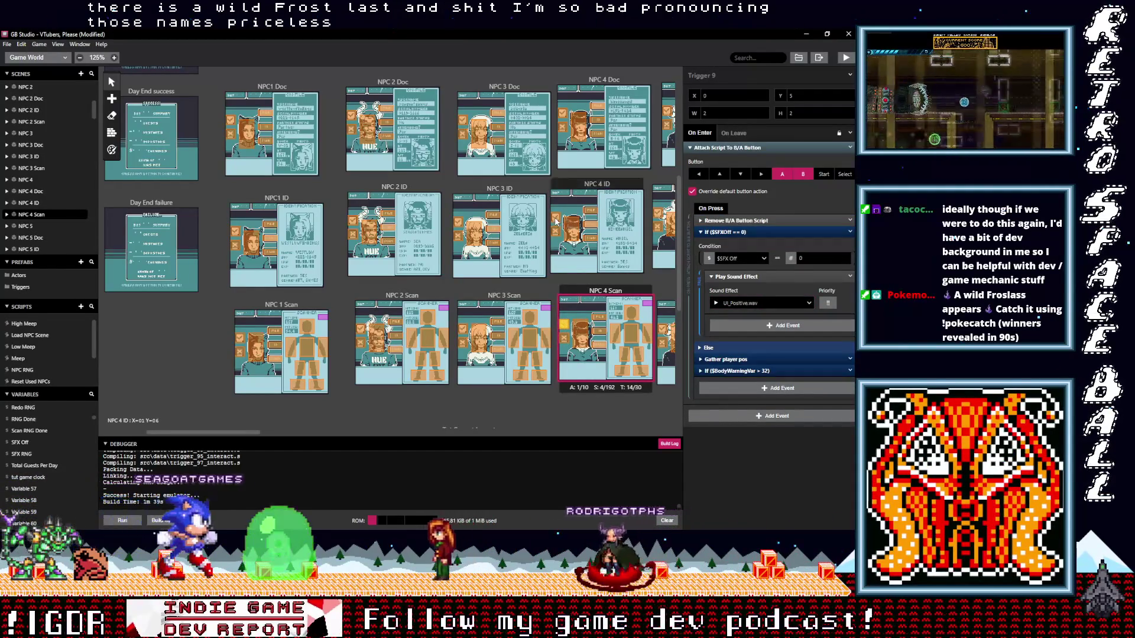
pyautogui.click(559, 215)
pyautogui.click(752, 303)
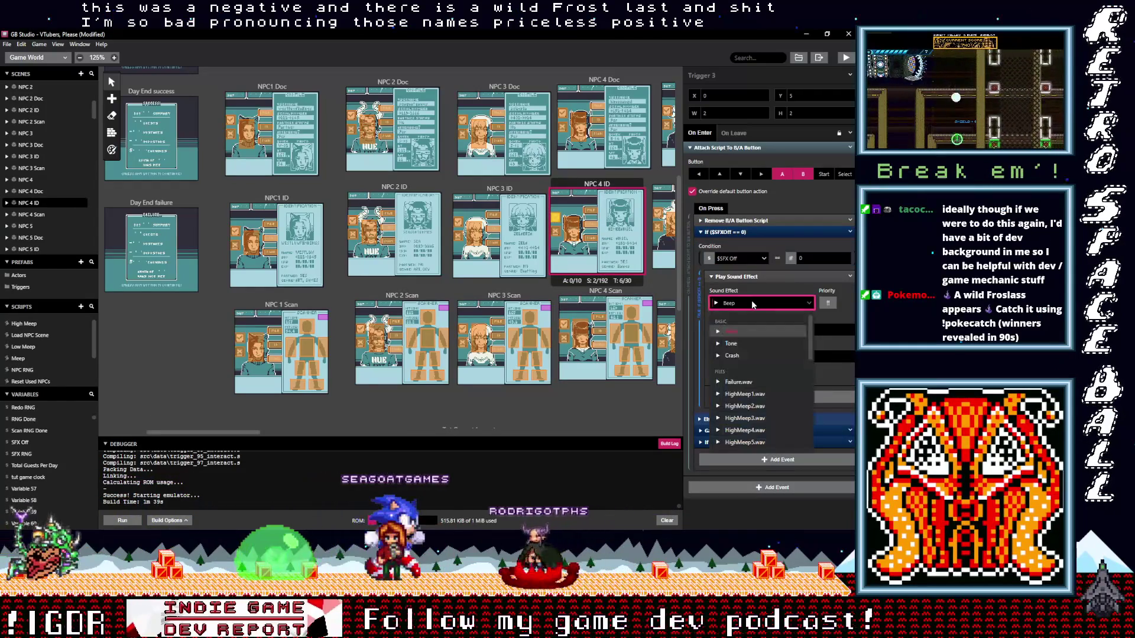
pyautogui.write('po')
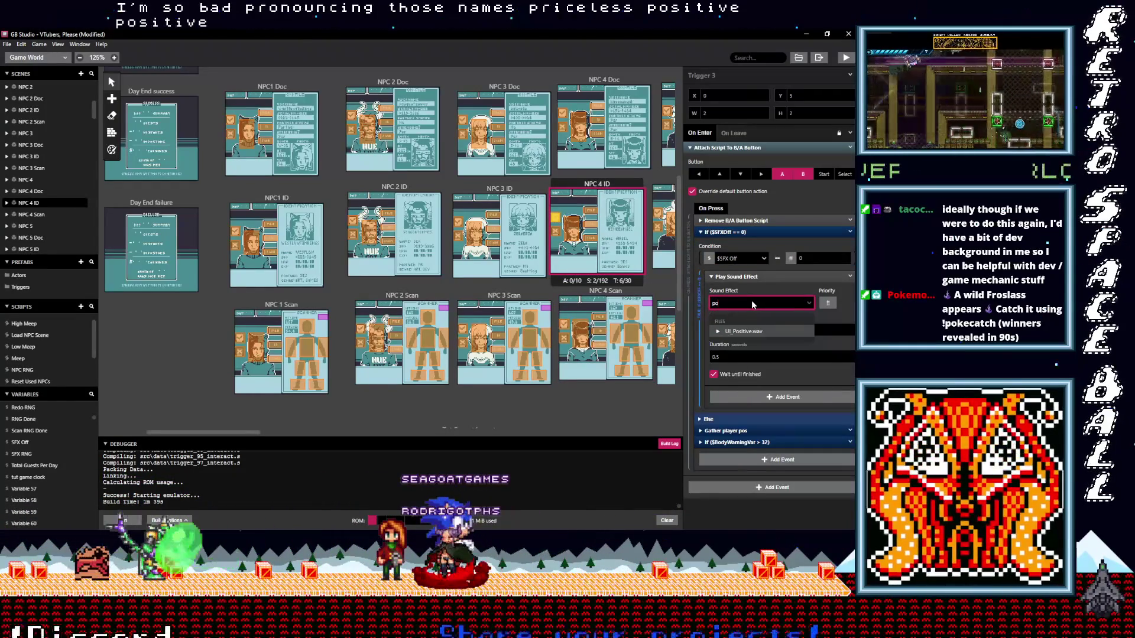
pyautogui.press('Return')
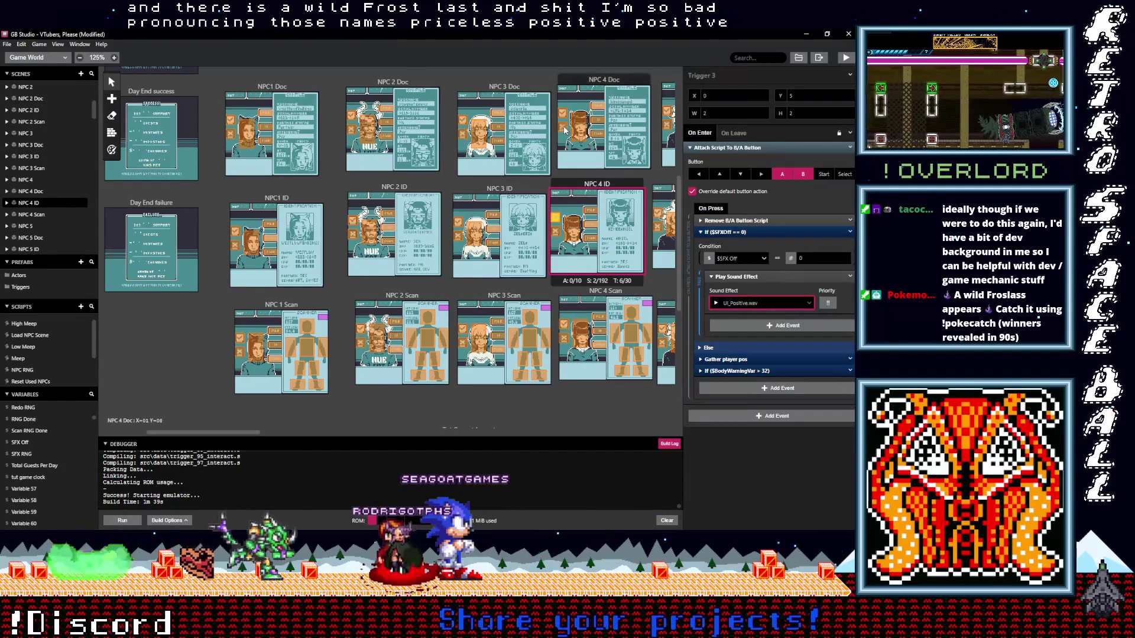
pyautogui.click(565, 128)
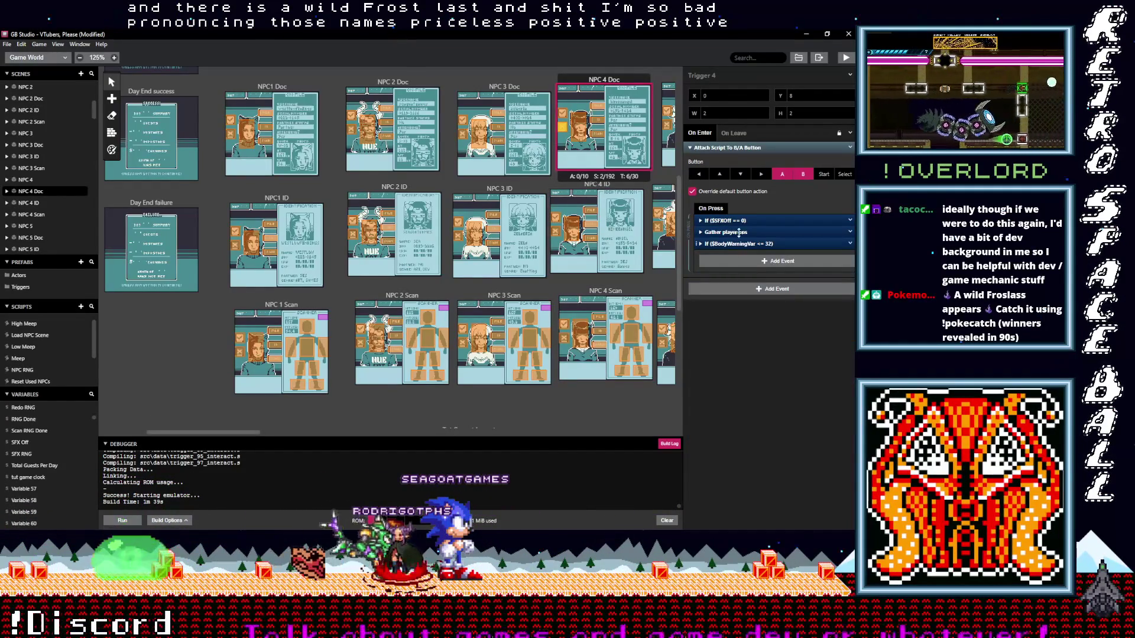
# Expand NPC 4 Doc's If $SFXOff sound event, browse the Edit menu and the Game World section list
pyautogui.click(738, 221)
pyautogui.click(745, 292)
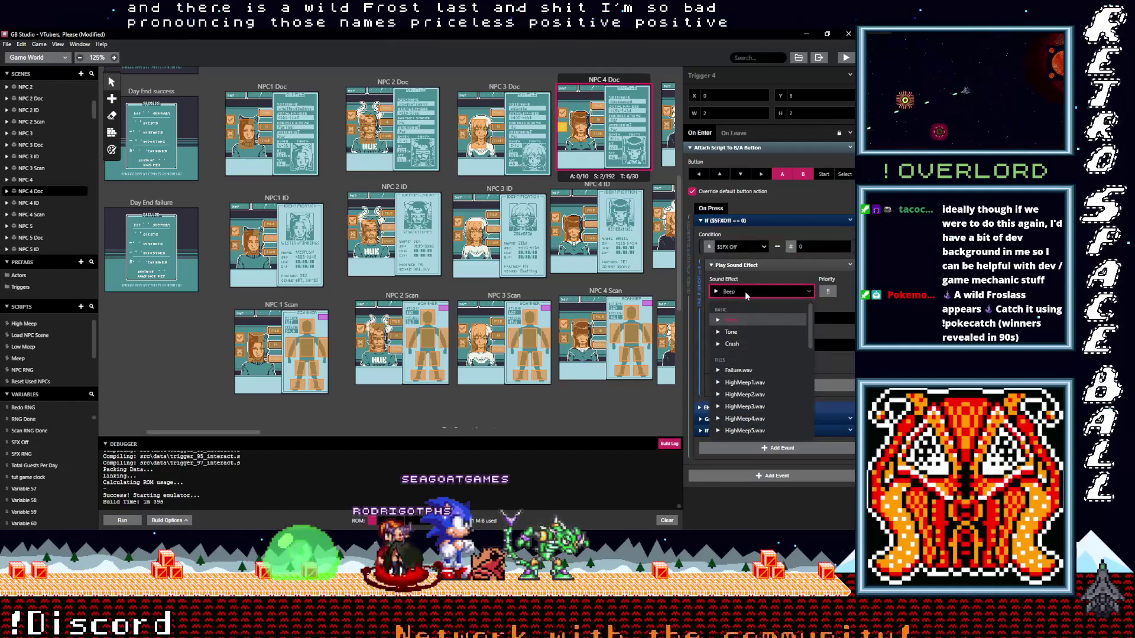
pyautogui.click(58, 45)
pyautogui.moveTo(21, 44)
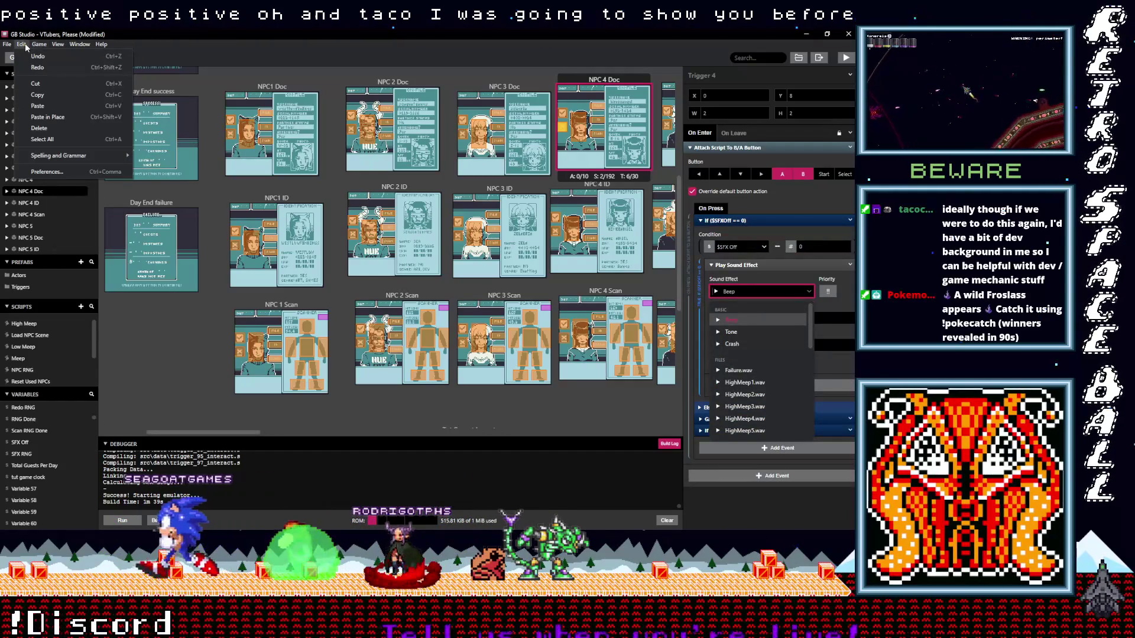
pyautogui.click(202, 45)
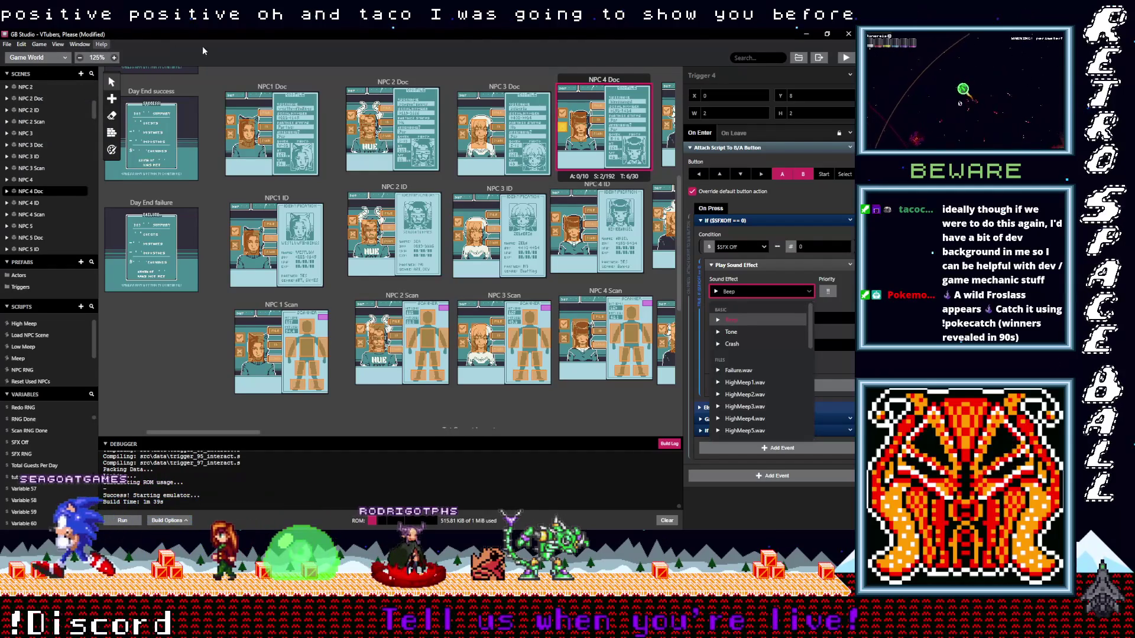
pyautogui.click(58, 57)
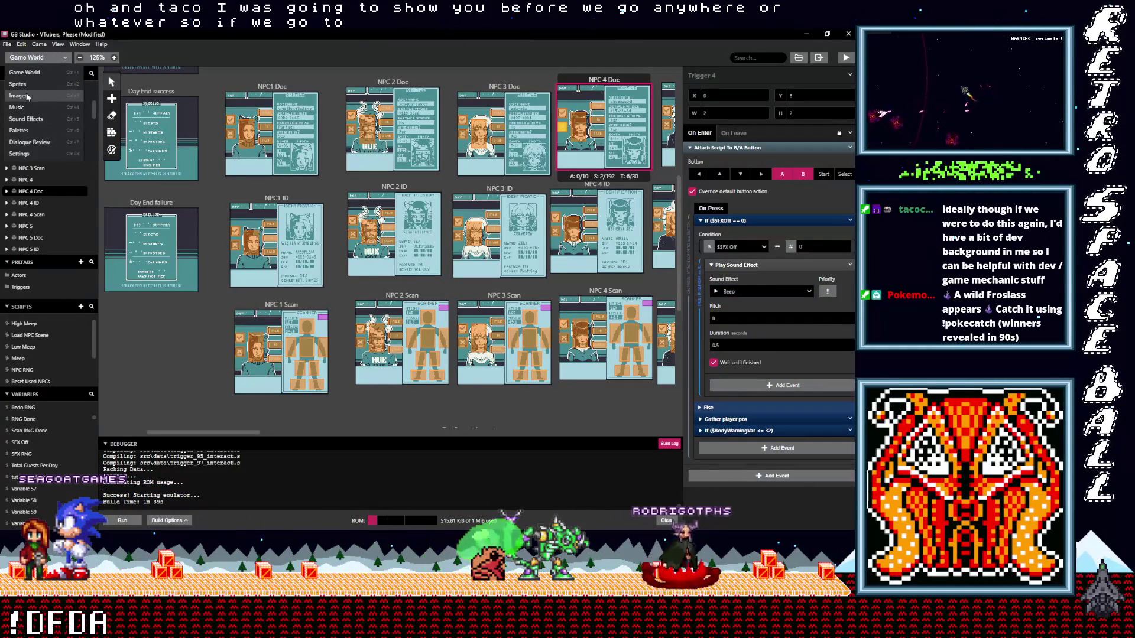
pyautogui.click(429, 71)
# Browse to assets/ui in File Explorer and drag cursor.png and frame.png into Aseprite
pyautogui.click(798, 57)
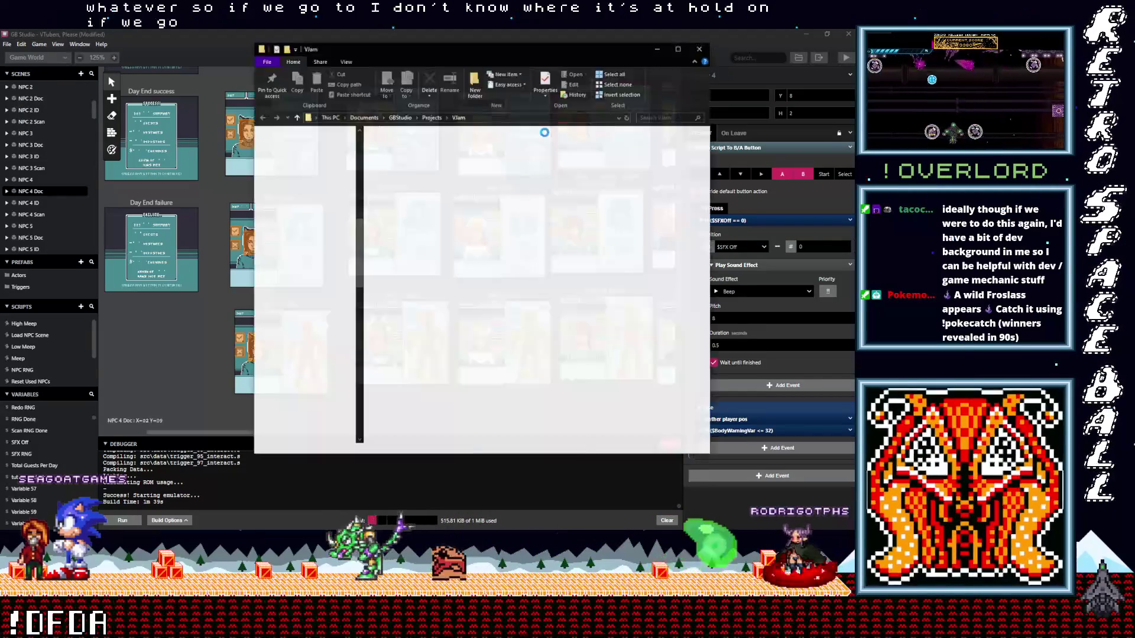
pyautogui.doubleClick(391, 145)
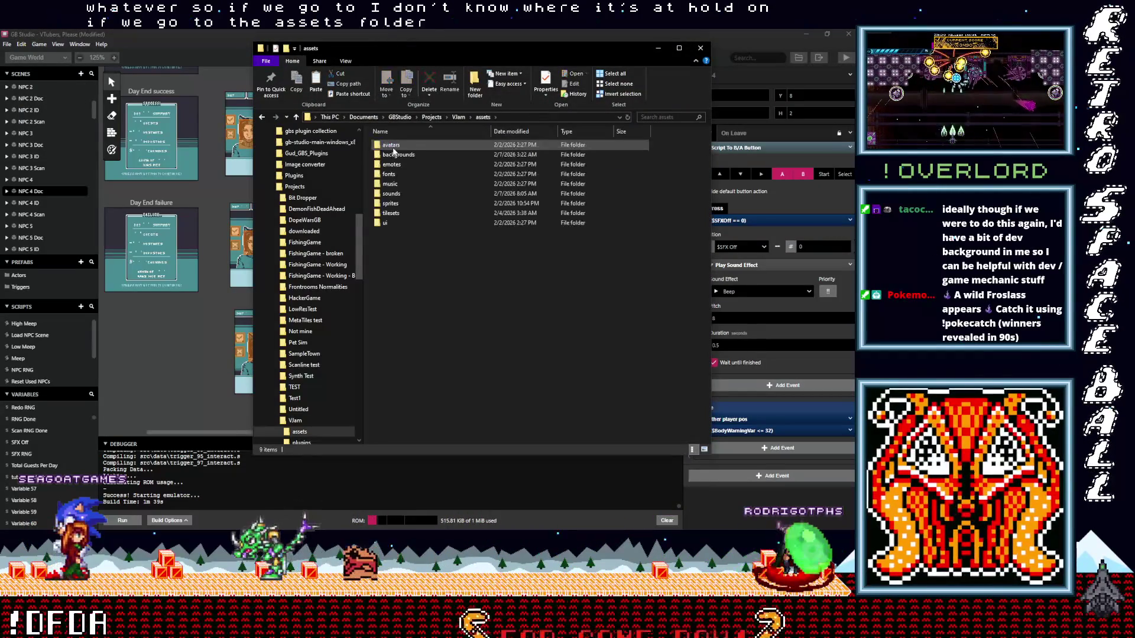
pyautogui.doubleClick(382, 221)
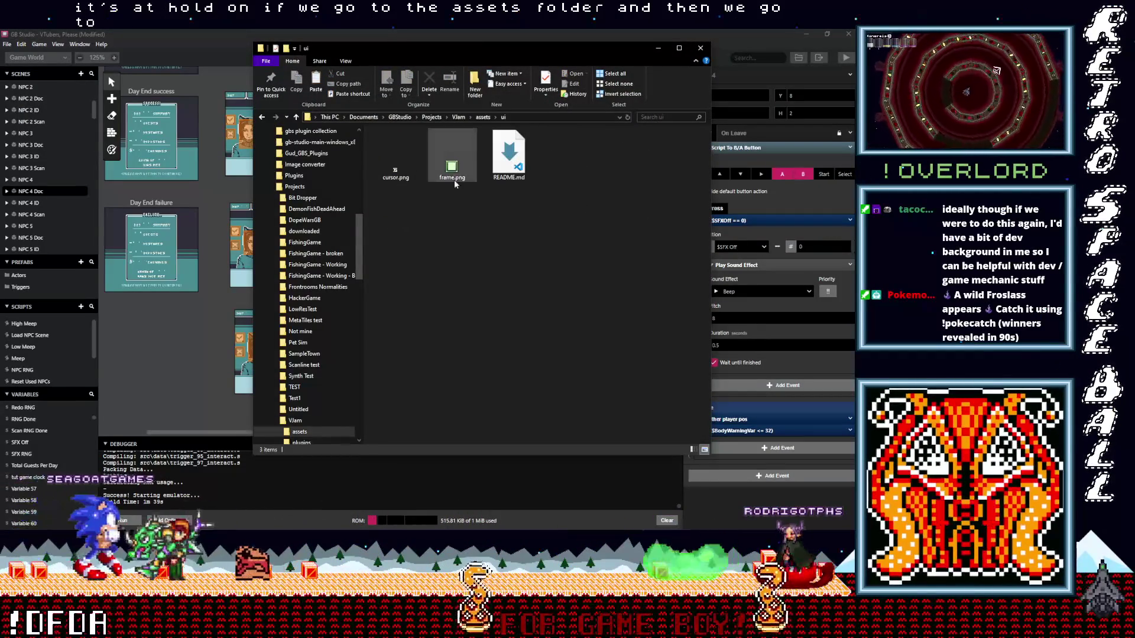
pyautogui.moveTo(461, 208); pyautogui.dragTo(393, 164)
pyautogui.rightClick(453, 164)
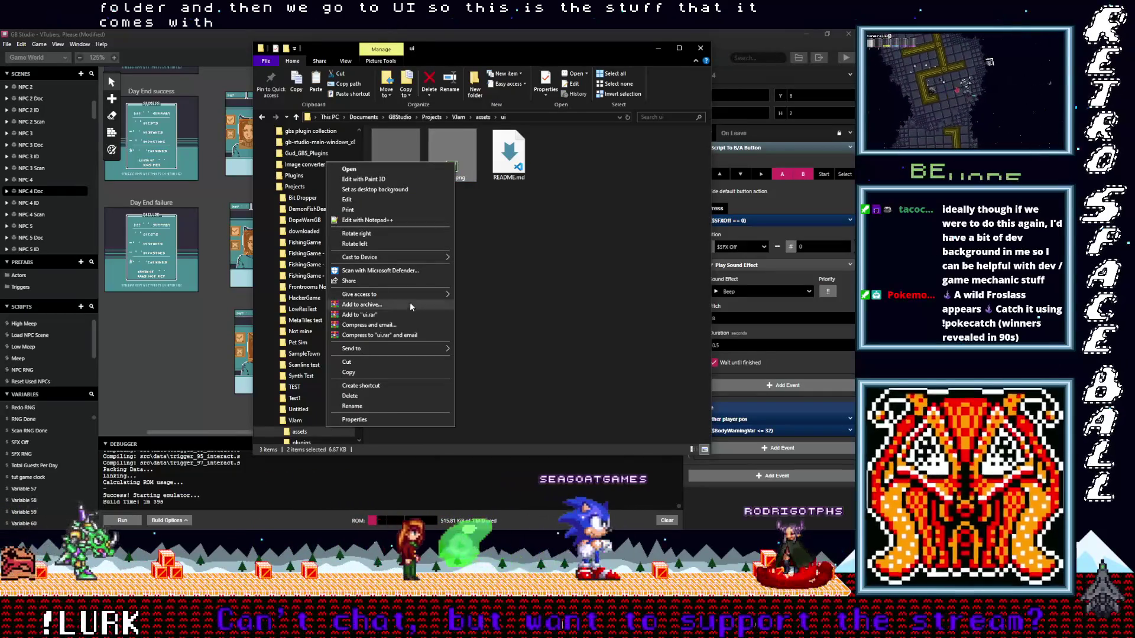
pyautogui.click(521, 244)
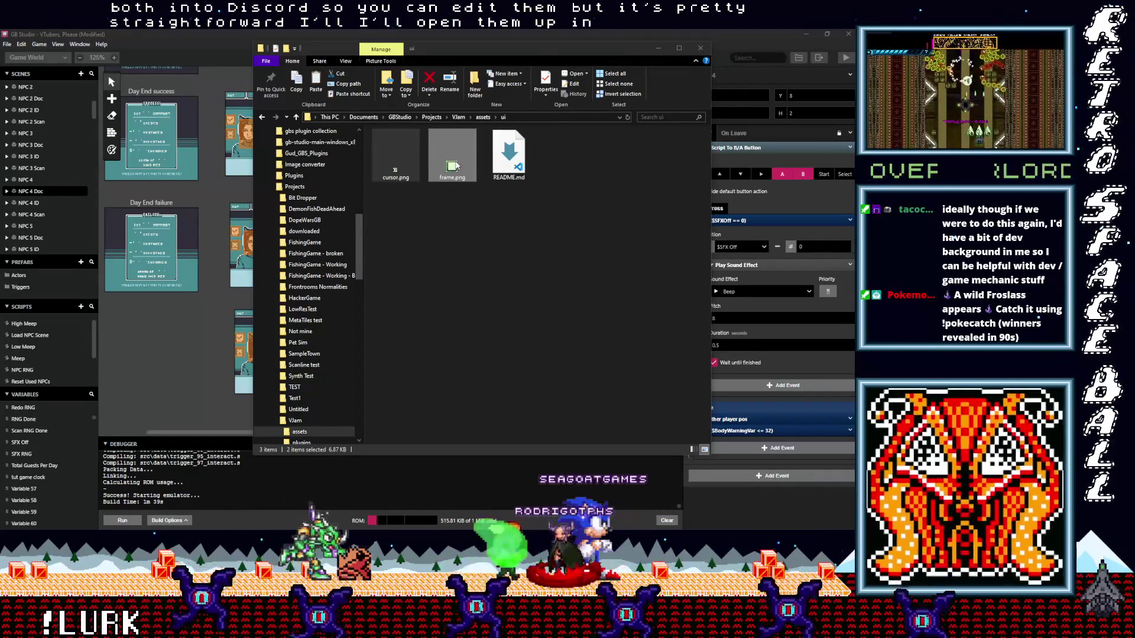
pyautogui.moveTo(817, 78)
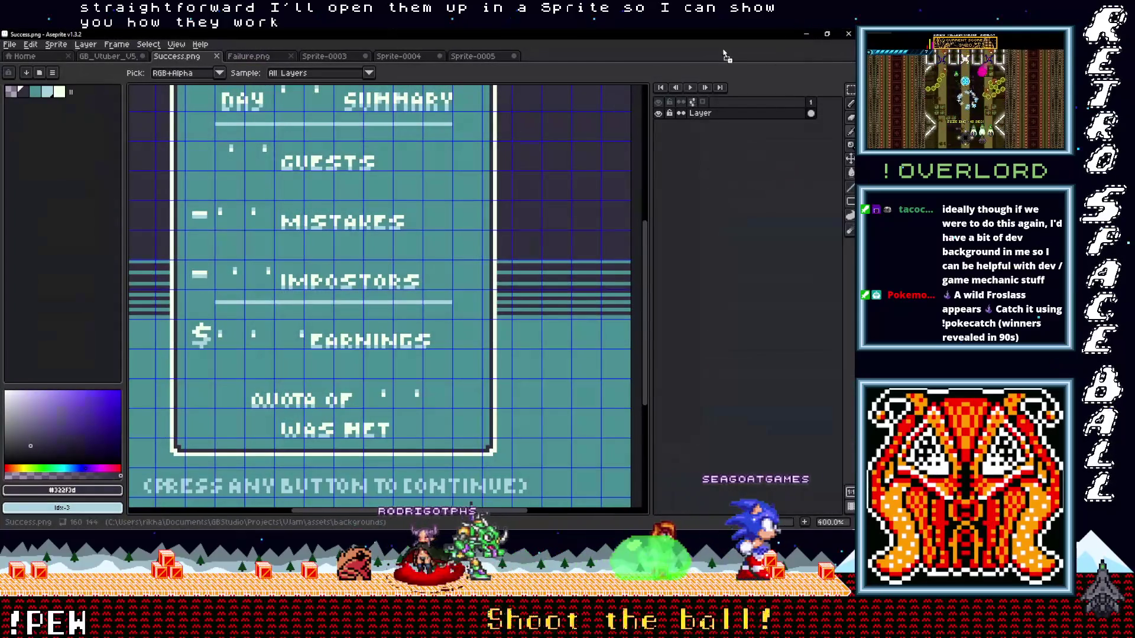
pyautogui.moveTo(817, 82); pyautogui.dragTo(724, 56)
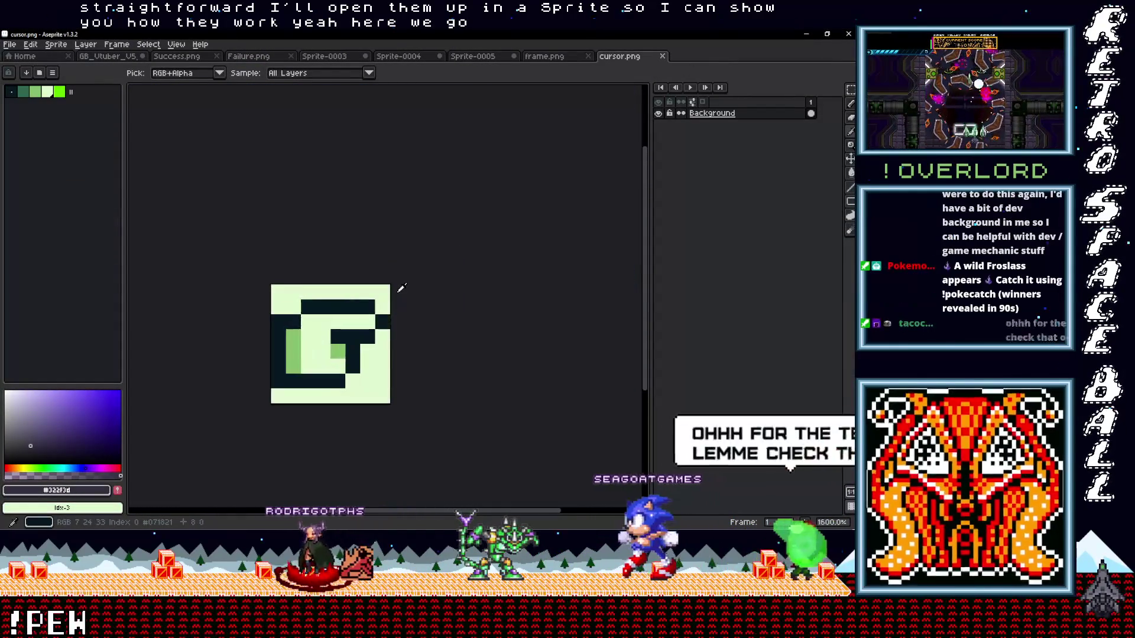
pyautogui.scroll(1, 400, 287)
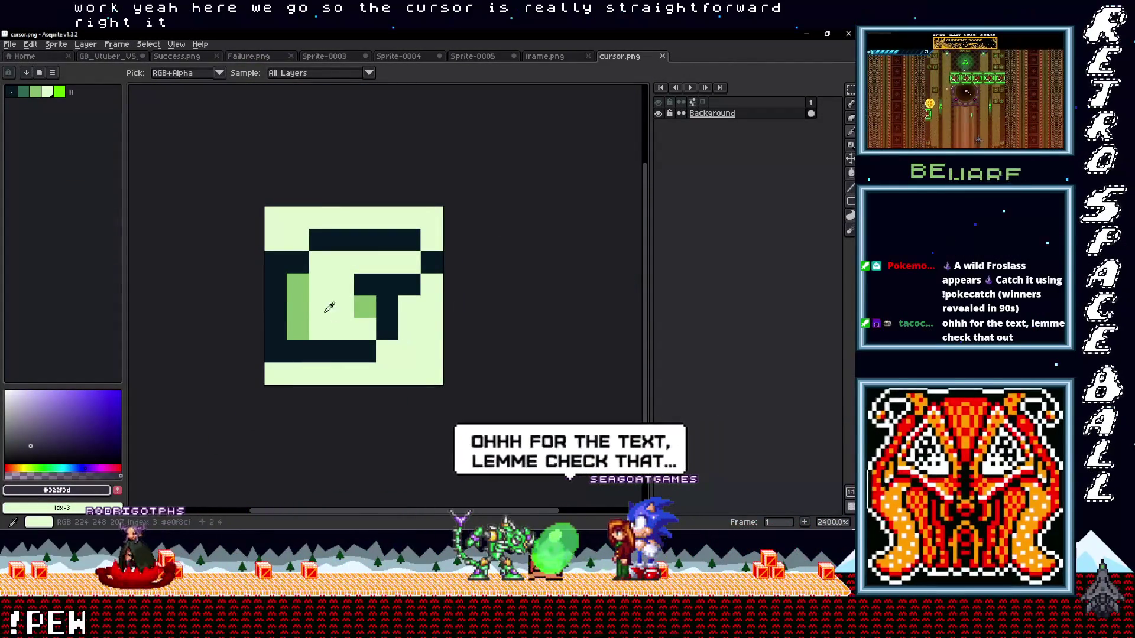
# Inspect cursor.png's palette greens, undo an accidental fill, and switch to the frame.png sprite
pyautogui.click(59, 92)
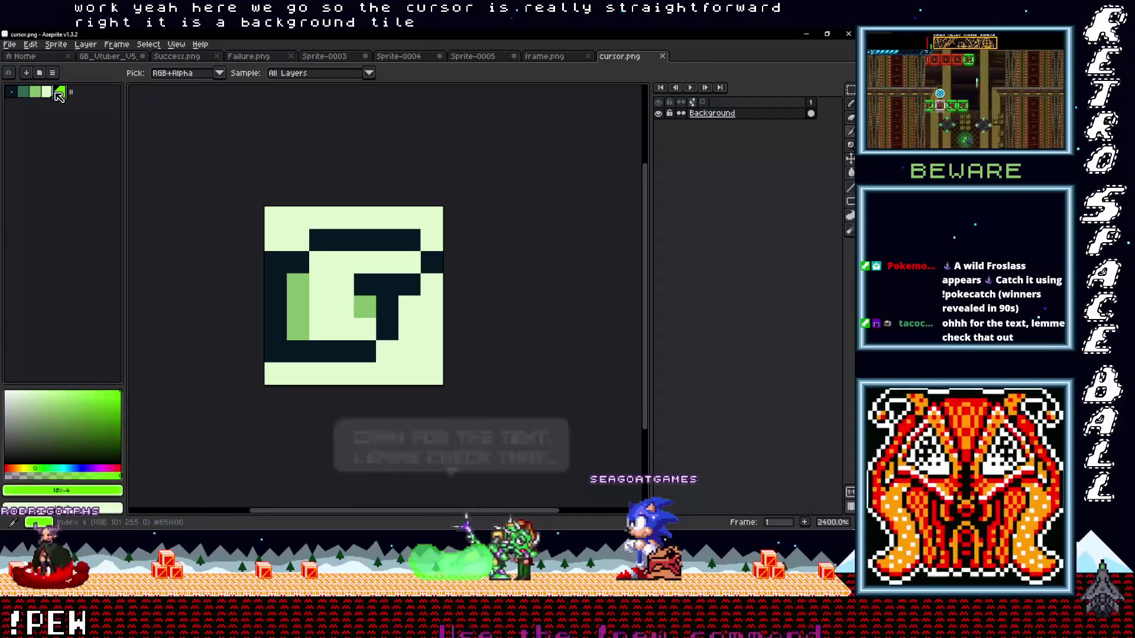
pyautogui.click(26, 95)
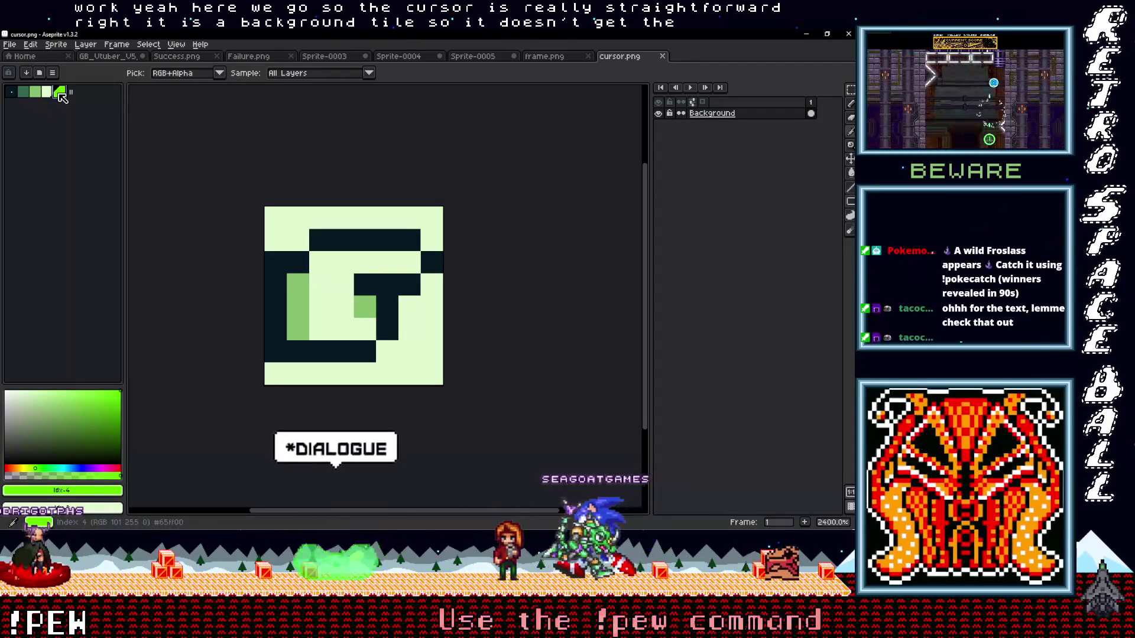
pyautogui.press('b')
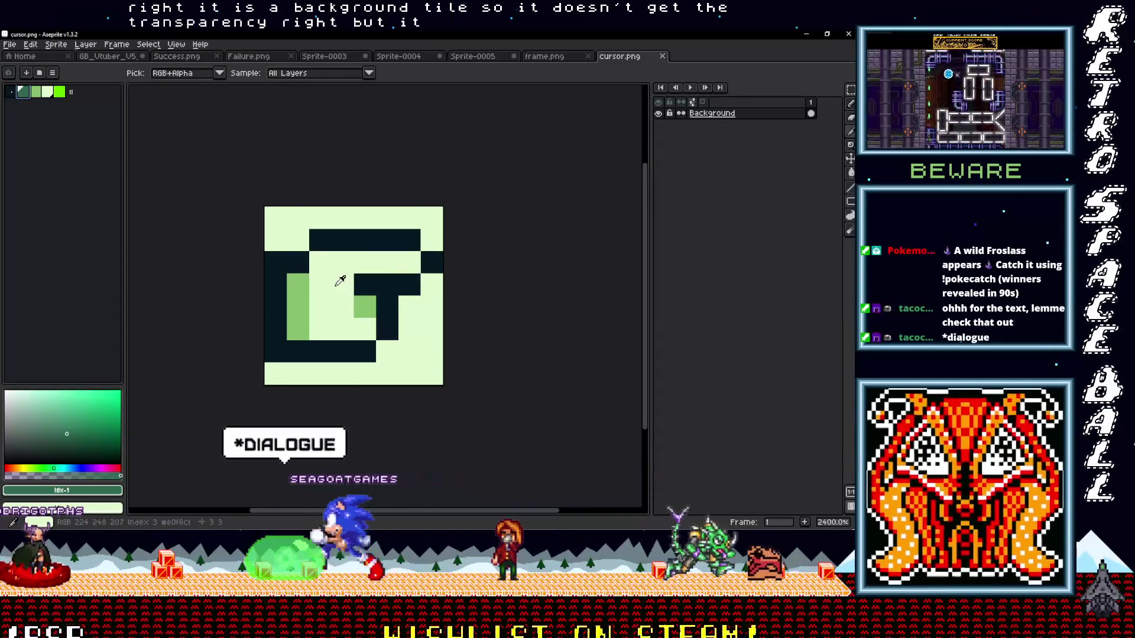
pyautogui.click(337, 292)
pyautogui.hotkey('ctrl', 'z')
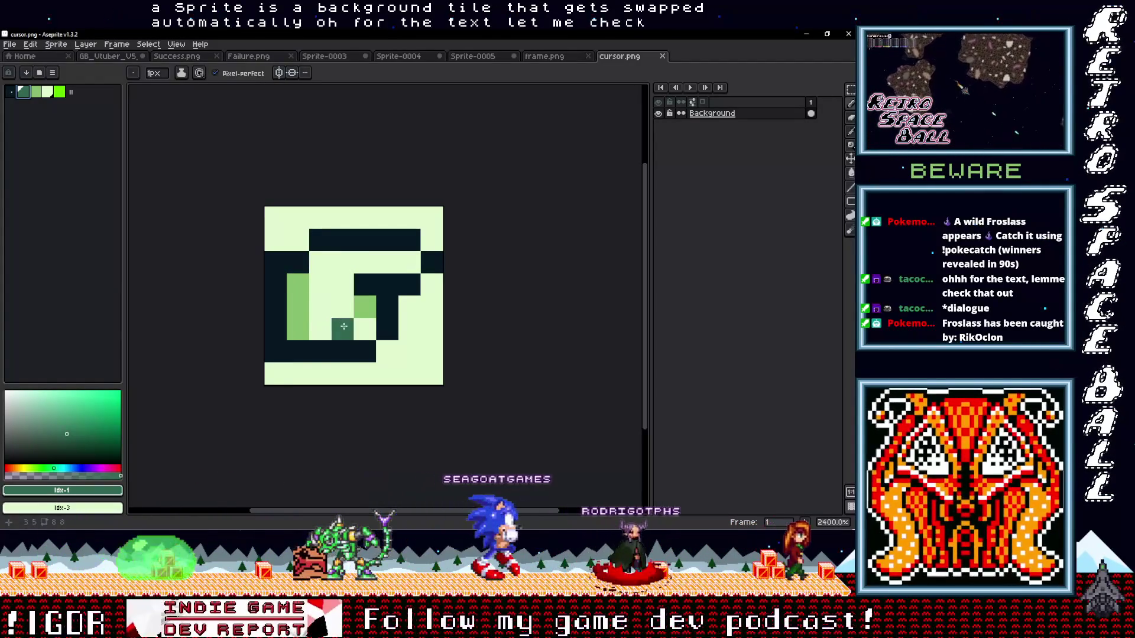
pyautogui.click(557, 61)
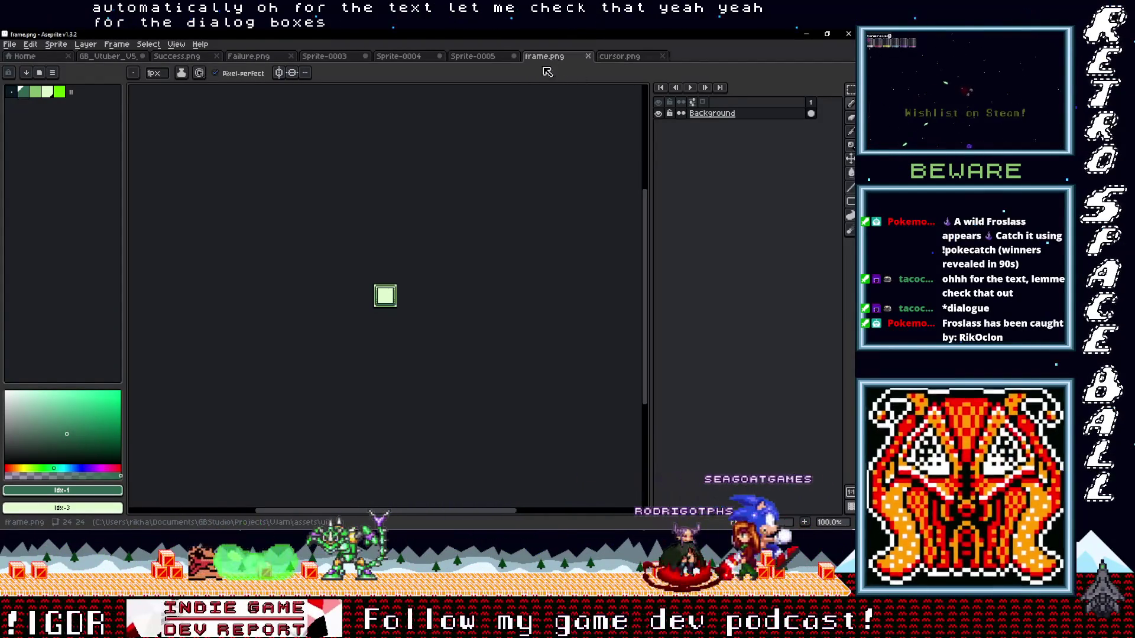
# Show the grid over frame.png with Ctrl+'
pyautogui.press("ctrl+'")
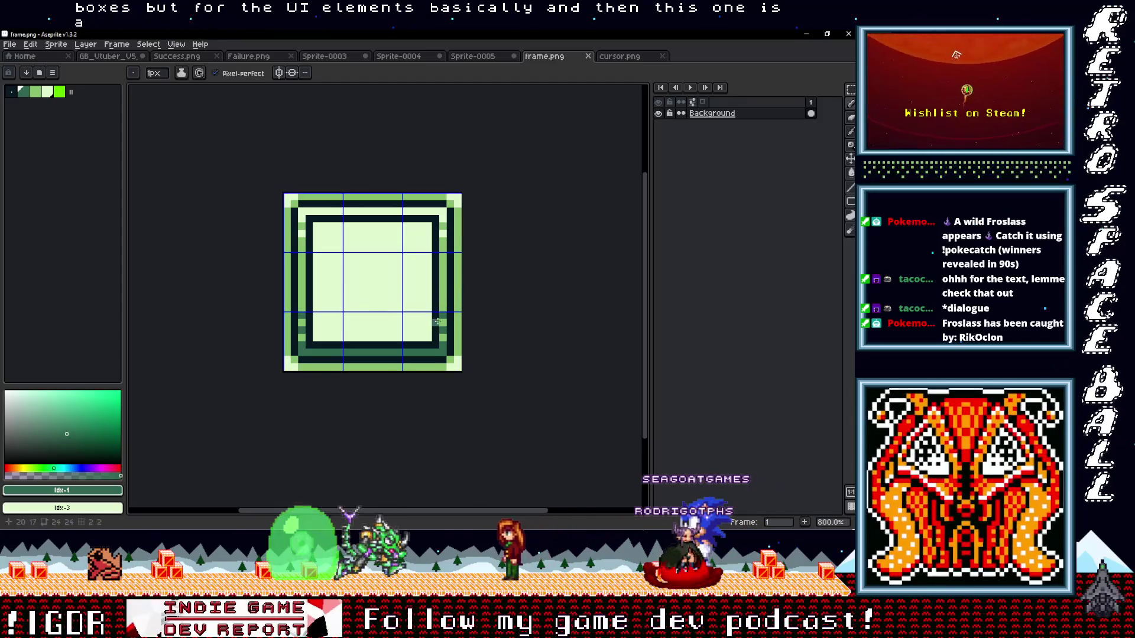
pyautogui.scroll(3, 441, 322)
pyautogui.scroll(-3, 484, 312)
pyautogui.moveTo(514, 328); pyautogui.dragTo(544, 330)
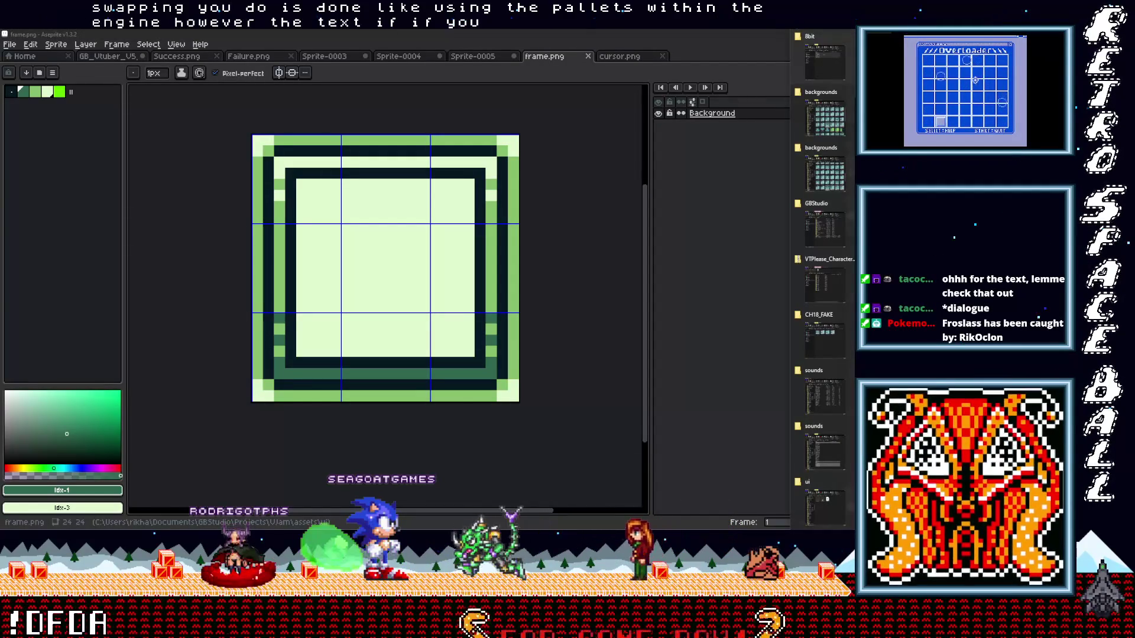
# Go up to assets, enter the fonts folder and drag gbs-mono.png into Aseprite
pyautogui.click(824, 97)
pyautogui.click(824, 151)
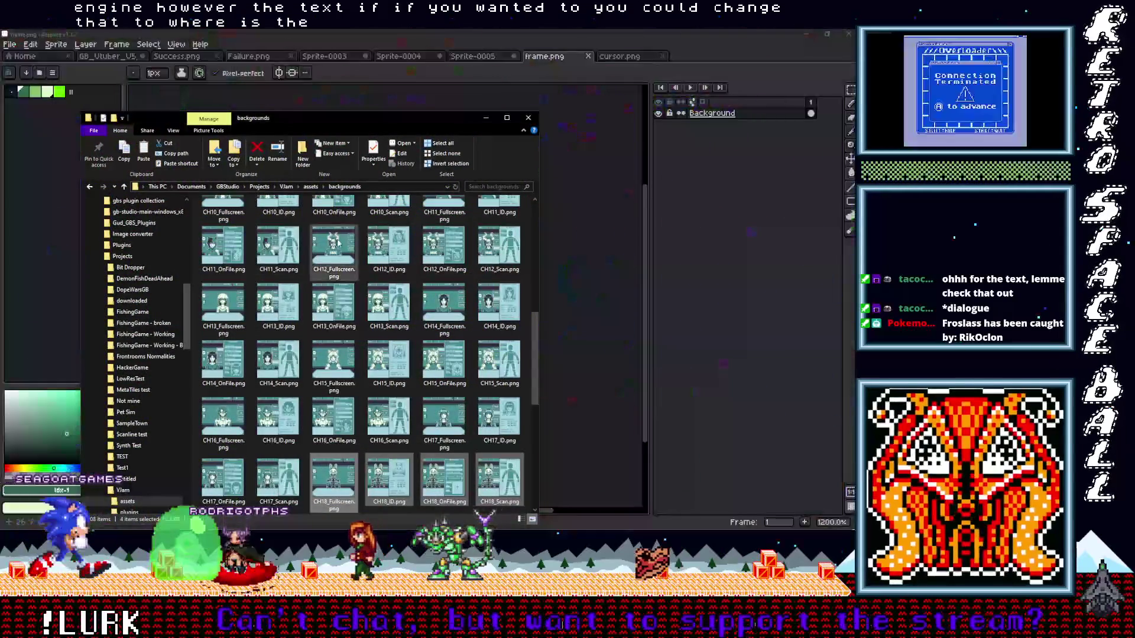
pyautogui.click(309, 188)
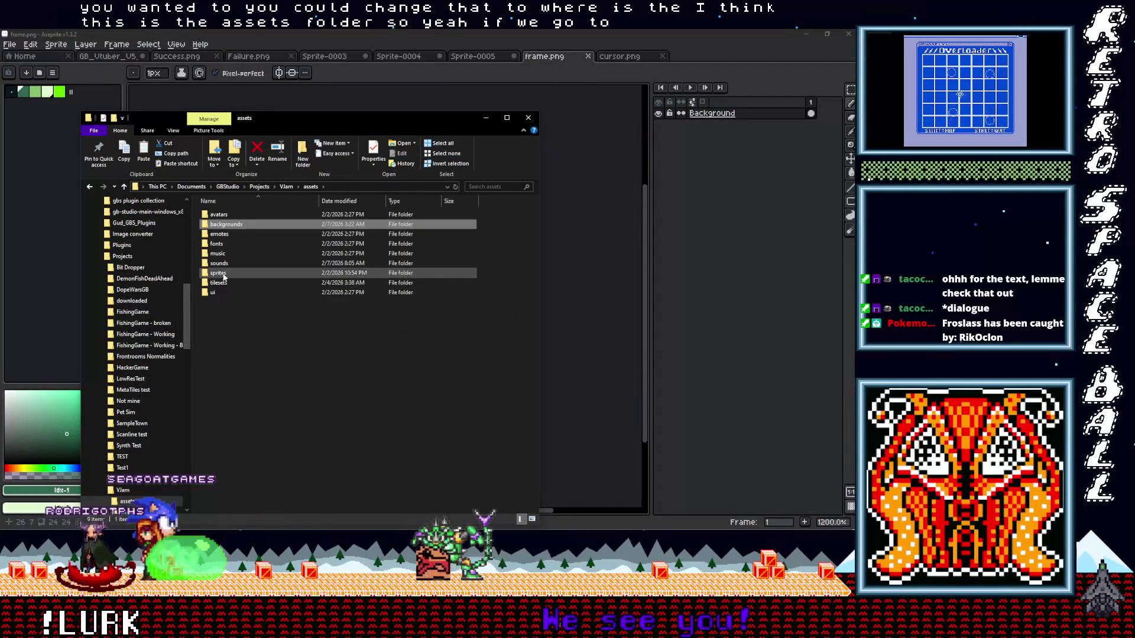
pyautogui.doubleClick(222, 243)
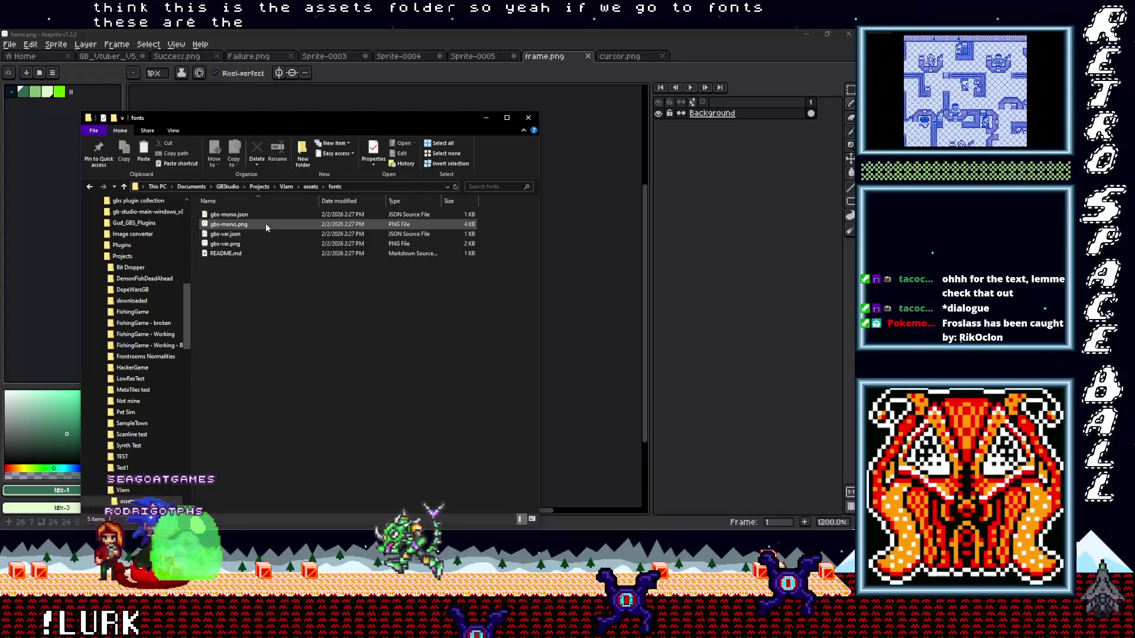
pyautogui.moveTo(214, 226)
pyautogui.mouseDown()
pyautogui.moveTo(707, 58)
pyautogui.moveTo(434, 255)
pyautogui.mouseUp()
pyautogui.scroll(2, 479, 216)
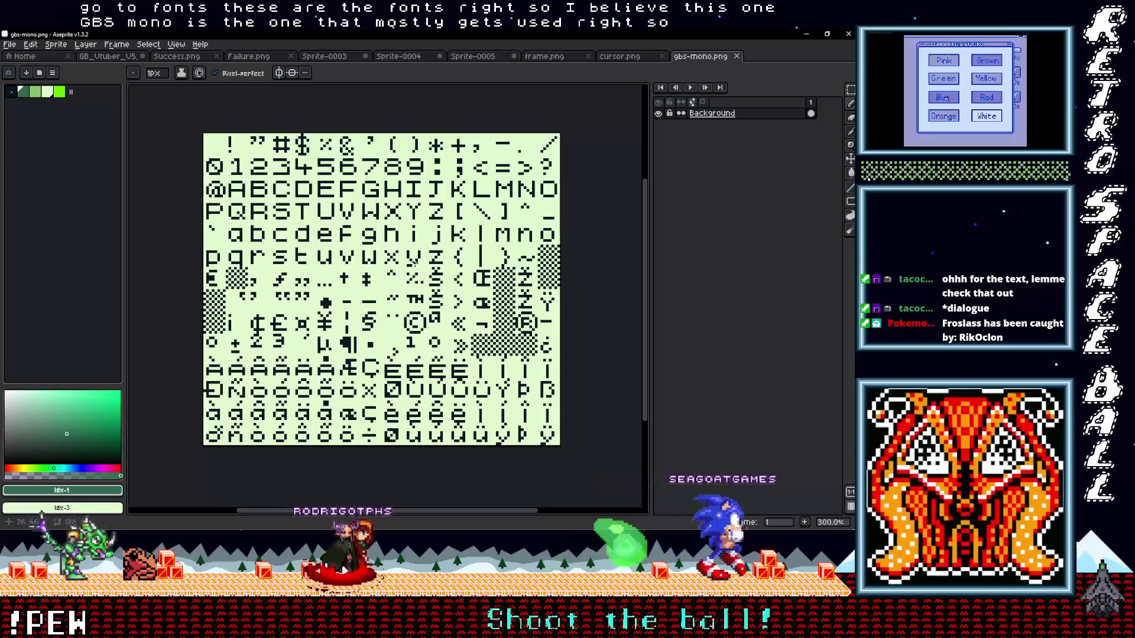
# Show the tile grid over the gbs-mono.png font sheet with Ctrl+'
pyautogui.hotkey('ctrl', "'")
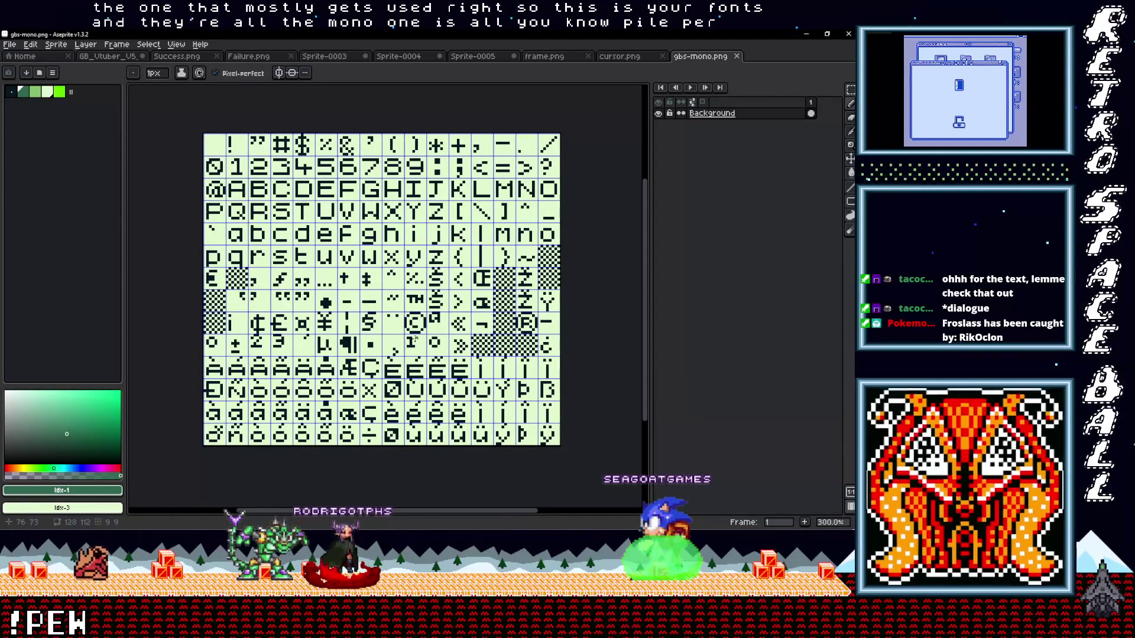
pyautogui.scroll(1, 413, 340)
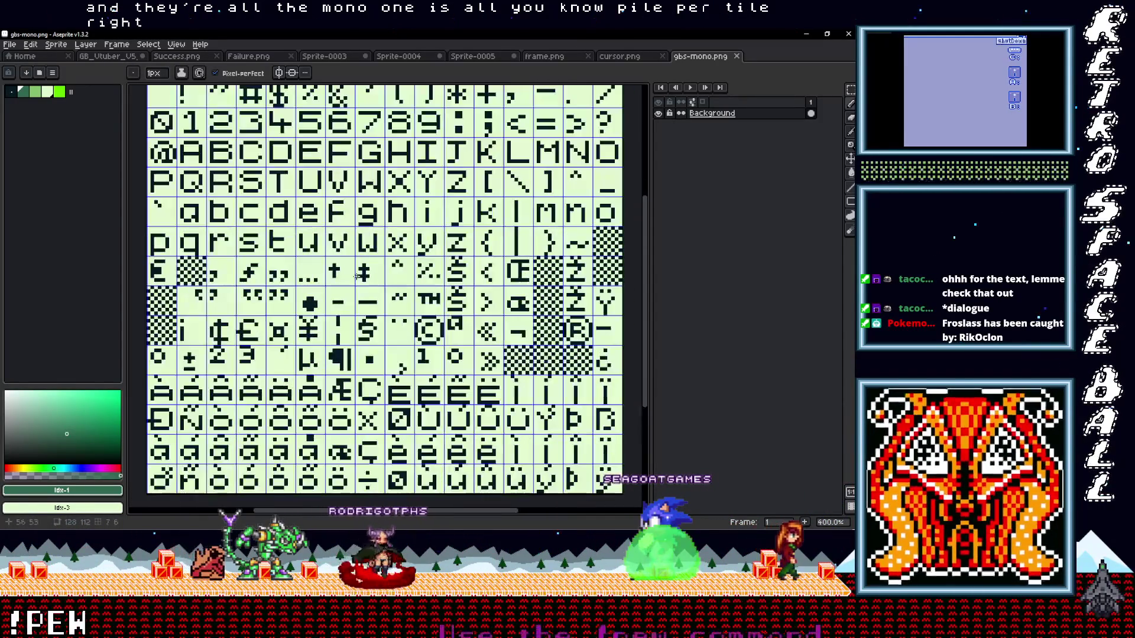
pyautogui.scroll(3, 375, 276)
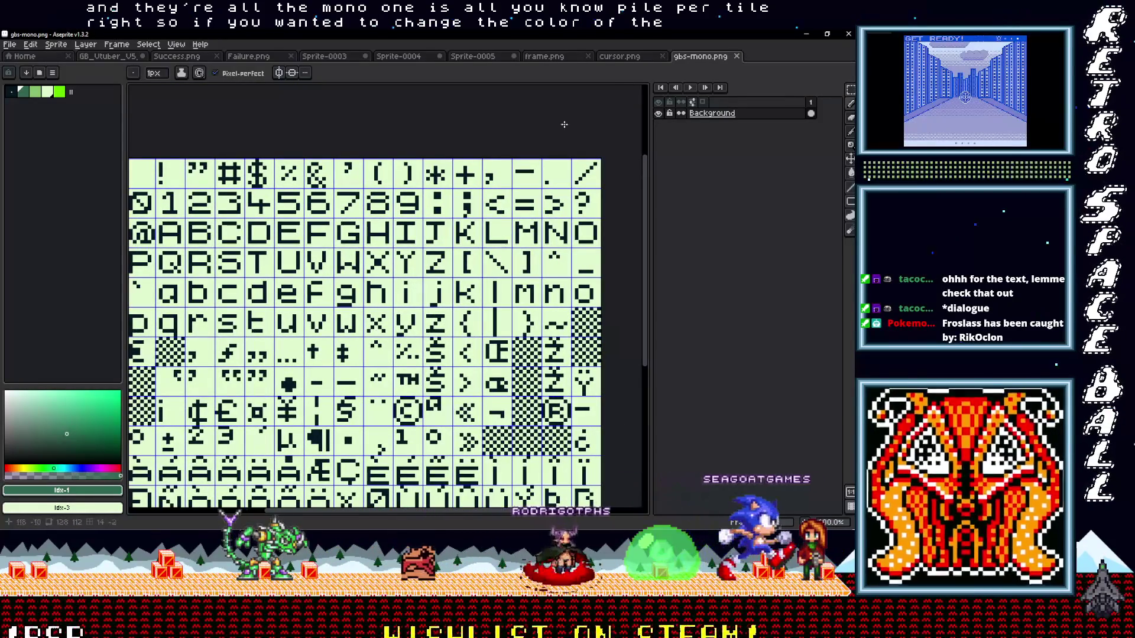
# Compare the font sheet with frame.png, then eyedrop the frame's dark green
pyautogui.click(543, 56)
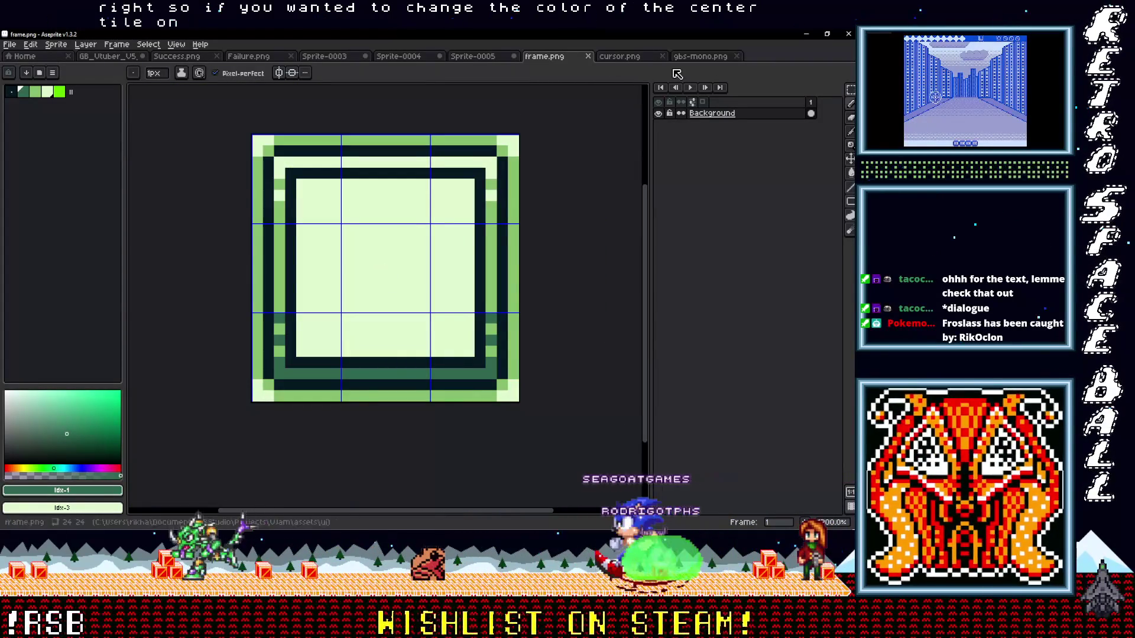
pyautogui.click(687, 56)
pyautogui.click(544, 55)
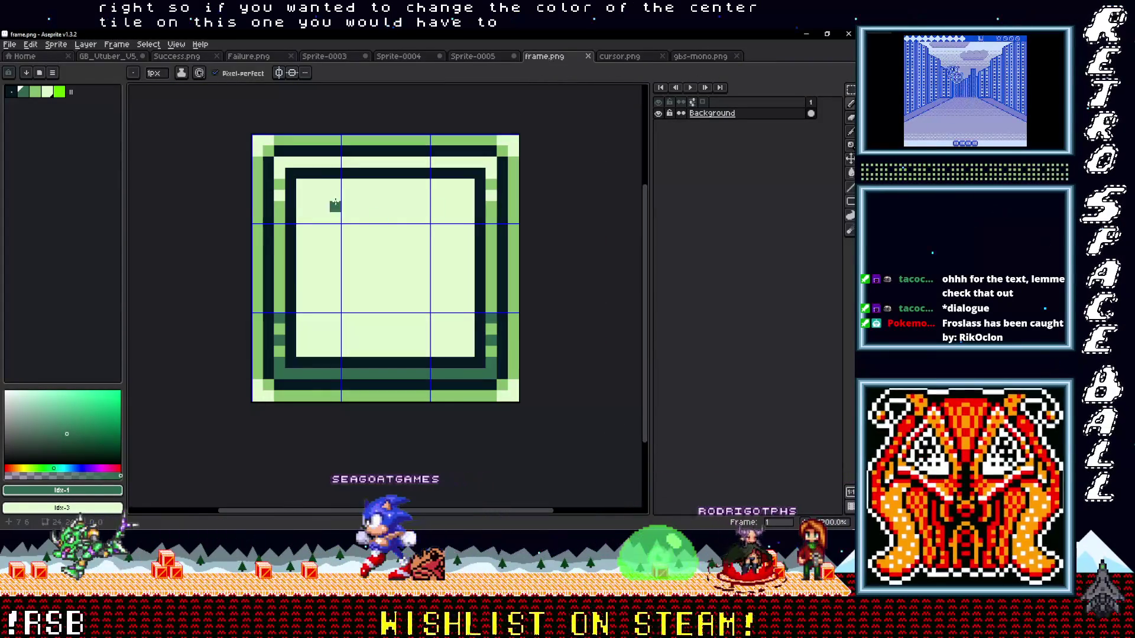
pyautogui.click(700, 56)
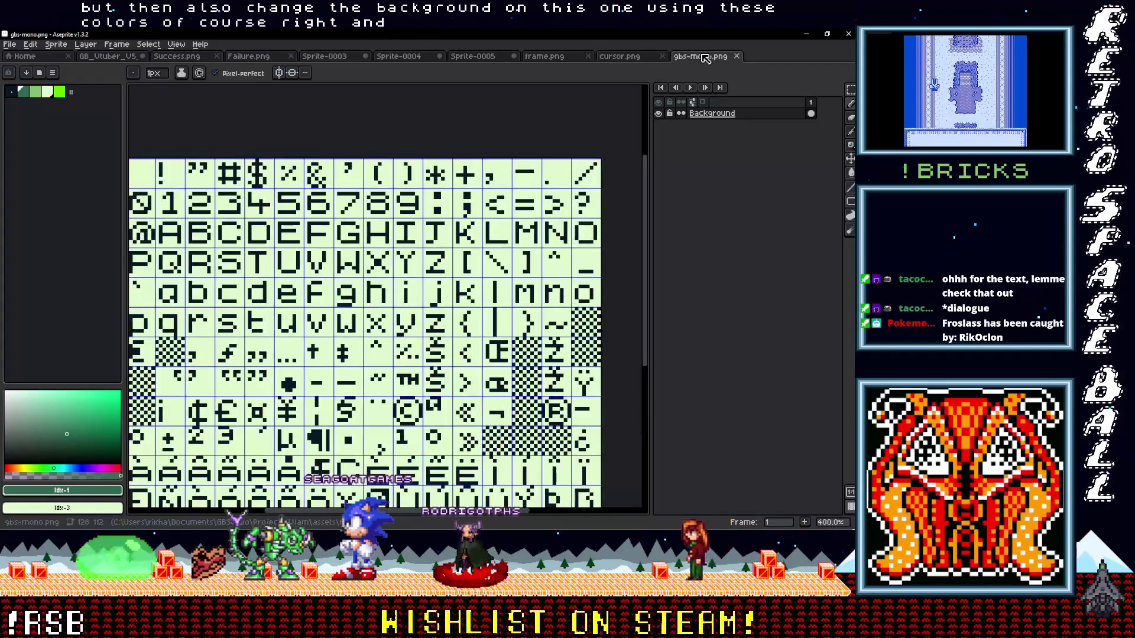
pyautogui.click(544, 58)
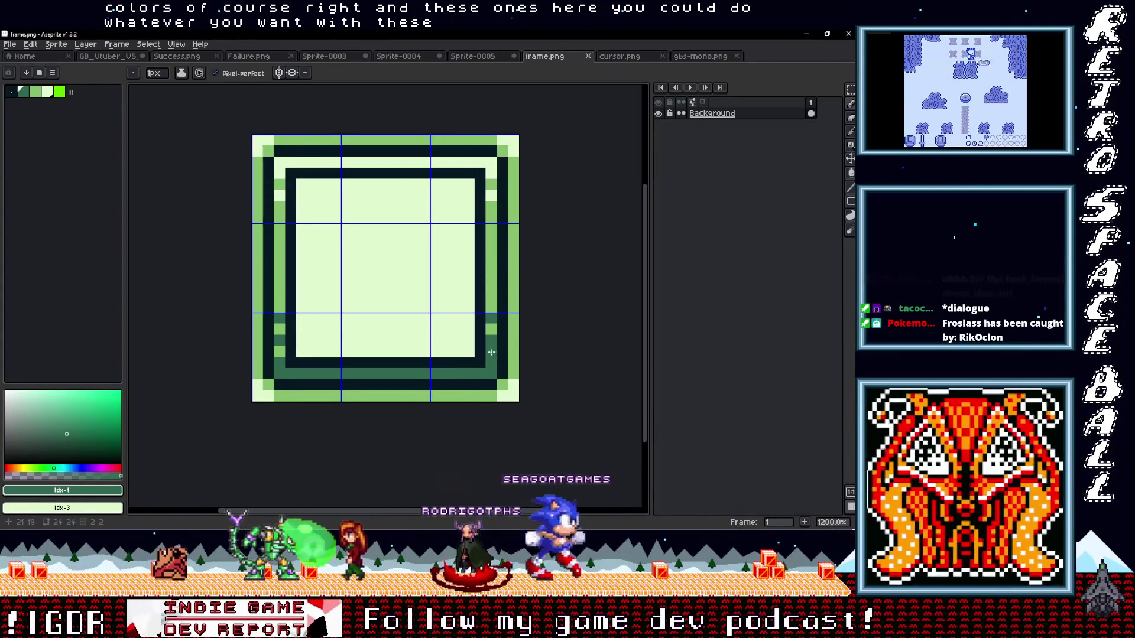
pyautogui.moveTo(403, 172); pyautogui.dragTo(286, 166)
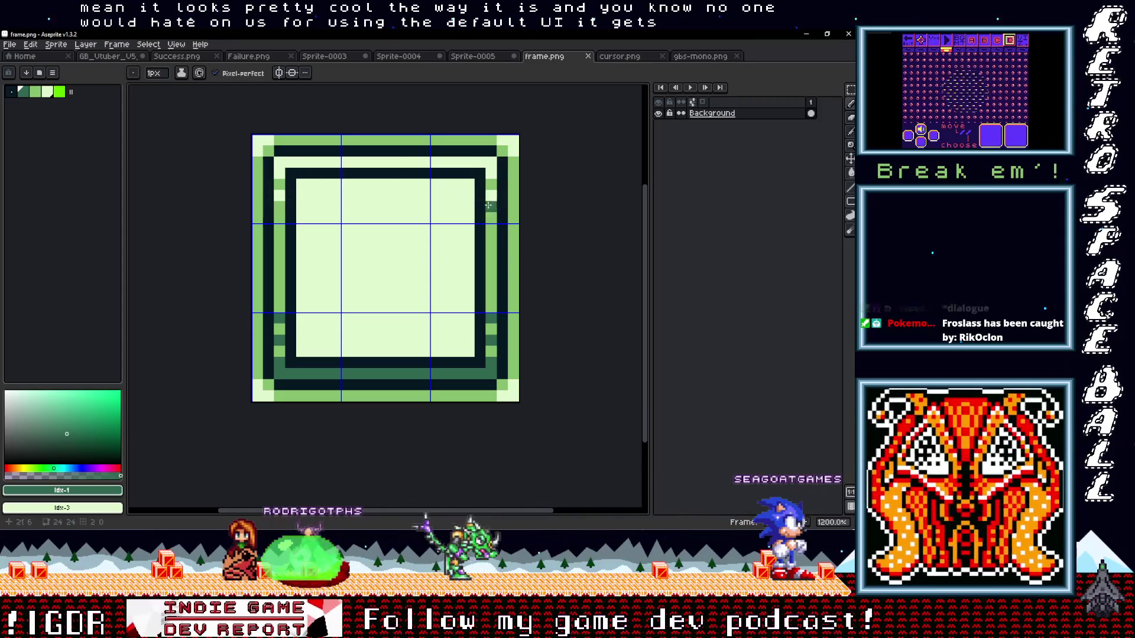
pyautogui.press('i')
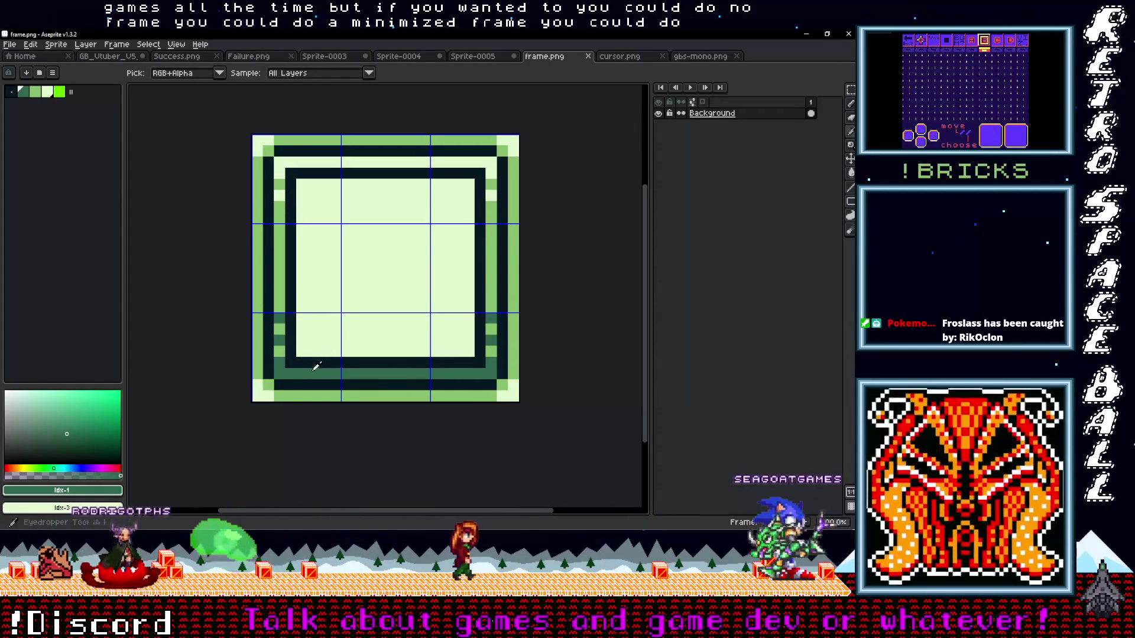
pyautogui.click(316, 365)
# Pencil dark-green diagonal checker pixels into all four inner corners of the frame tile
pyautogui.press('b')
pyautogui.click(302, 340)
pyautogui.click(308, 346)
pyautogui.click(312, 351)
pyautogui.click(457, 352)
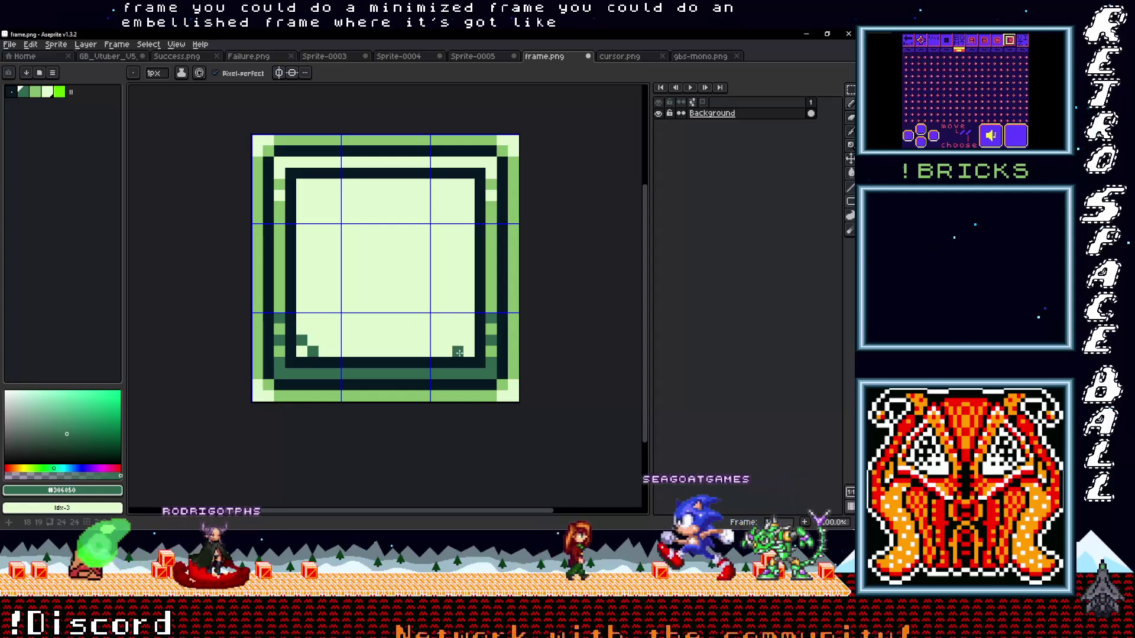
pyautogui.click(468, 195)
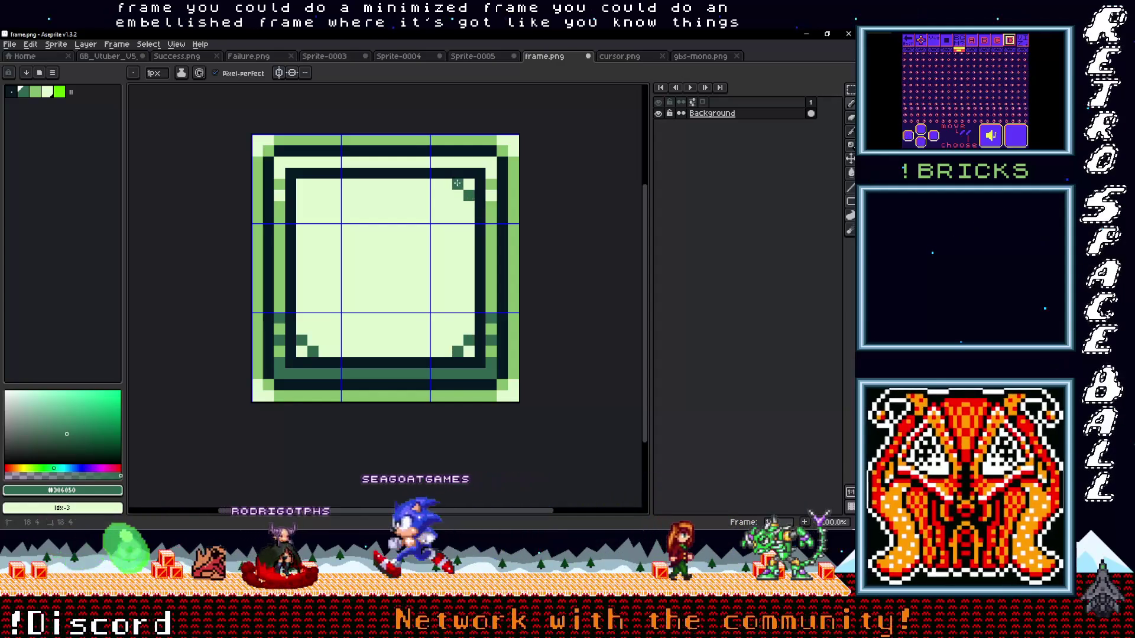
pyautogui.click(312, 184)
pyautogui.click(307, 188)
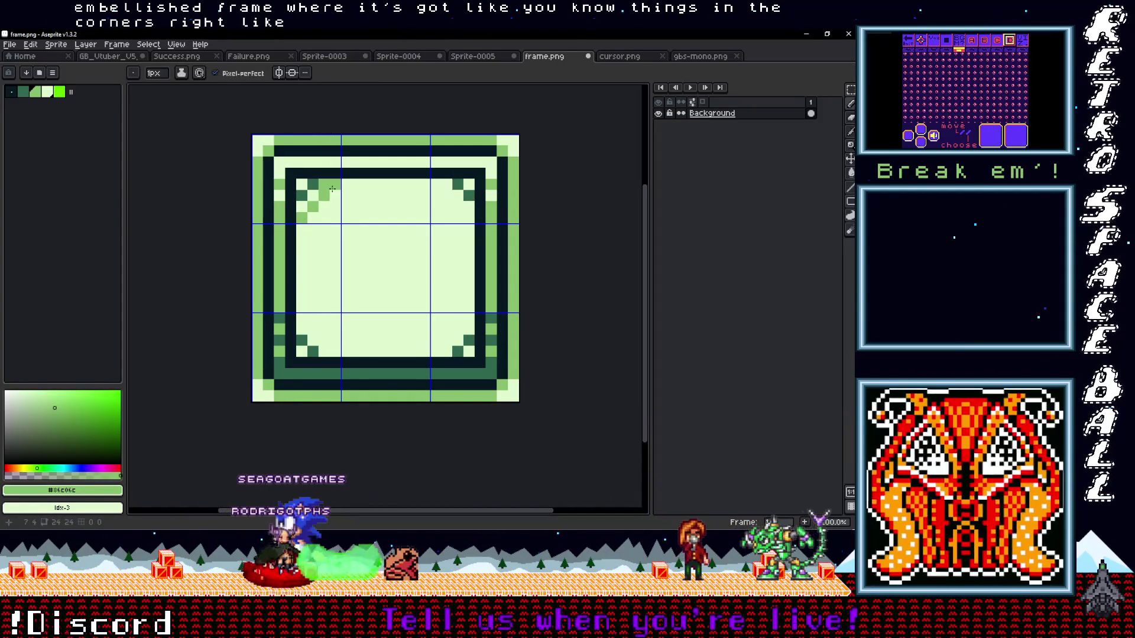
pyautogui.press('b')
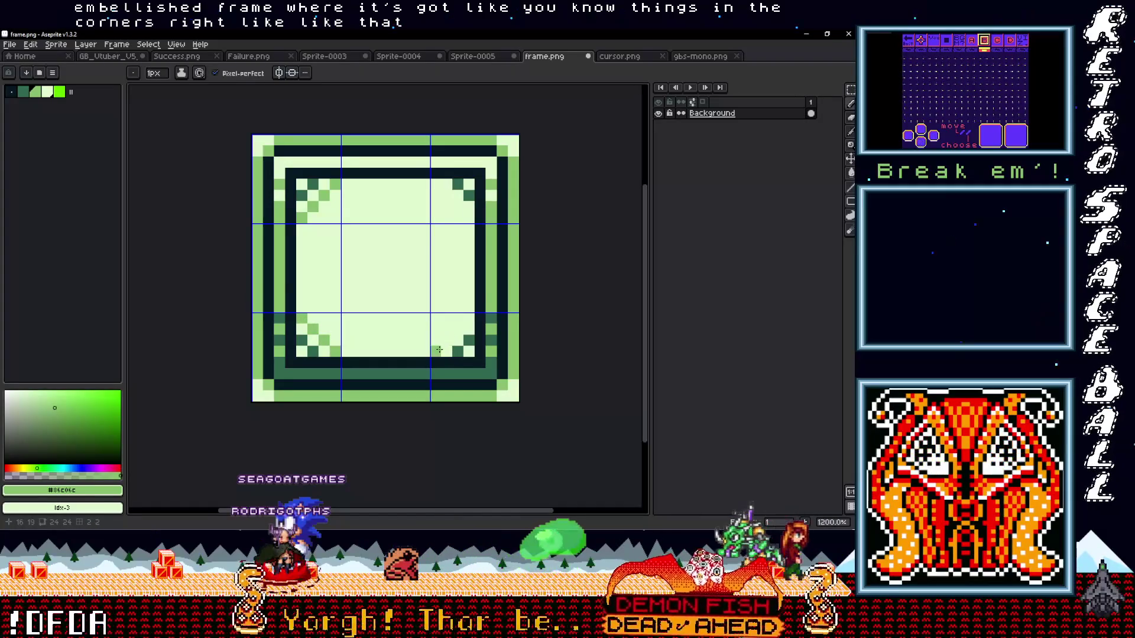
pyautogui.click(447, 340)
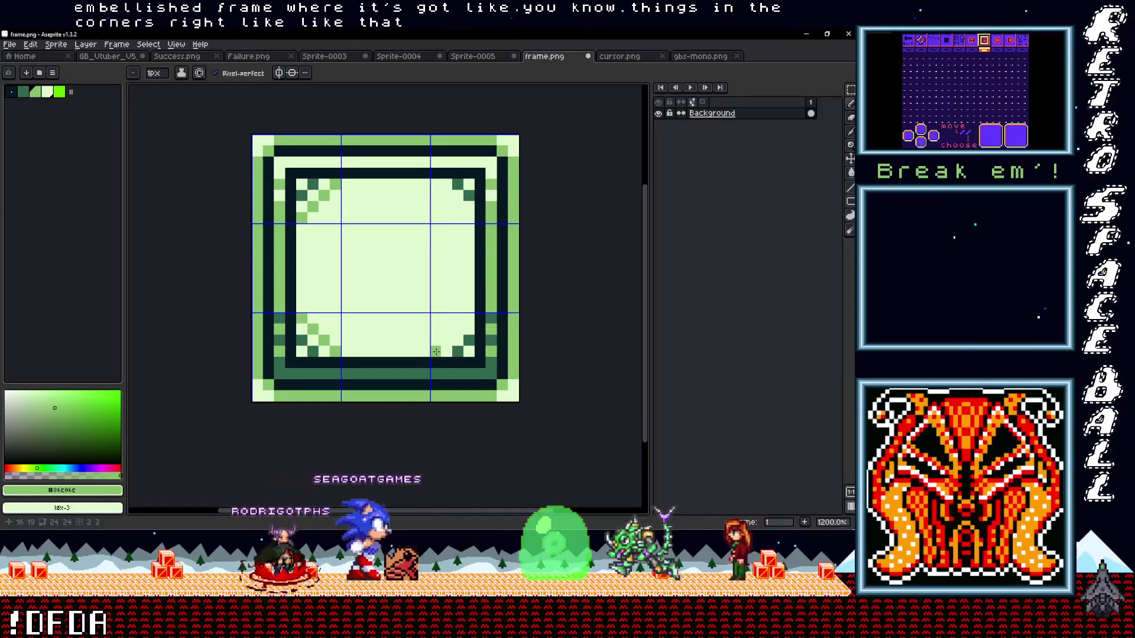
pyautogui.click(456, 328)
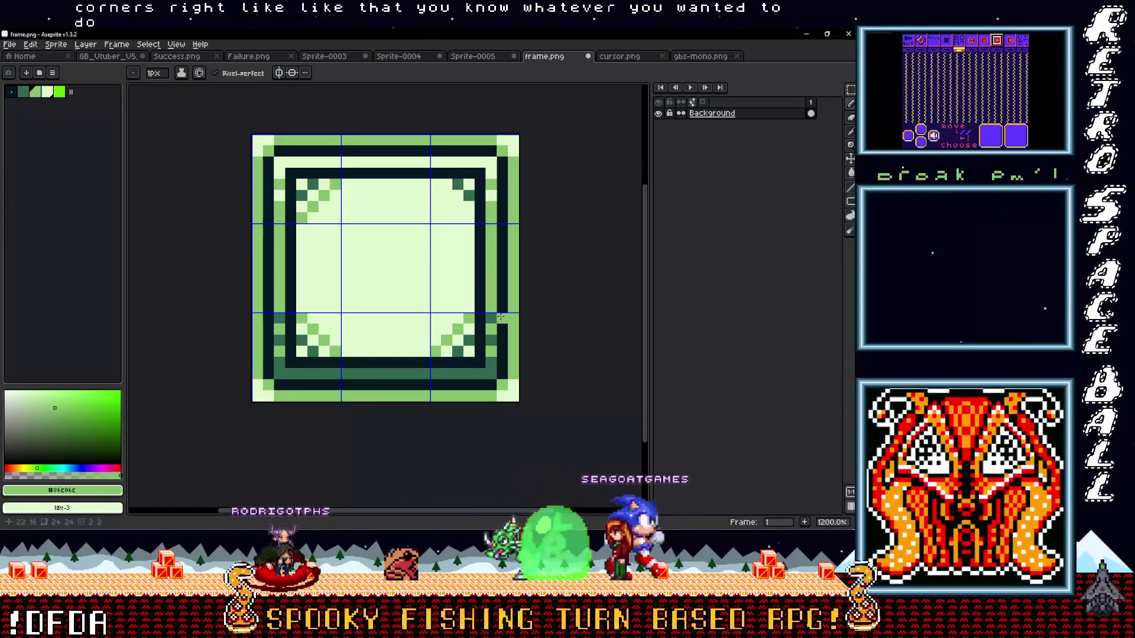
# Fill out the corner checker patterns and extend light-green checker pixels up the right inner edge
pyautogui.keyDown('alt'); pyautogui.click(436, 327); pyautogui.keyUp('alt')
pyautogui.click(436, 324)
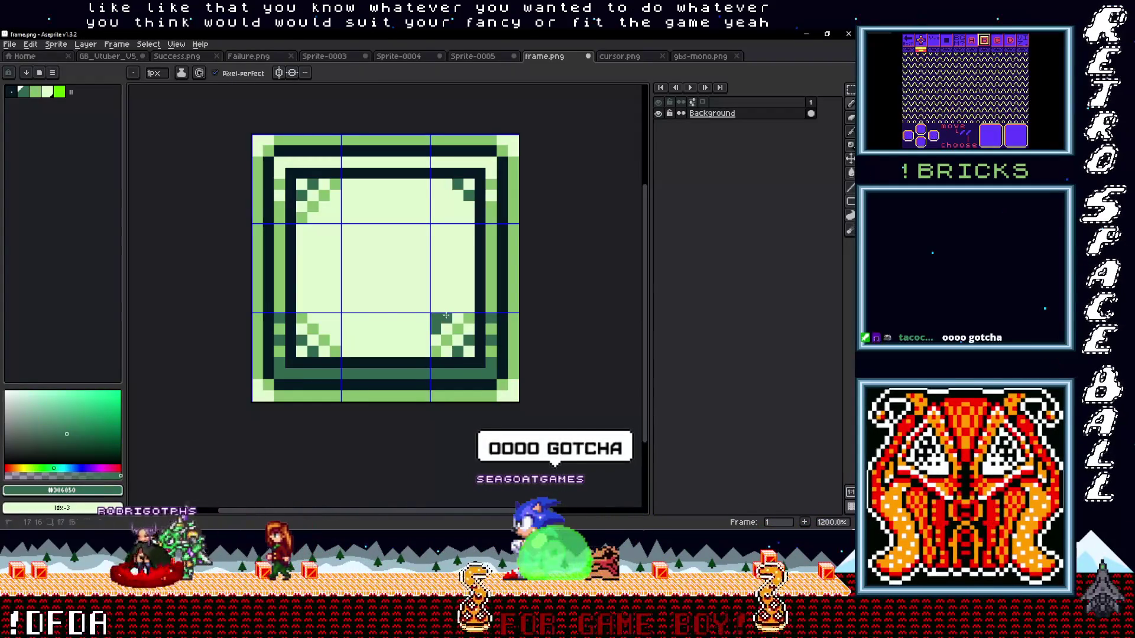
pyautogui.click(335, 324)
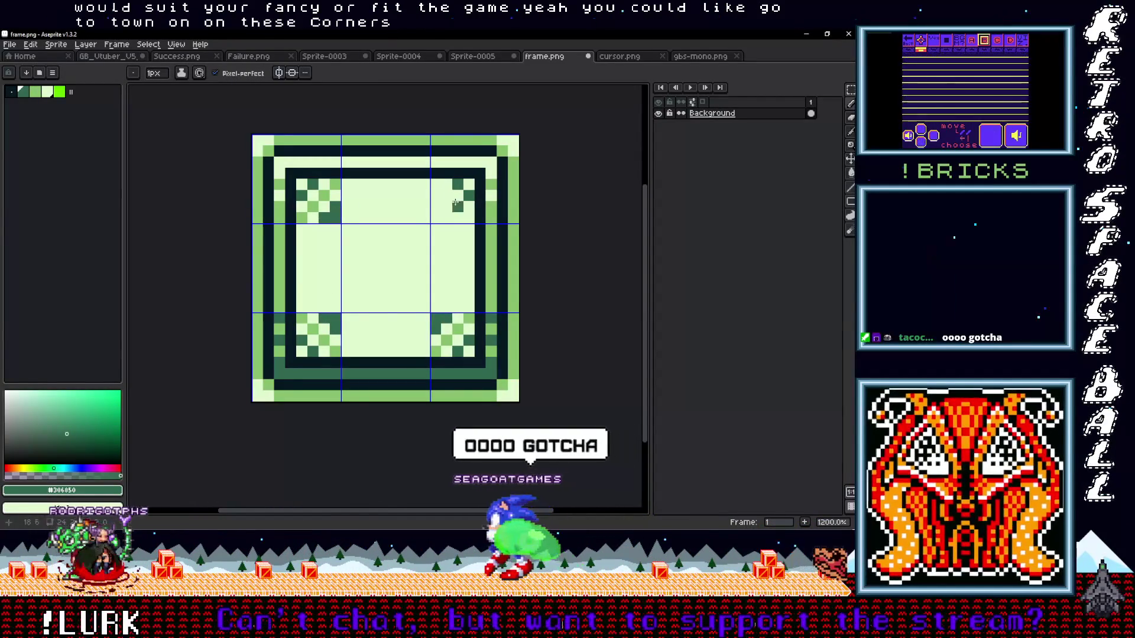
pyautogui.click(441, 211)
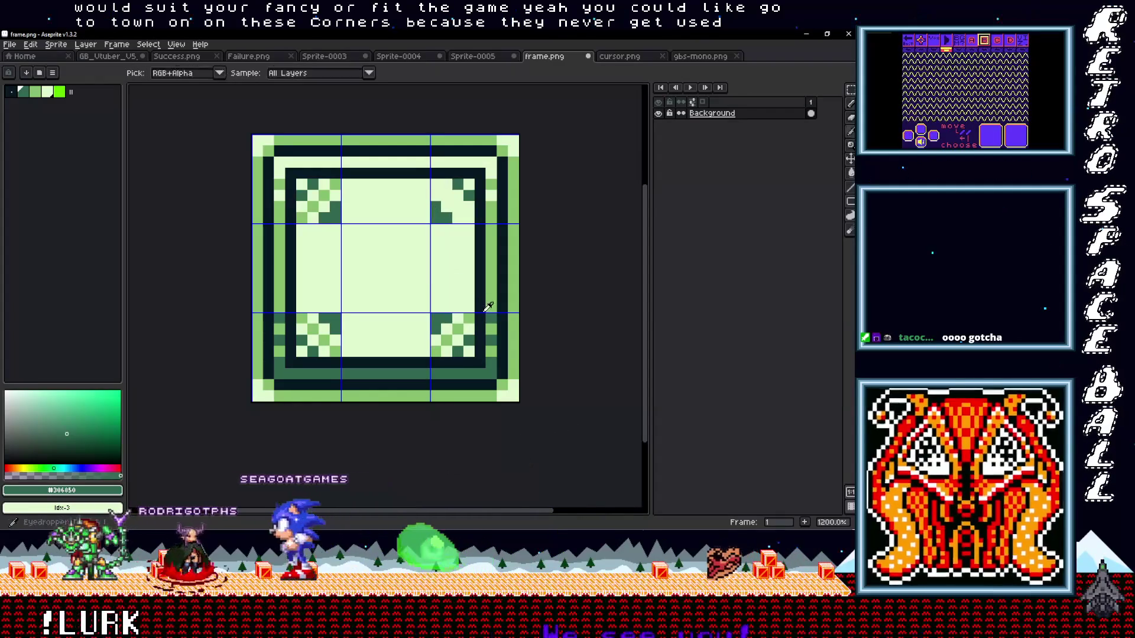
pyautogui.keyDown('alt'); pyautogui.click(457, 295); pyautogui.keyUp('alt')
pyautogui.click(469, 284)
pyautogui.moveTo(468, 285); pyautogui.dragTo(454, 249)
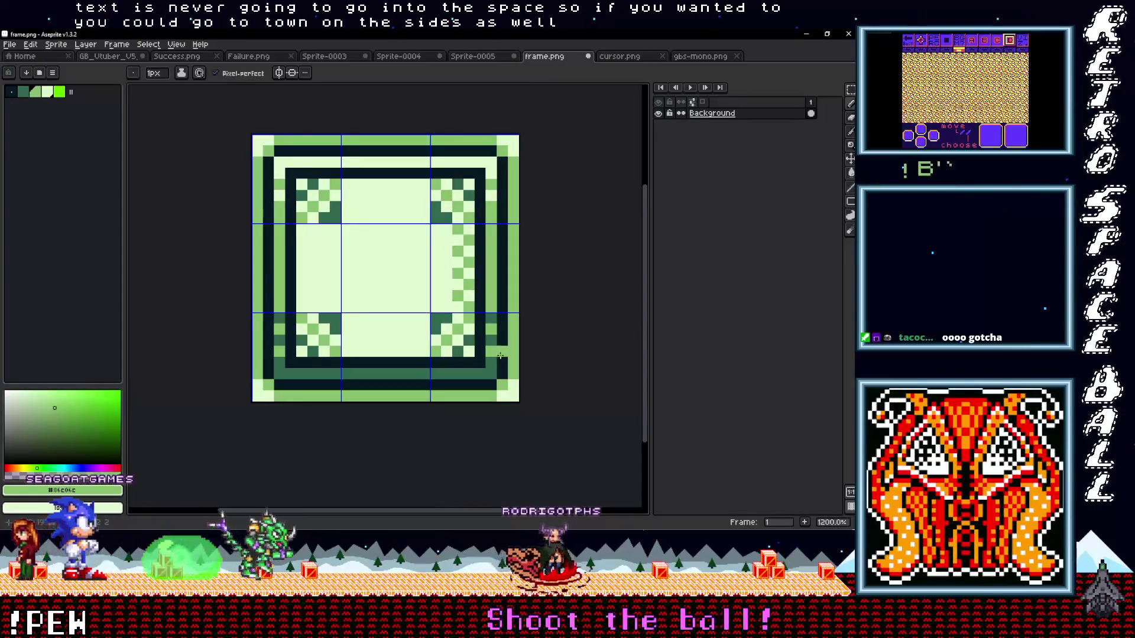
pyautogui.scroll(1, 487, 281)
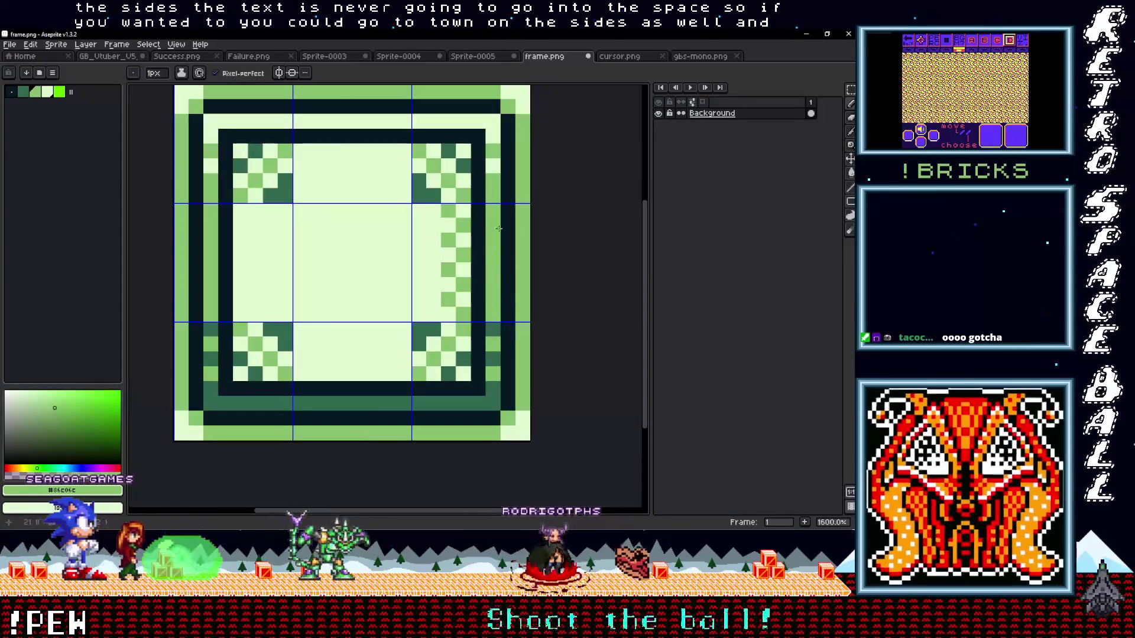
# Repaint the frame's right dark border pixels in light green
pyautogui.click(503, 308)
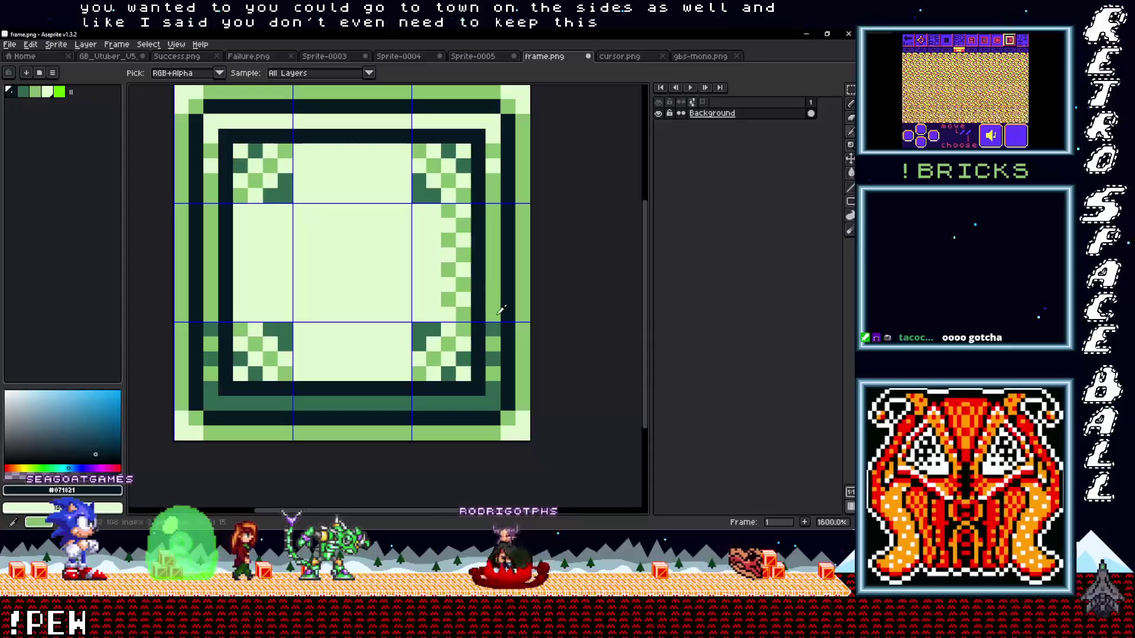
pyautogui.keyDown('alt'); pyautogui.click(467, 281); pyautogui.keyUp('alt')
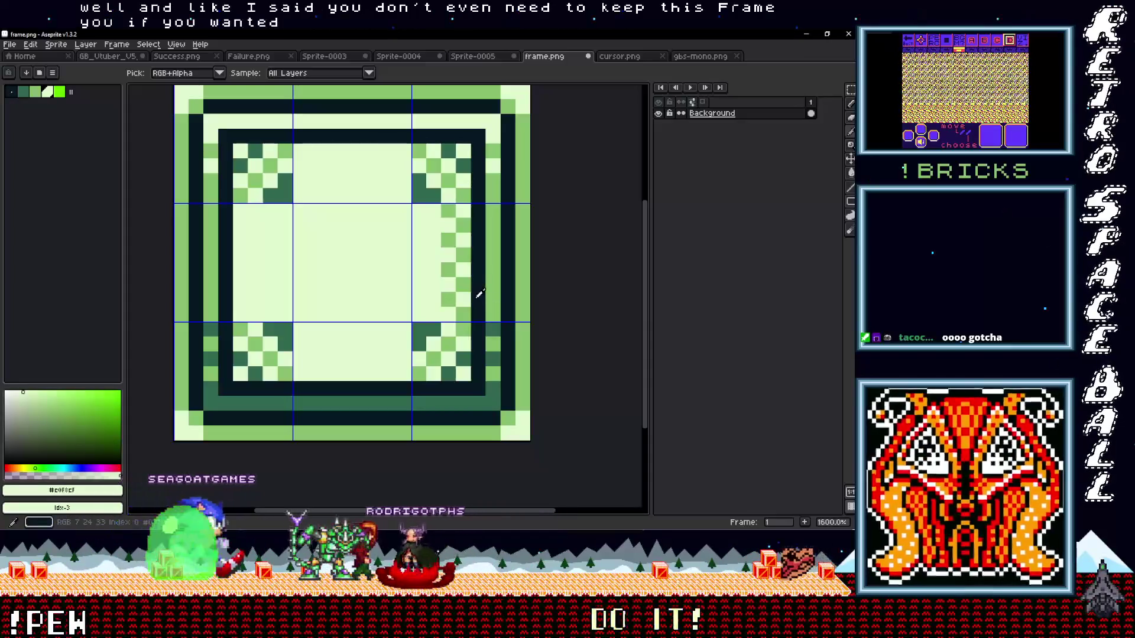
pyautogui.click(478, 242)
pyautogui.click(478, 270)
pyautogui.click(478, 300)
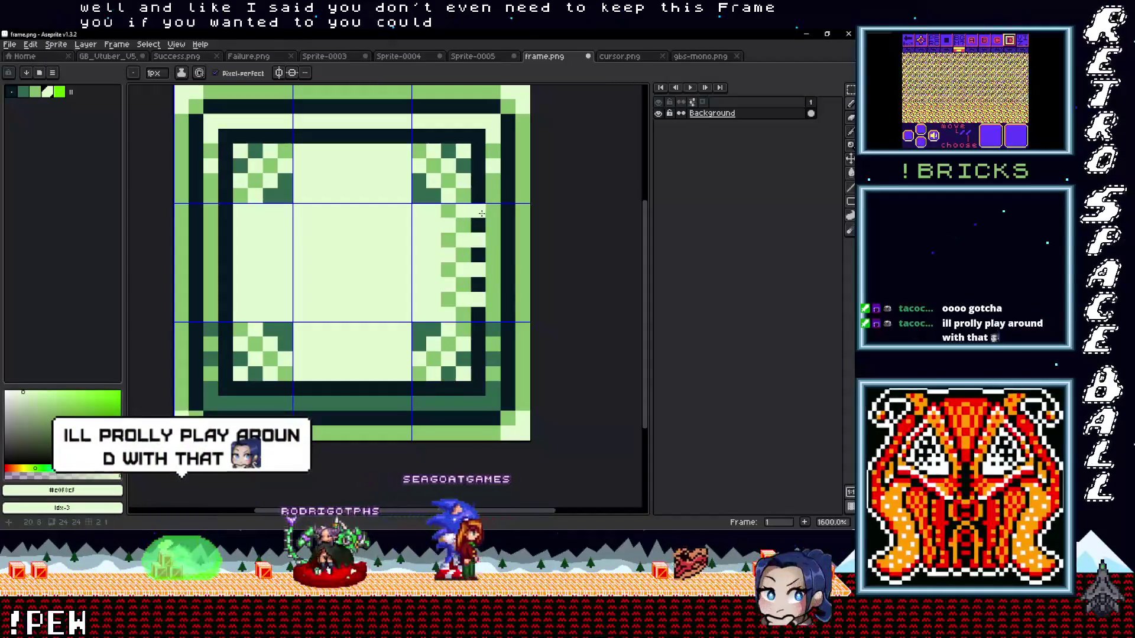
pyautogui.press('alt')
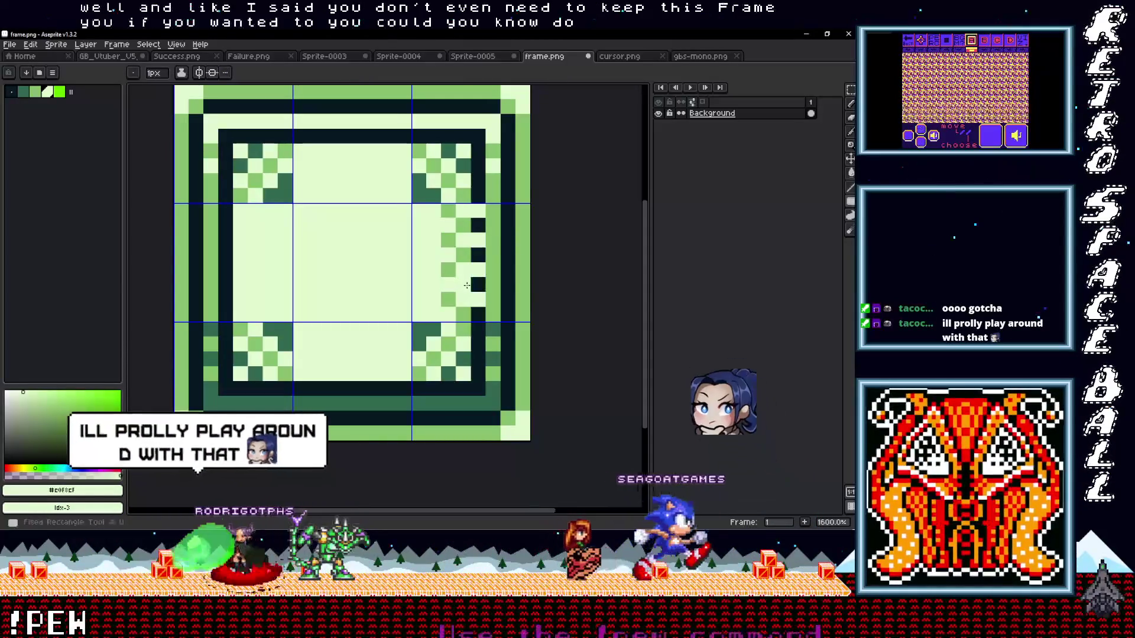
pyautogui.moveTo(478, 223); pyautogui.dragTo(477, 303)
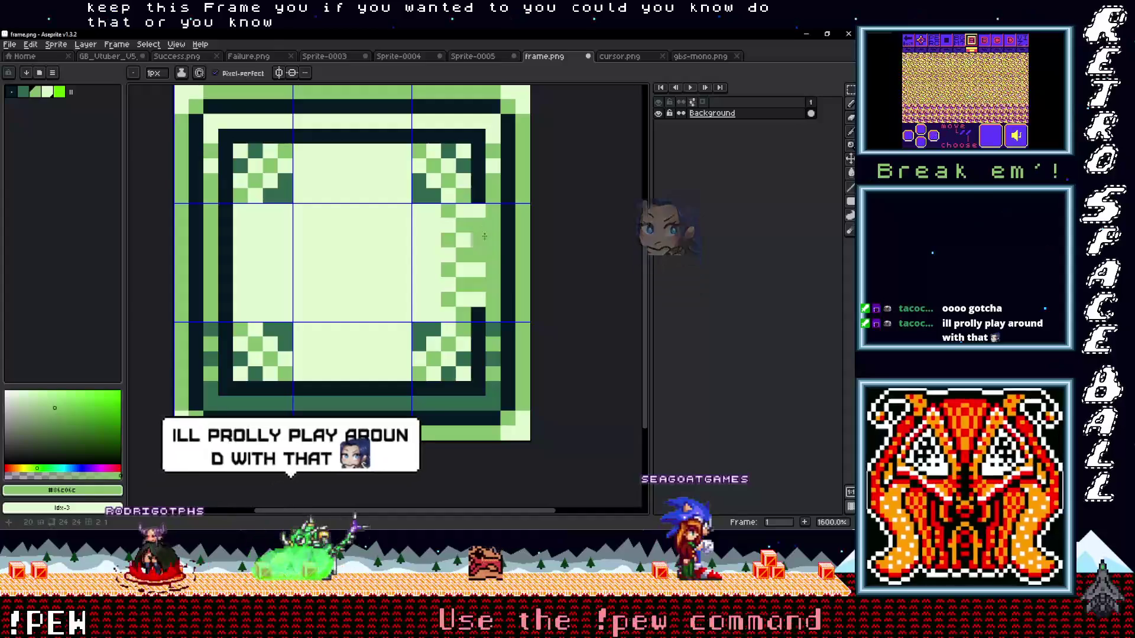
pyautogui.scroll(-3, 477, 310)
pyautogui.scroll(3, 525, 294)
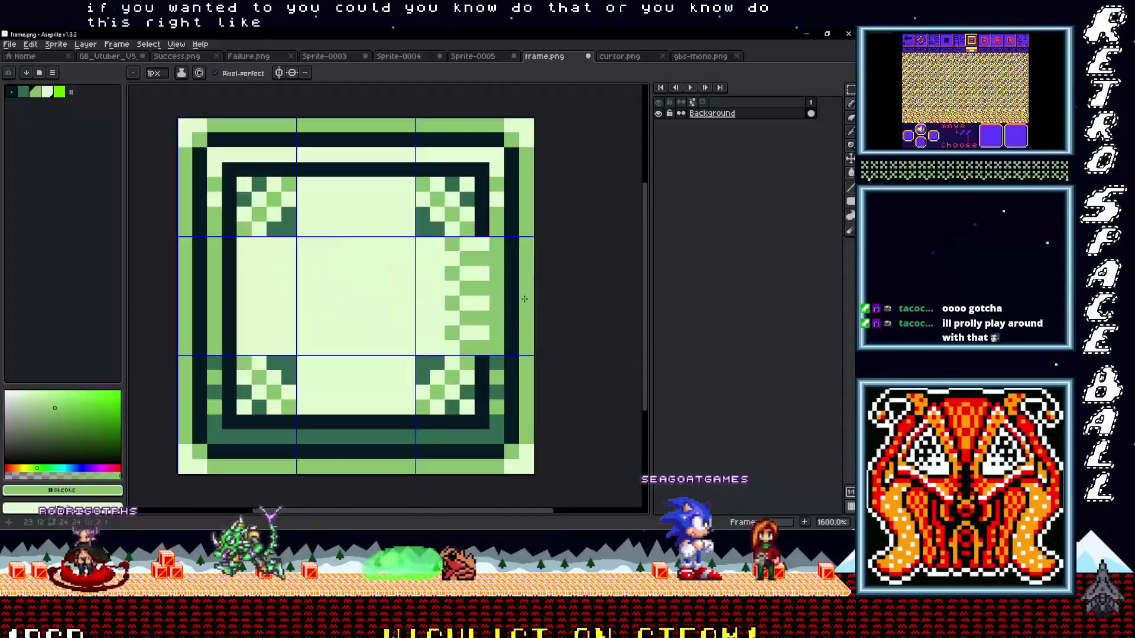
# Paint the outer right border column and a right-side vertical column dark
pyautogui.keyDown('alt'); pyautogui.click(515, 316); pyautogui.keyUp('alt')
pyautogui.moveTo(527, 353); pyautogui.dragTo(526, 253)
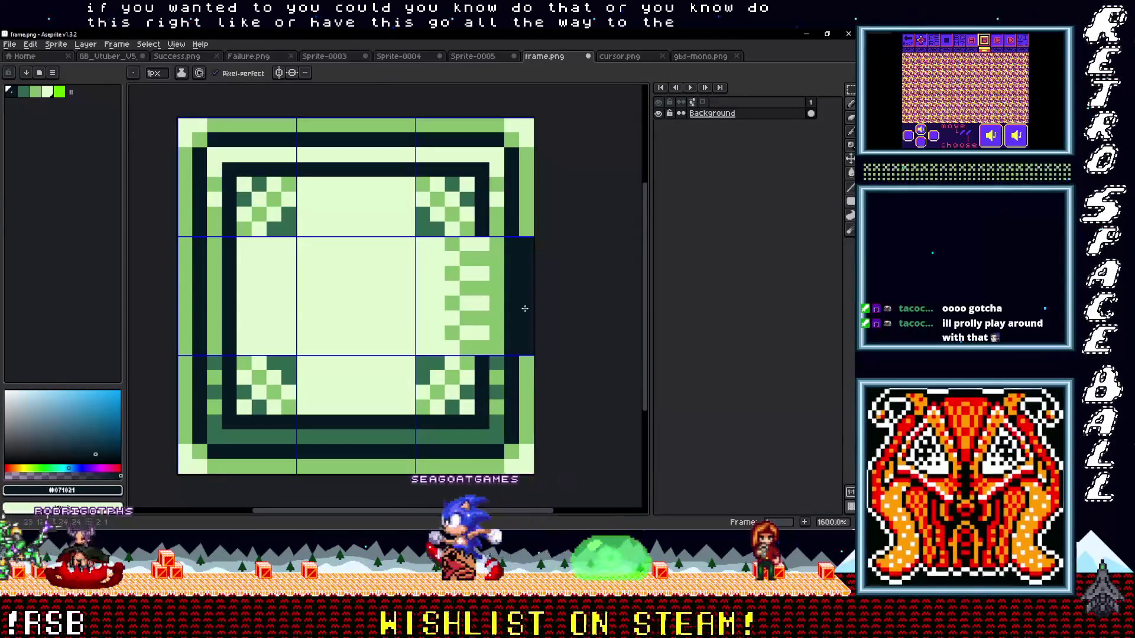
pyautogui.moveTo(436, 345); pyautogui.dragTo(436, 273)
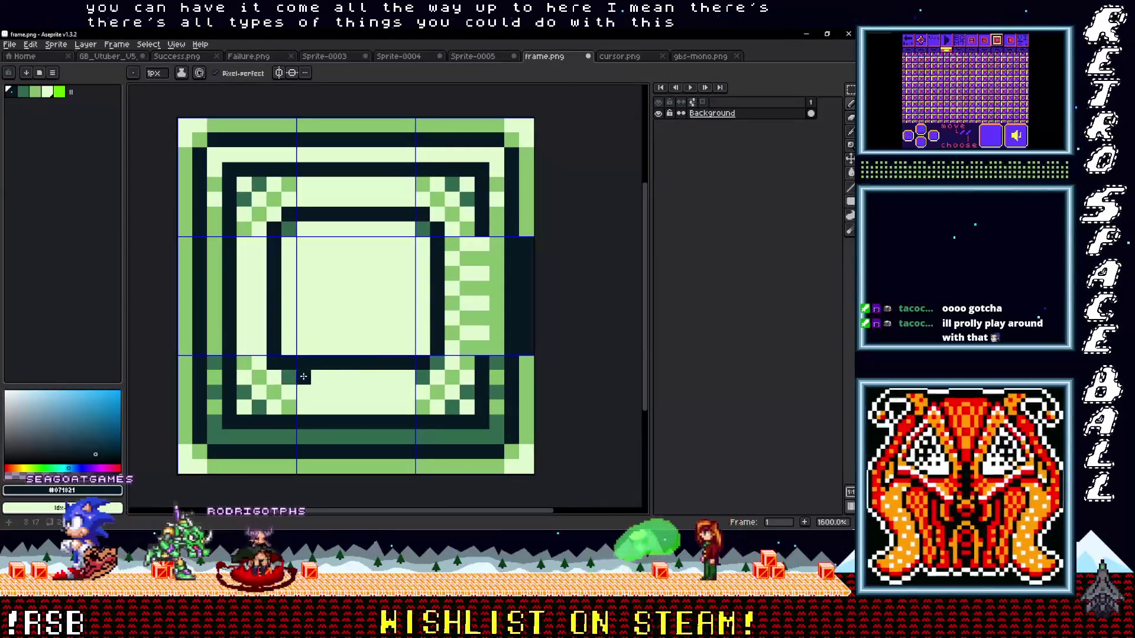
# Draw a dark line along the inner bottom edge with a light-green row beneath it
pyautogui.moveTo(310, 378); pyautogui.dragTo(400, 380)
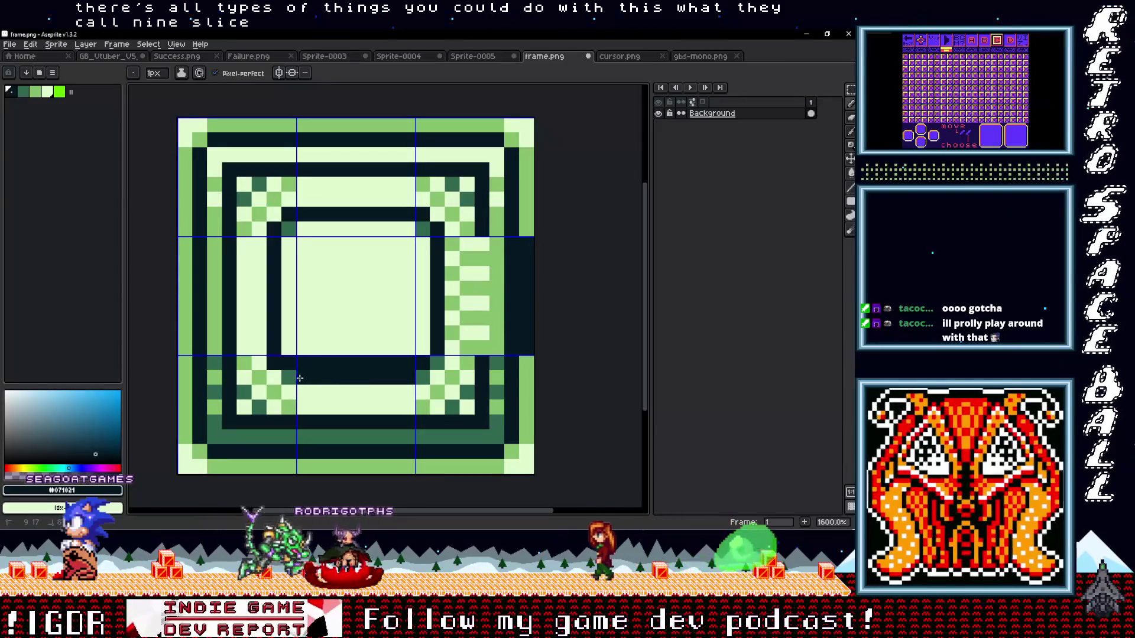
pyautogui.click(408, 364)
pyautogui.moveTo(410, 360); pyautogui.dragTo(302, 368)
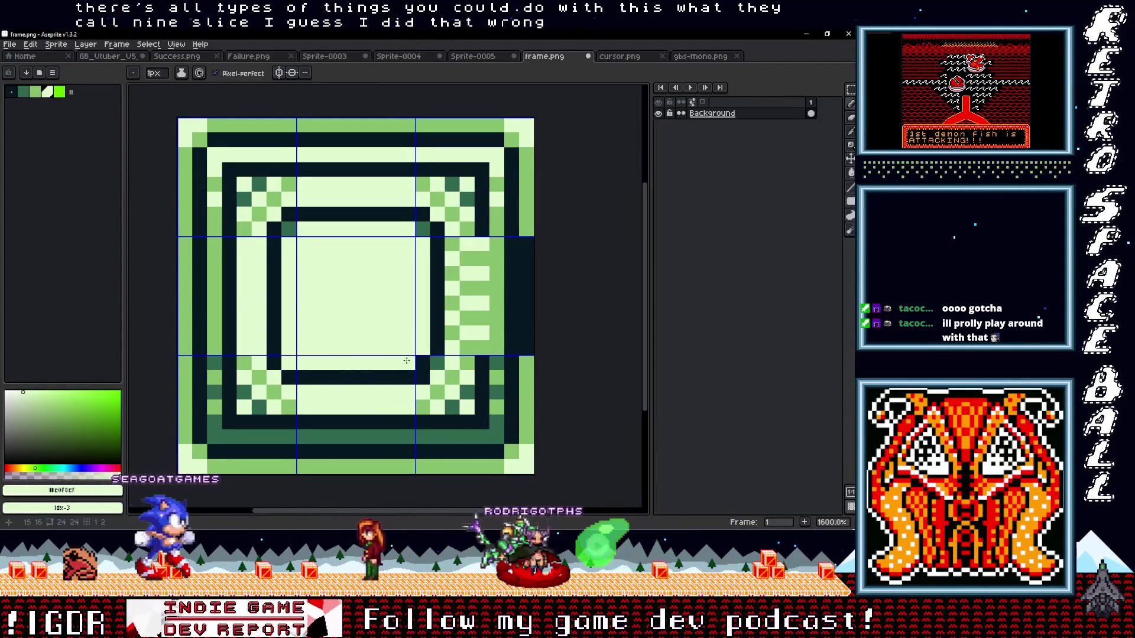
pyautogui.keyDown('alt'); pyautogui.click(503, 373); pyautogui.keyUp('alt')
pyautogui.scroll(-5, 503, 373)
pyautogui.scroll(4, 500, 368)
pyautogui.scroll(-3, 498, 360)
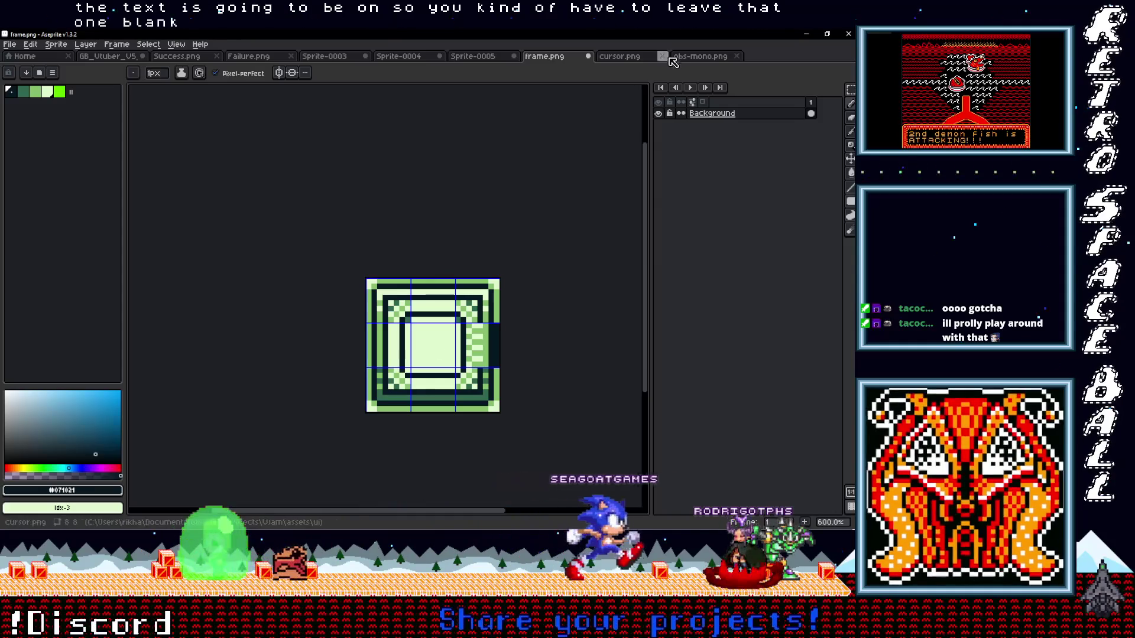
pyautogui.click(626, 58)
pyautogui.click(692, 56)
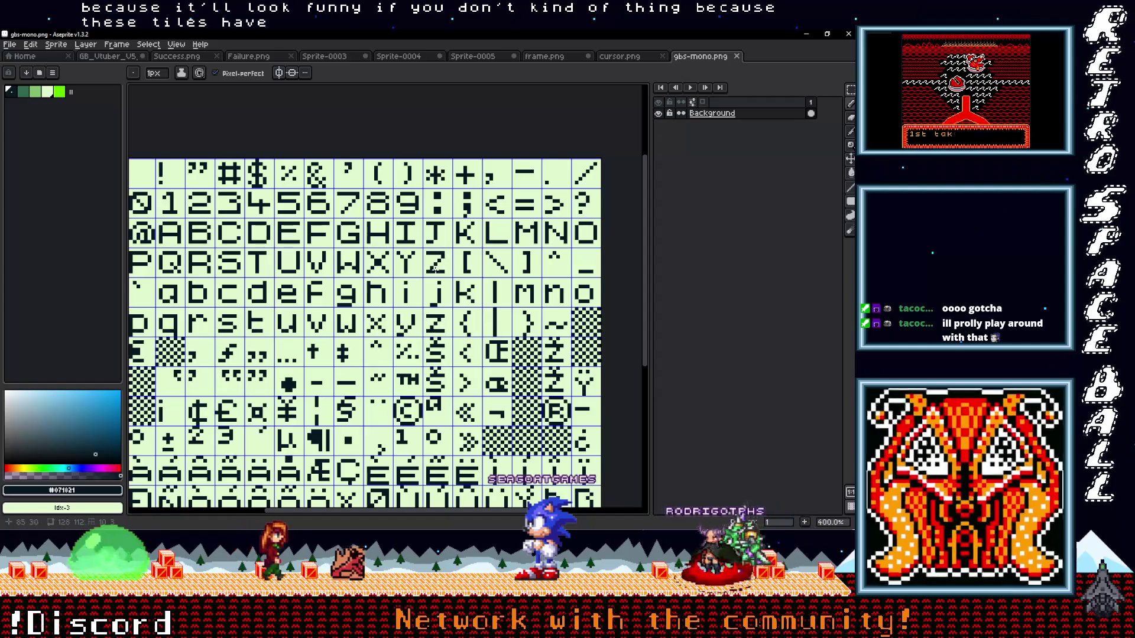
pyautogui.click(621, 58)
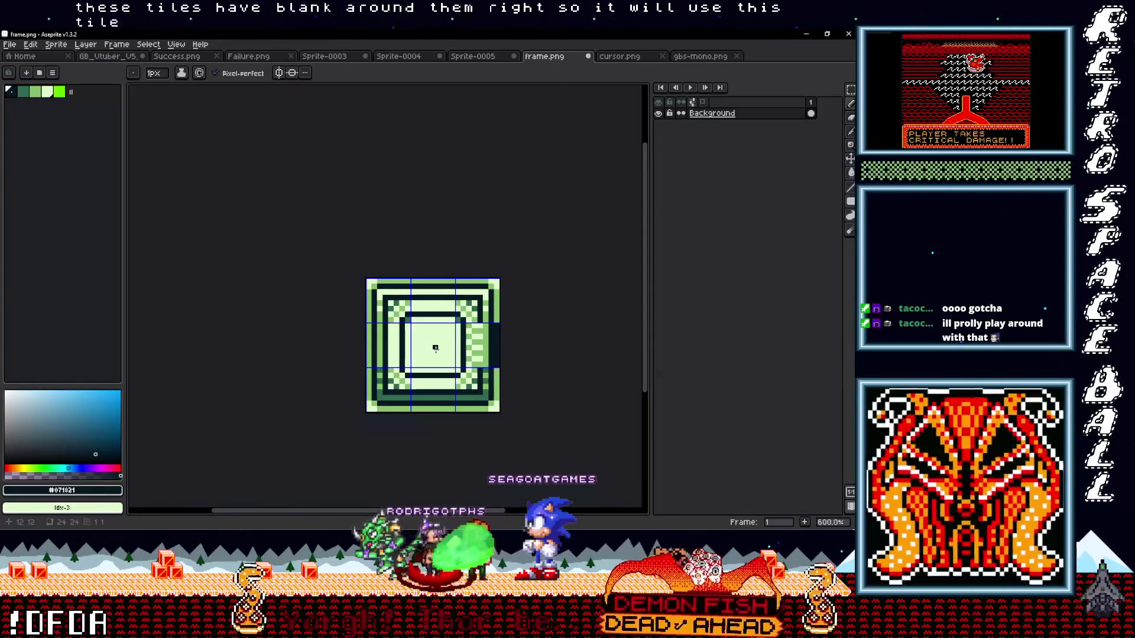
pyautogui.click(699, 57)
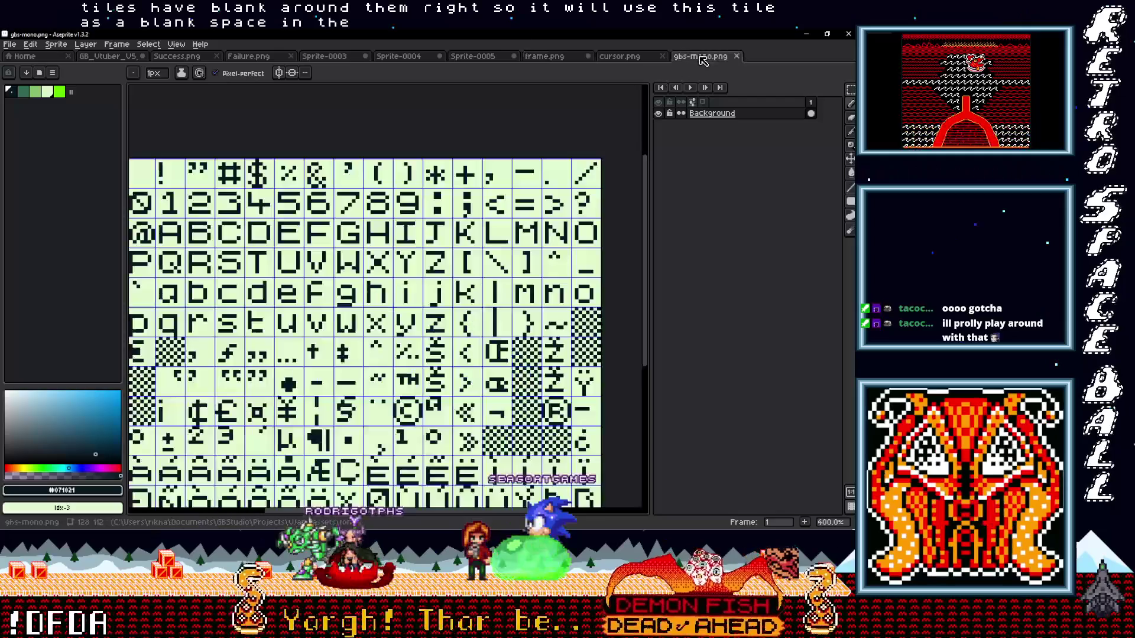
pyautogui.scroll(-3, 381, 319)
pyautogui.scroll(2, 381, 320)
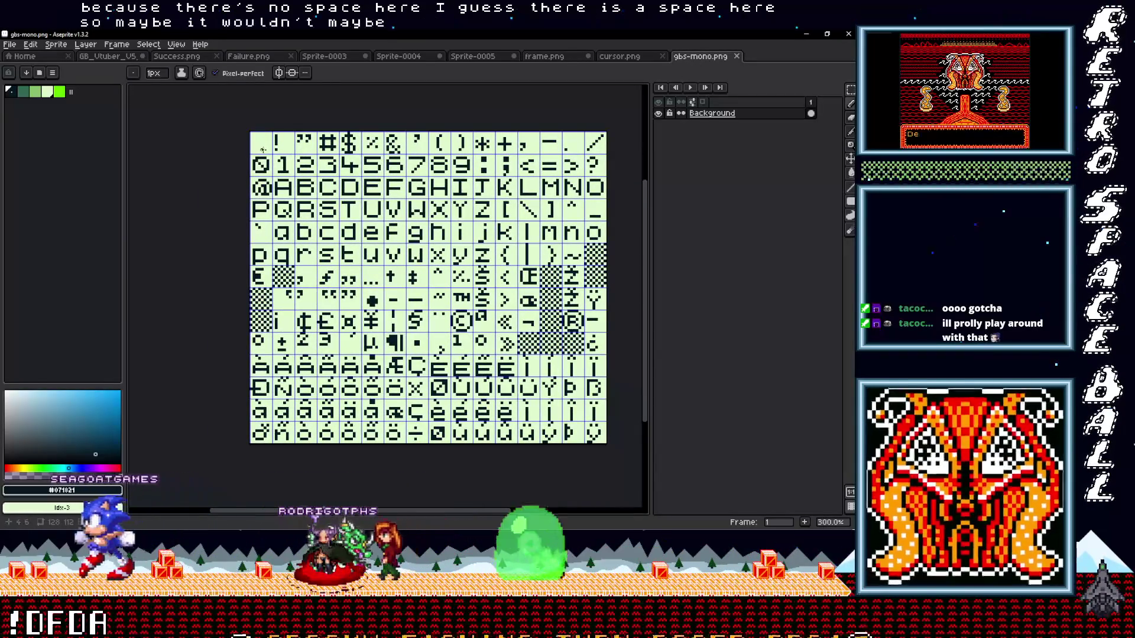
pyautogui.click(632, 60)
pyautogui.click(547, 59)
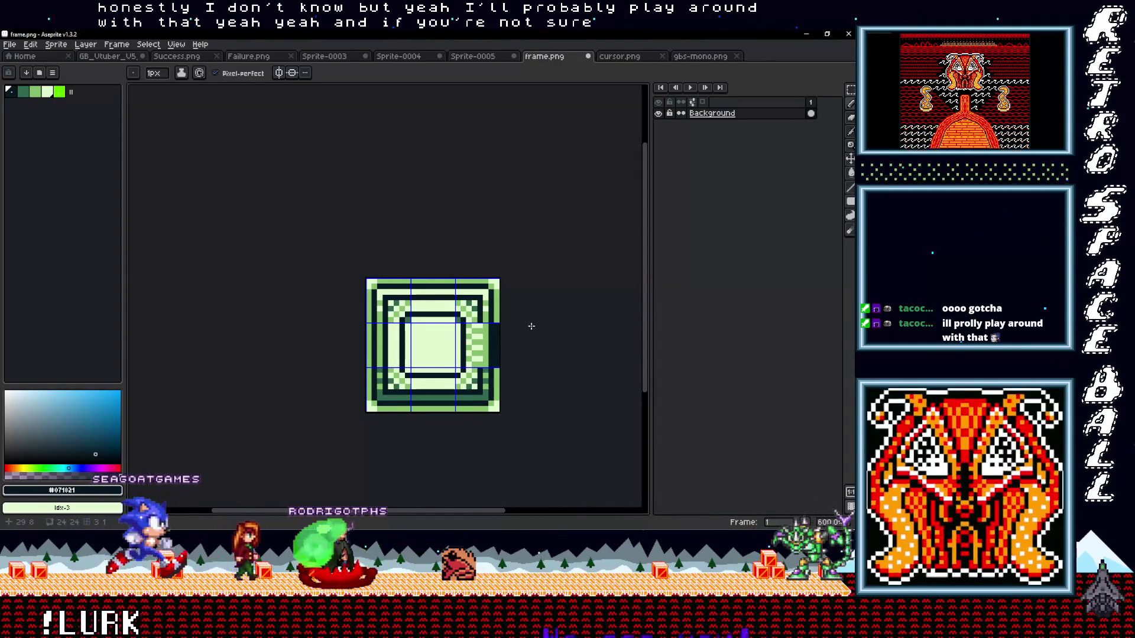
pyautogui.hotkey('alt', 'Tab')
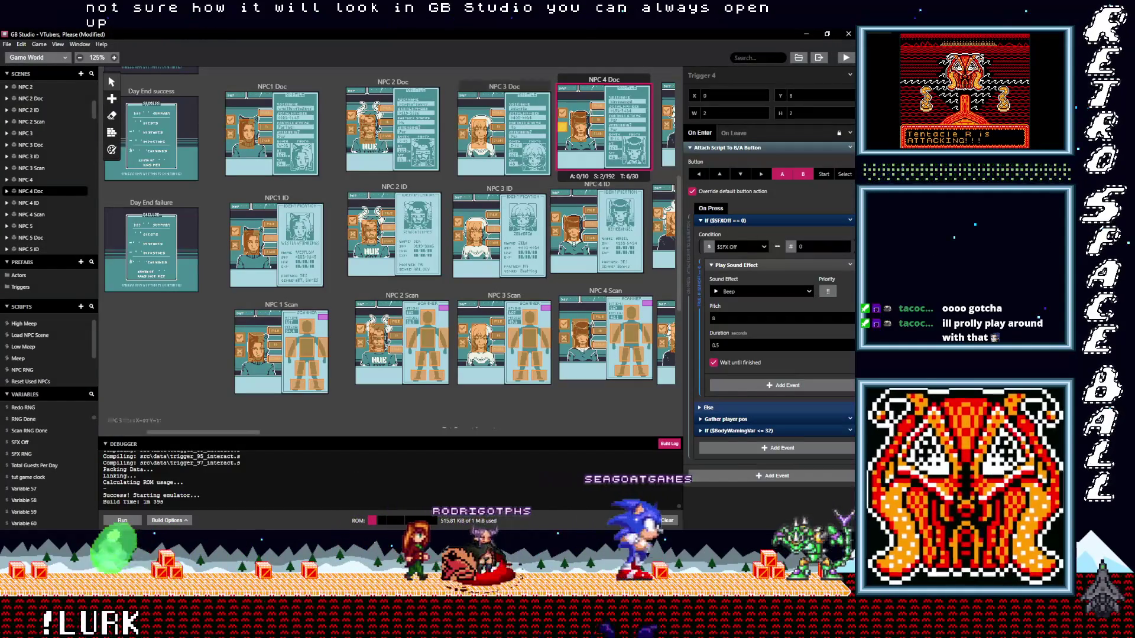
pyautogui.scroll(2, 295, 215)
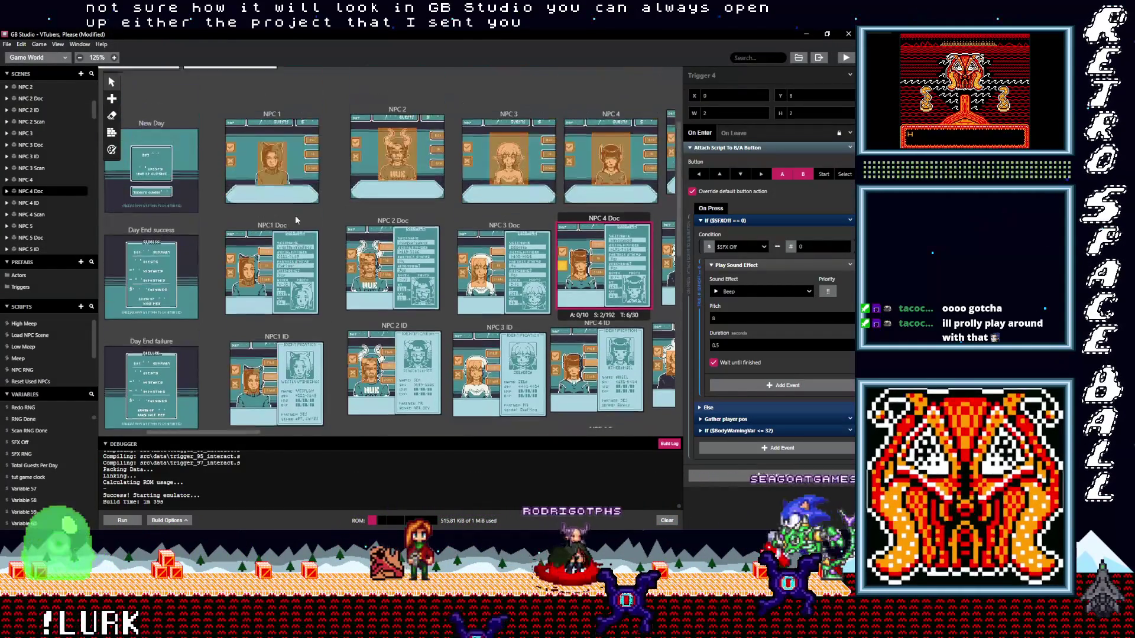
pyautogui.scroll(2, 293, 215)
pyautogui.scroll(2, 267, 223)
pyautogui.hscroll(-3, 309, 228)
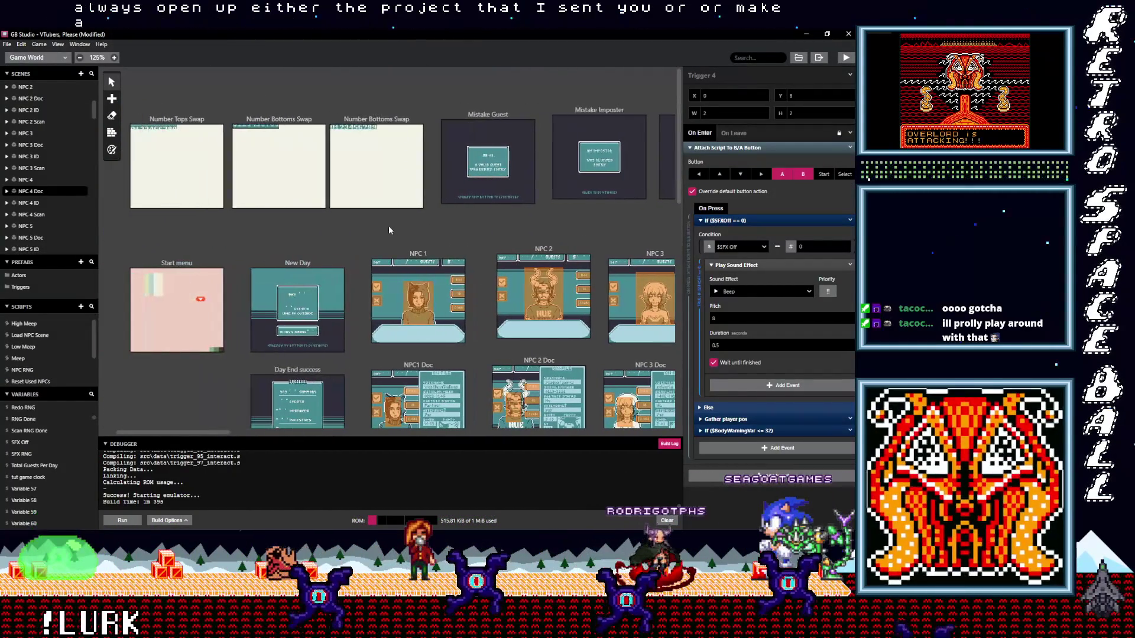
# Look over the Start menu and NPC 1 trigger script, then select the Tut 1 Imposter scene
pyautogui.click(196, 266)
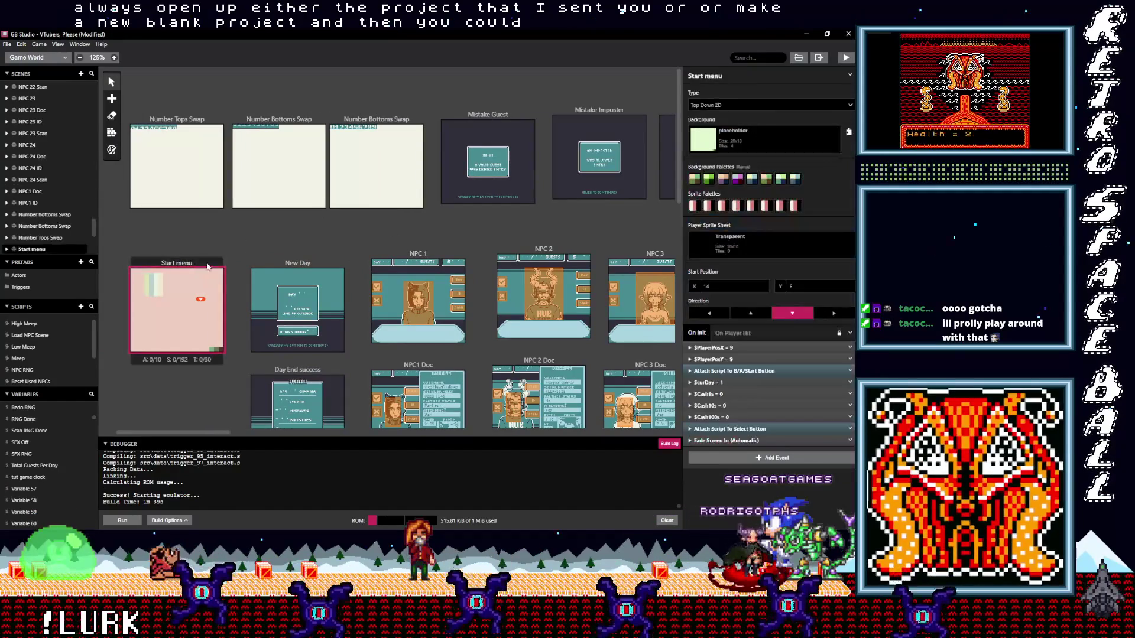
pyautogui.click(288, 236)
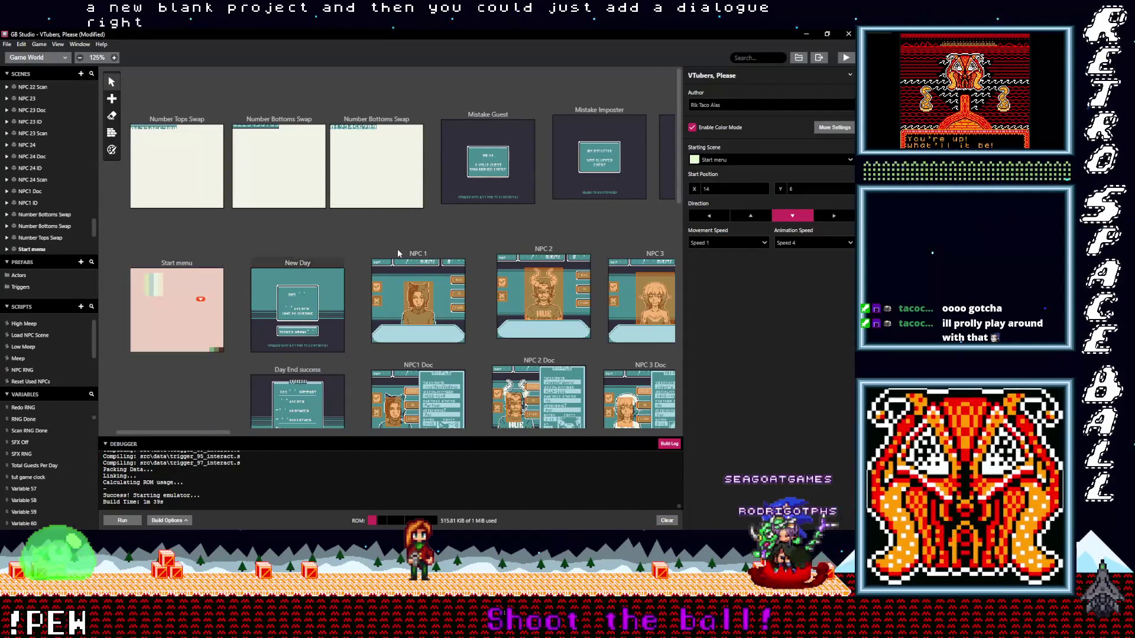
pyautogui.click(411, 261)
pyautogui.click(421, 302)
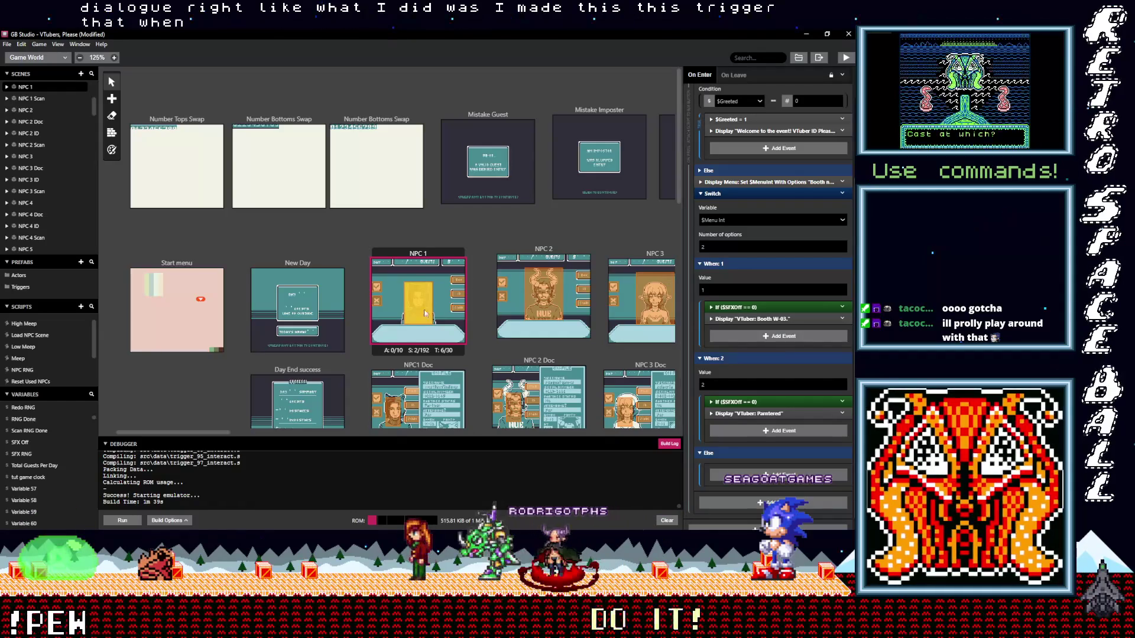
pyautogui.scroll(-2, 349, 351)
pyautogui.scroll(-10, 348, 350)
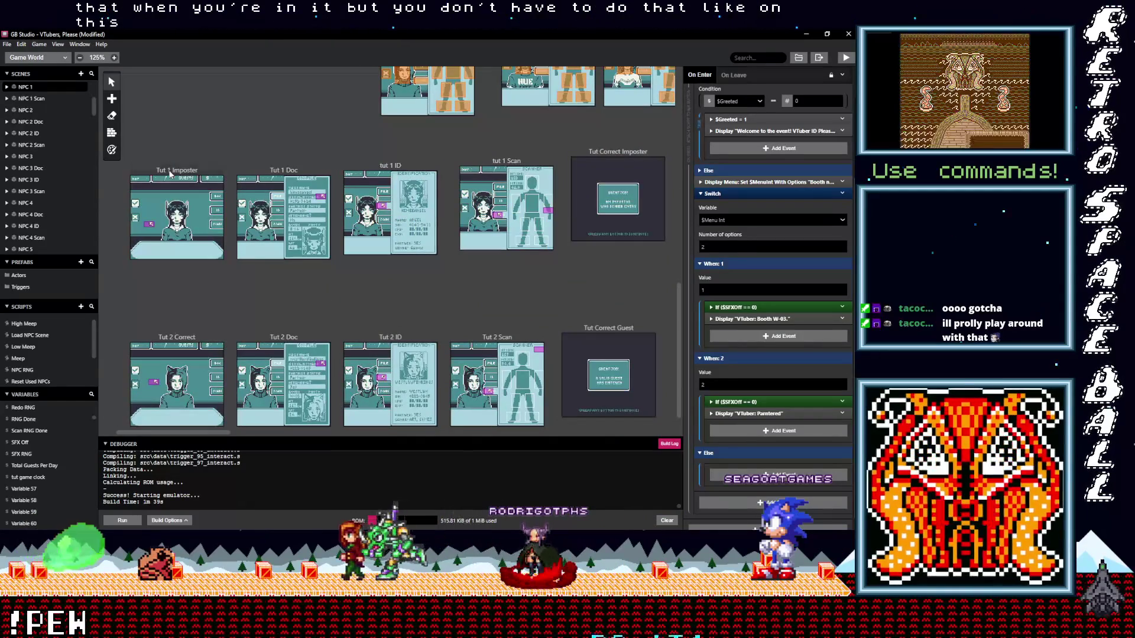
pyautogui.click(187, 174)
pyautogui.scroll(1, 768, 299)
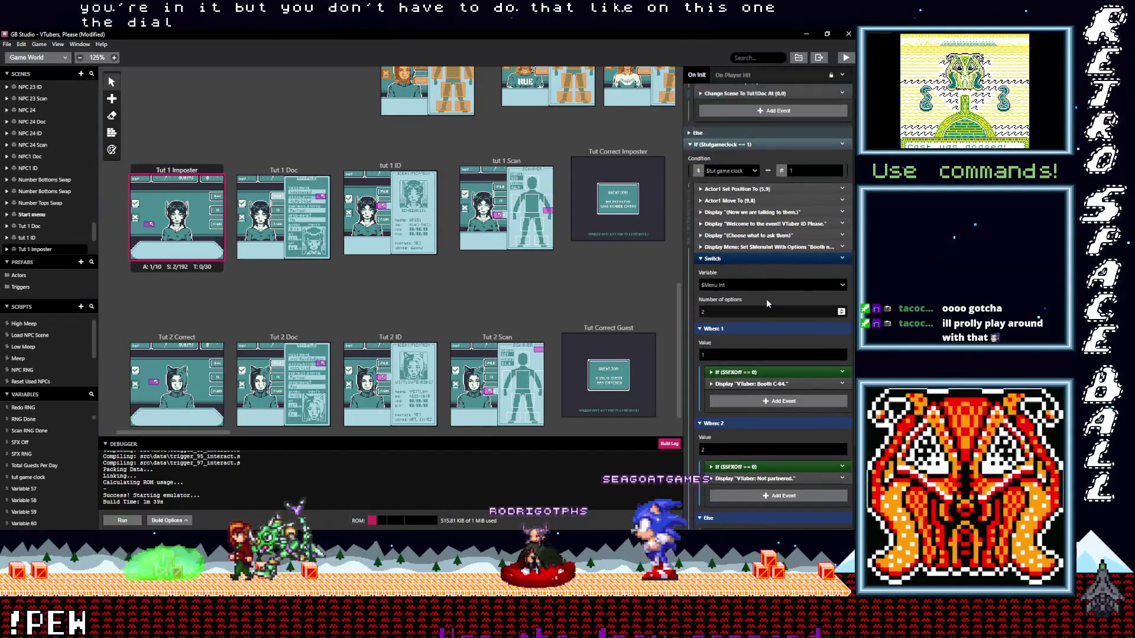
pyautogui.scroll(2, 763, 306)
pyautogui.scroll(3, 756, 310)
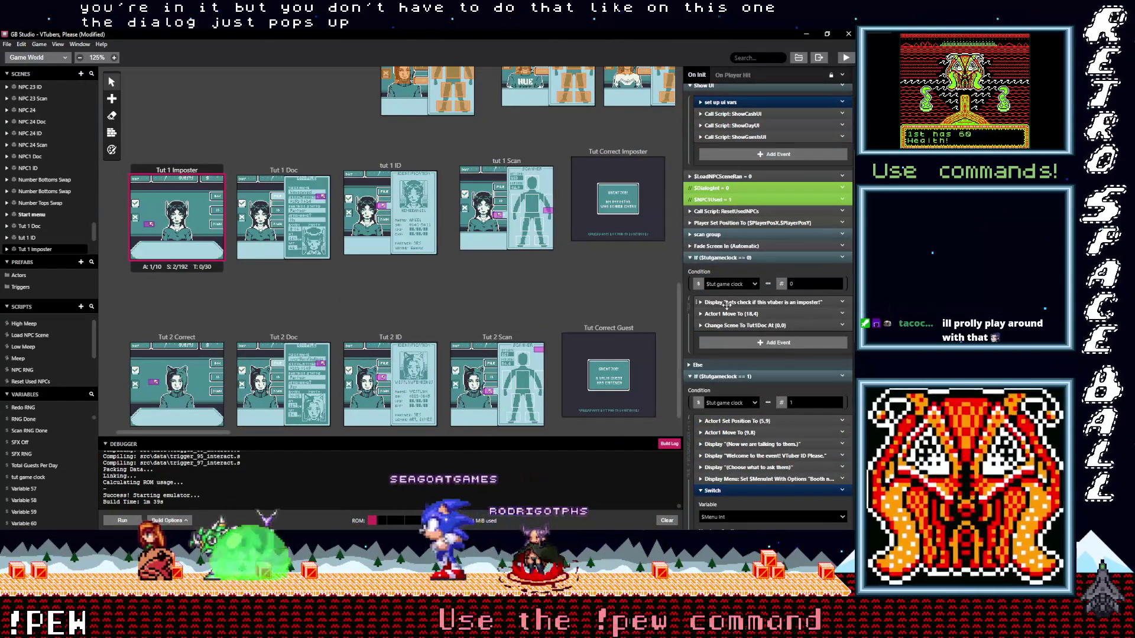
# Review the imposter-check dialogue event, collapse its groups, and open the VJam project folder in File Explorer
pyautogui.click(733, 302)
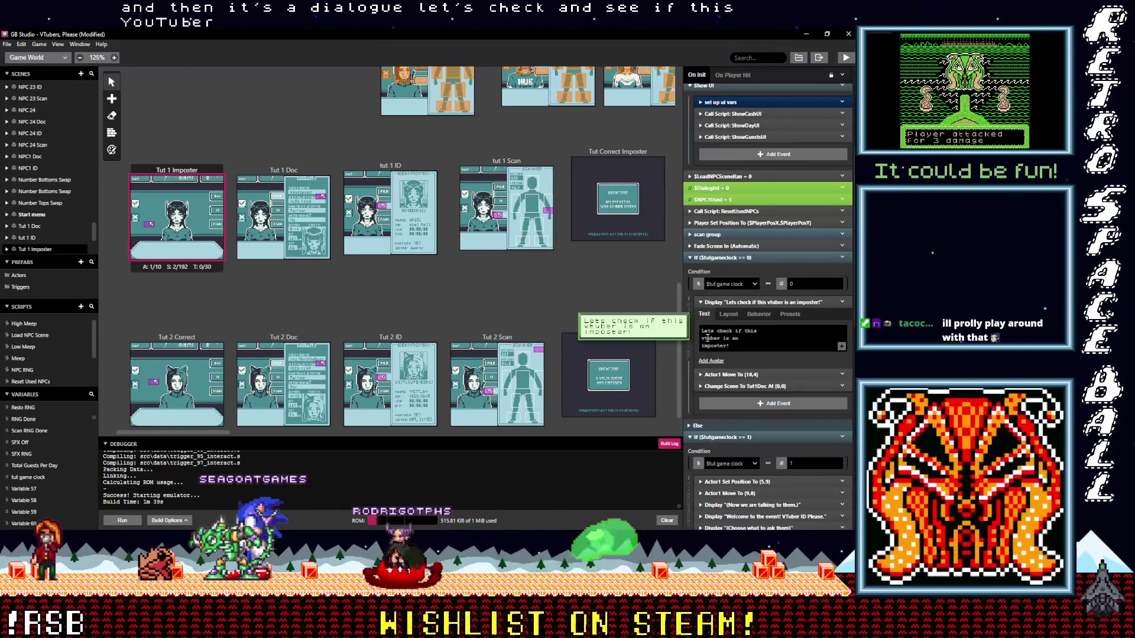
pyautogui.click(727, 302)
pyautogui.moveTo(727, 302); pyautogui.dragTo(712, 272)
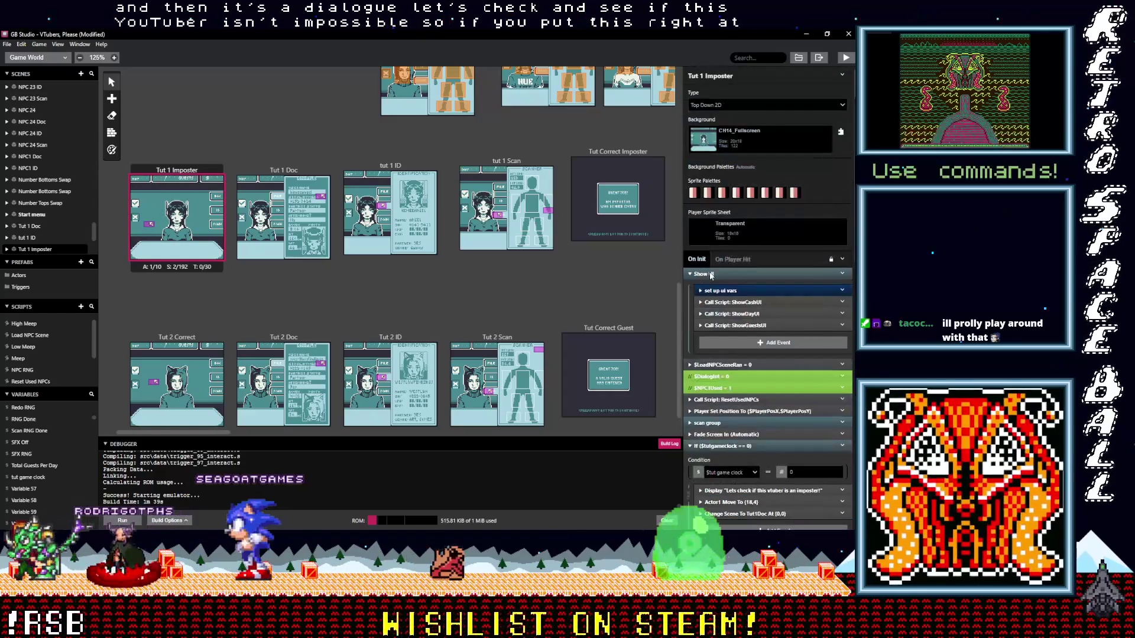
pyautogui.click(712, 272)
pyautogui.click(722, 366)
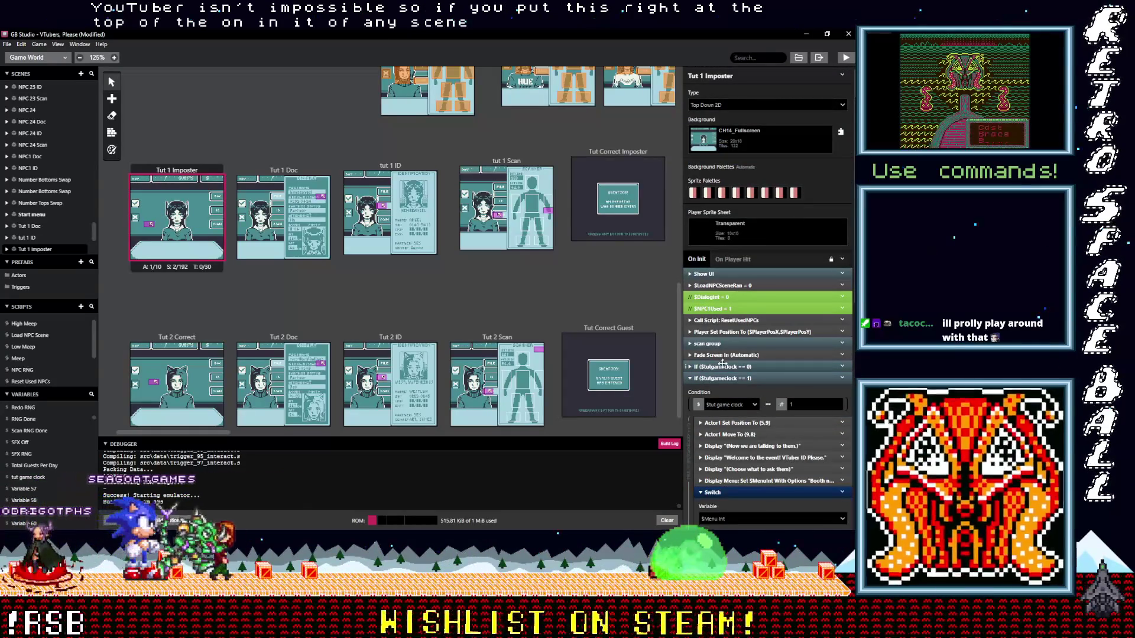
pyautogui.scroll(-1, 739, 406)
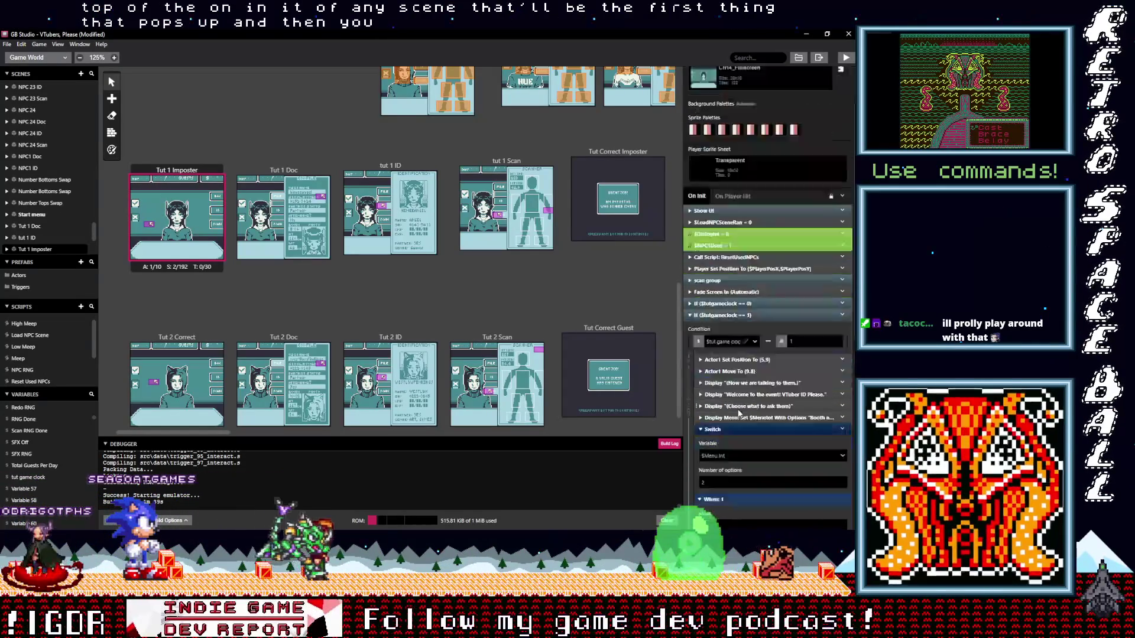
pyautogui.scroll(-1, 739, 407)
pyautogui.scroll(-1, 737, 408)
pyautogui.scroll(-2, 737, 409)
pyautogui.scroll(1, 737, 409)
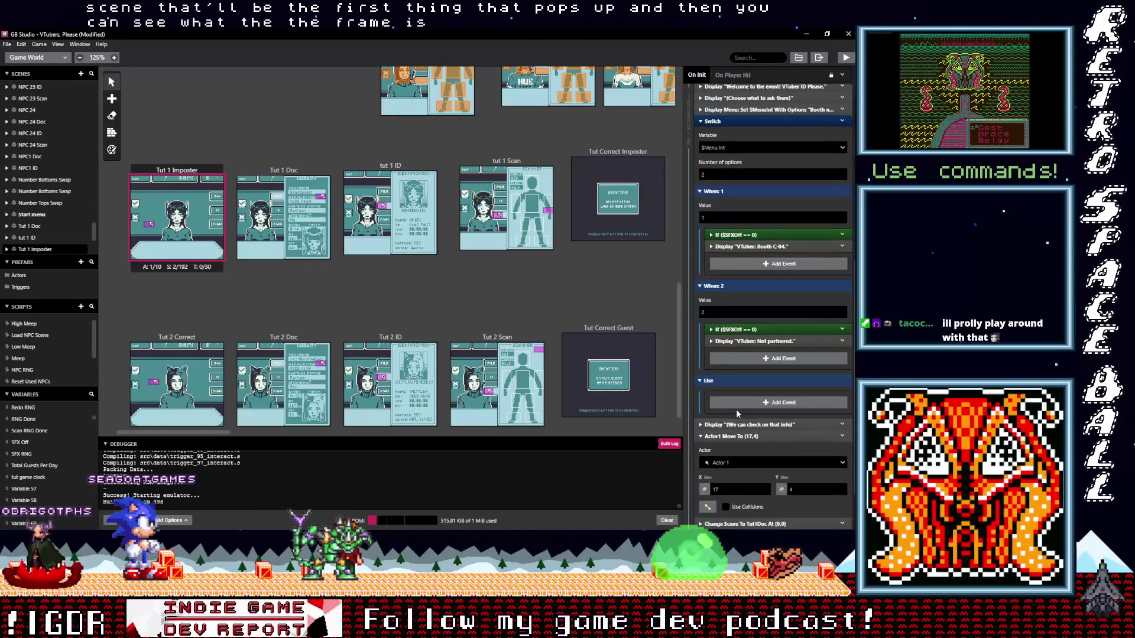
pyautogui.scroll(1, 736, 409)
pyautogui.scroll(1, 736, 409)
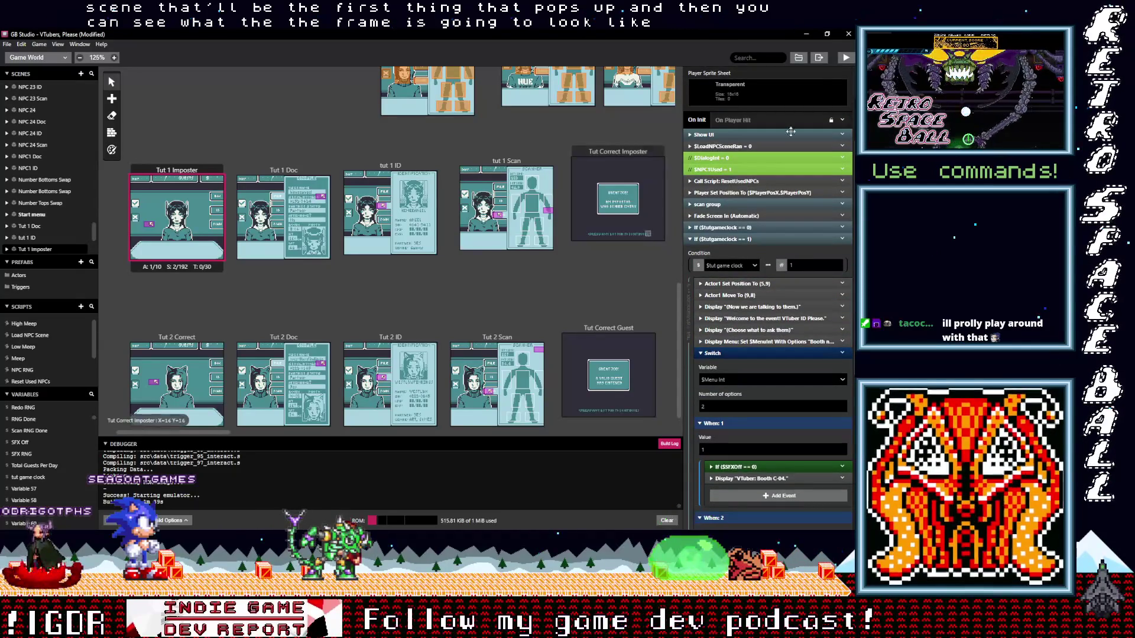
pyautogui.click(797, 58)
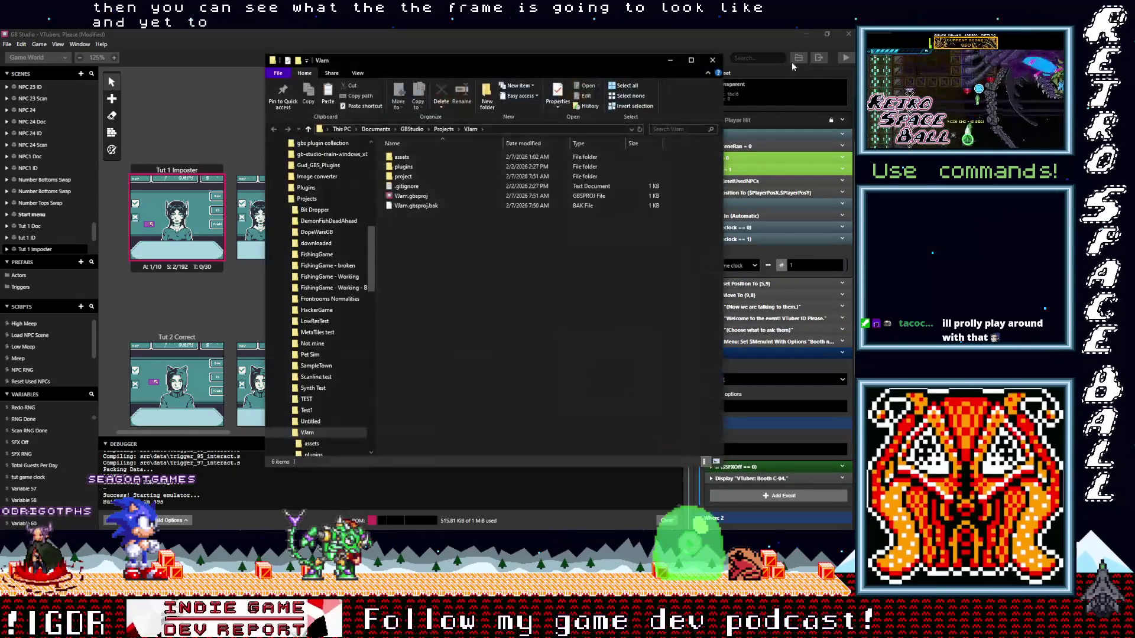
# Open the project's assets/ui folder holding cursor.png, frame.png and README.md
pyautogui.doubleClick(402, 157)
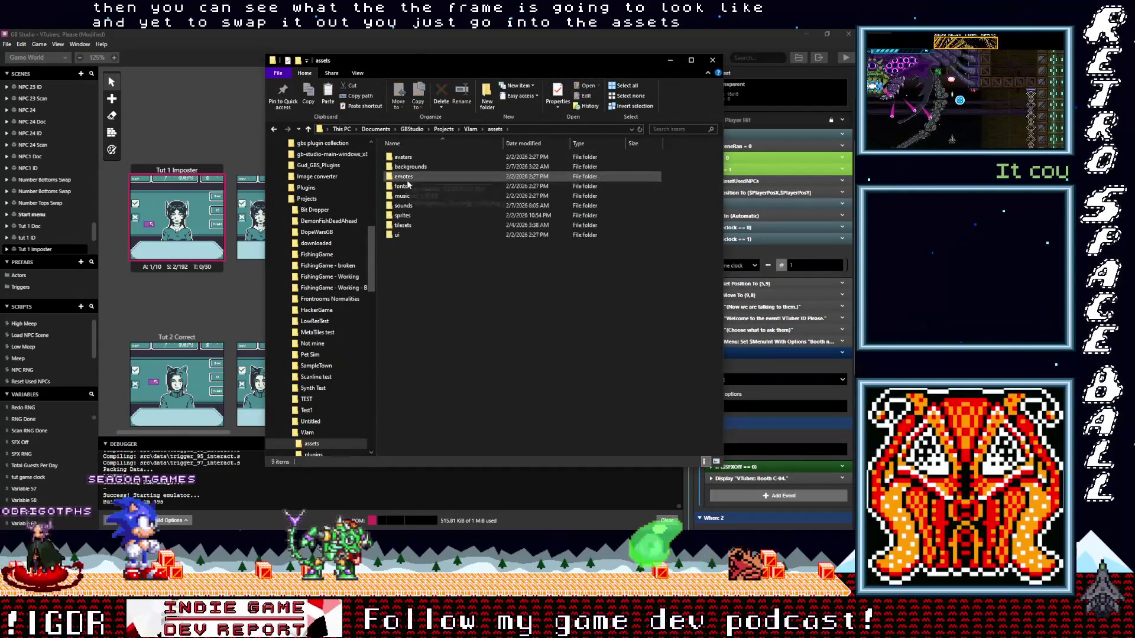
pyautogui.doubleClick(396, 236)
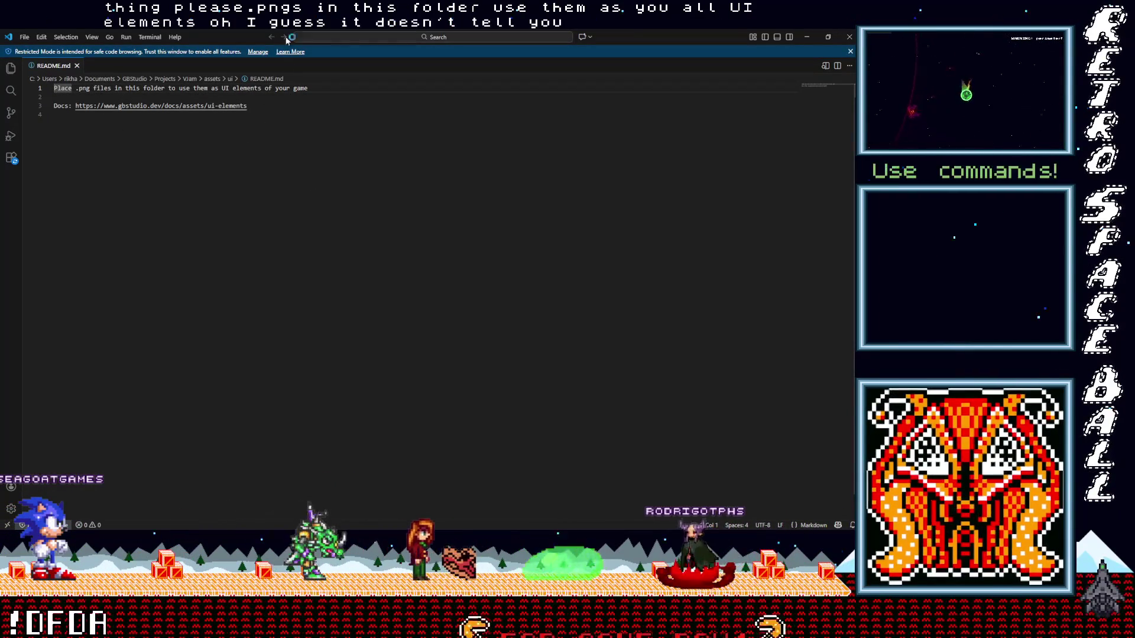
# Minimize the README in VS Code and switch GB Studio to its project Settings page
pyautogui.click(805, 35)
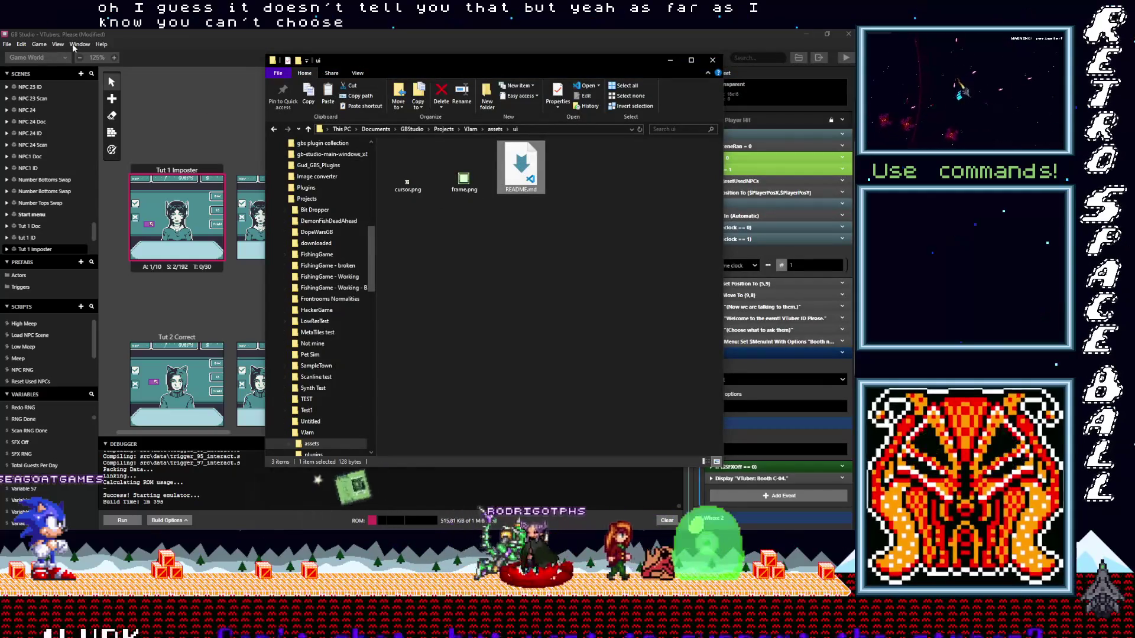
pyautogui.click(54, 62)
pyautogui.click(53, 59)
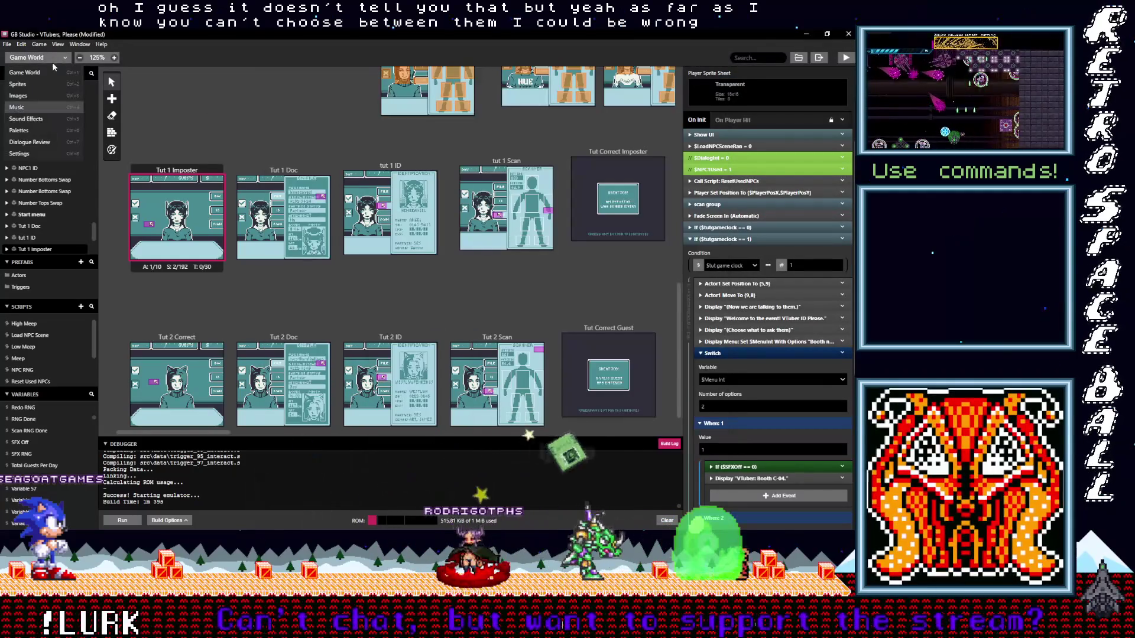
pyautogui.click(33, 155)
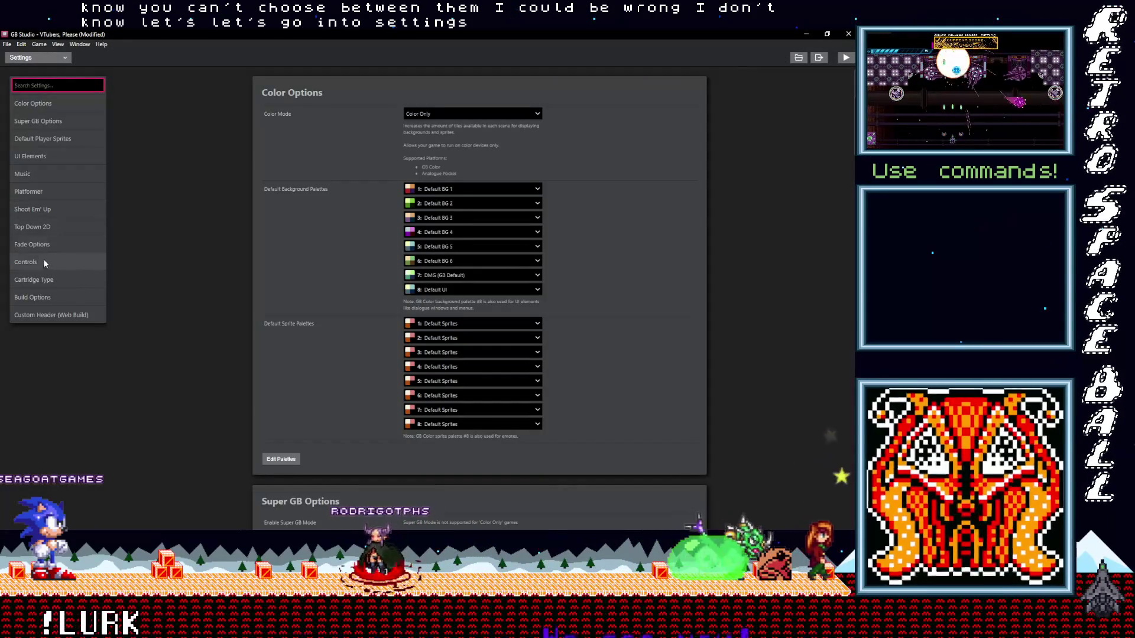
# In UI Elements settings, glance at Default Font and open frame.png in Aseprite
pyautogui.click(33, 156)
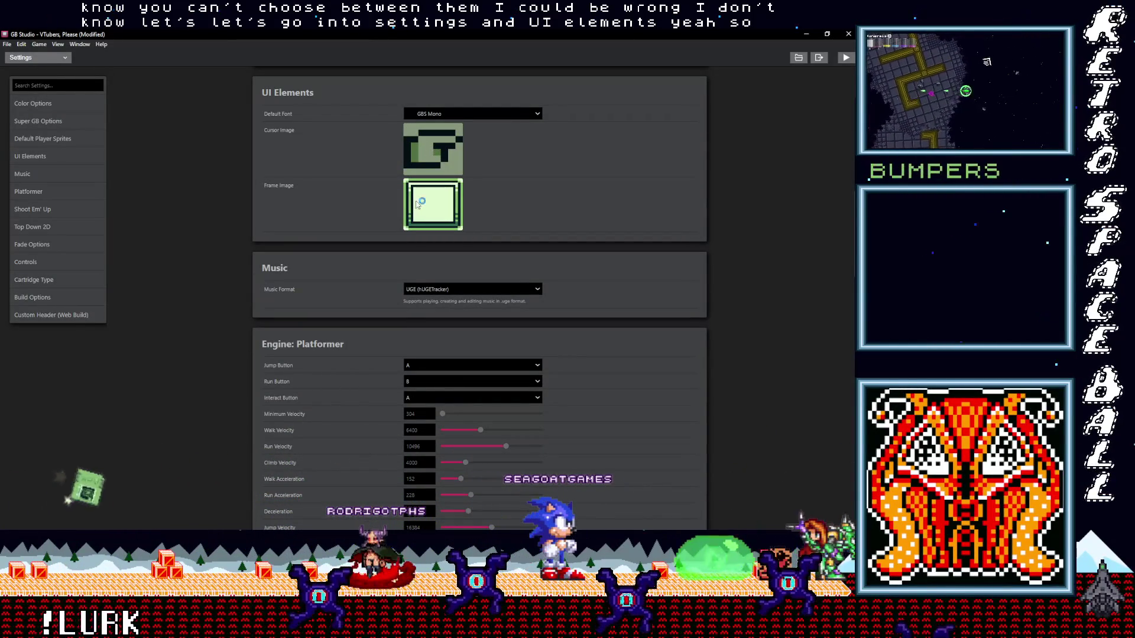
pyautogui.click(453, 113)
pyautogui.click(442, 162)
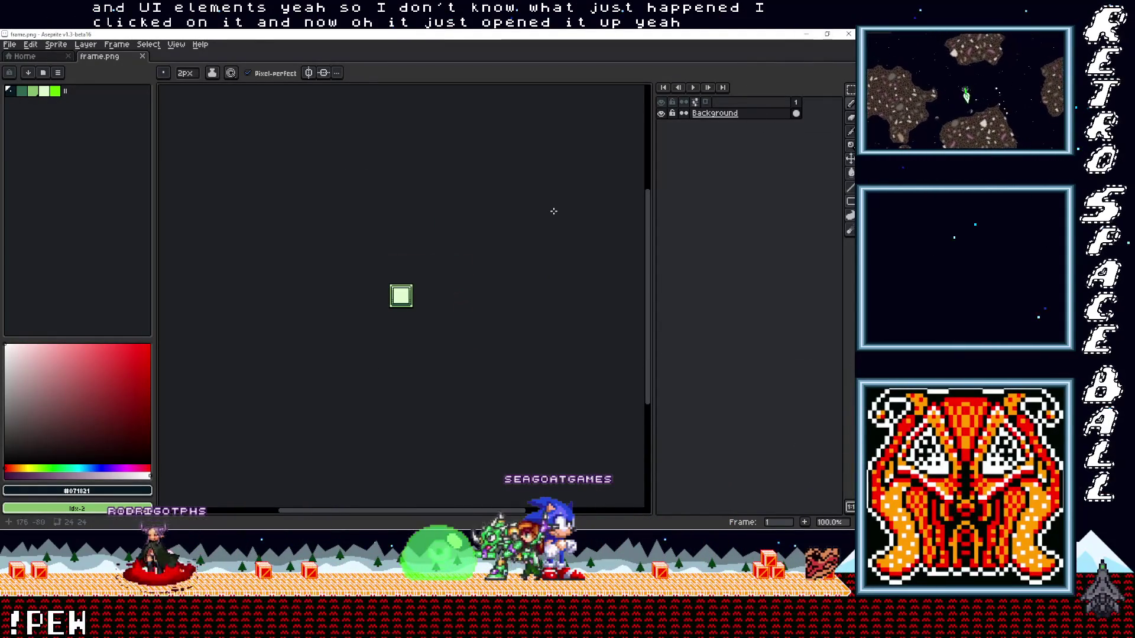
# Open cursor.png in Aseprite, close it, and return to GB Studio's UI Elements settings
pyautogui.click(803, 34)
pyautogui.click(436, 174)
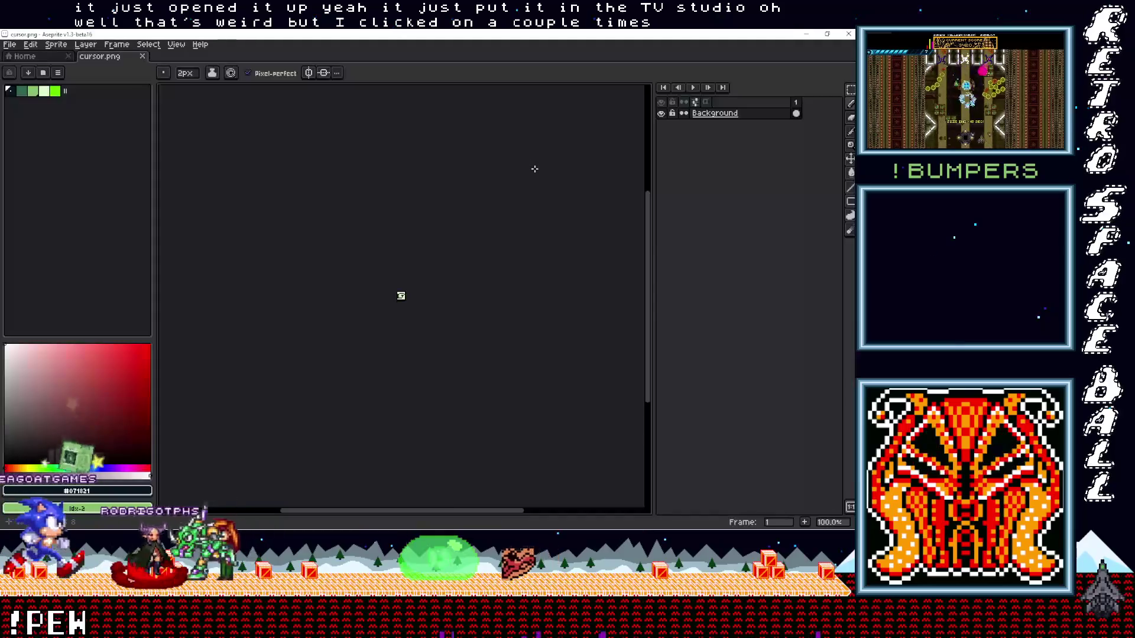
pyautogui.click(143, 56)
pyautogui.click(804, 33)
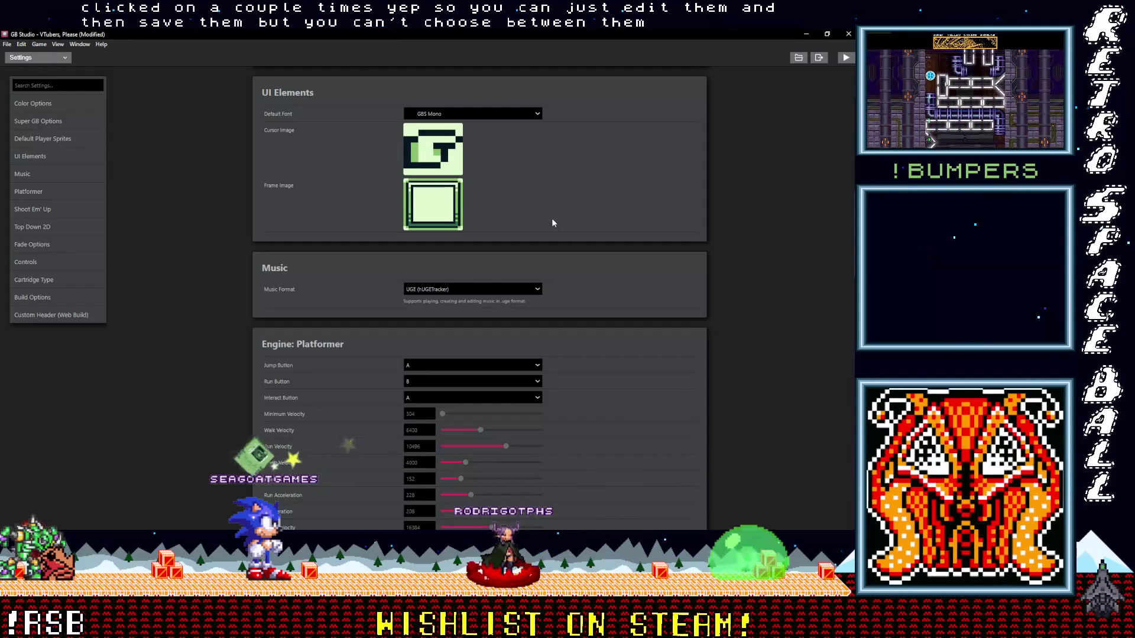
pyautogui.scroll(-3, 557, 321)
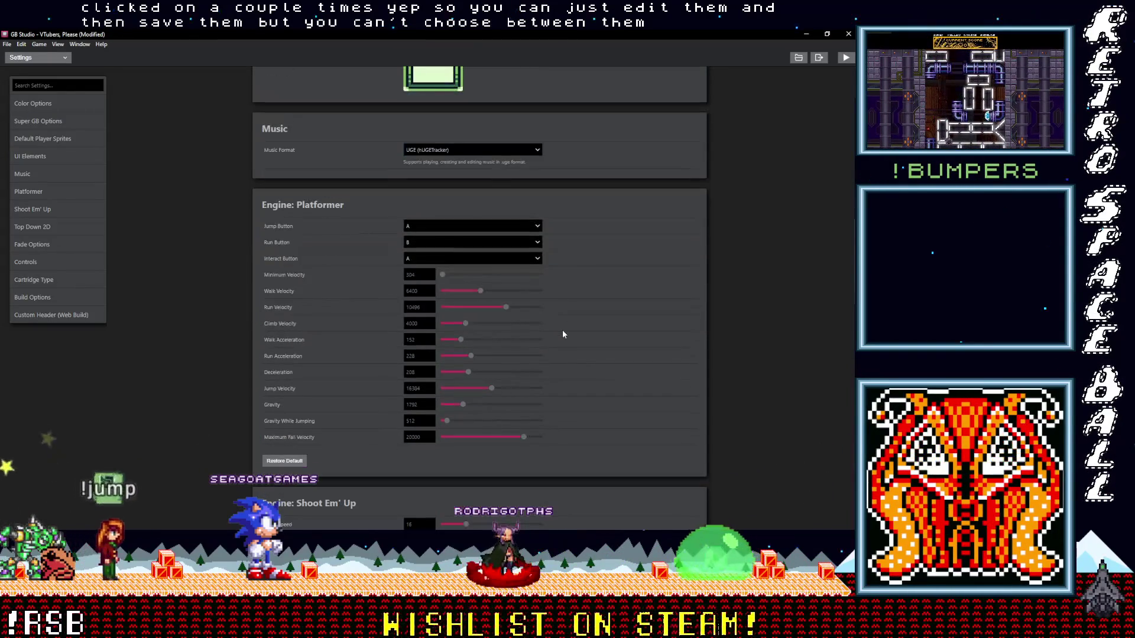
pyautogui.scroll(5, 562, 333)
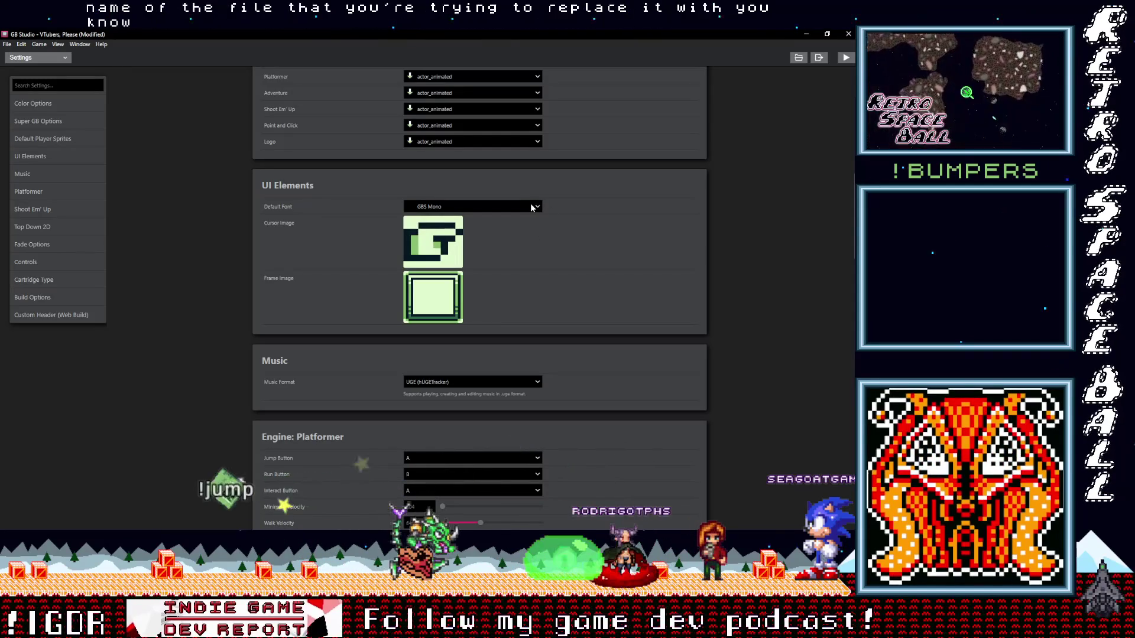
pyautogui.scroll(3, 559, 297)
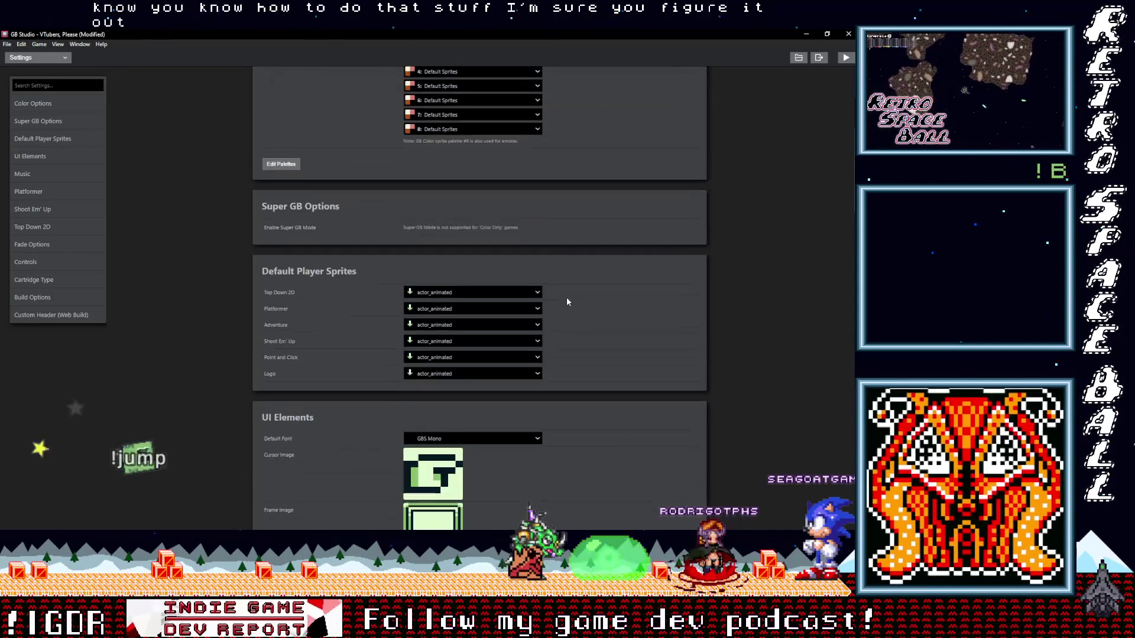
pyautogui.scroll(1, 567, 308)
pyautogui.scroll(3, 568, 308)
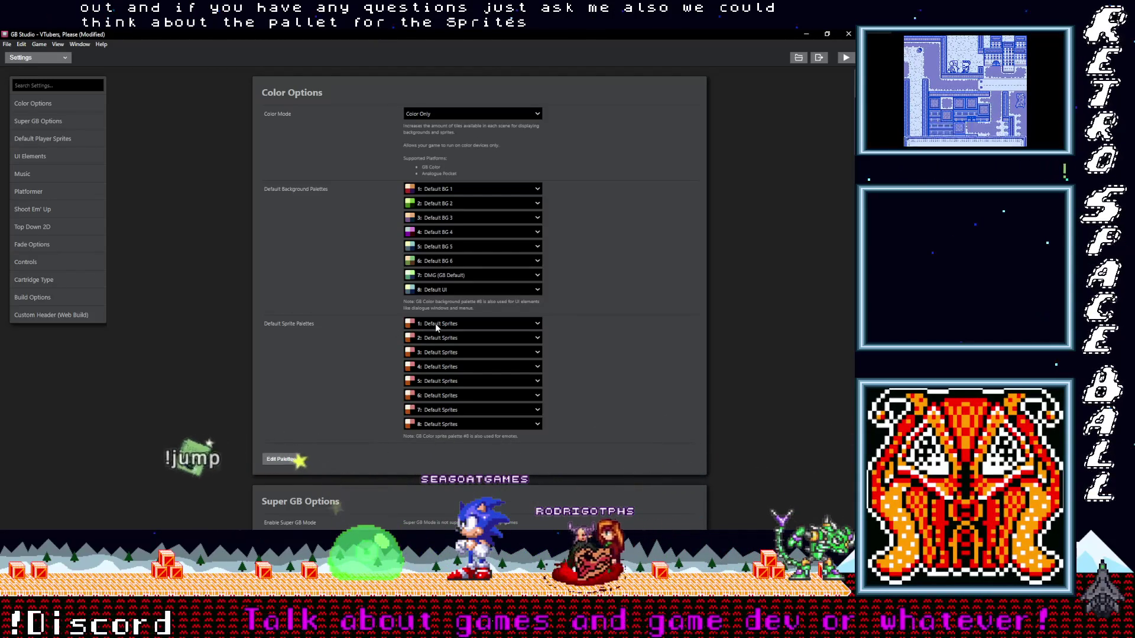
# Peek at the sprite palette list and ui assets folder, then switch to the Game World view
pyautogui.click(435, 324)
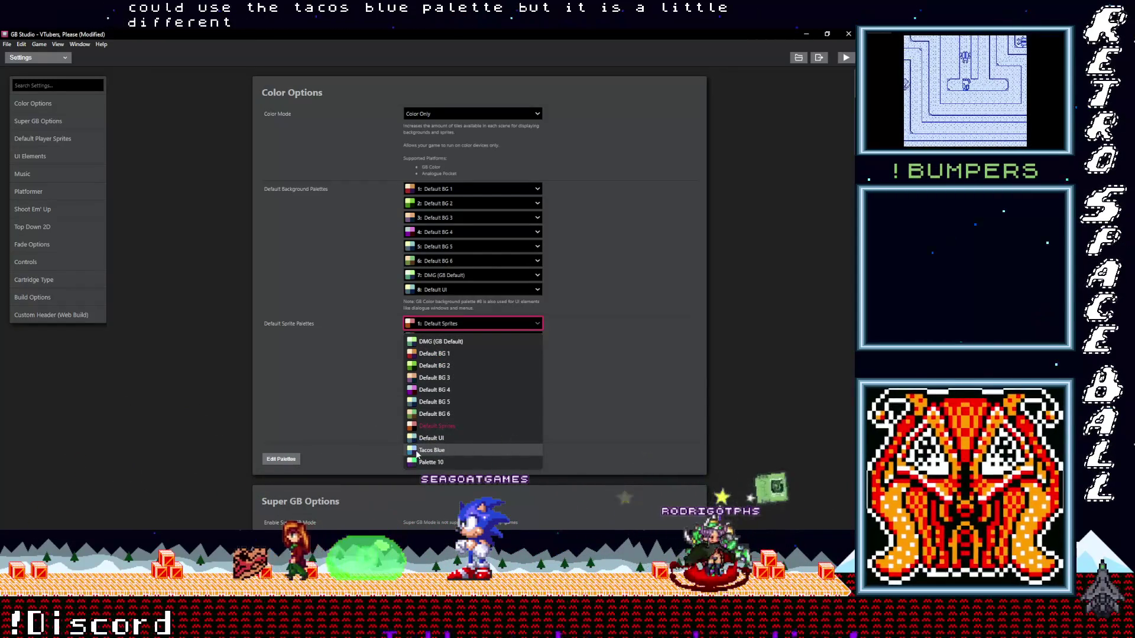
pyautogui.click(354, 343)
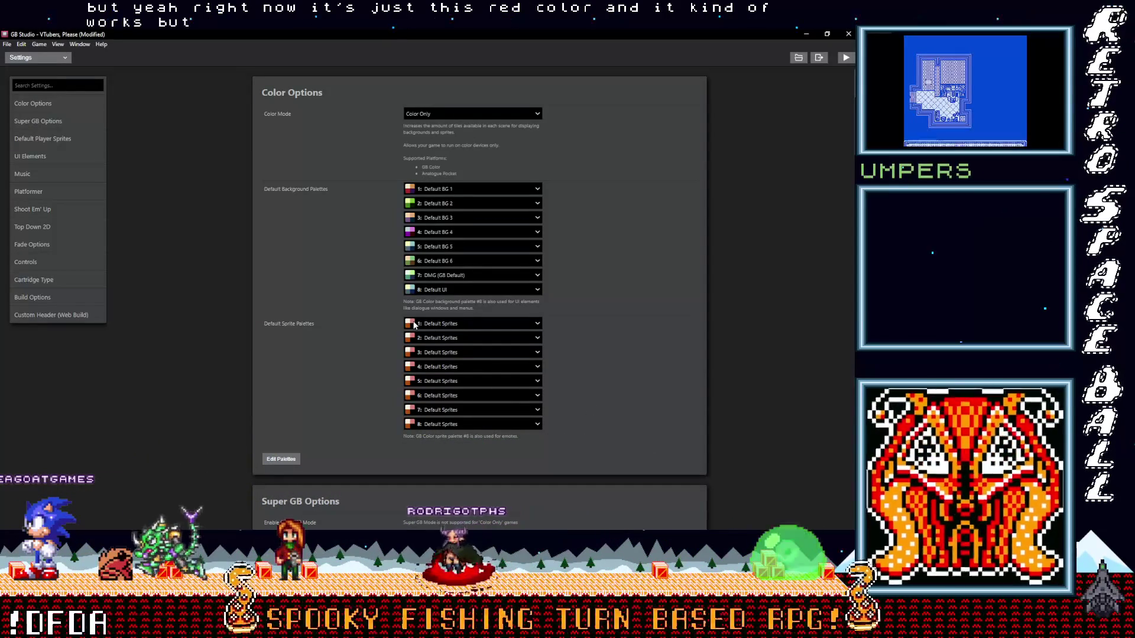
pyautogui.click(806, 34)
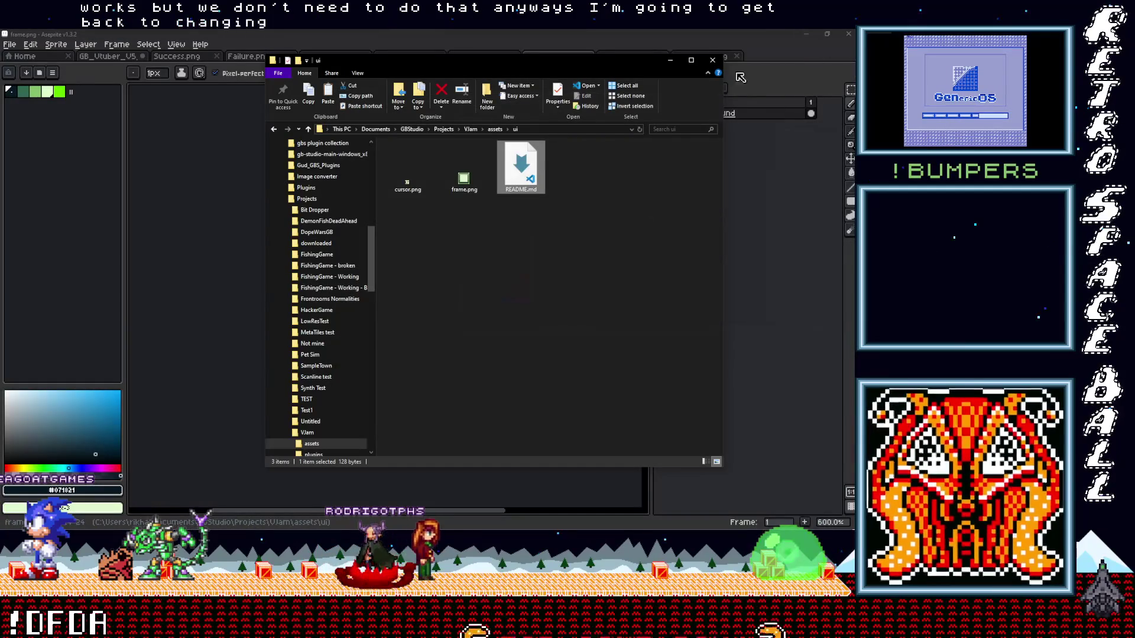
pyautogui.click(671, 61)
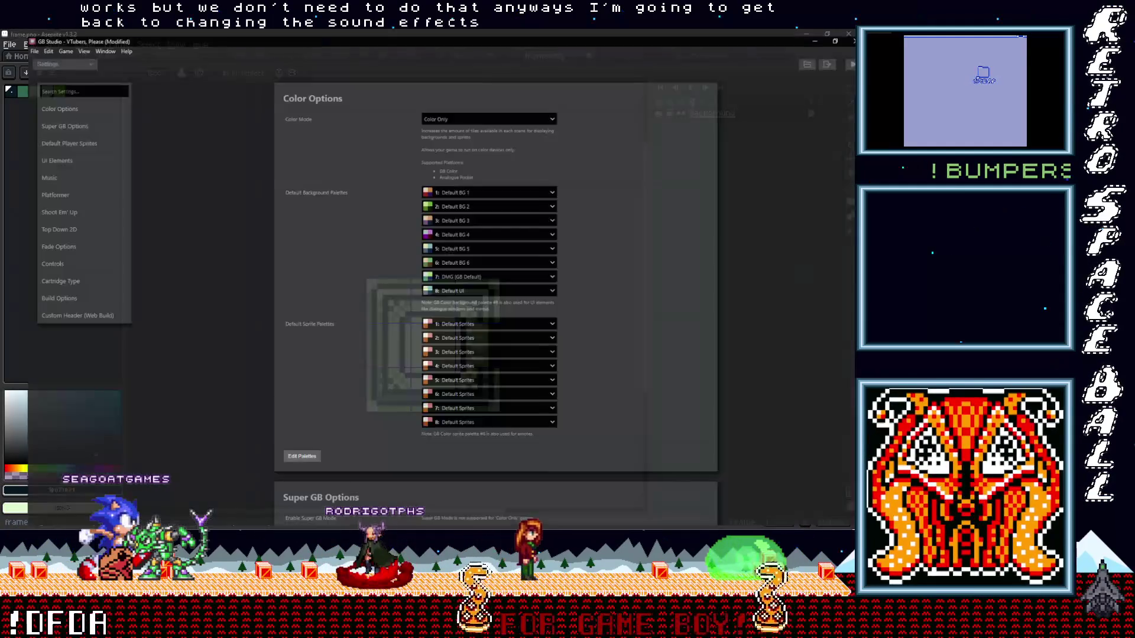
pyautogui.click(41, 58)
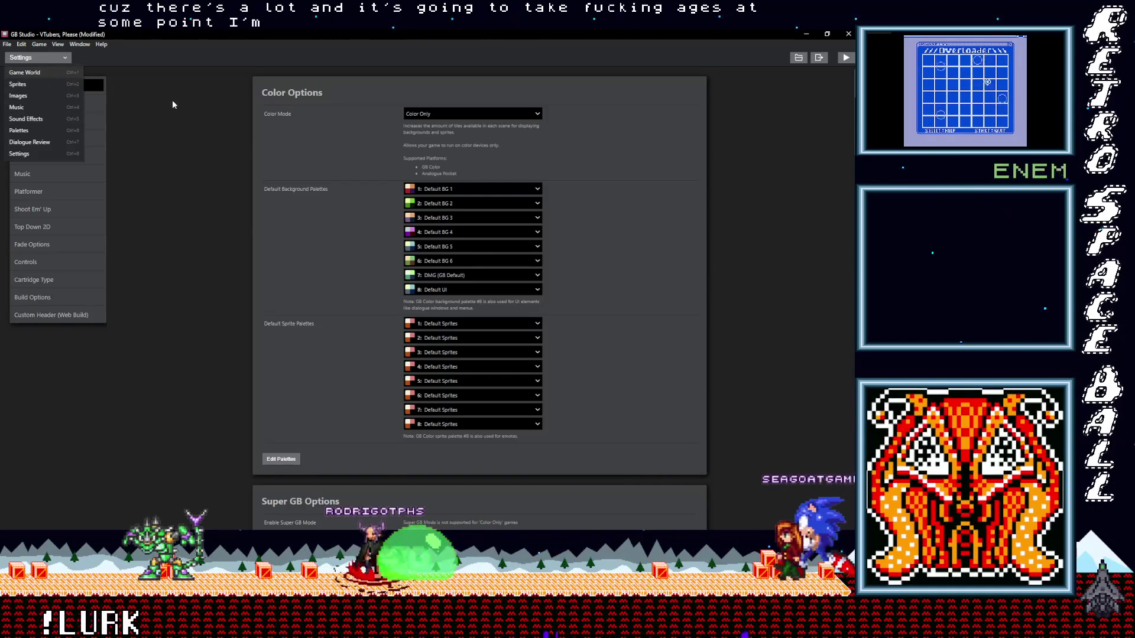
pyautogui.hotkey('ctrl', '1')
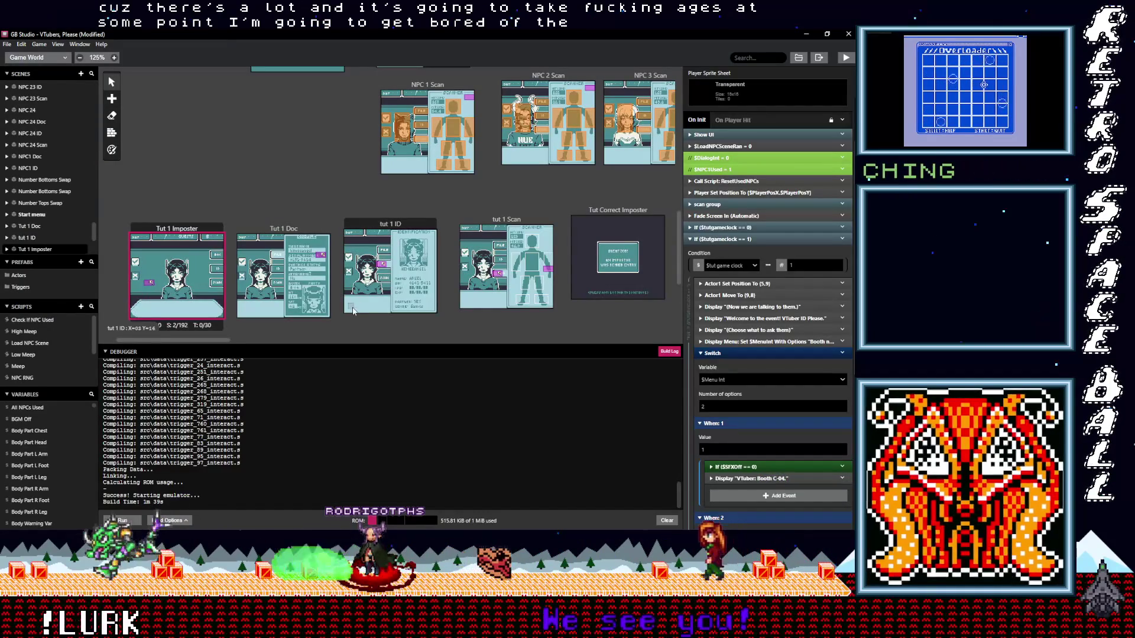
pyautogui.scroll(3, 404, 288)
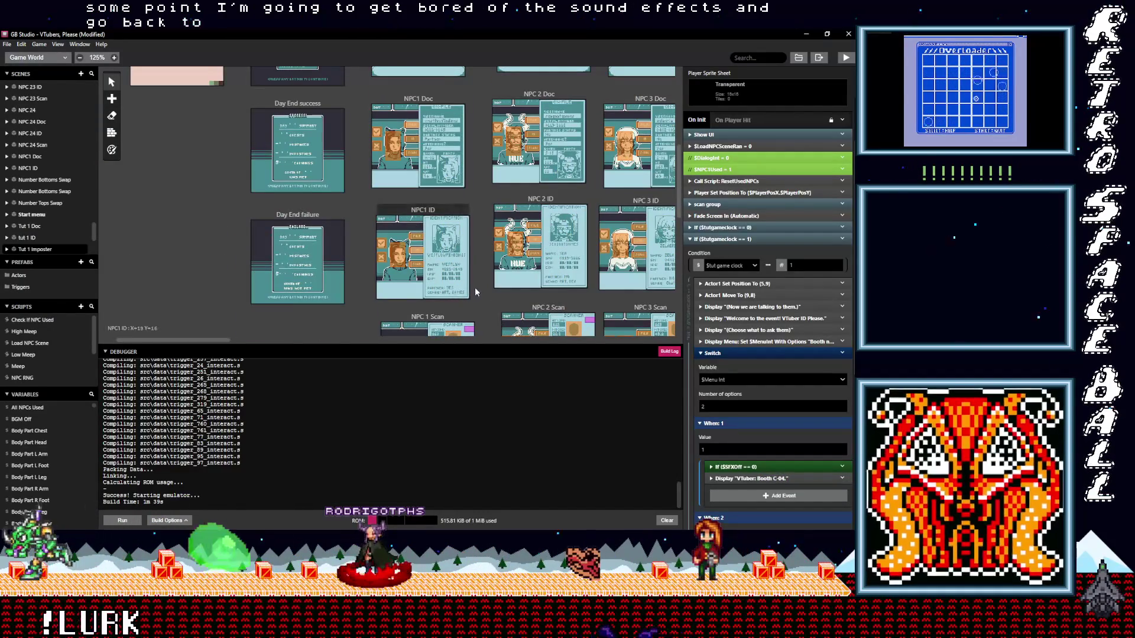
pyautogui.scroll(2, 461, 293)
pyautogui.scroll(2, 443, 289)
pyautogui.scroll(-1, 424, 282)
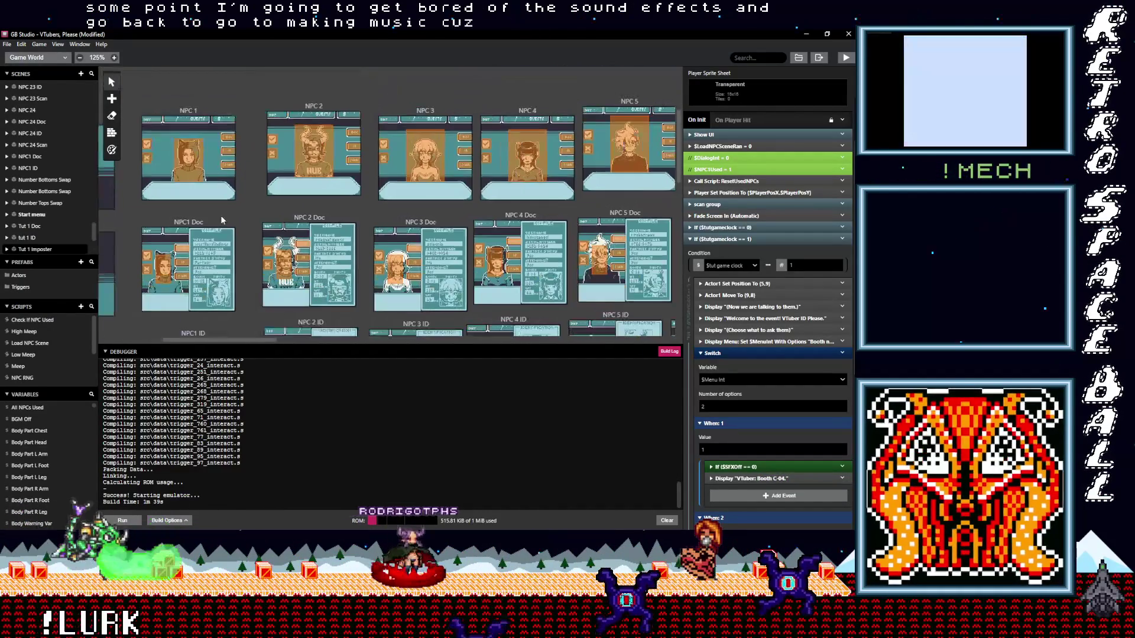
pyautogui.hscroll(3, 425, 283)
# Set NPC 4's two button triggers to play UI_Positive.wav and UI_Negative.wav
pyautogui.click(363, 142)
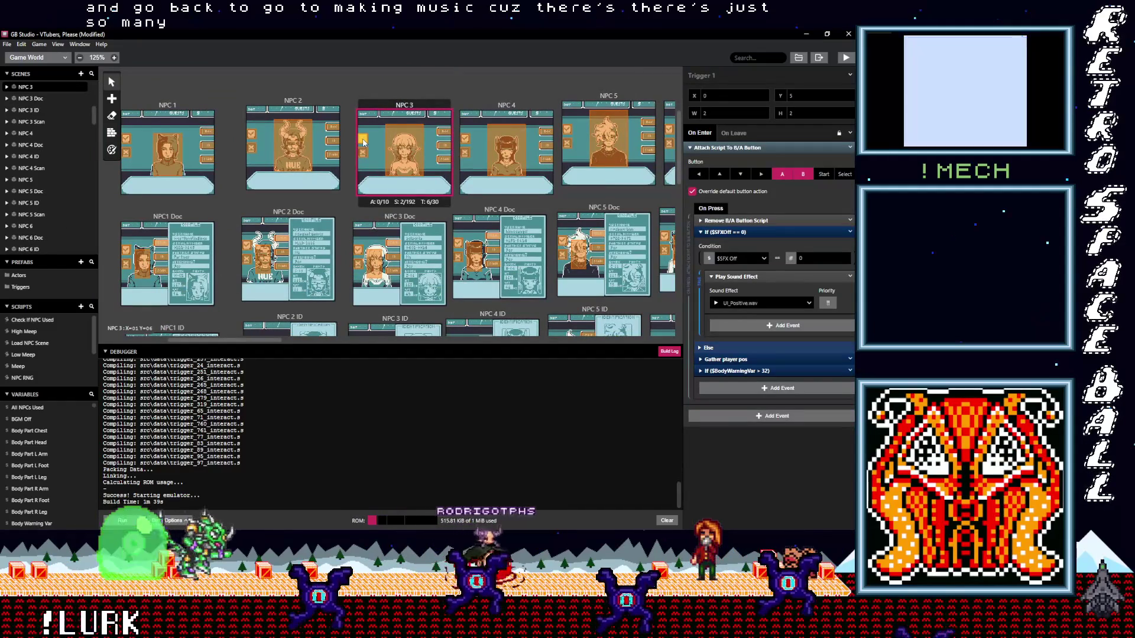
pyautogui.click(464, 141)
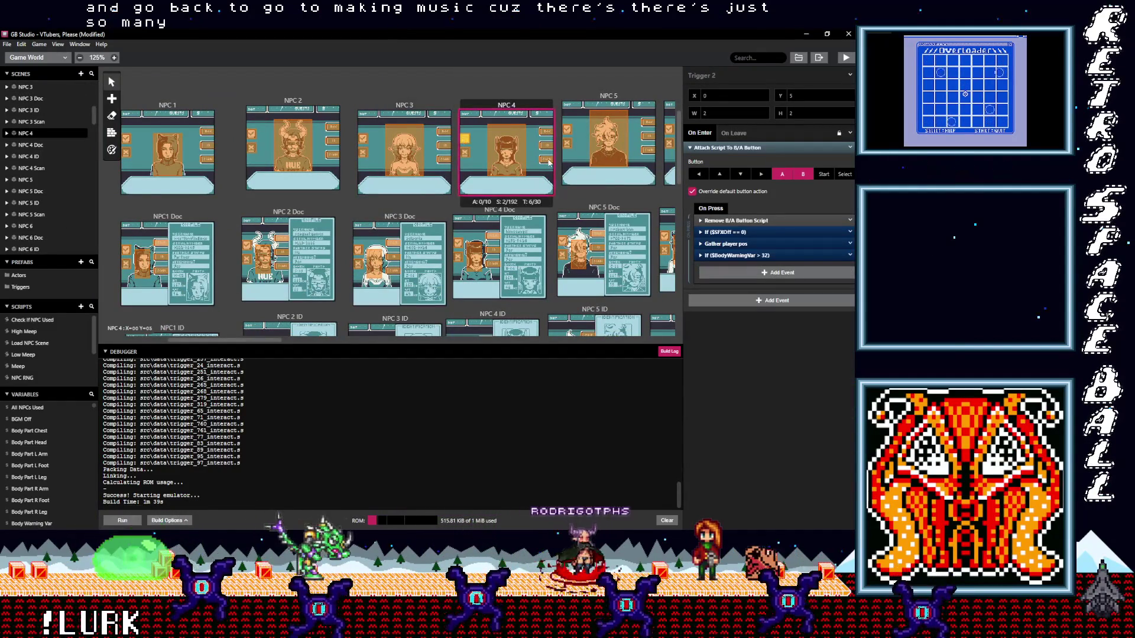
pyautogui.click(742, 302)
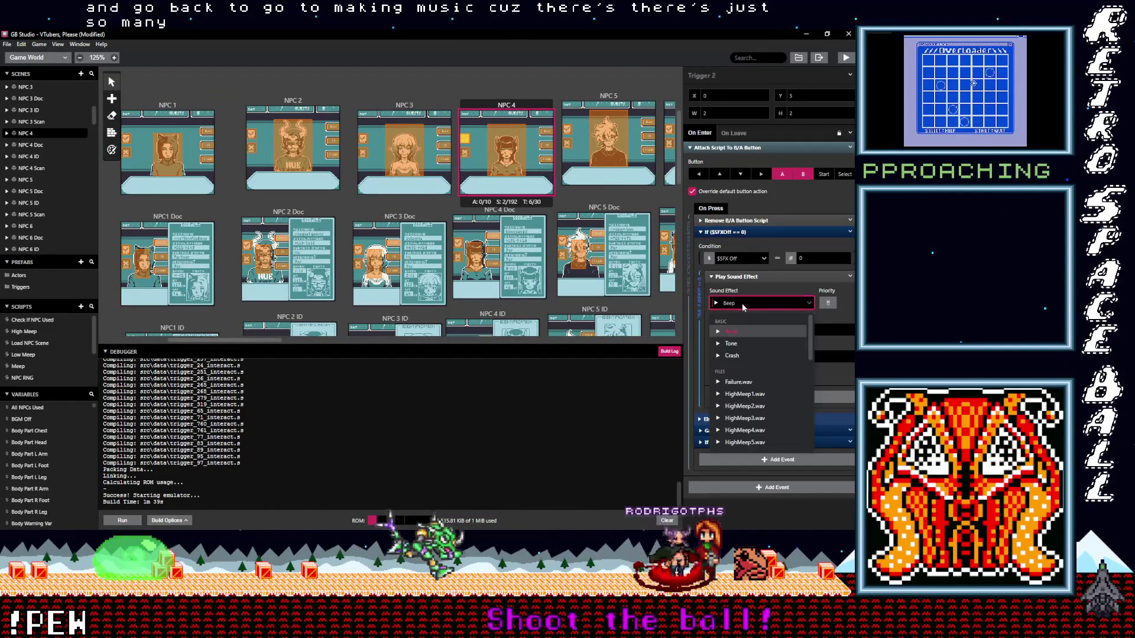
pyautogui.write('pos')
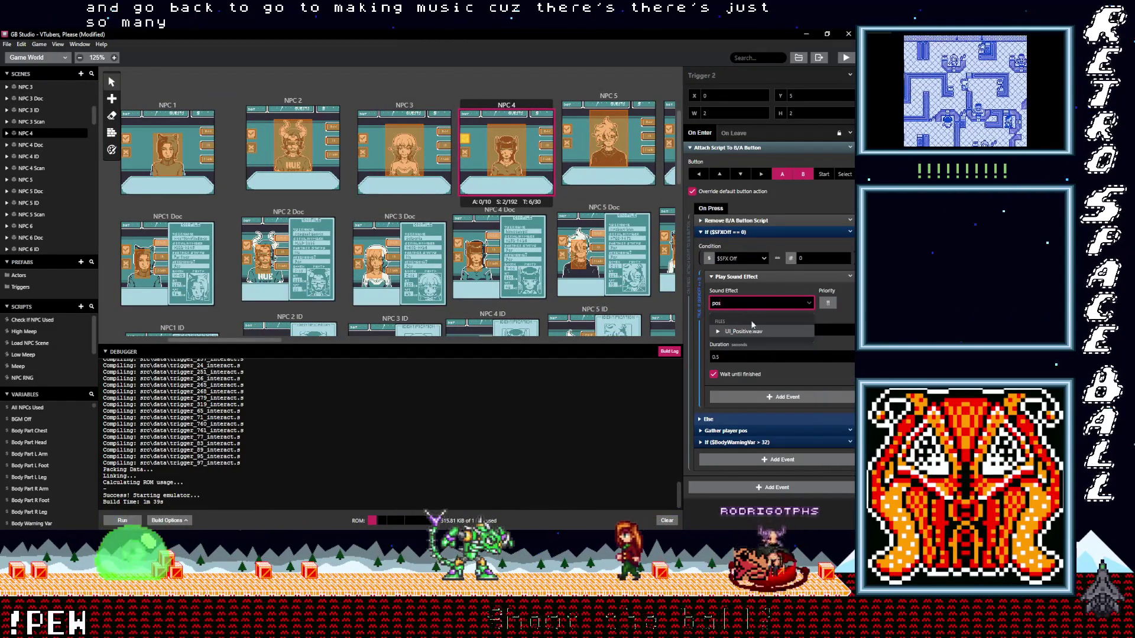
pyautogui.click(754, 332)
pyautogui.click(466, 155)
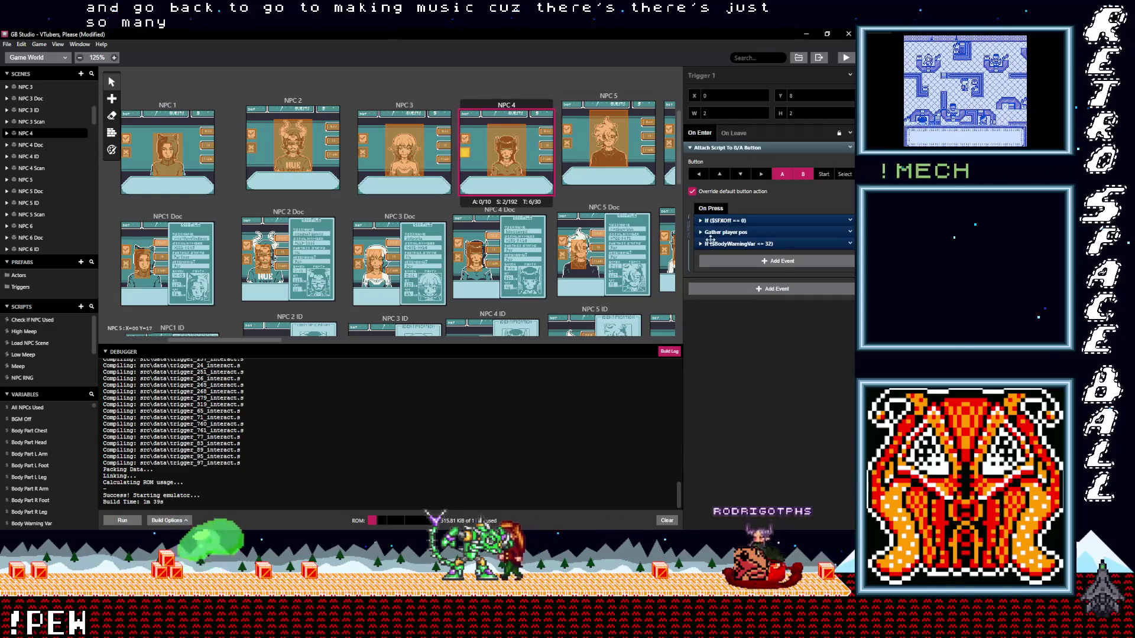
pyautogui.click(741, 221)
pyautogui.click(747, 292)
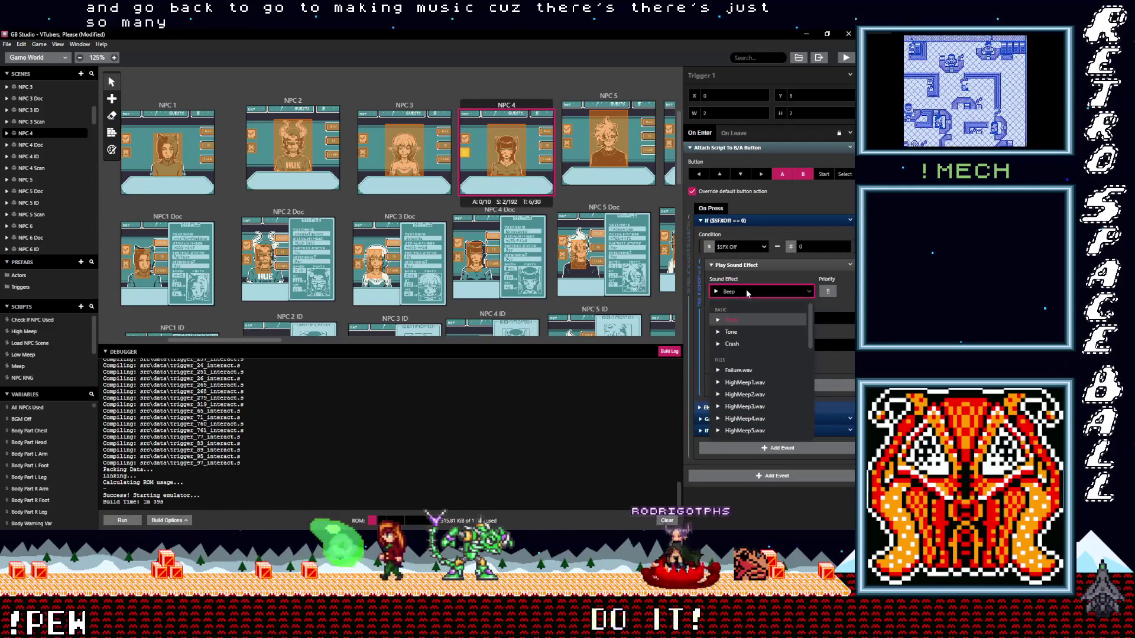
pyautogui.write('ne')
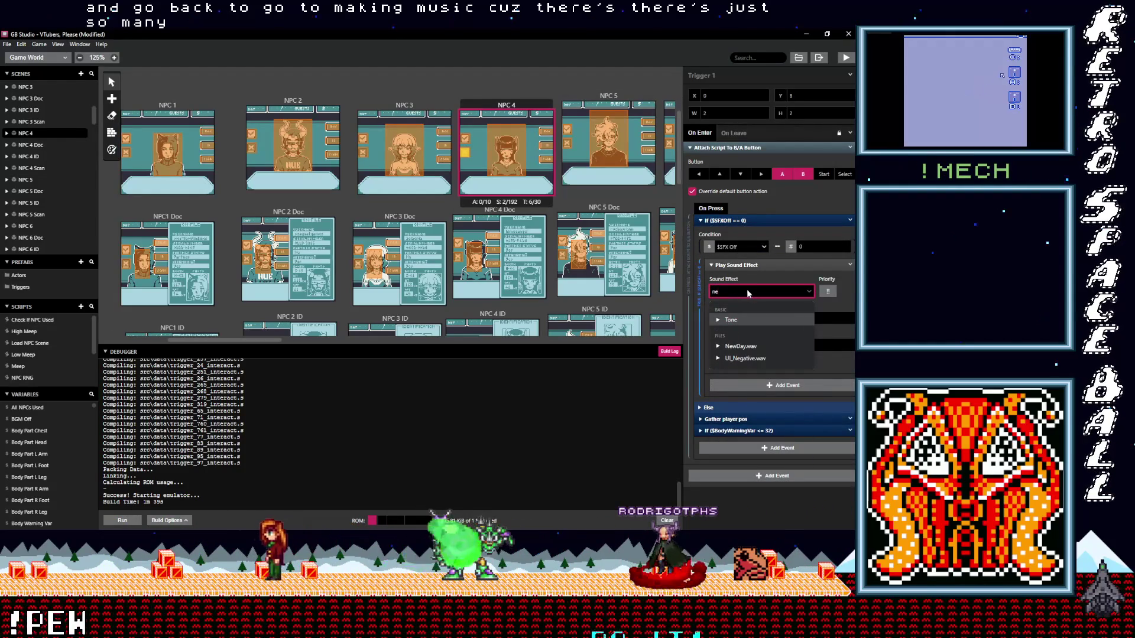
pyautogui.click(745, 358)
# Set NPC 4 Doc's first trigger to UI_Positive.wav and start on Trigger 4's sound
pyautogui.click(497, 267)
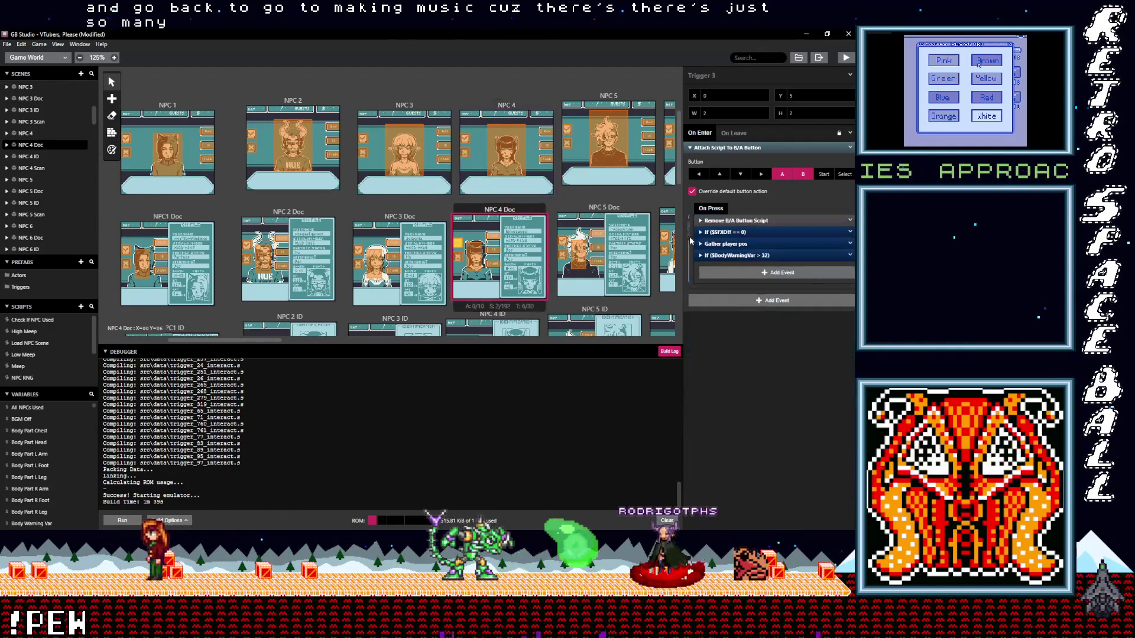
pyautogui.click(734, 231)
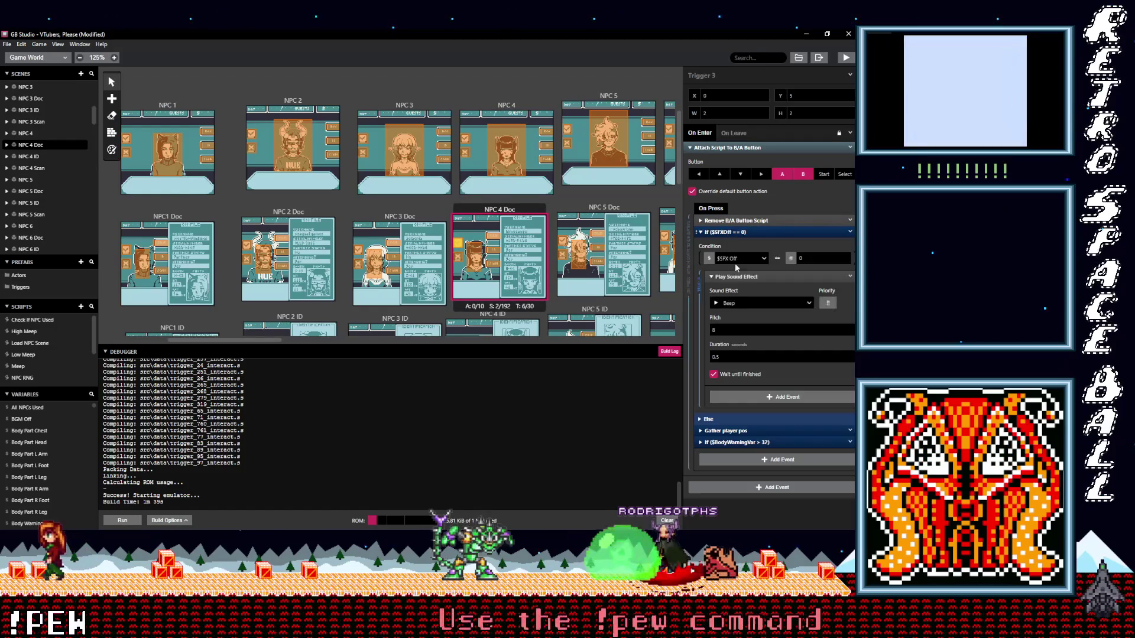
pyautogui.click(744, 301)
pyautogui.write('pos')
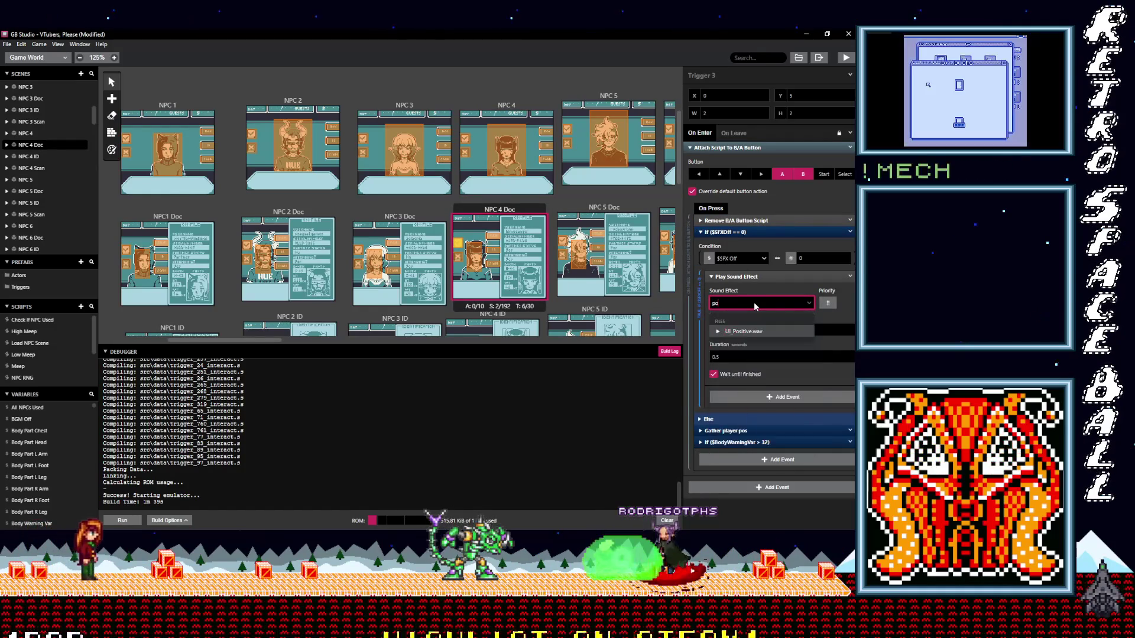
pyautogui.click(741, 334)
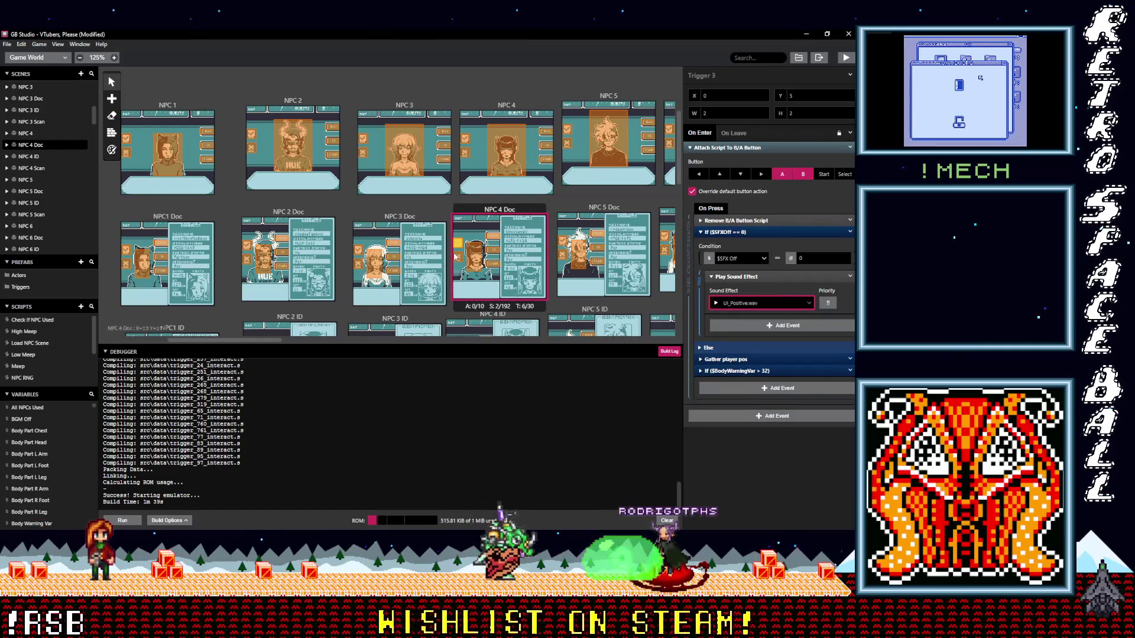
pyautogui.click(452, 252)
pyautogui.click(747, 291)
pyautogui.write('neg')
# Give NPC 4 Doc's Trigger 4 UI_Negative.wav and check the NPC 4 ID triggers
pyautogui.click(739, 319)
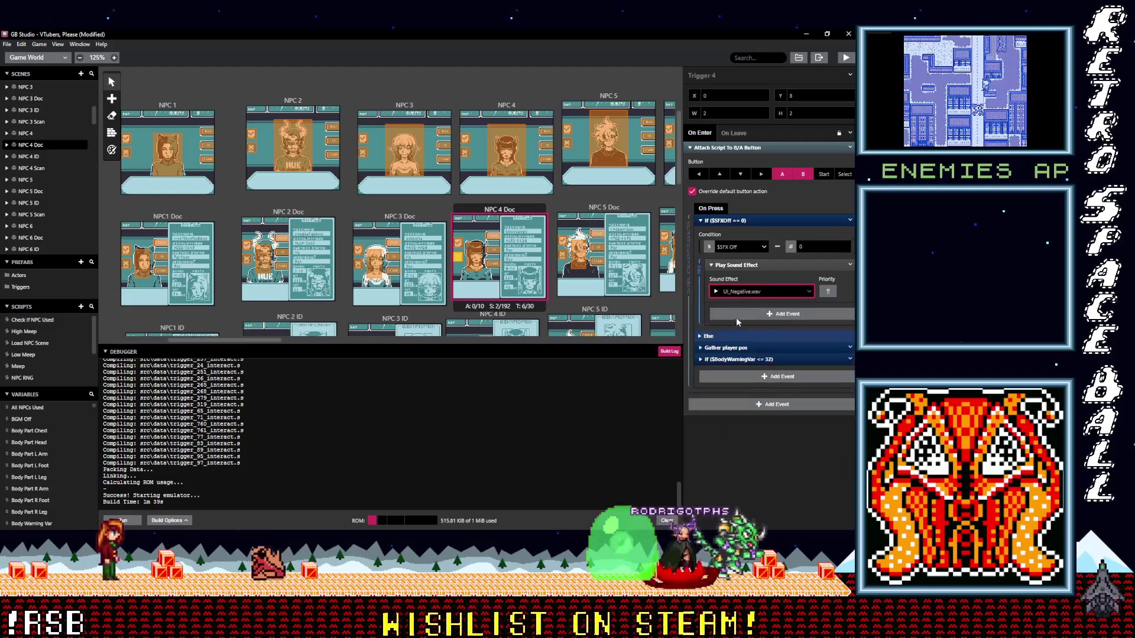
pyautogui.scroll(-2, 485, 299)
pyautogui.scroll(-1, 485, 298)
pyautogui.click(451, 211)
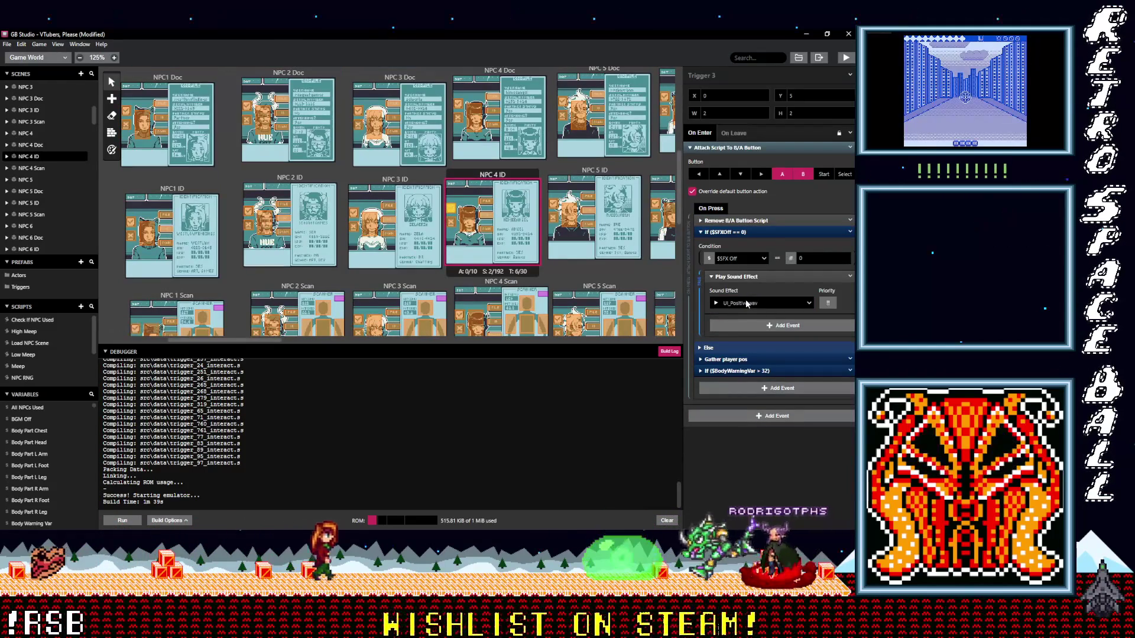
pyautogui.click(451, 213)
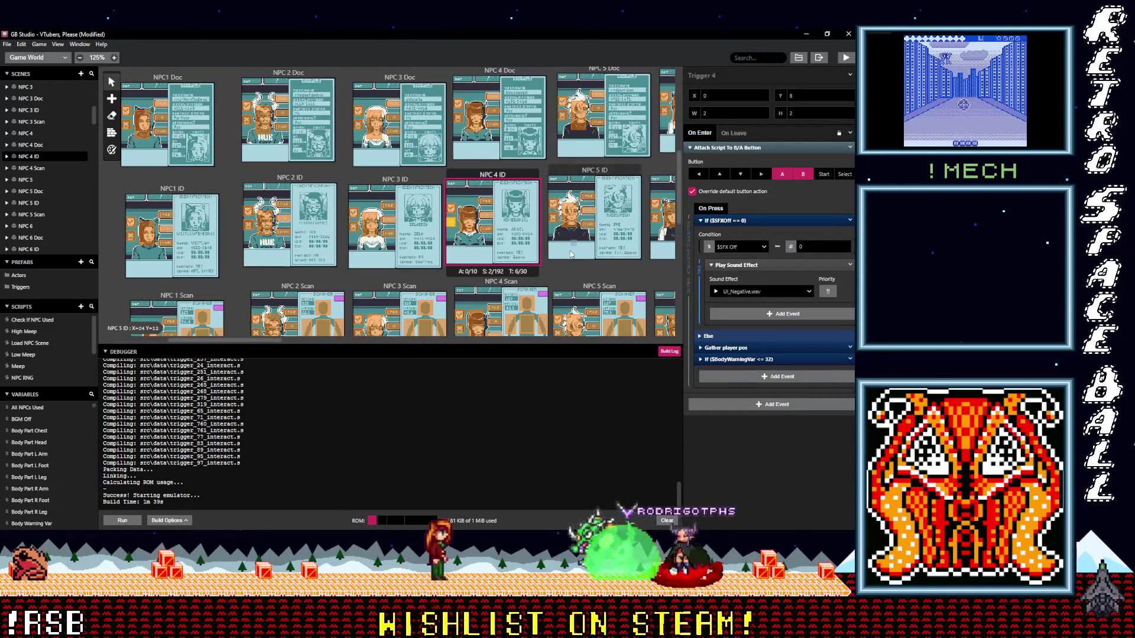
pyautogui.scroll(2, 570, 253)
# Set NPC 5's two button triggers to UI_Positive.wav and UI_Negative.wav
pyautogui.click(567, 129)
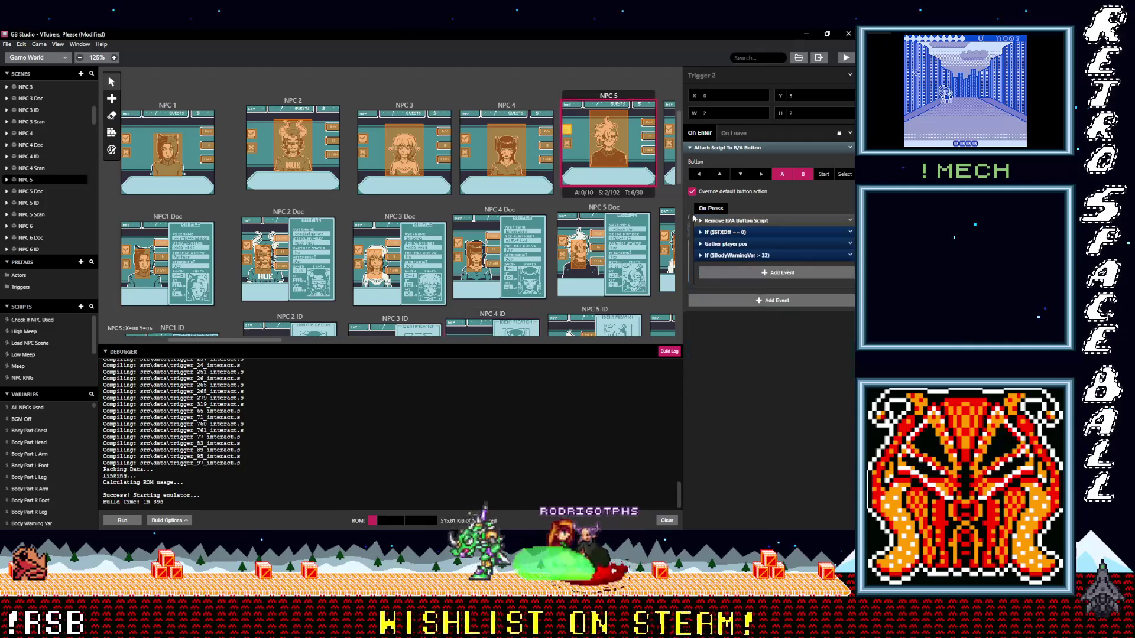
pyautogui.click(726, 232)
pyautogui.click(749, 304)
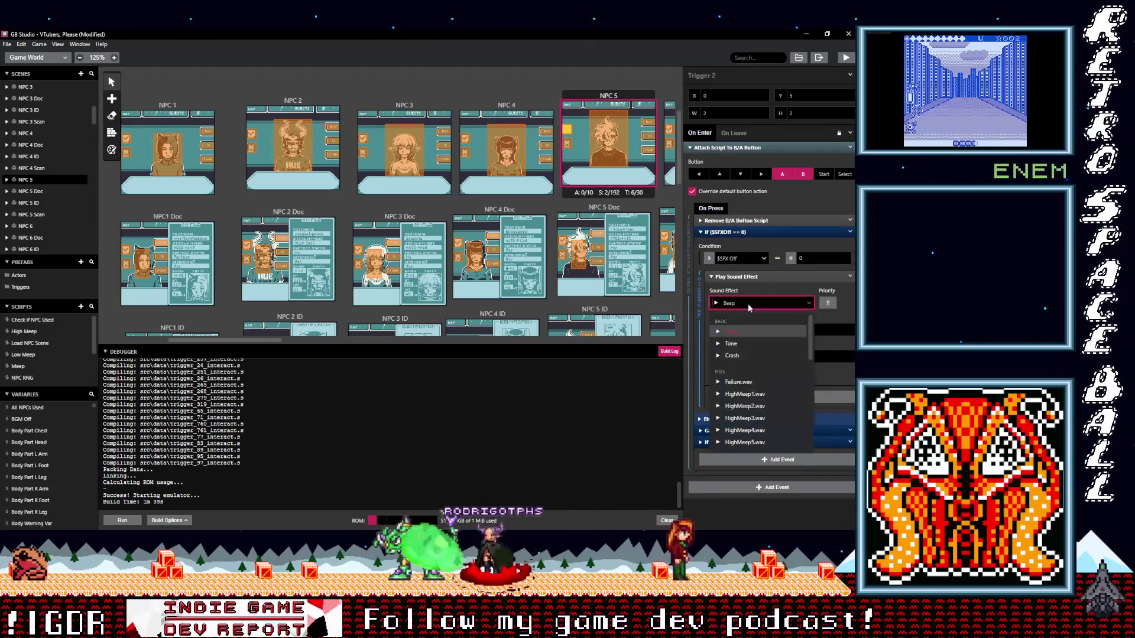
pyautogui.write('po')
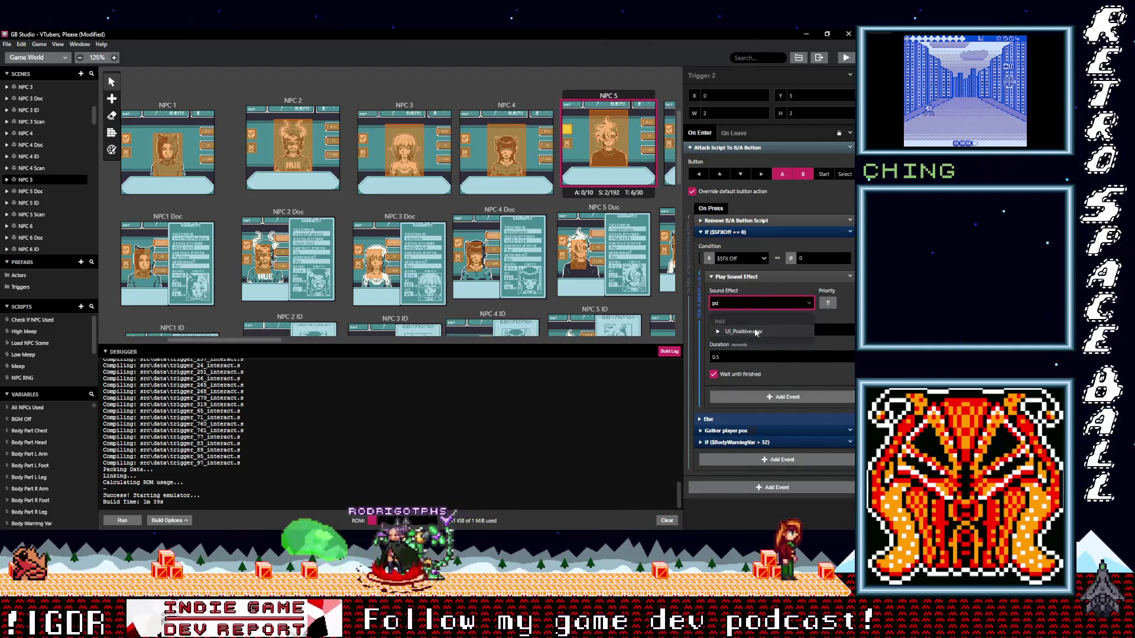
pyautogui.click(755, 333)
pyautogui.click(569, 149)
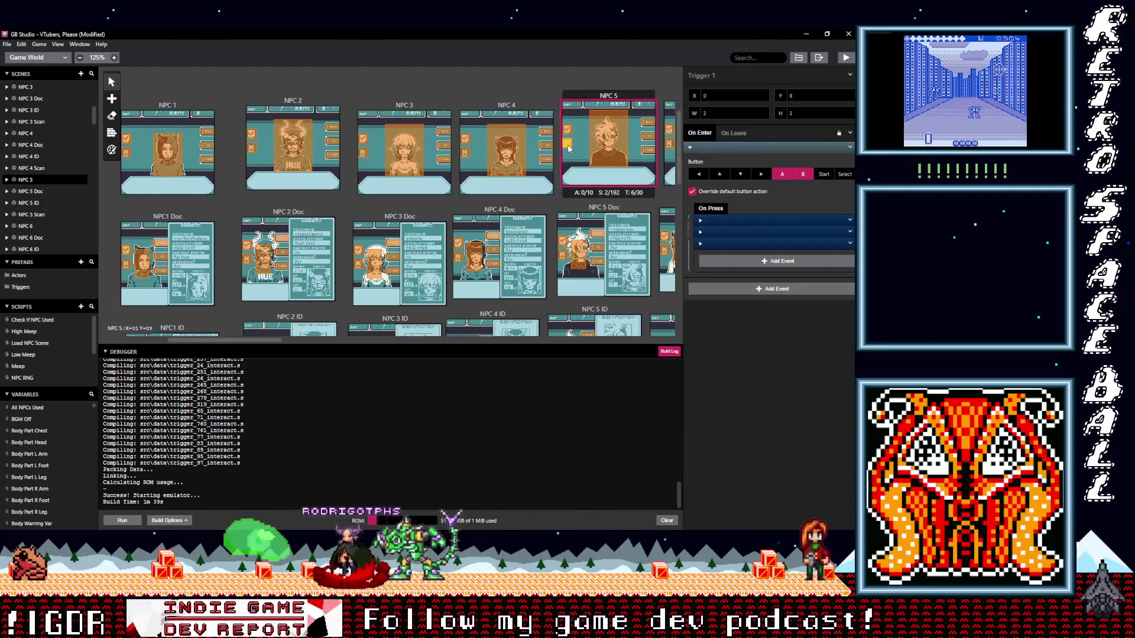
pyautogui.click(727, 220)
pyautogui.click(749, 290)
pyautogui.write('n')
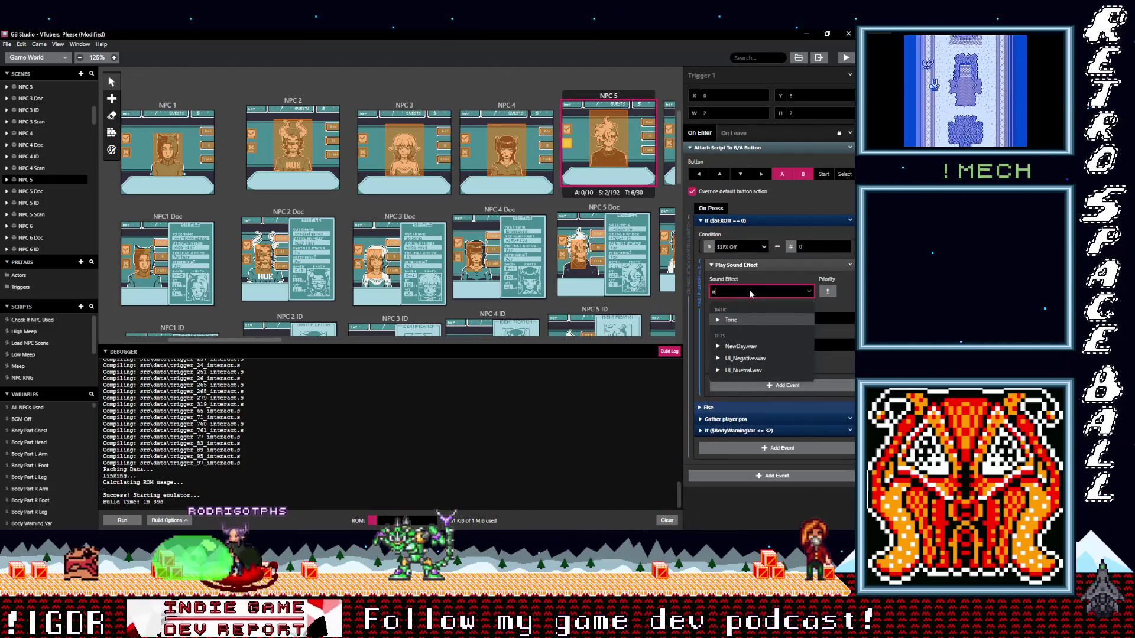
pyautogui.click(746, 360)
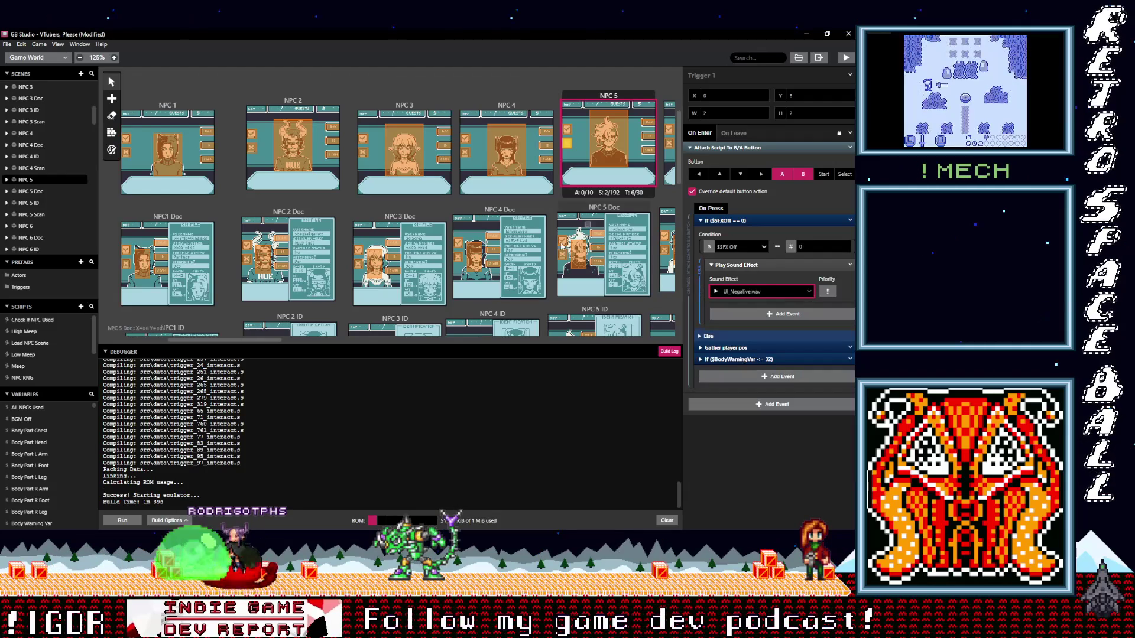
# Set NPC 5 Doc's two button triggers to UI_Positive.wav and UI_Negative.wav
pyautogui.click(562, 242)
pyautogui.click(728, 221)
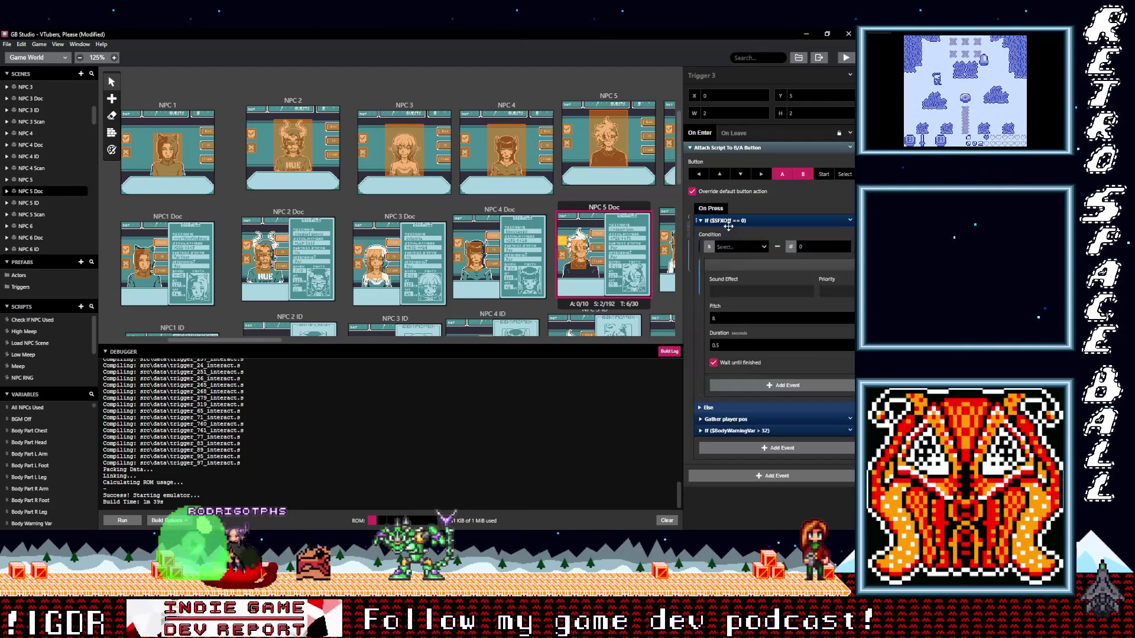
pyautogui.click(741, 291)
pyautogui.write('p')
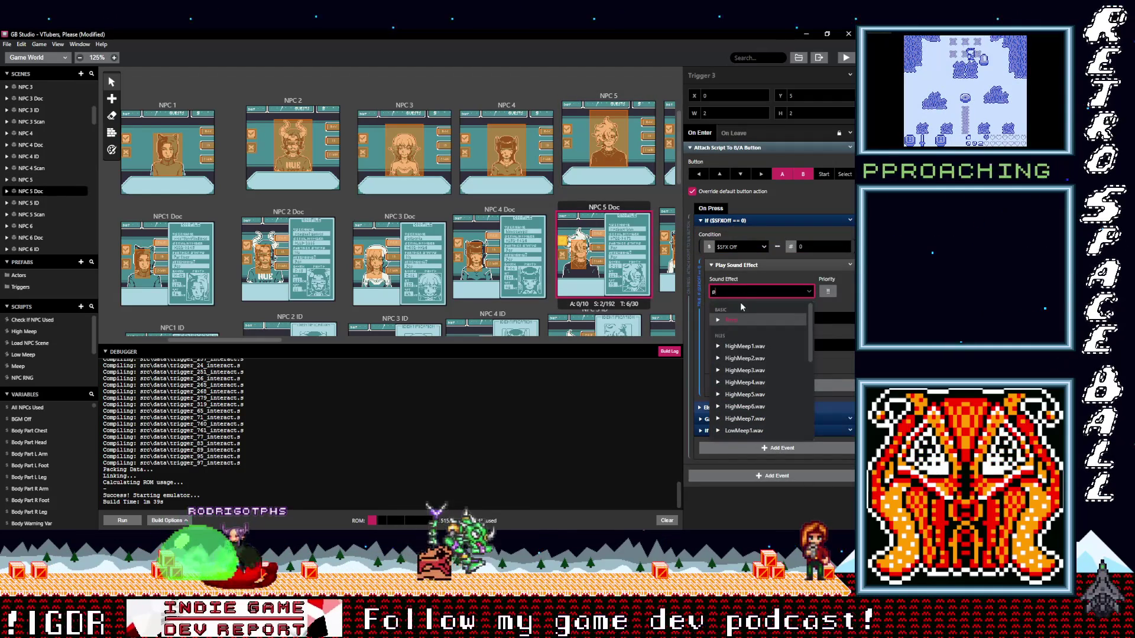
pyautogui.write('o')
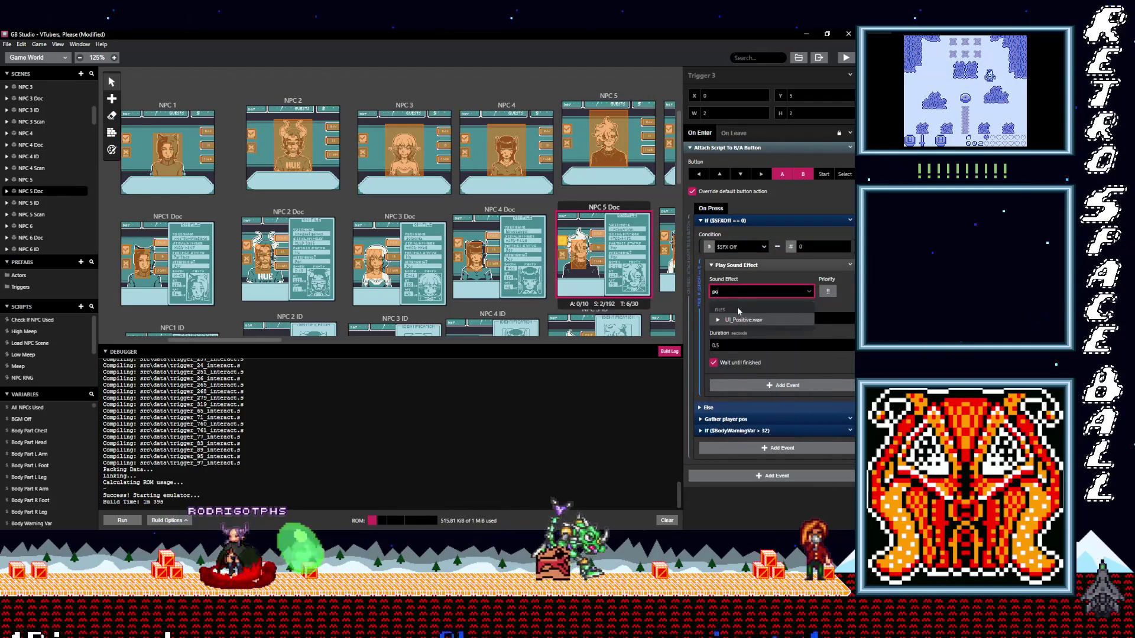
pyautogui.click(740, 325)
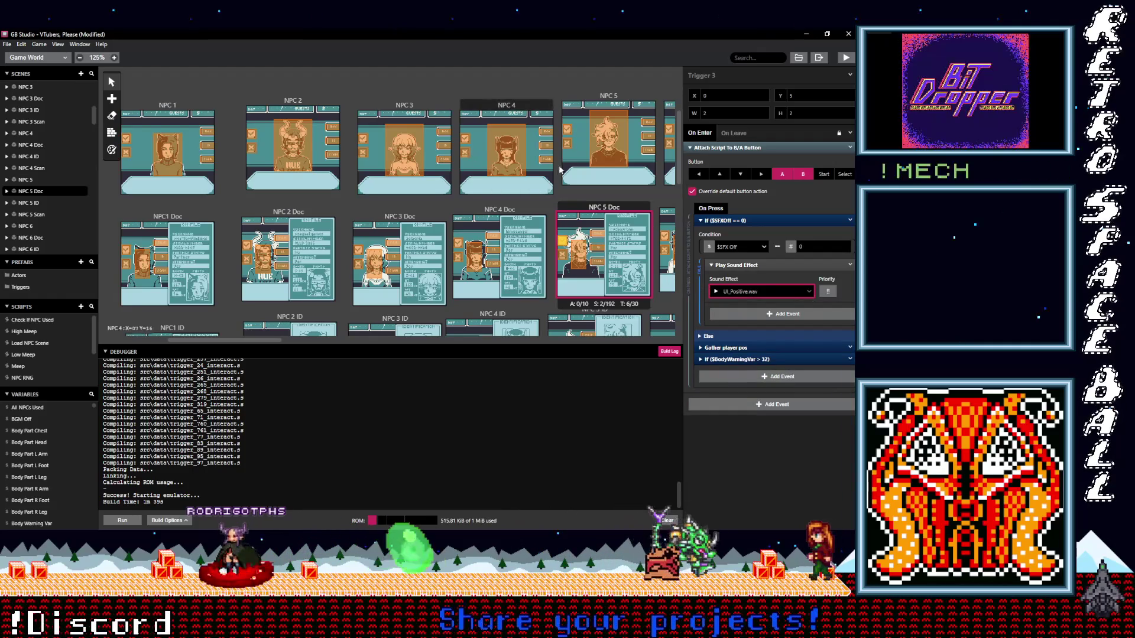
pyautogui.click(741, 292)
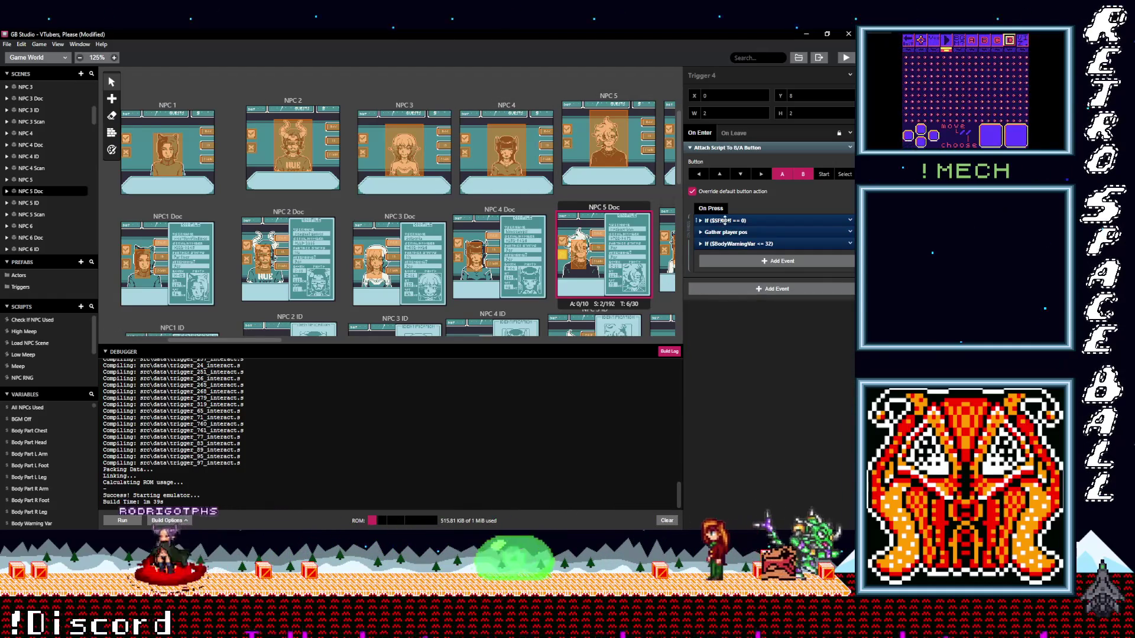
pyautogui.click(727, 306)
pyautogui.write('m')
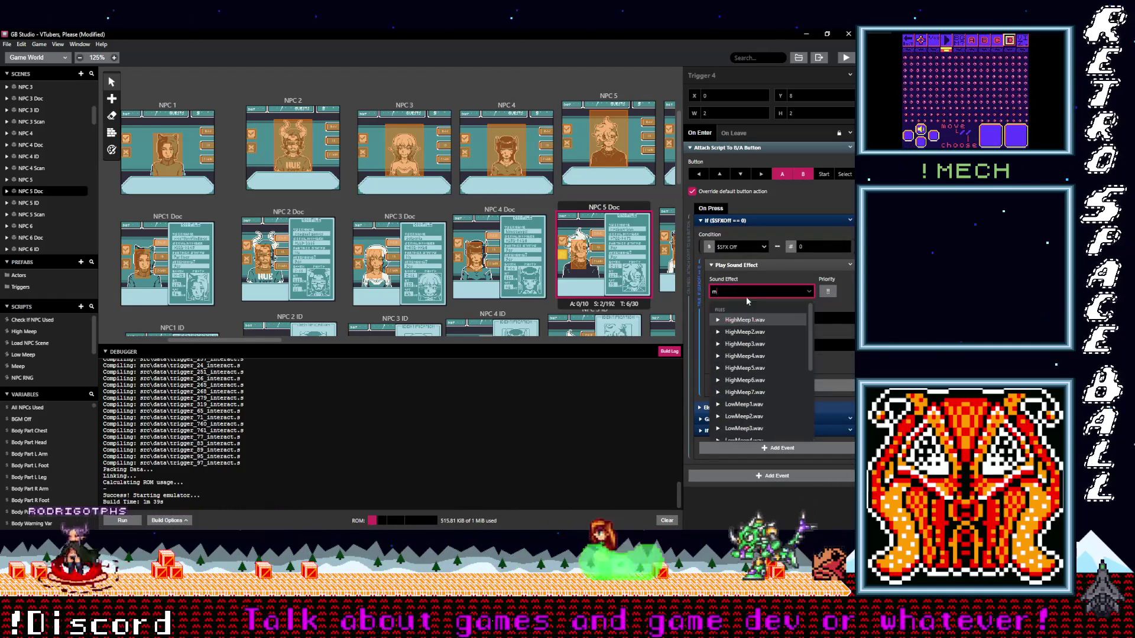
pyautogui.press('BackSpace')
pyautogui.write('ne')
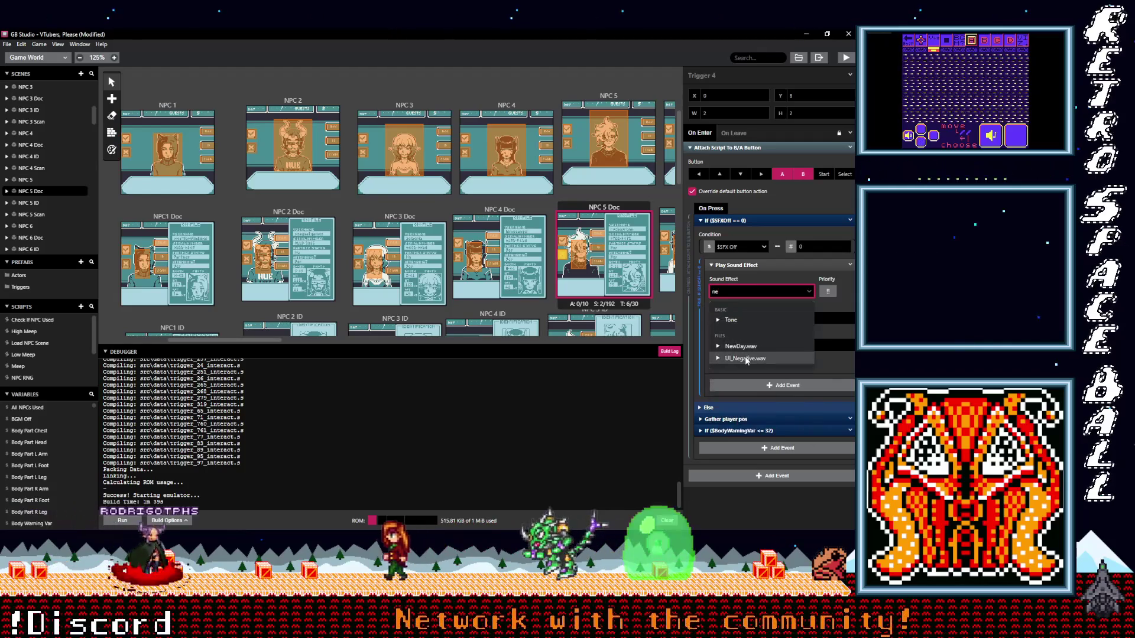
pyautogui.click(745, 358)
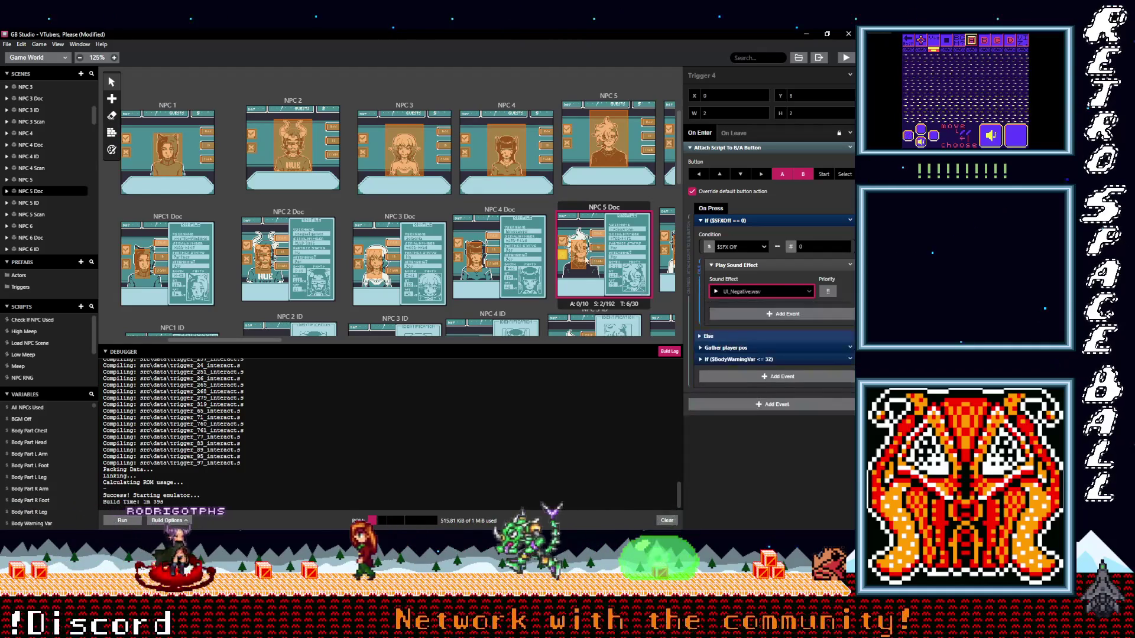
pyautogui.scroll(-2, 577, 280)
# Set NPC 5 ID's two triggers to UI_Positive.wav and UI_Negative.wav, then select NPC 5 Scan's trigger
pyautogui.click(577, 280)
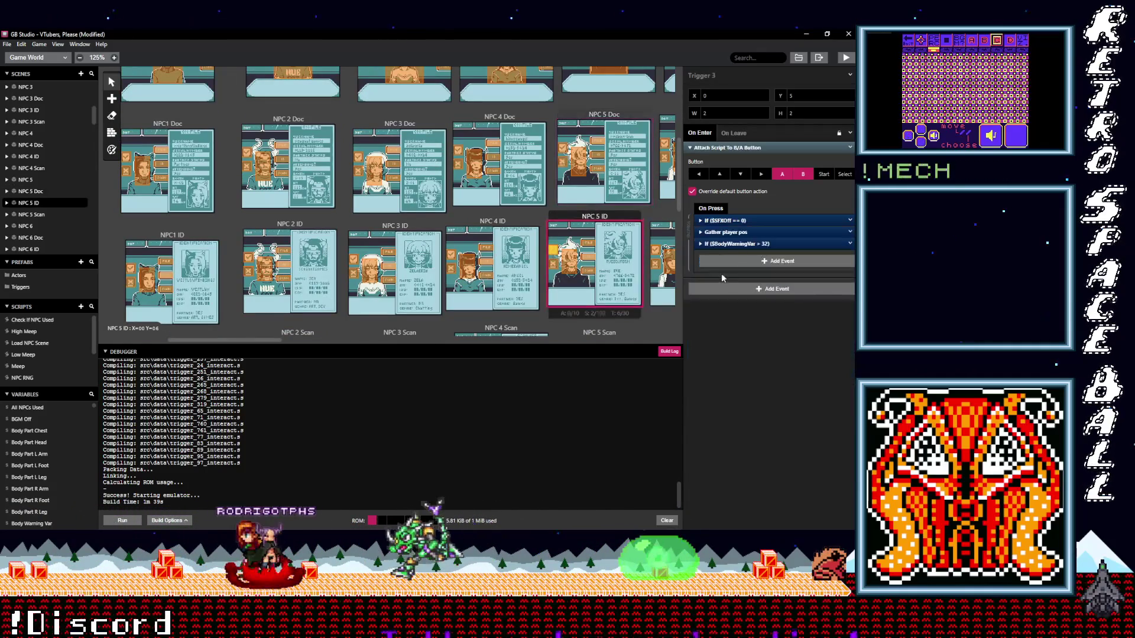
pyautogui.click(734, 219)
pyautogui.click(744, 293)
pyautogui.scroll(-5, 743, 296)
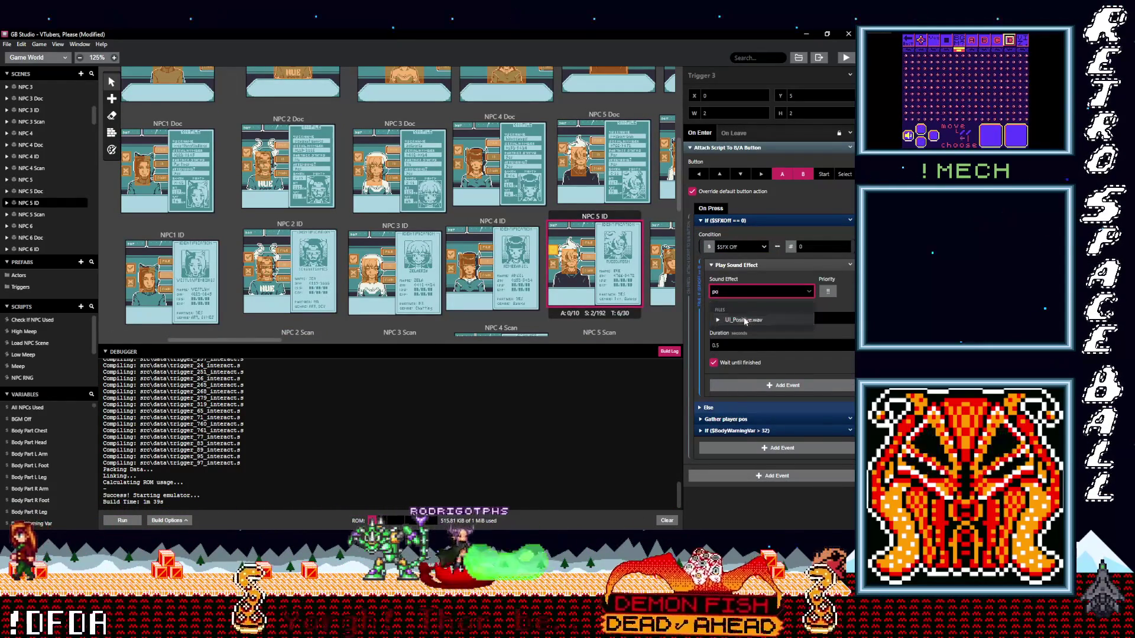
pyautogui.click(736, 319)
pyautogui.click(562, 307)
pyautogui.click(726, 221)
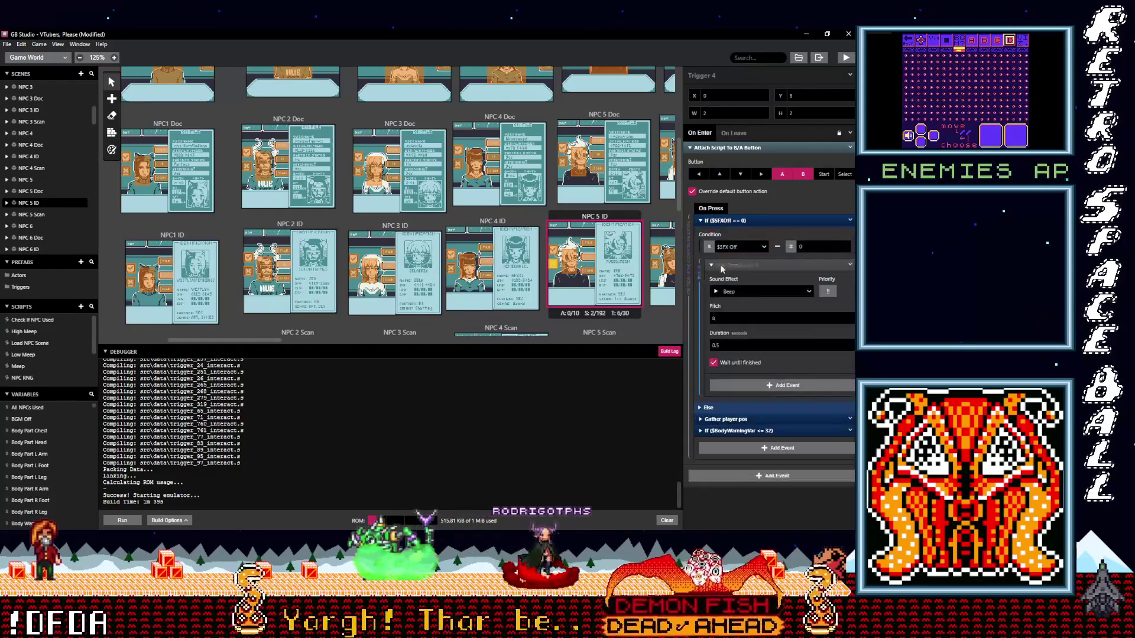
pyautogui.click(736, 297)
pyautogui.write('r')
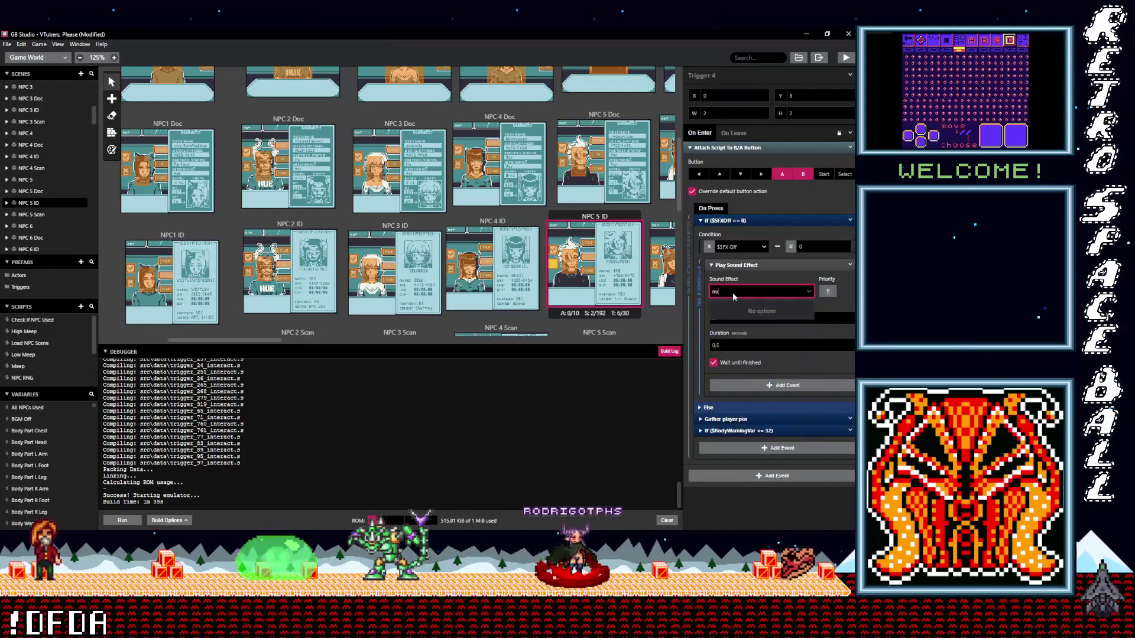
pyautogui.press('BackSpace')
pyautogui.press('BackSpace')
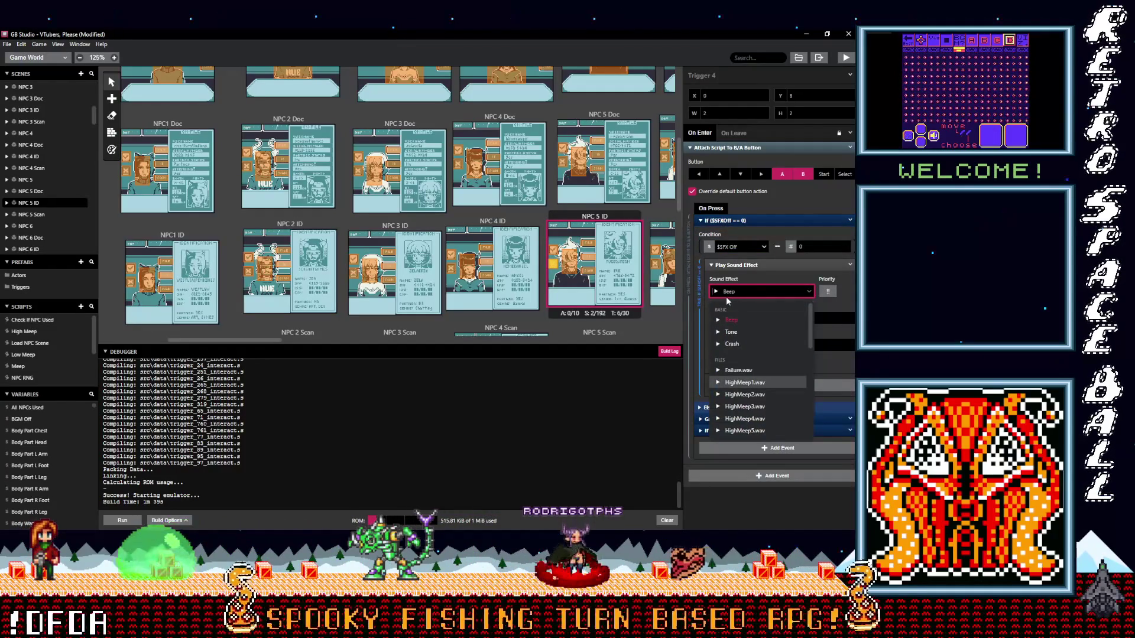
pyautogui.write('ne')
pyautogui.click(738, 321)
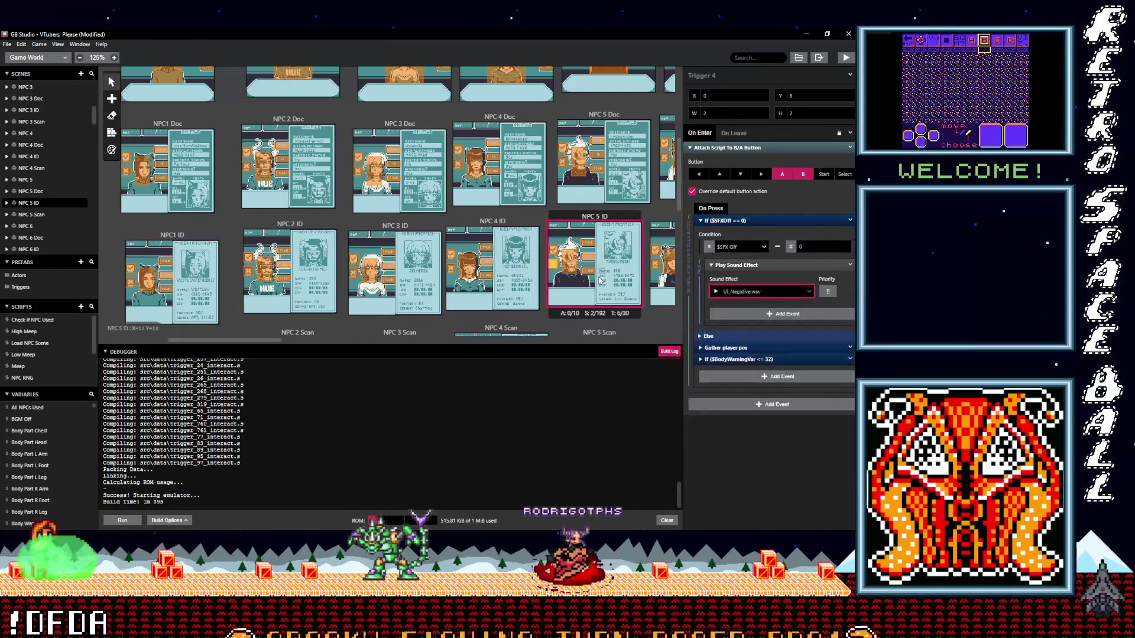
pyautogui.scroll(-2, 577, 266)
pyautogui.scroll(-1, 567, 270)
pyautogui.click(557, 275)
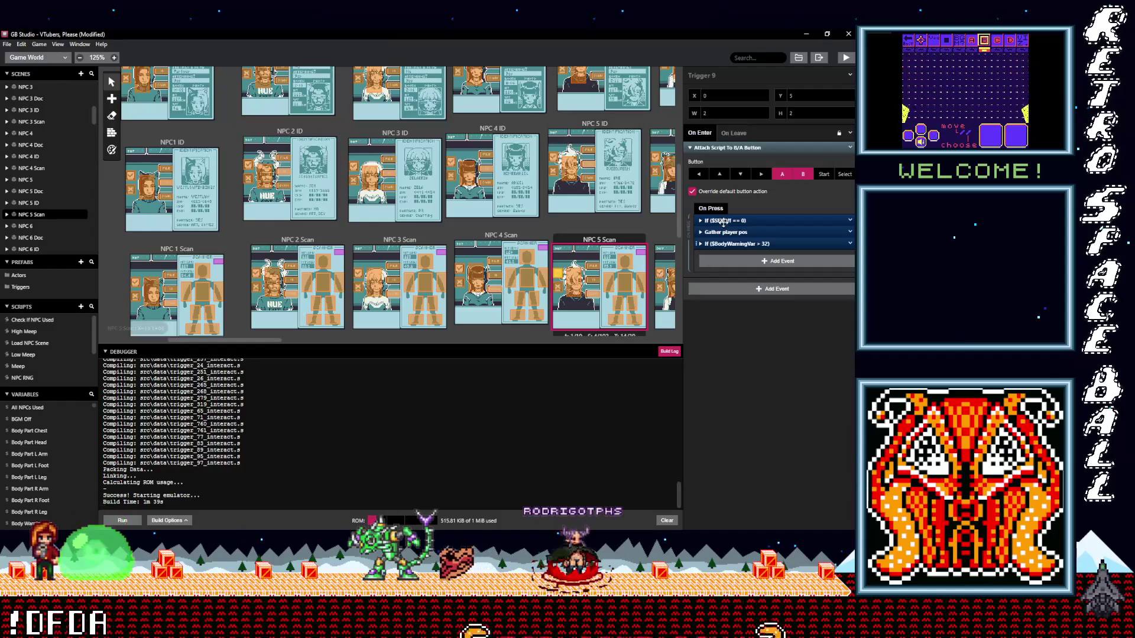
# Set NPC 5 Scan's two button triggers to UI_Positive.wav and UI_Negative.wav
pyautogui.click(732, 220)
pyautogui.click(739, 293)
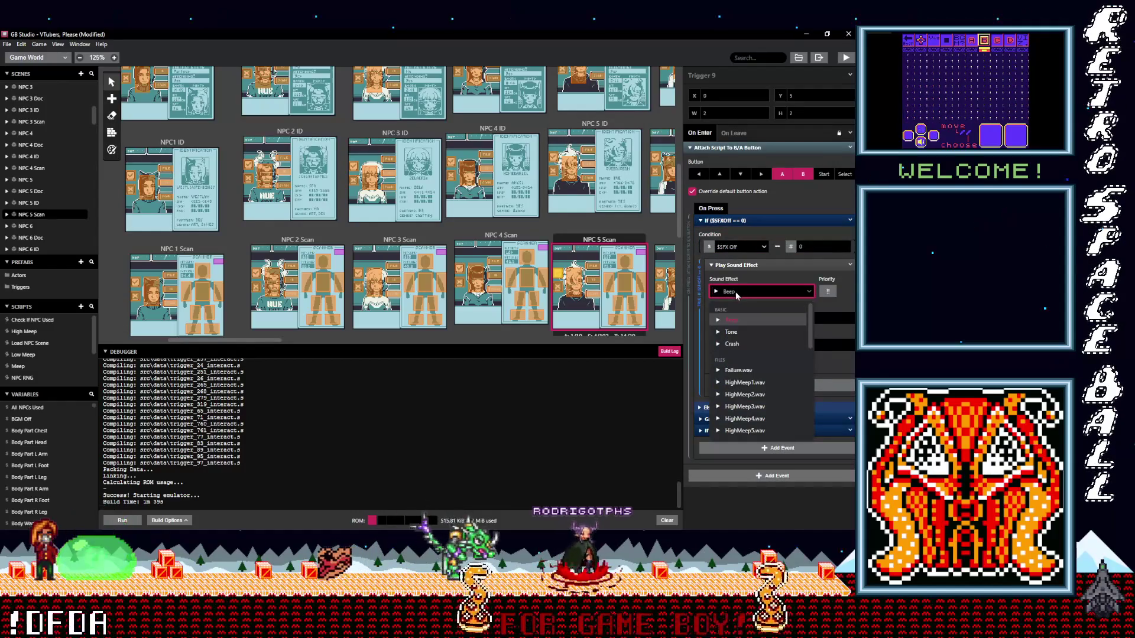
pyautogui.write('pos')
pyautogui.click(738, 321)
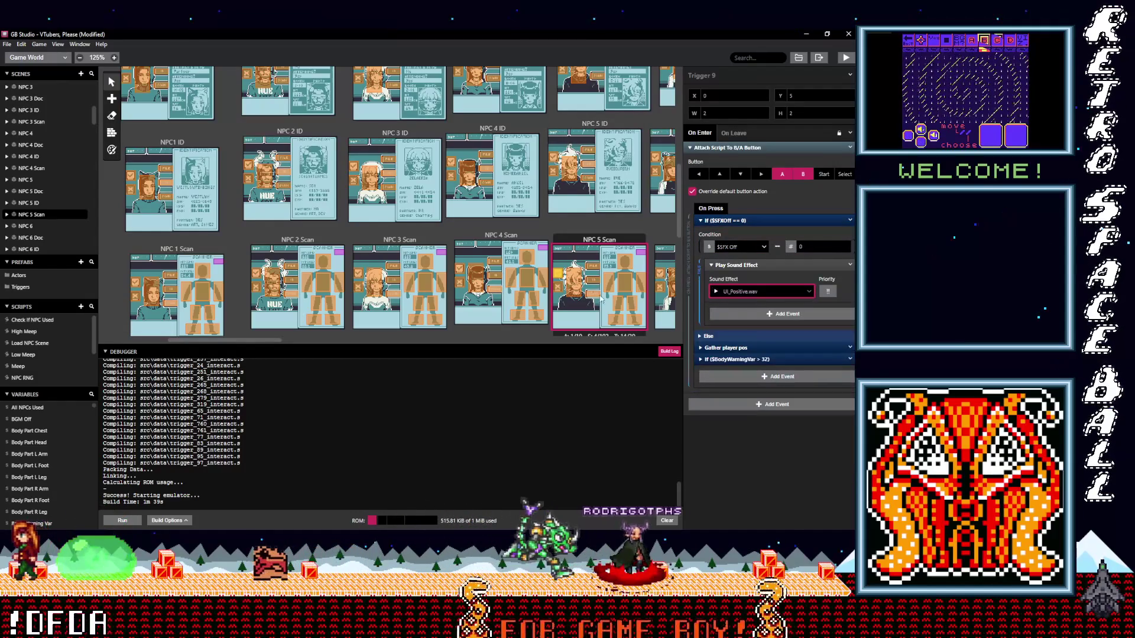
pyautogui.click(557, 301)
pyautogui.click(733, 264)
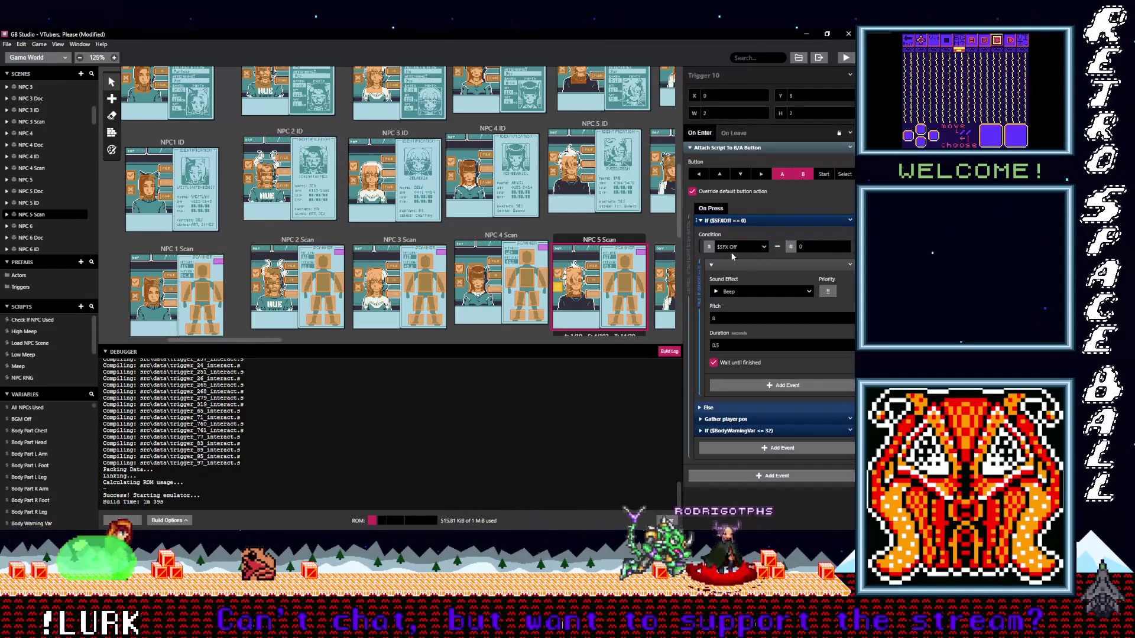
pyautogui.click(732, 294)
pyautogui.write('me')
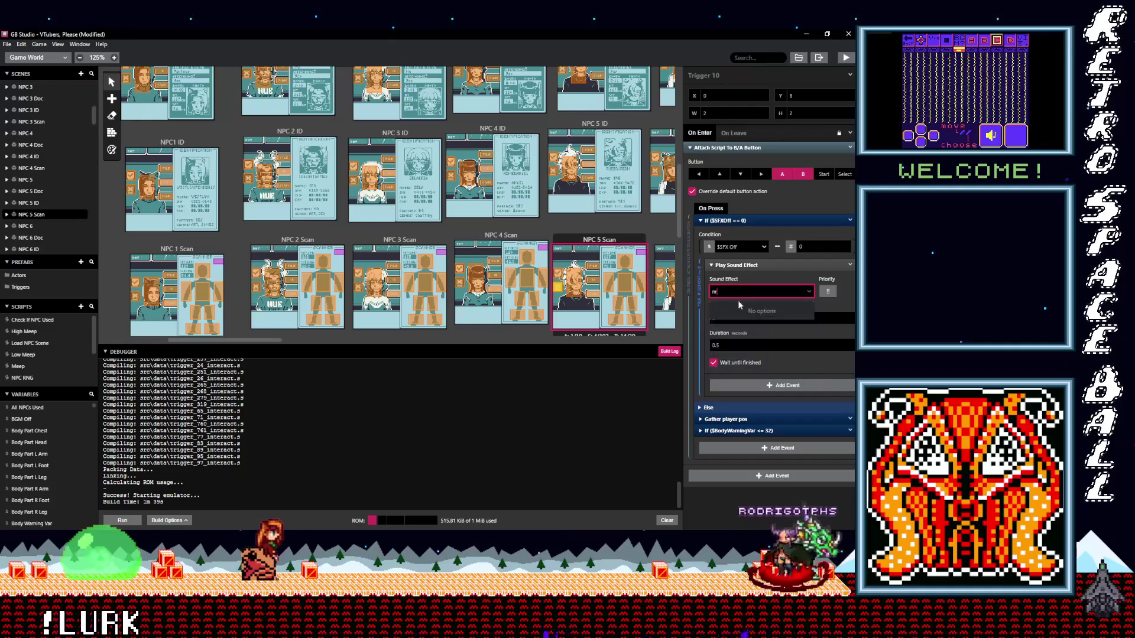
pyautogui.press('BackSpace')
pyautogui.write('n')
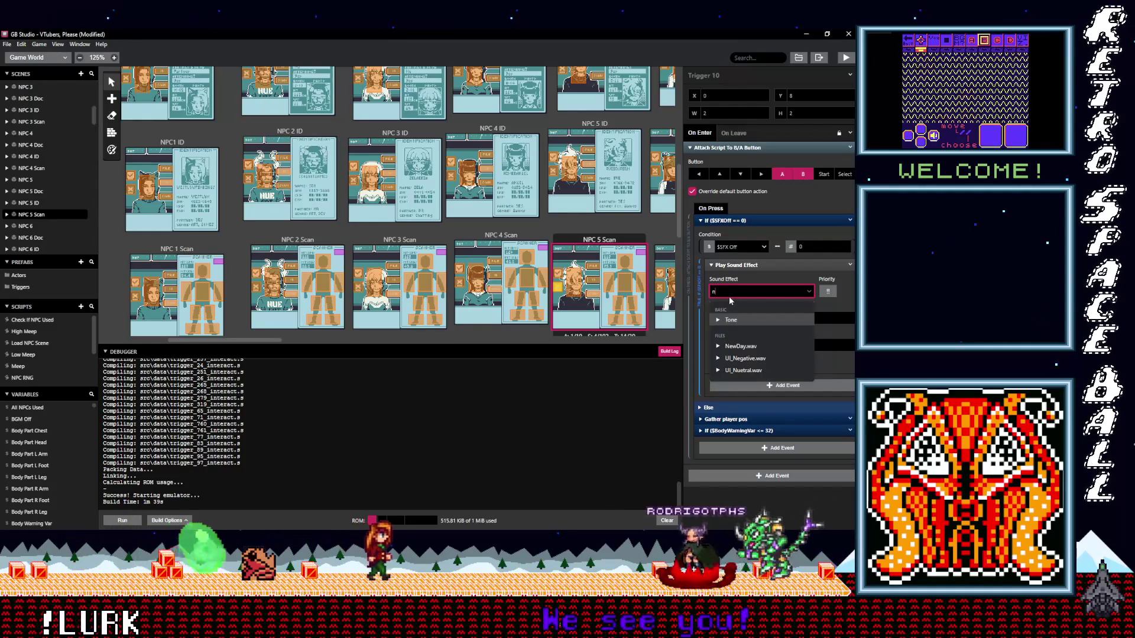
pyautogui.write('ar')
pyautogui.press('BackSpace')
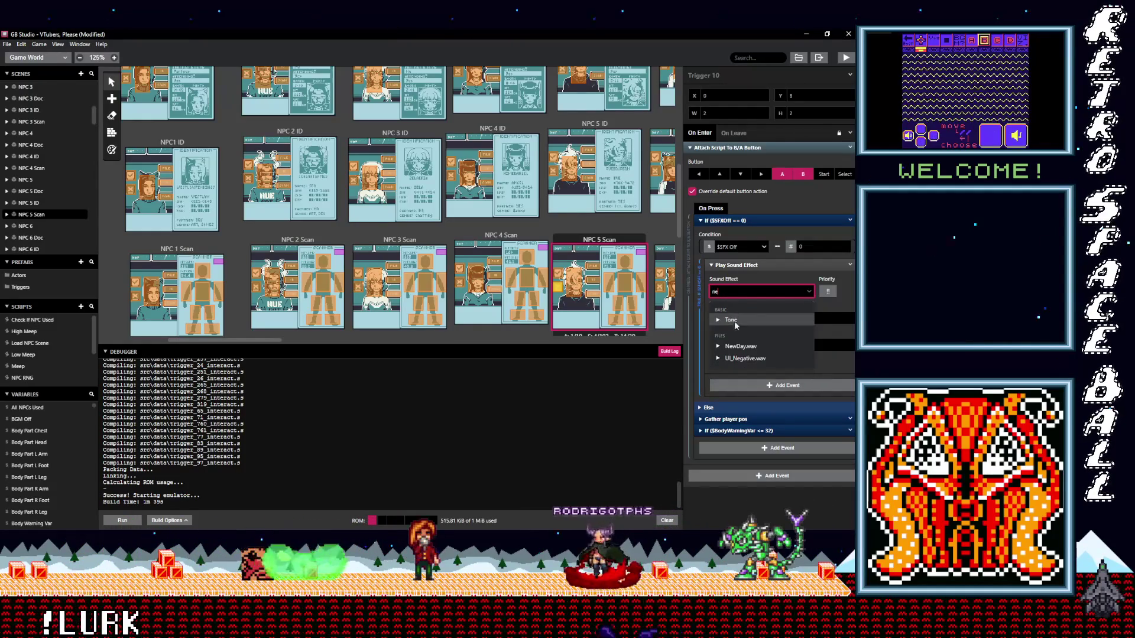
pyautogui.click(744, 359)
pyautogui.scroll(-2, 576, 300)
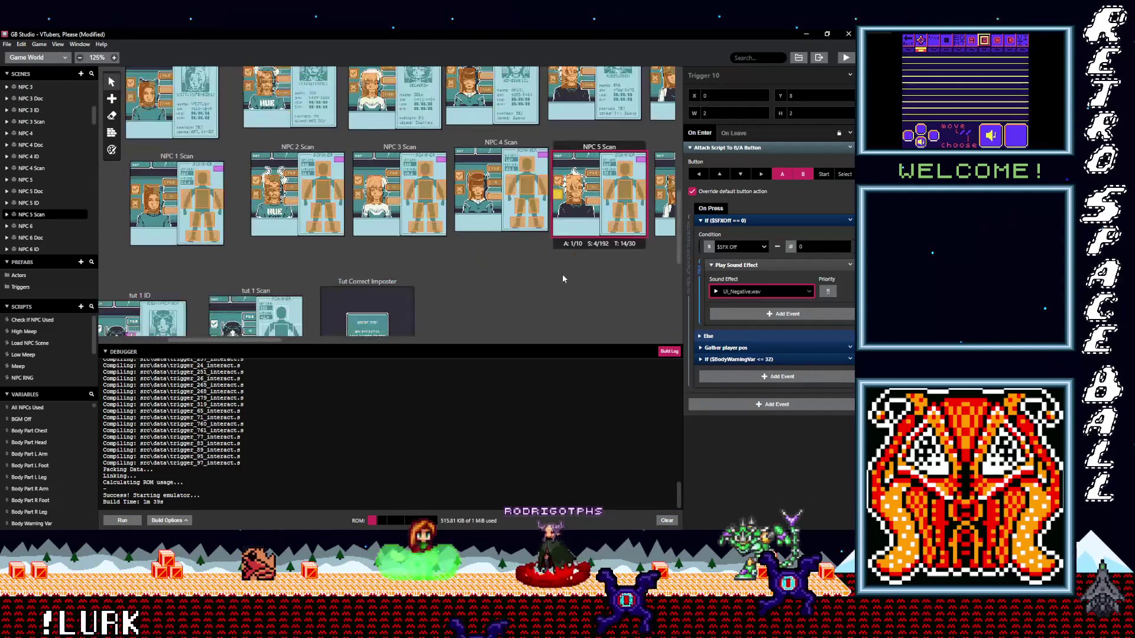
pyautogui.scroll(-1, 563, 276)
pyautogui.scroll(2, 565, 287)
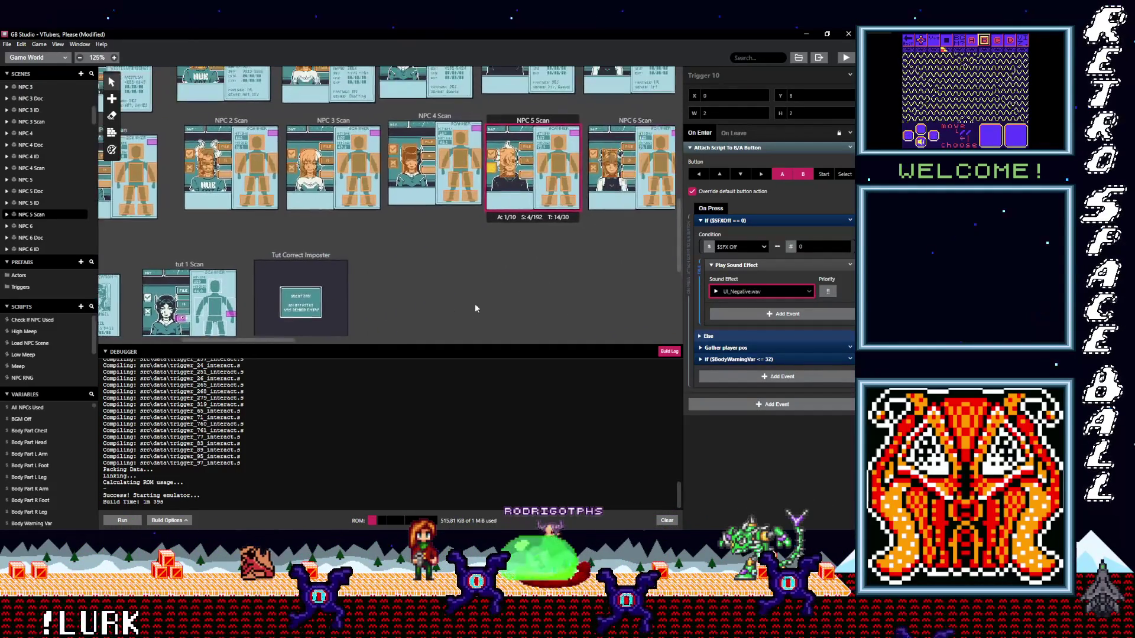
pyautogui.hscroll(4, 532, 267)
# Give NPC 6 Scan's Triggers 10 and 9 UI_Positive.wav, then select NPC 6 ID's trigger
pyautogui.click(455, 228)
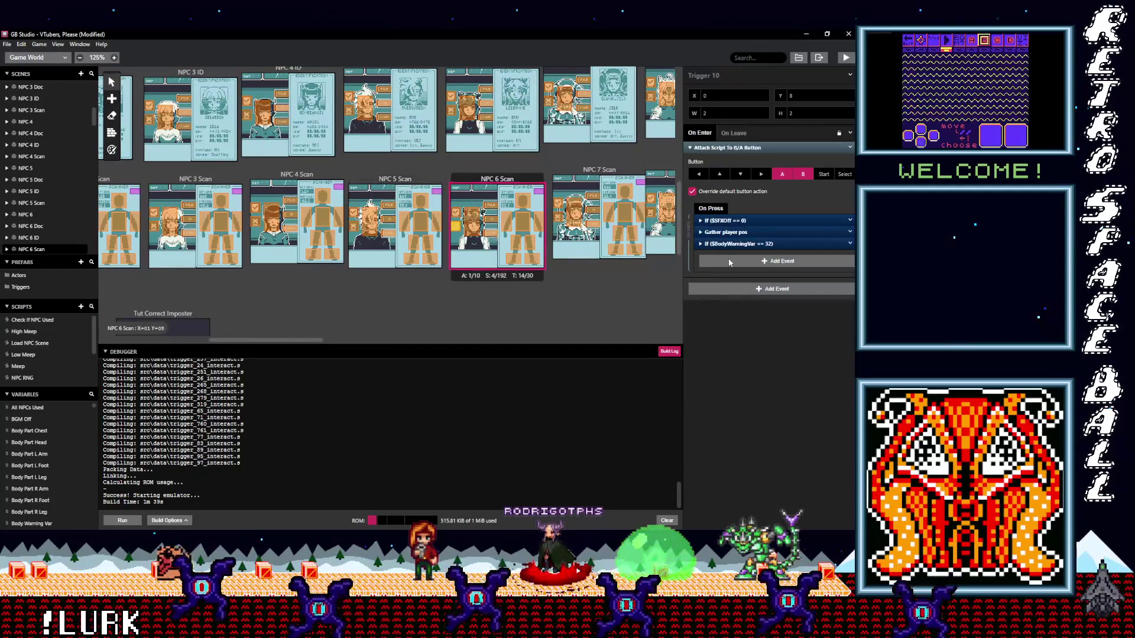
pyautogui.click(733, 221)
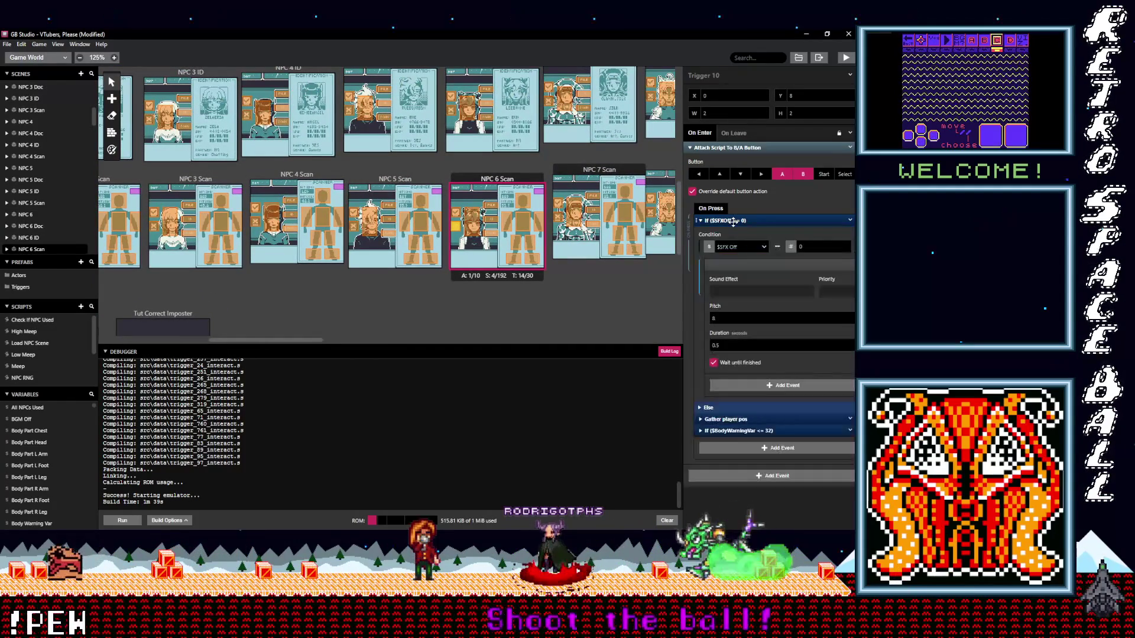
pyautogui.click(727, 221)
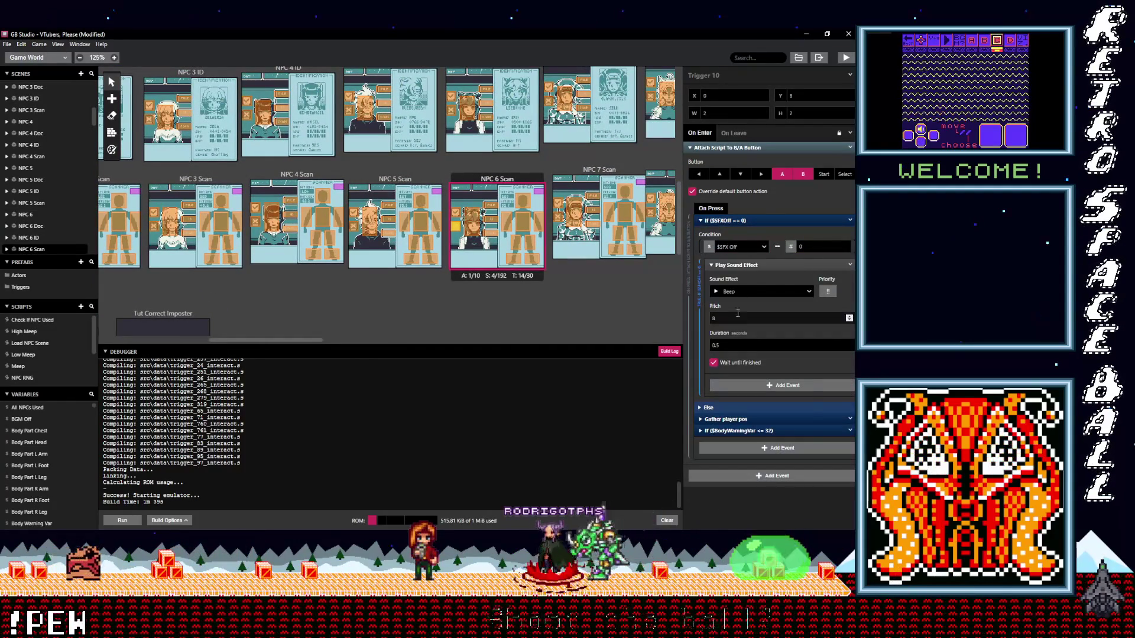
pyautogui.click(737, 292)
pyautogui.write('positive')
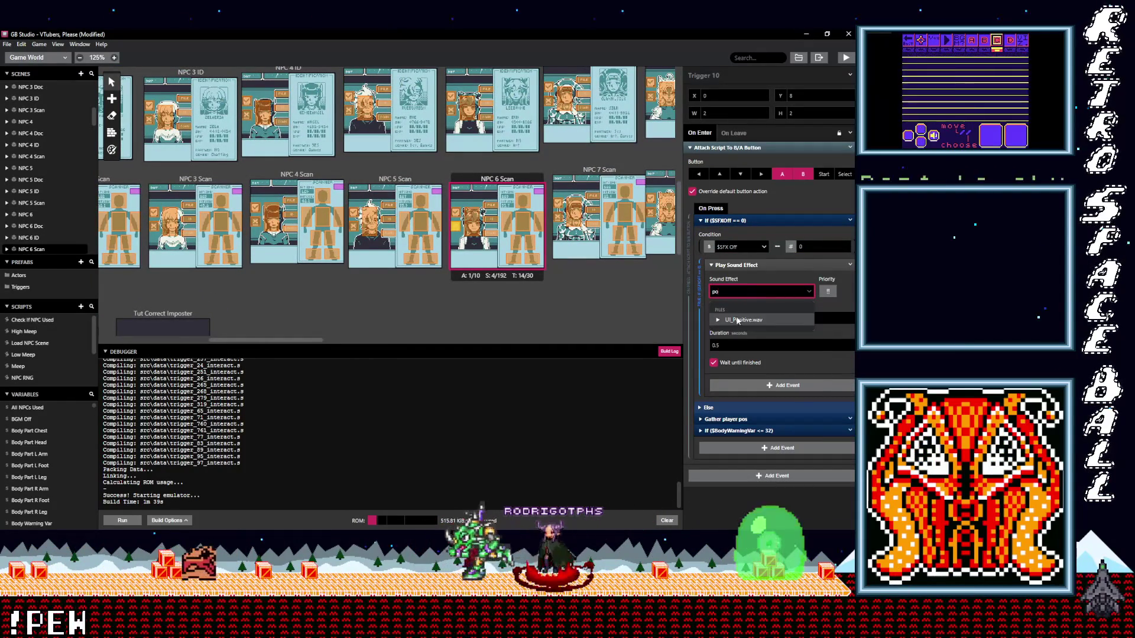
pyautogui.press('Return')
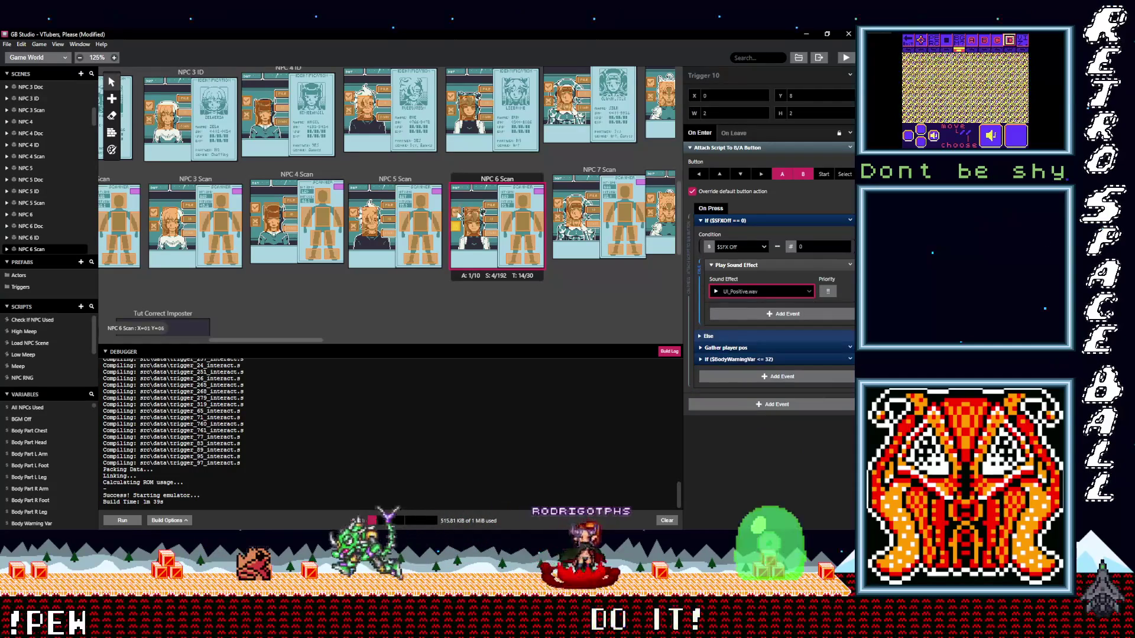
pyautogui.click(452, 228)
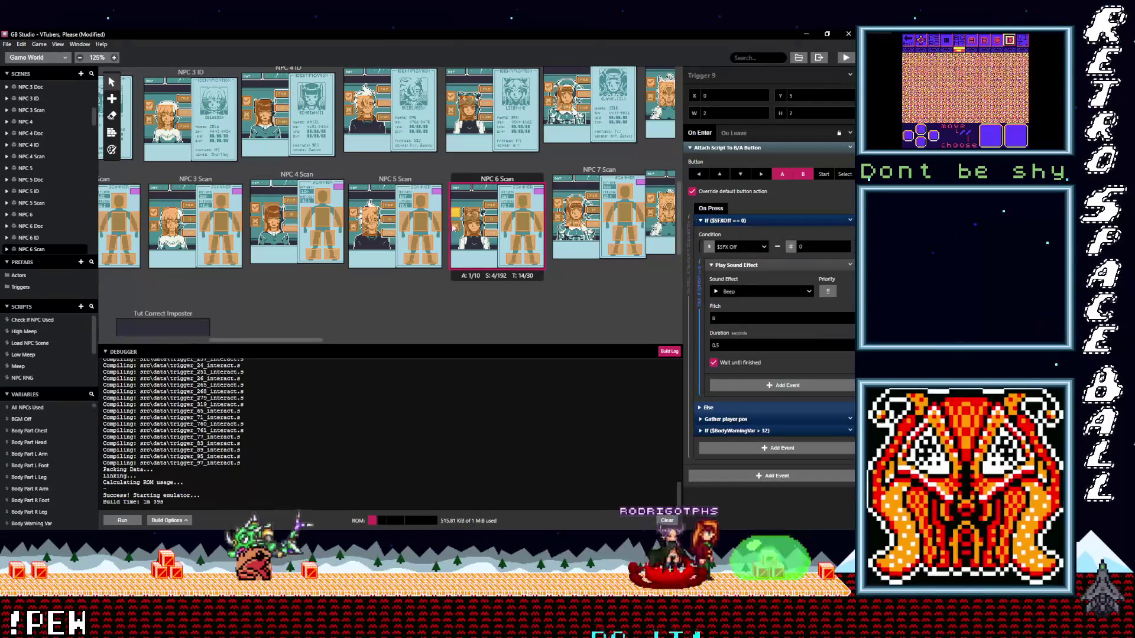
pyautogui.click(454, 226)
pyautogui.click(744, 292)
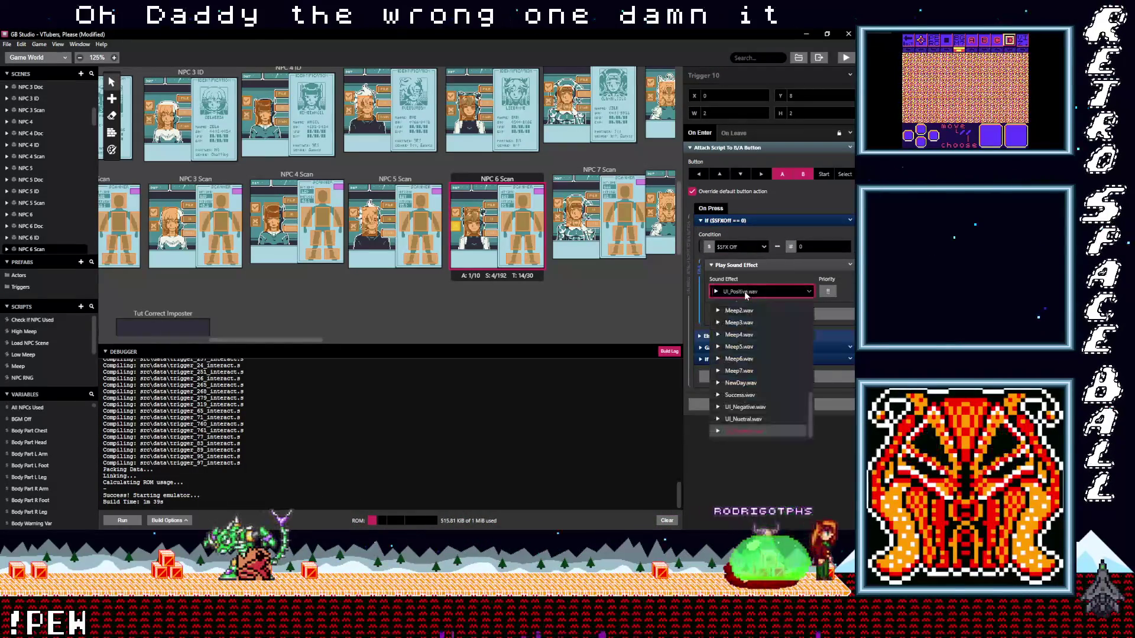
pyautogui.write('neg')
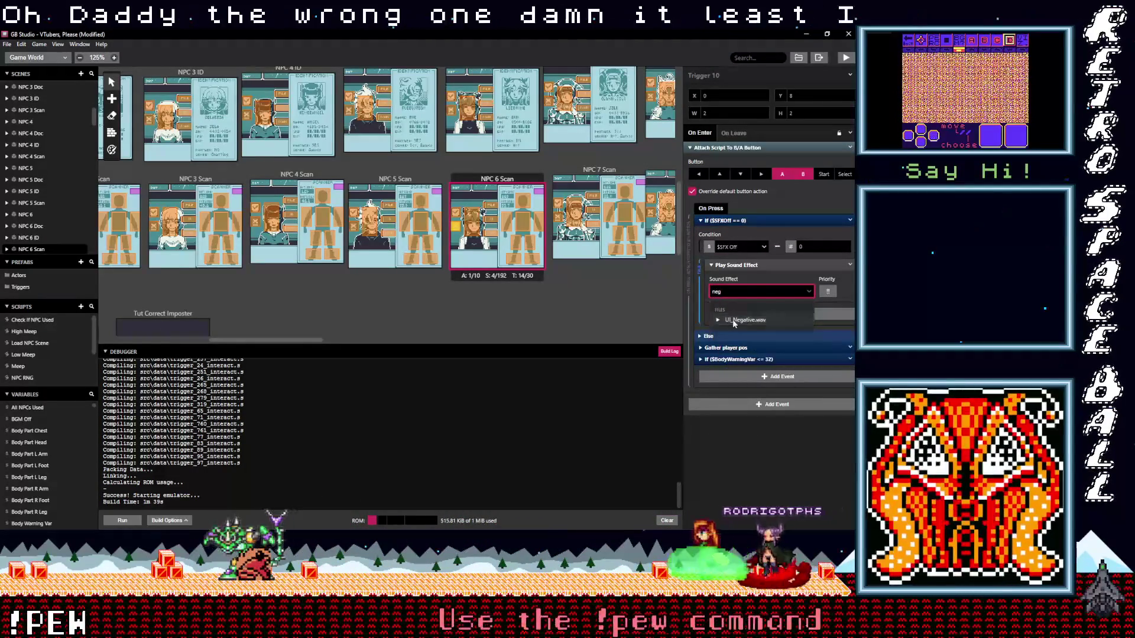
pyautogui.click(734, 324)
pyautogui.click(506, 218)
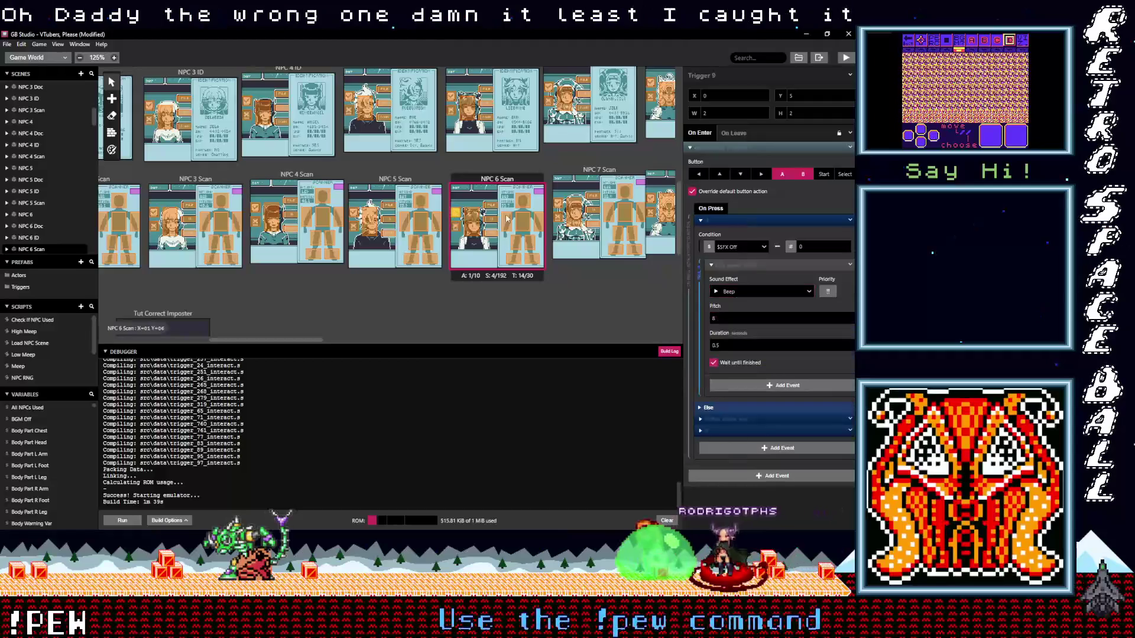
pyautogui.click(741, 294)
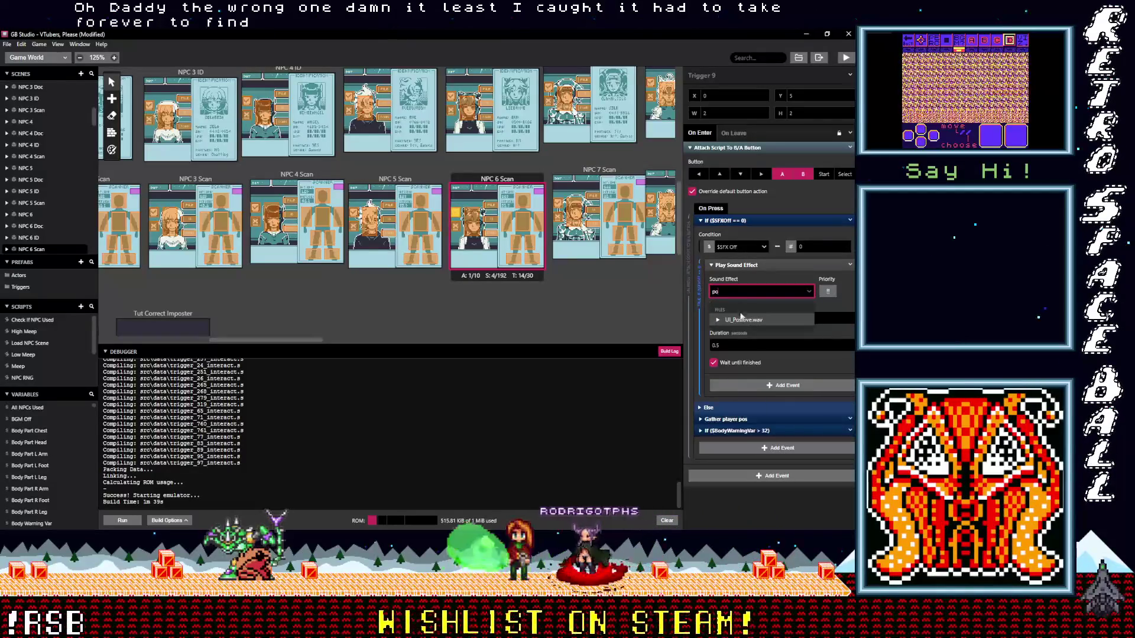
pyautogui.click(453, 112)
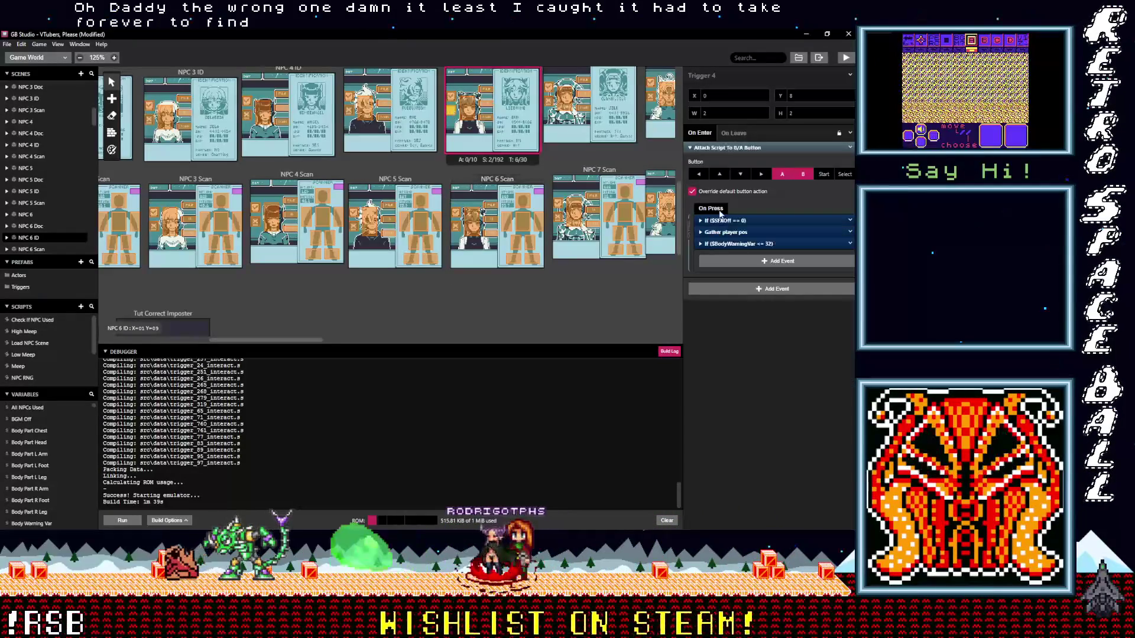
# Set NPC 6 ID's Triggers 4 and 3 to UI_Negative.wav and UI_Positive.wav
pyautogui.click(453, 113)
pyautogui.click(742, 291)
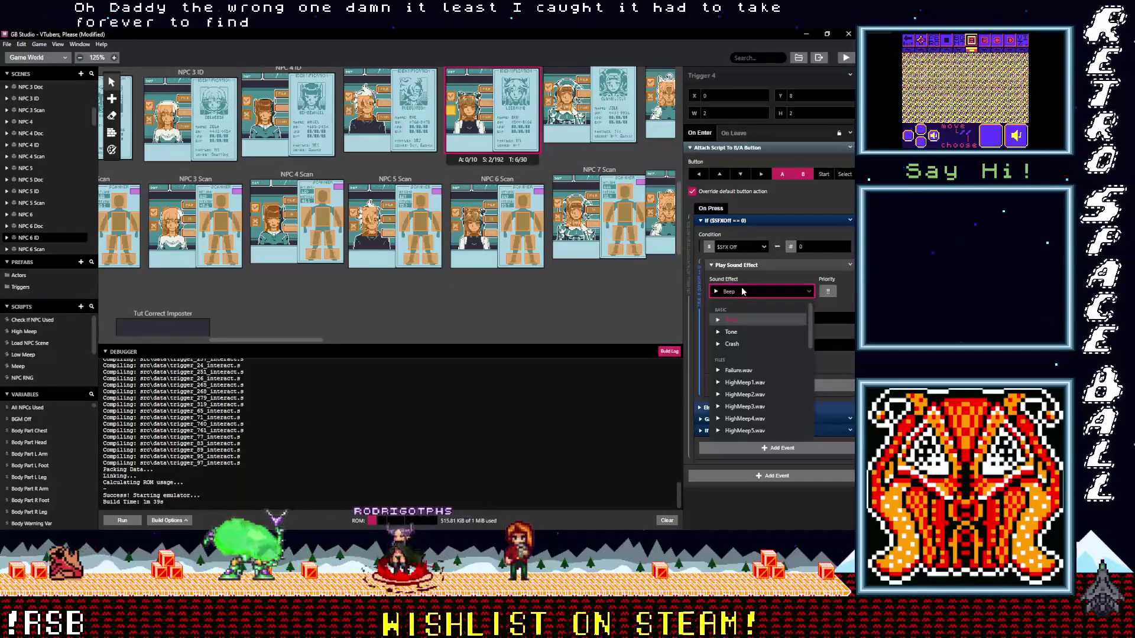
pyautogui.write('ne')
pyautogui.click(745, 359)
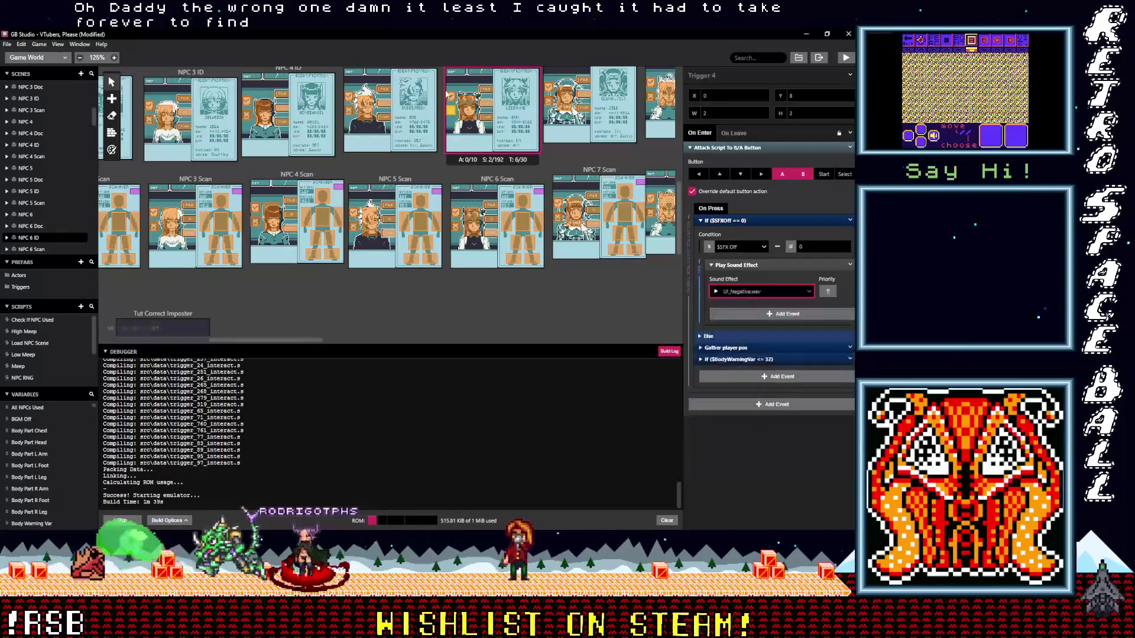
pyautogui.click(471, 107)
pyautogui.click(729, 219)
pyautogui.click(753, 290)
pyautogui.write('po')
pyautogui.click(755, 321)
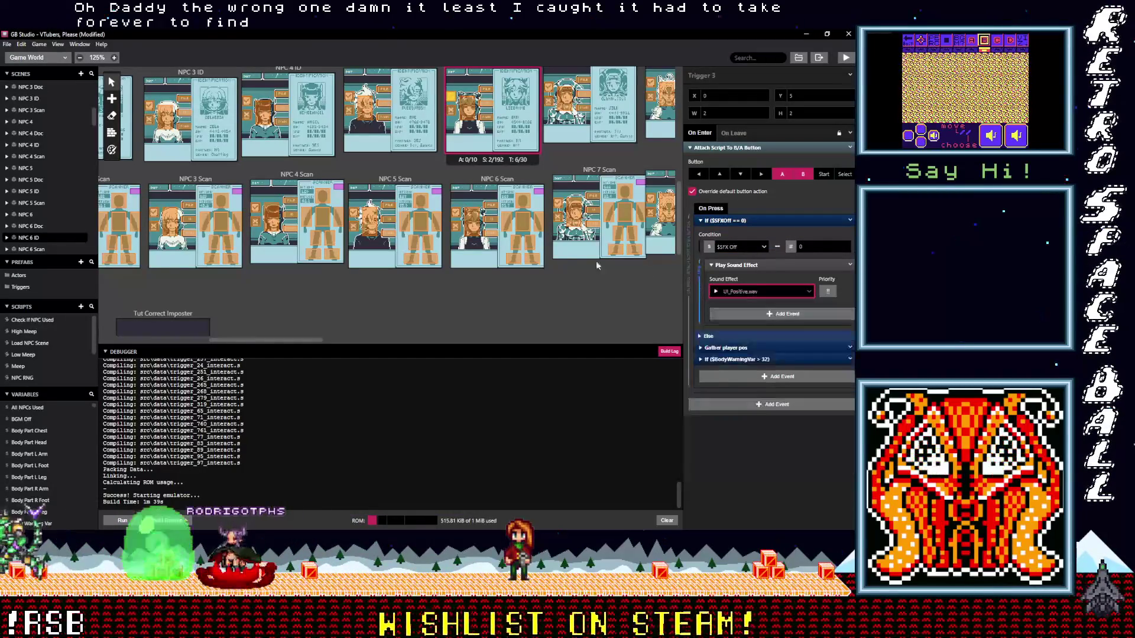
pyautogui.scroll(3, 472, 207)
# Set NPC 6 Doc's Triggers 4 and 3 to UI_Negative.wav and UI_Positive.wav
pyautogui.click(461, 190)
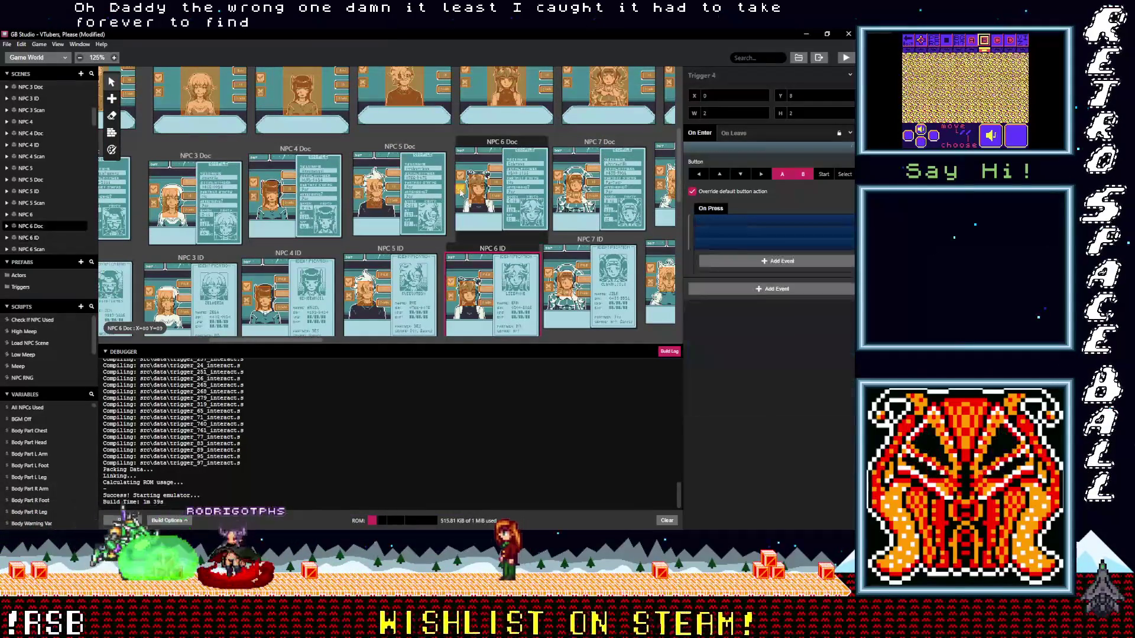
pyautogui.click(730, 218)
pyautogui.click(741, 290)
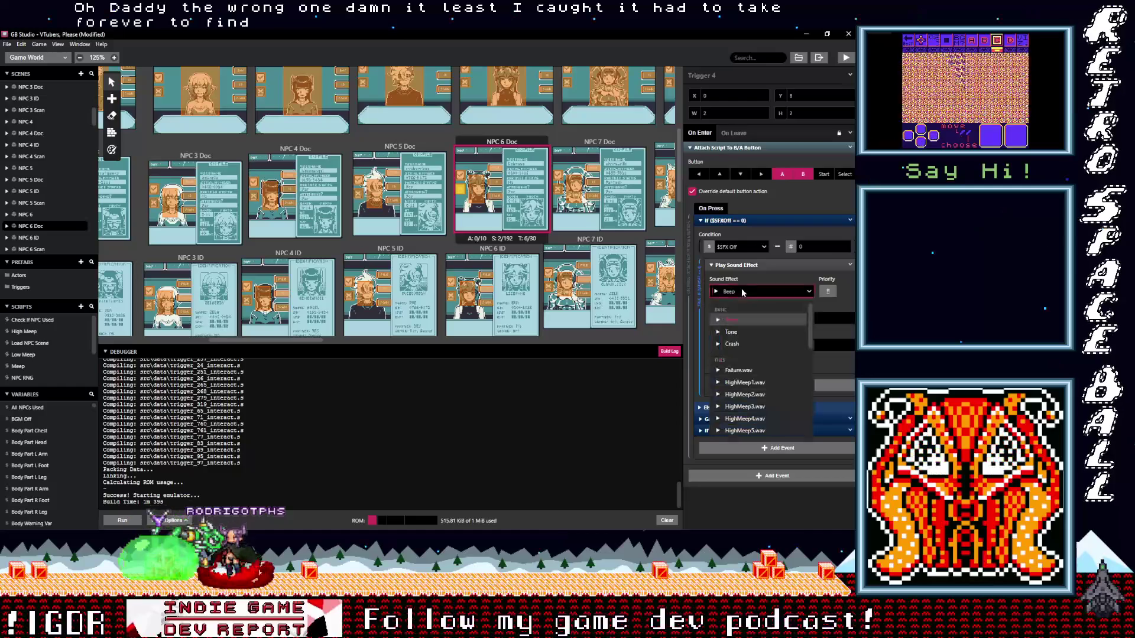
pyautogui.write('ne')
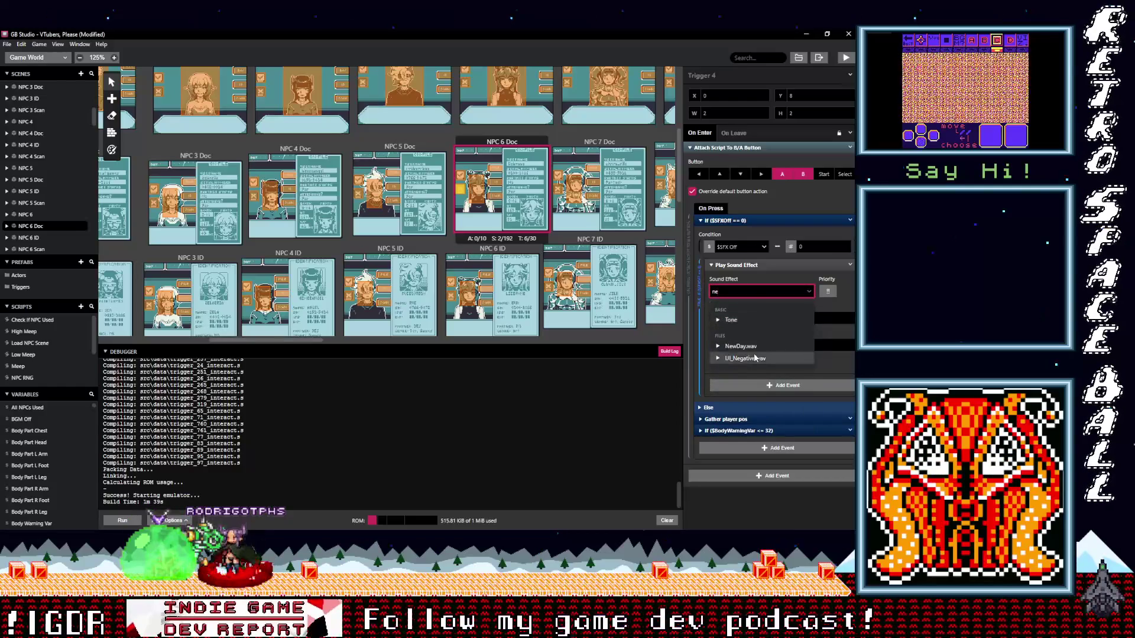
pyautogui.click(754, 358)
pyautogui.click(461, 176)
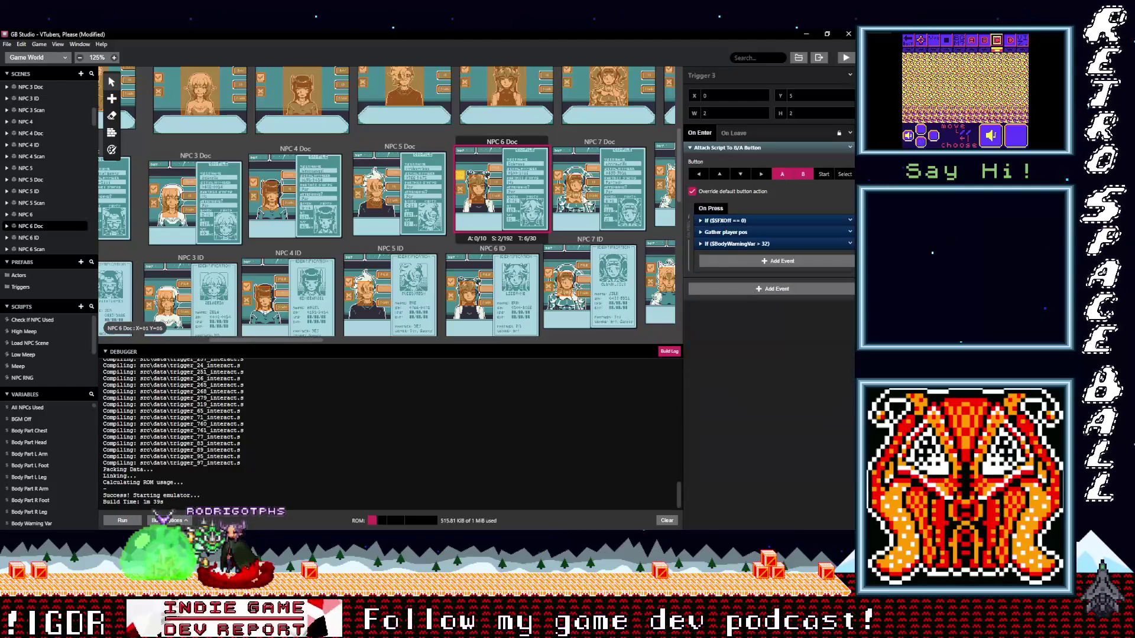
pyautogui.click(729, 221)
pyautogui.click(741, 293)
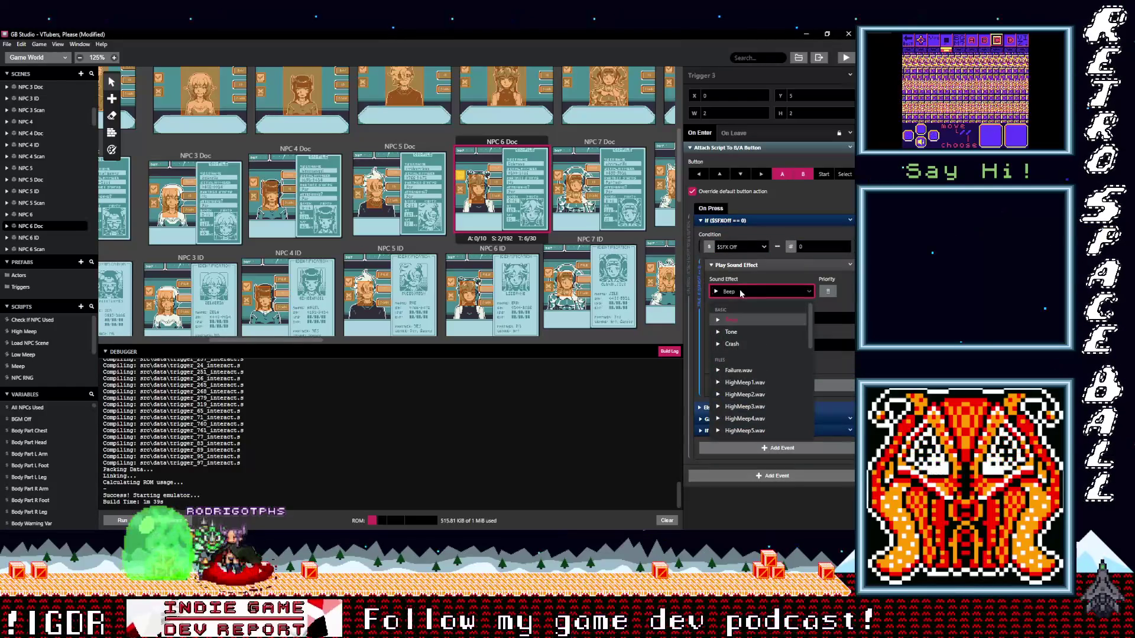
pyautogui.write('pos')
pyautogui.click(748, 321)
pyautogui.scroll(2, 471, 178)
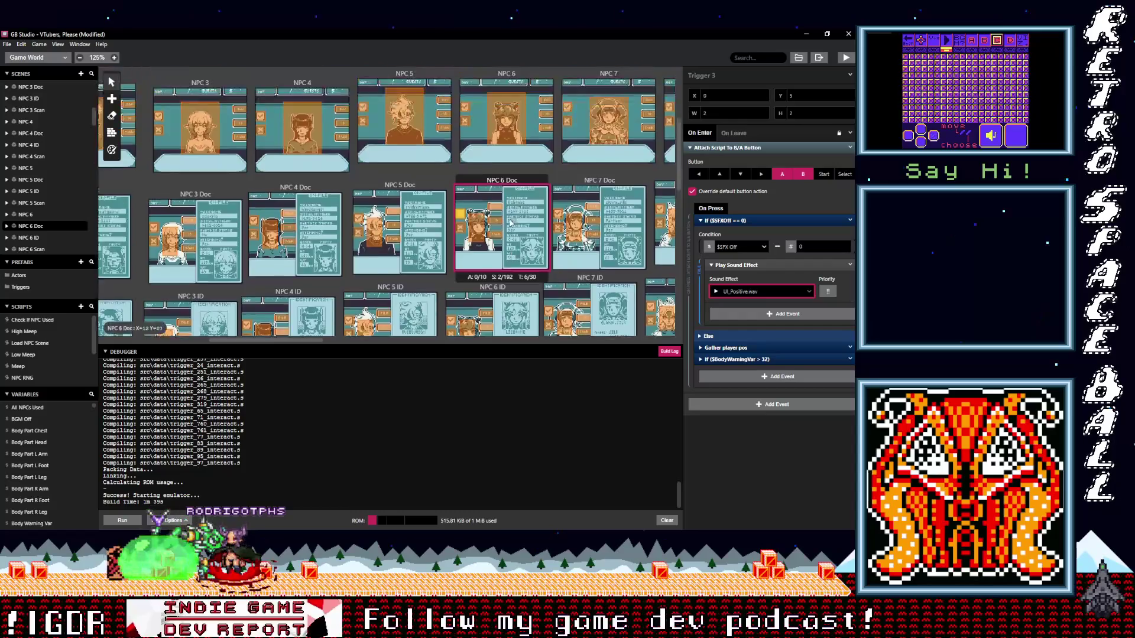
pyautogui.scroll(1, 470, 178)
# Set NPC 6's Triggers 1 and 2 to UI_Negative.wav and UI_Positive.wav
pyautogui.click(470, 177)
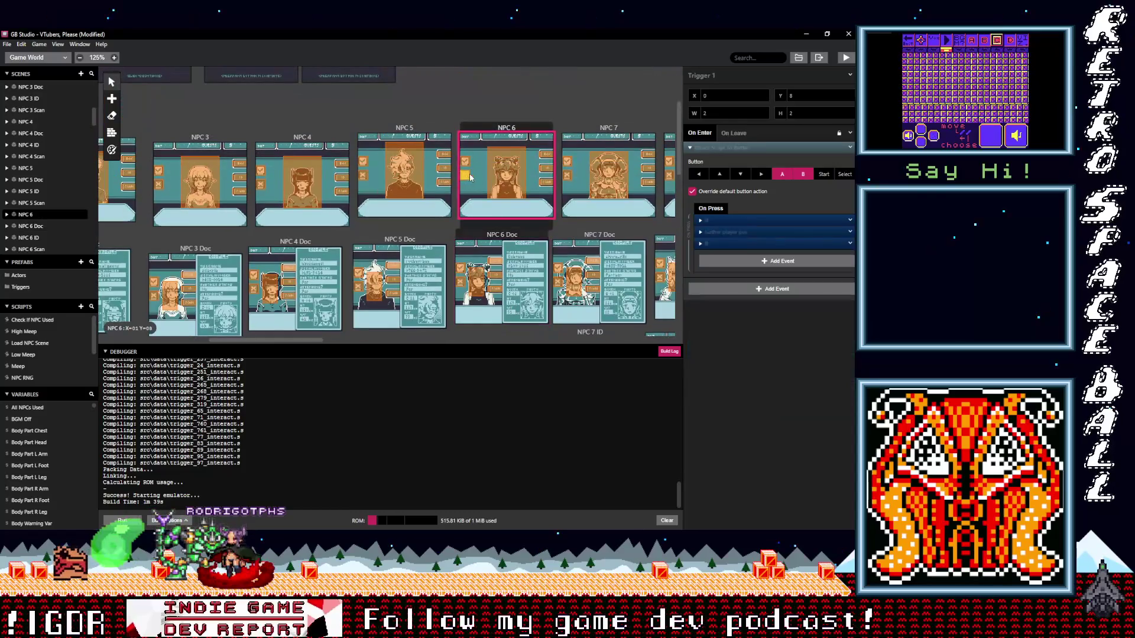
pyautogui.click(732, 221)
pyautogui.click(747, 294)
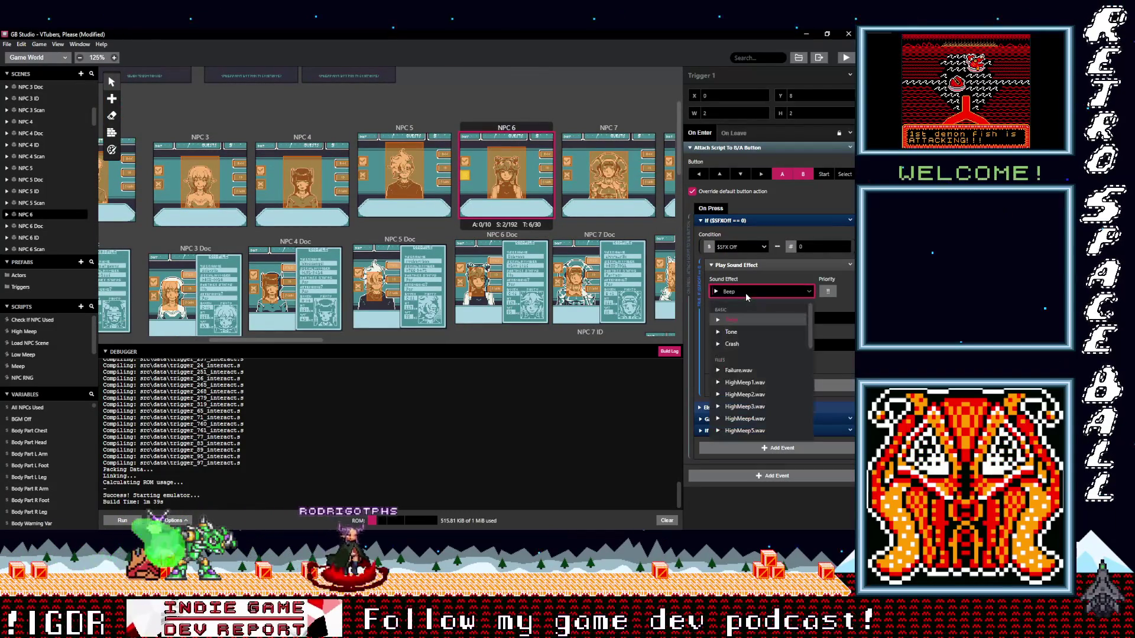
pyautogui.write('n')
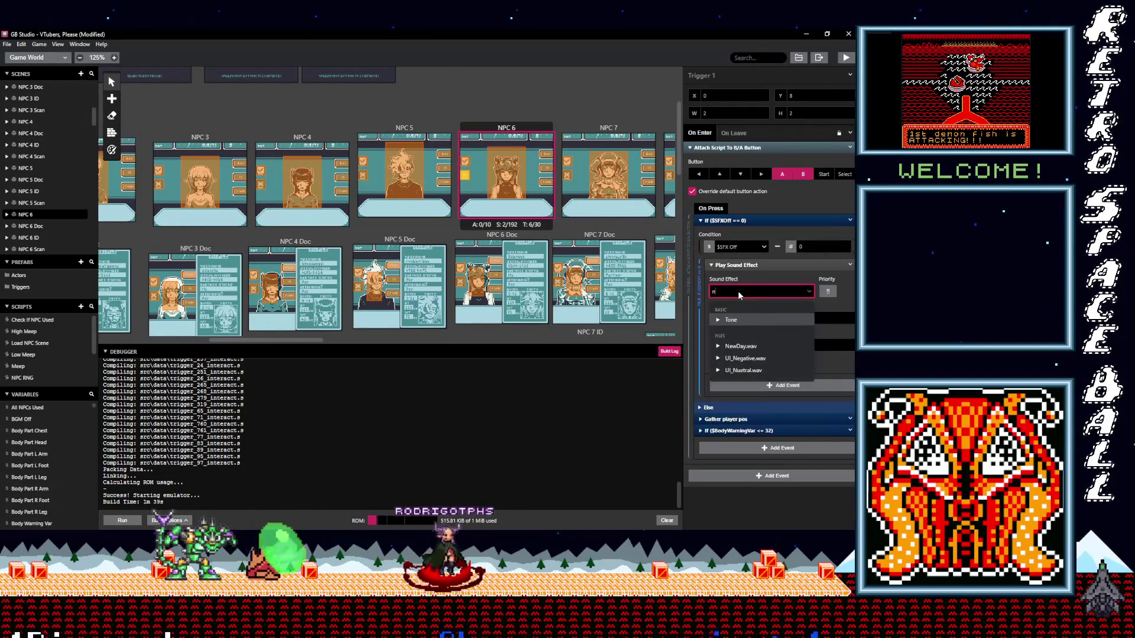
pyautogui.click(744, 320)
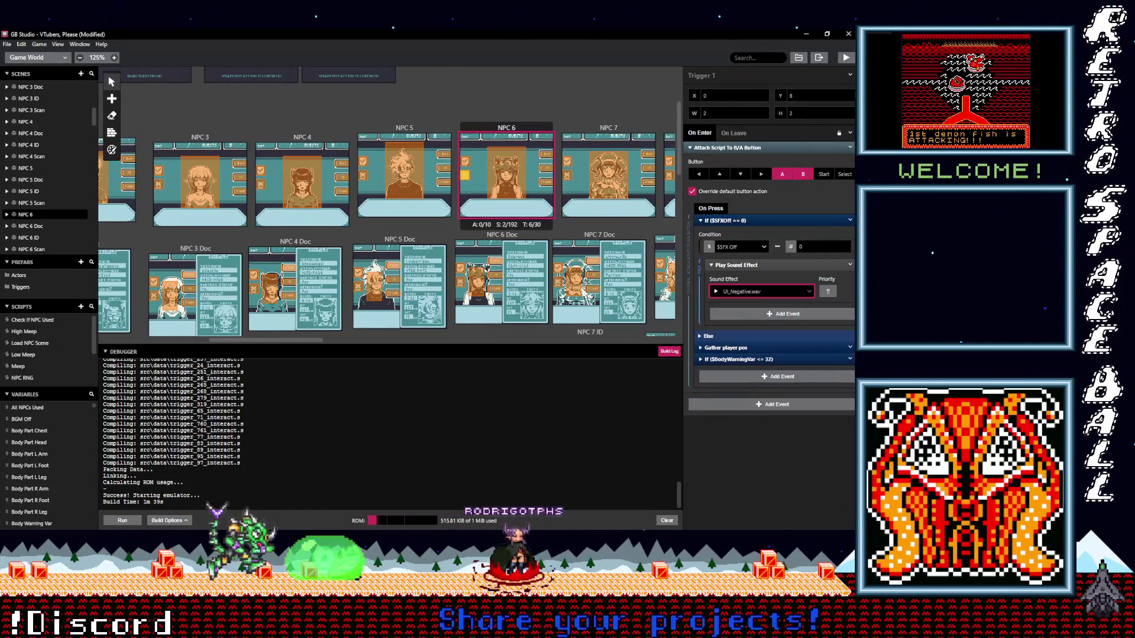
pyautogui.click(465, 161)
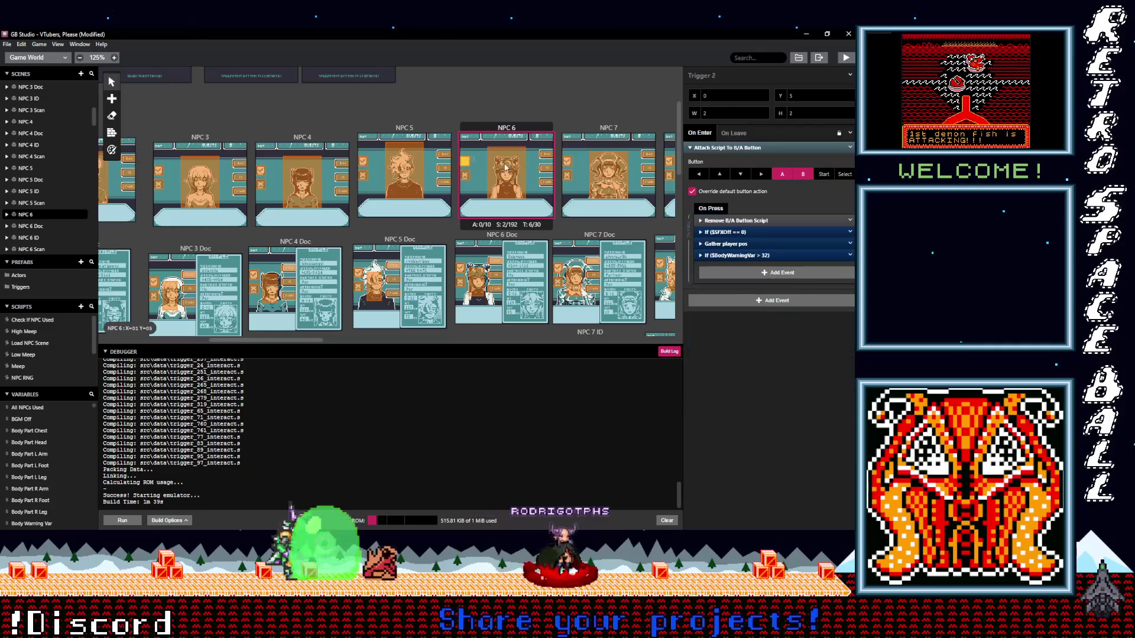
pyautogui.click(734, 232)
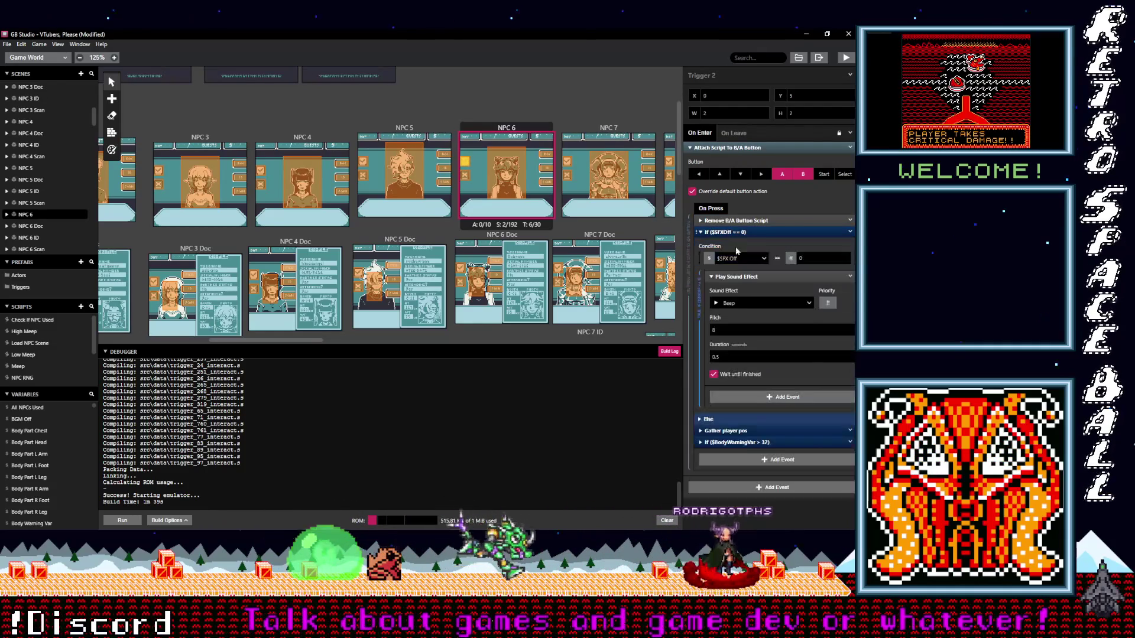
pyautogui.click(748, 303)
pyautogui.write('po')
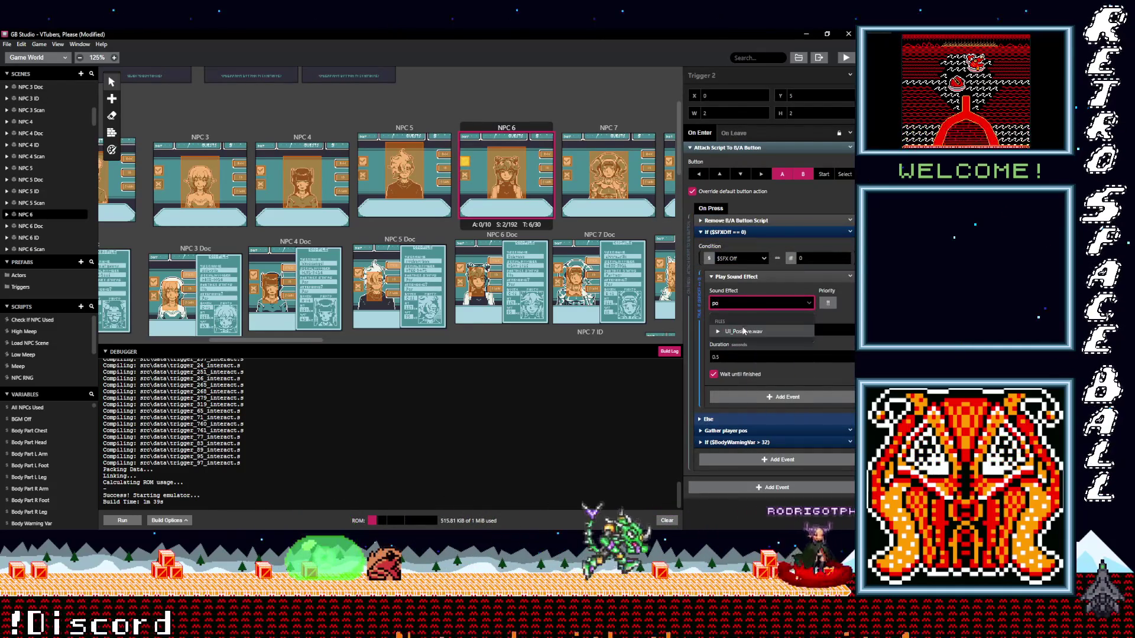
pyautogui.click(741, 331)
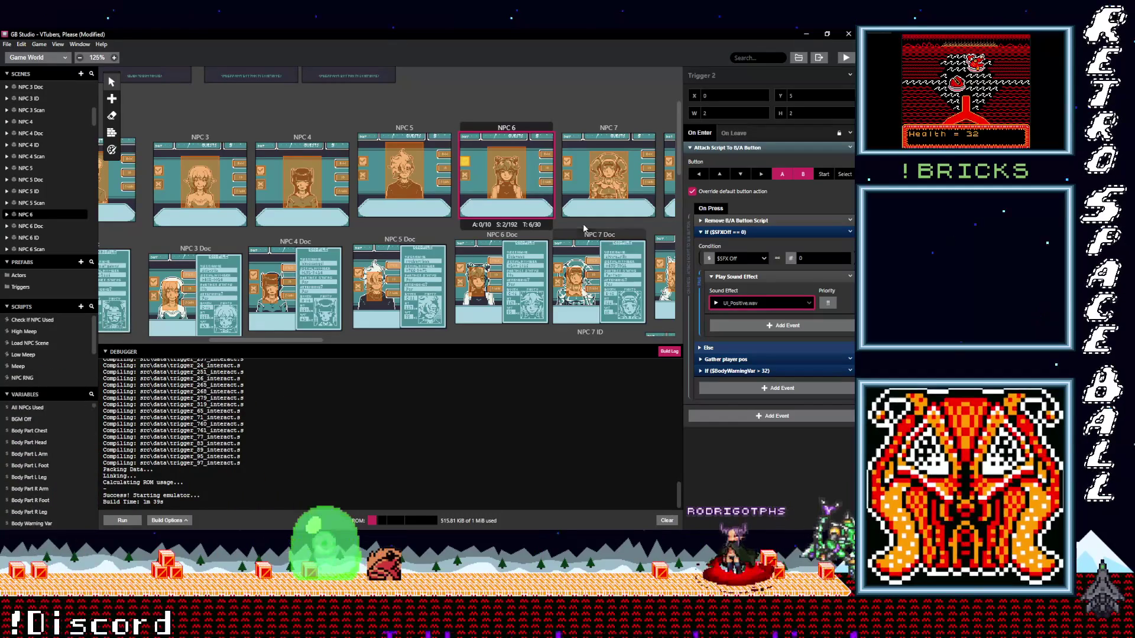
# Re-check NPC 6's two trigger sounds and move to the NPC 7 scene
pyautogui.click(464, 173)
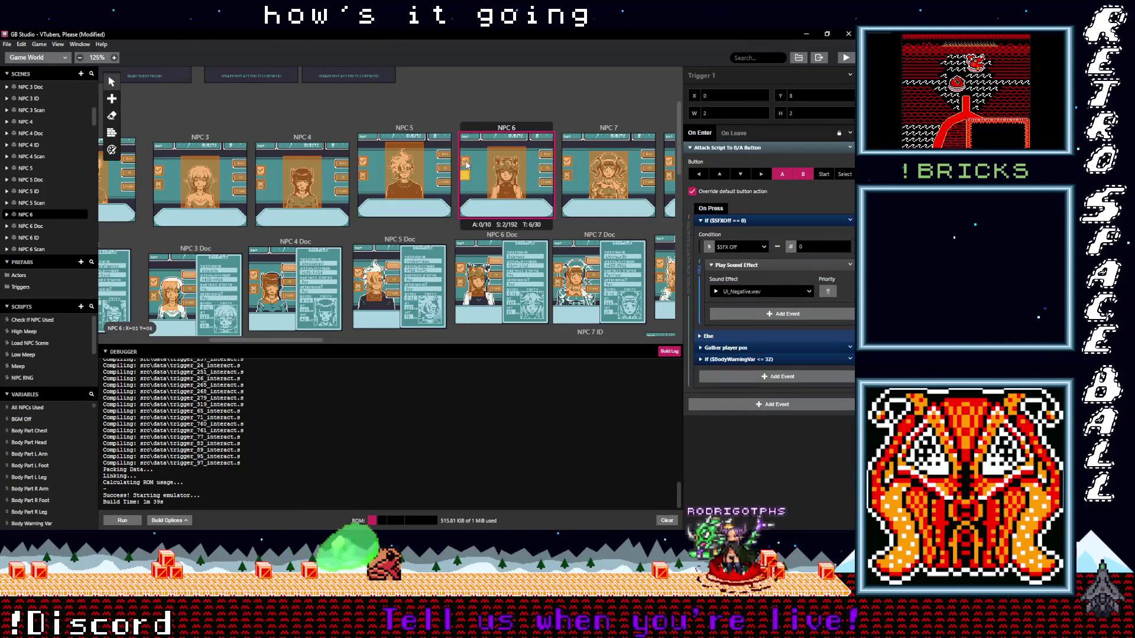
pyautogui.click(466, 164)
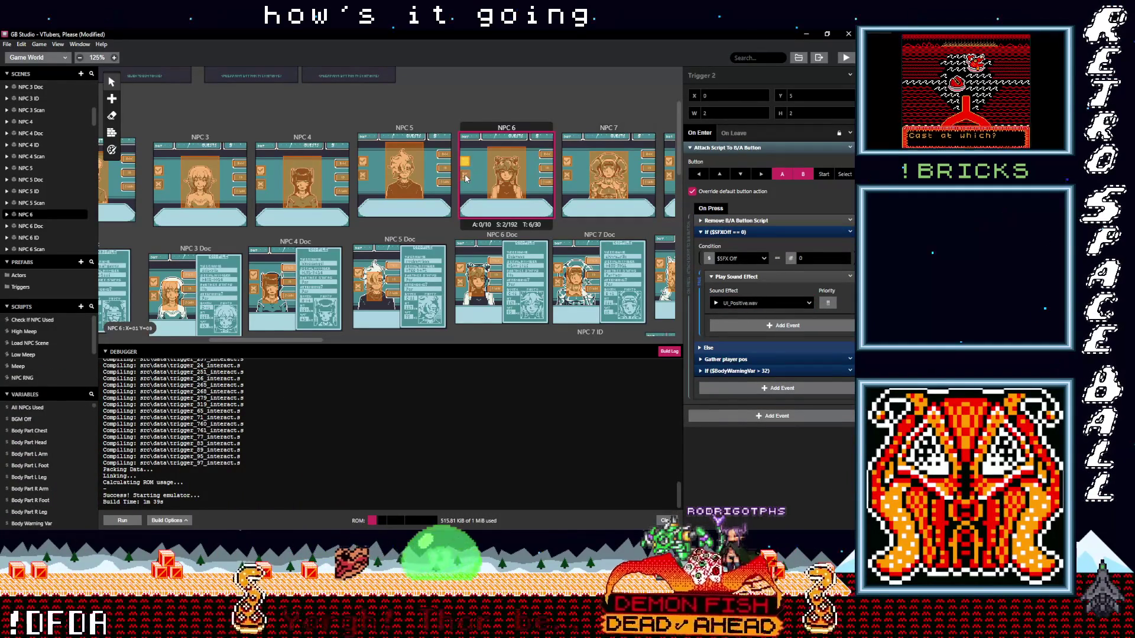
pyautogui.click(465, 176)
pyautogui.click(465, 164)
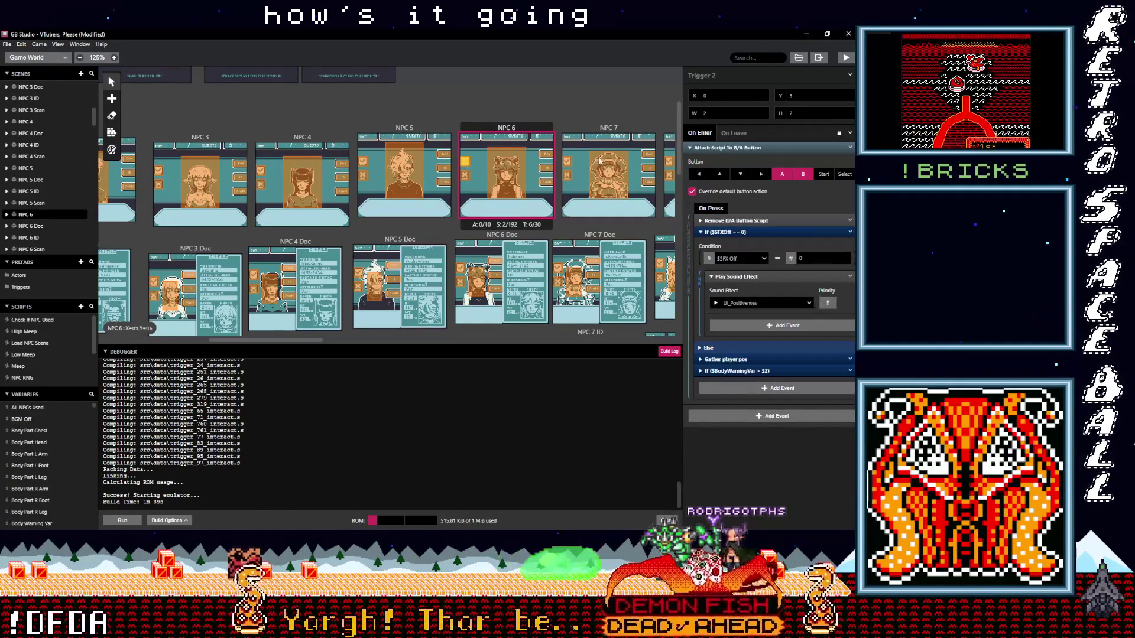
pyautogui.click(565, 161)
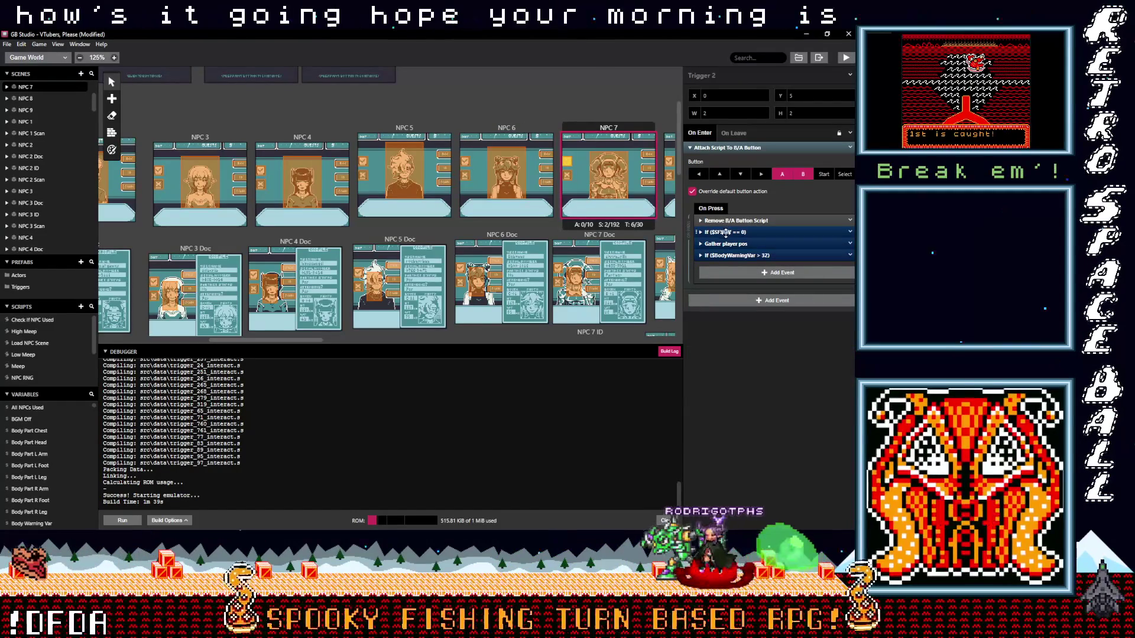
# Set NPC 7's two button triggers to UI_Positive.wav and UI_Negative.wav
pyautogui.click(725, 231)
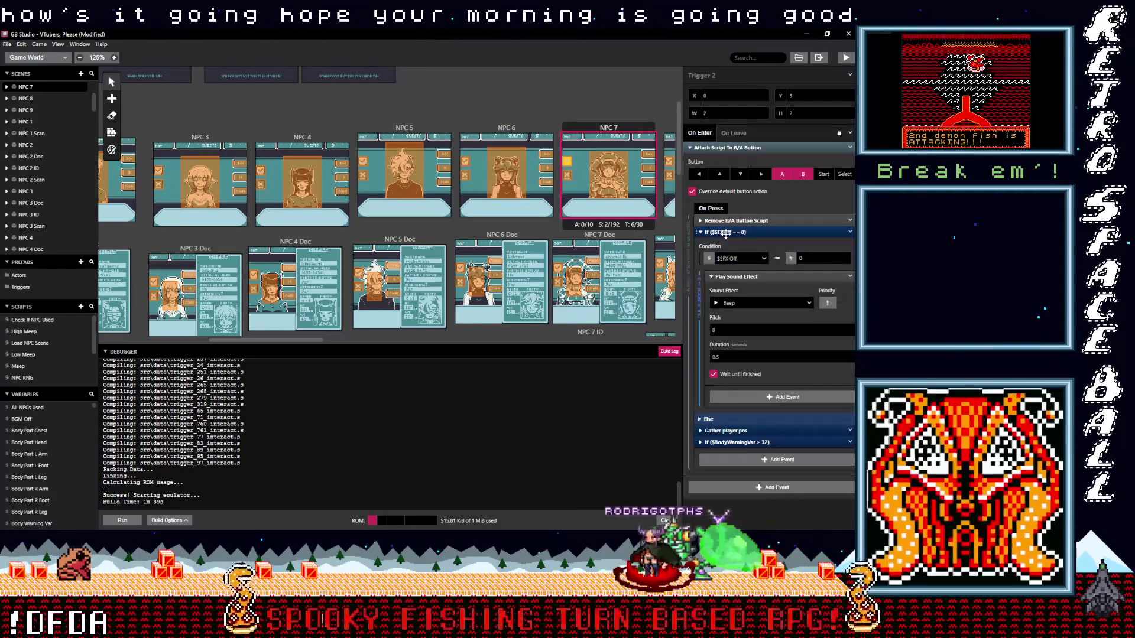
pyautogui.click(741, 303)
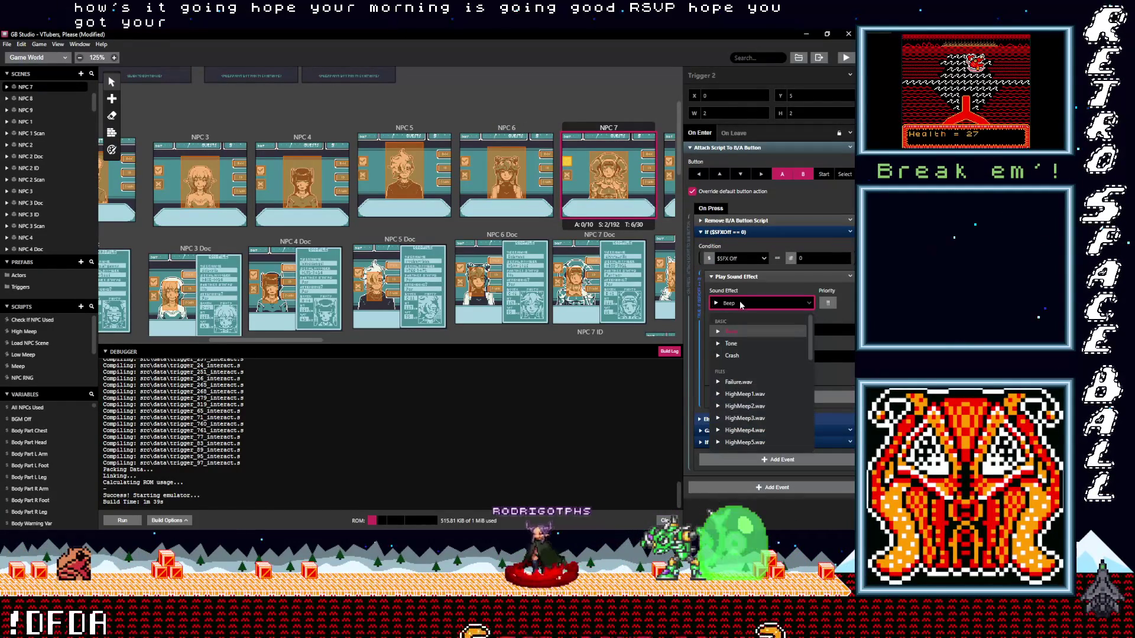
pyautogui.write('po')
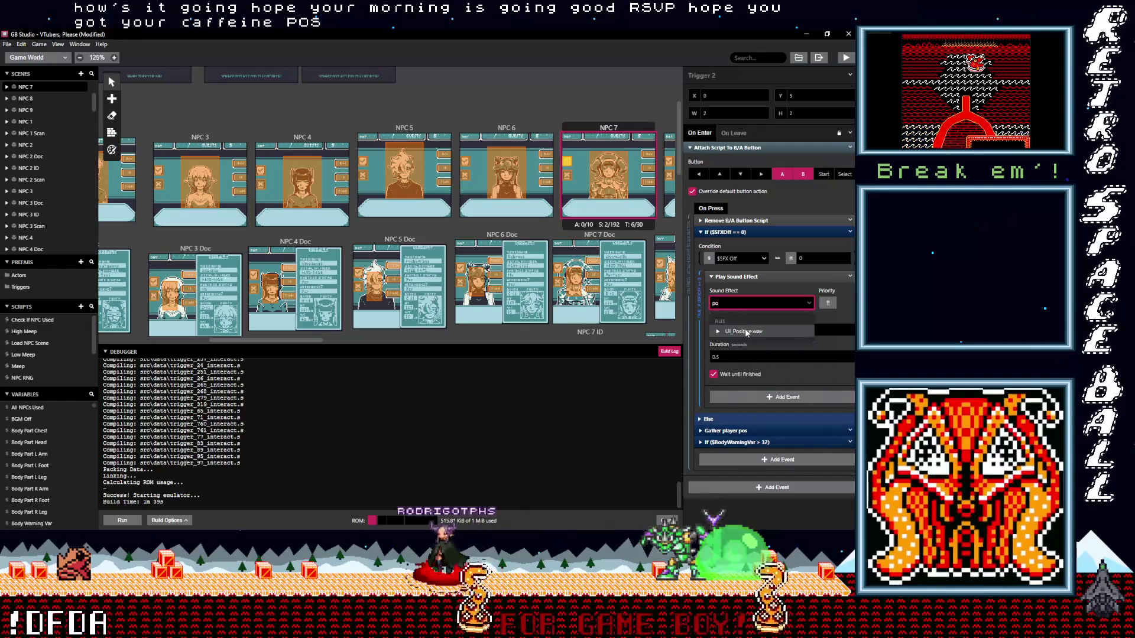
pyautogui.click(745, 329)
pyautogui.click(726, 231)
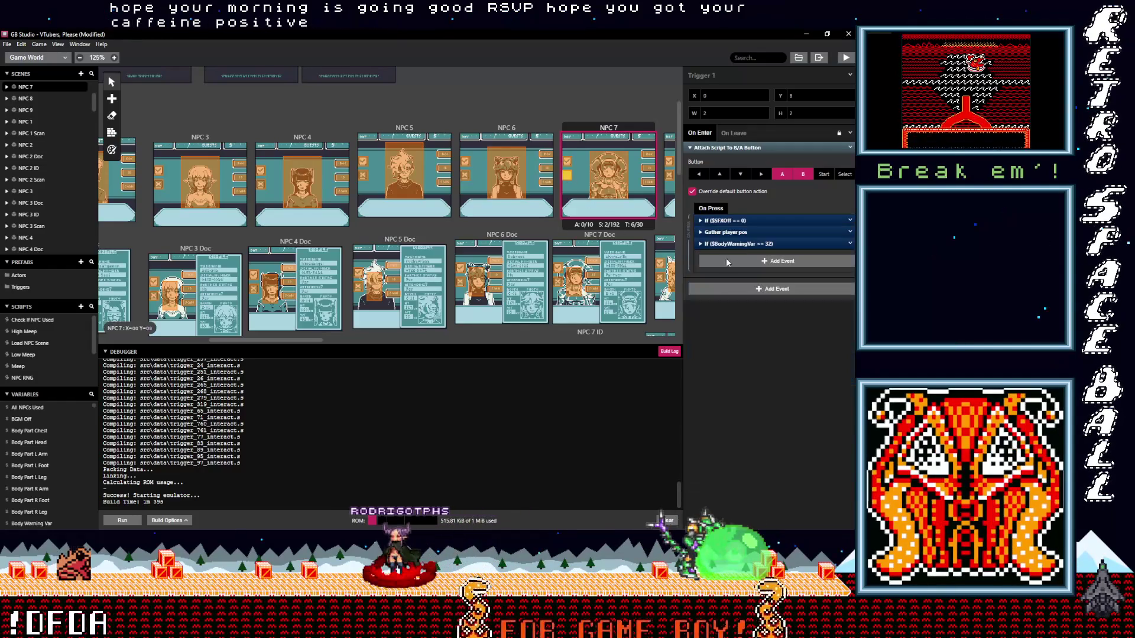
pyautogui.click(733, 218)
pyautogui.click(746, 290)
pyautogui.write('ne')
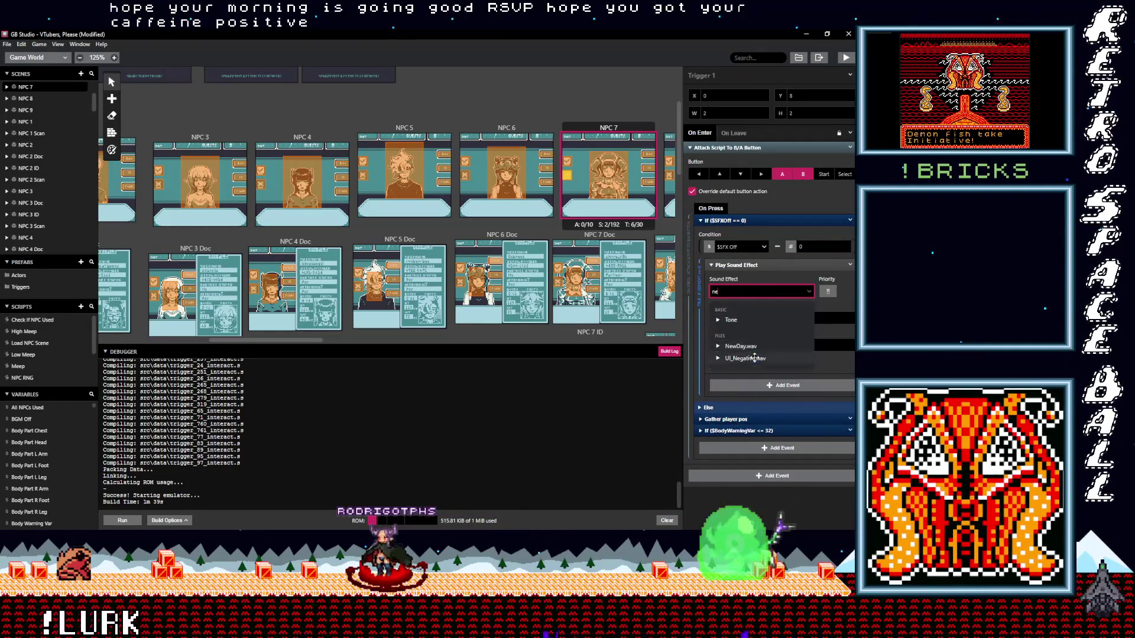
pyautogui.click(753, 357)
pyautogui.scroll(-2, 399, 203)
# Set NPC 7 Doc's Triggers 3 and 4 to UI_Positive.wav and UI_Negative.wav
pyautogui.click(559, 174)
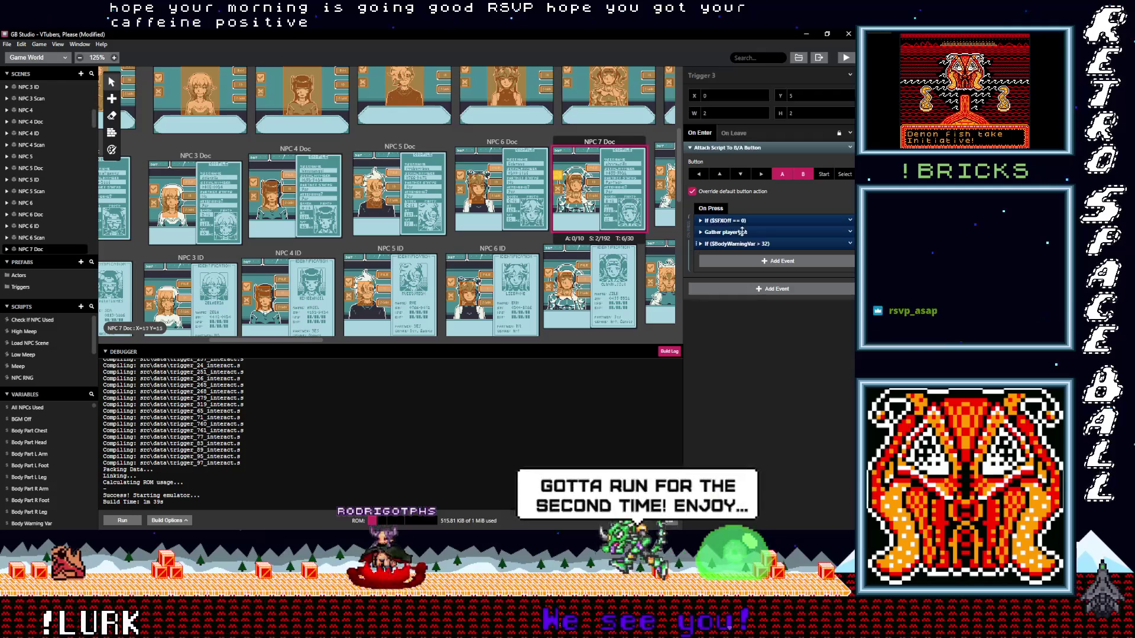
pyautogui.click(736, 220)
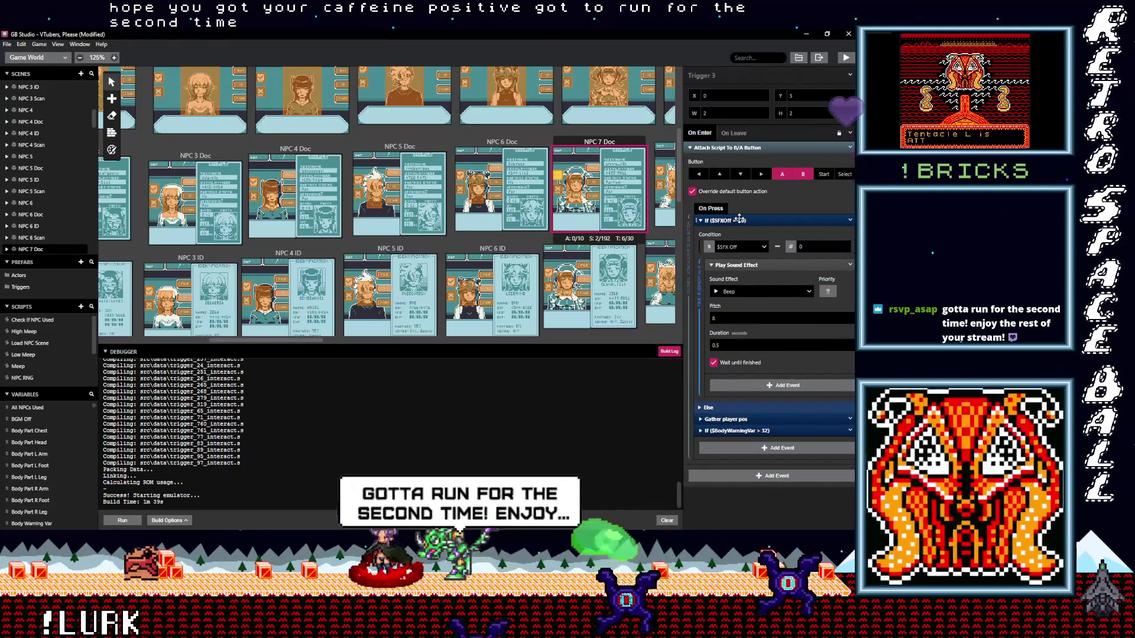
pyautogui.click(737, 292)
pyautogui.write('po')
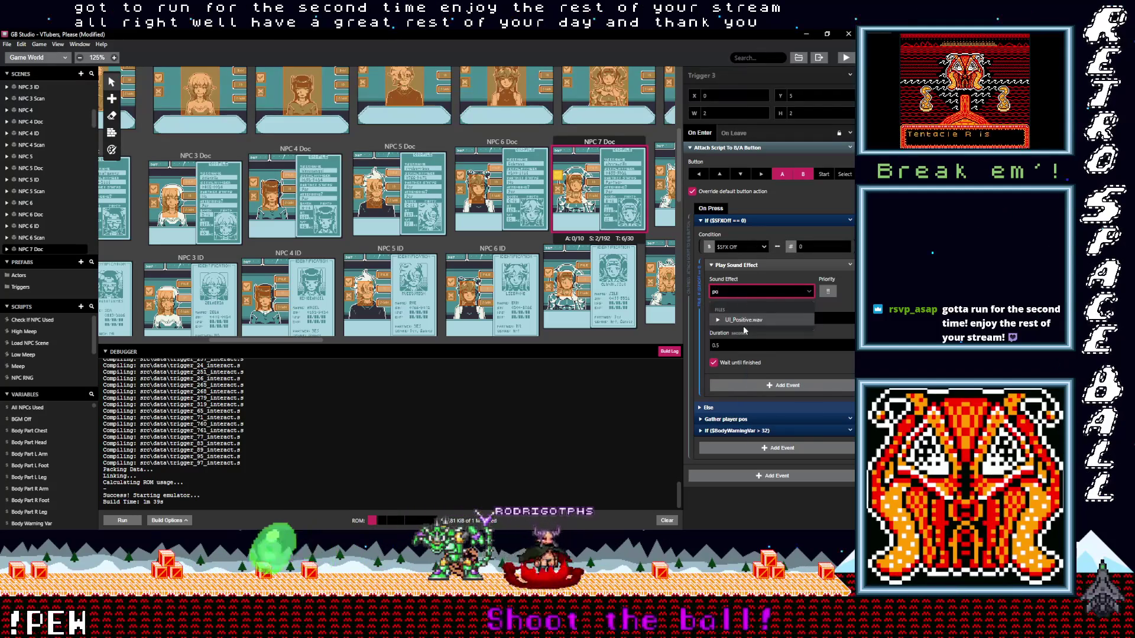
pyautogui.click(743, 322)
pyautogui.click(734, 221)
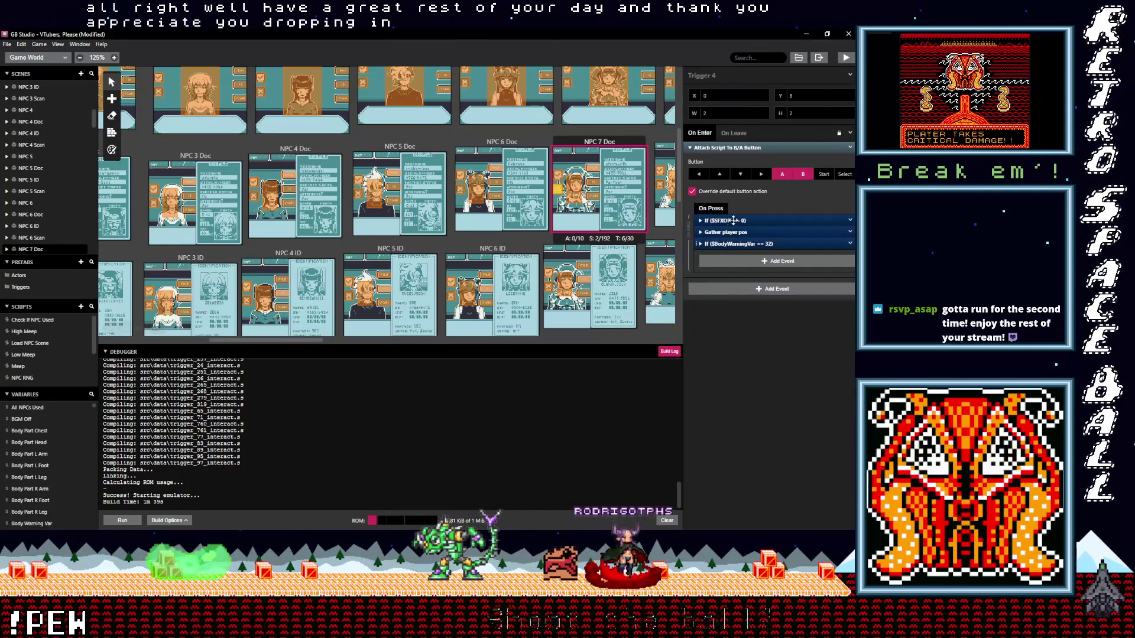
pyautogui.click(737, 292)
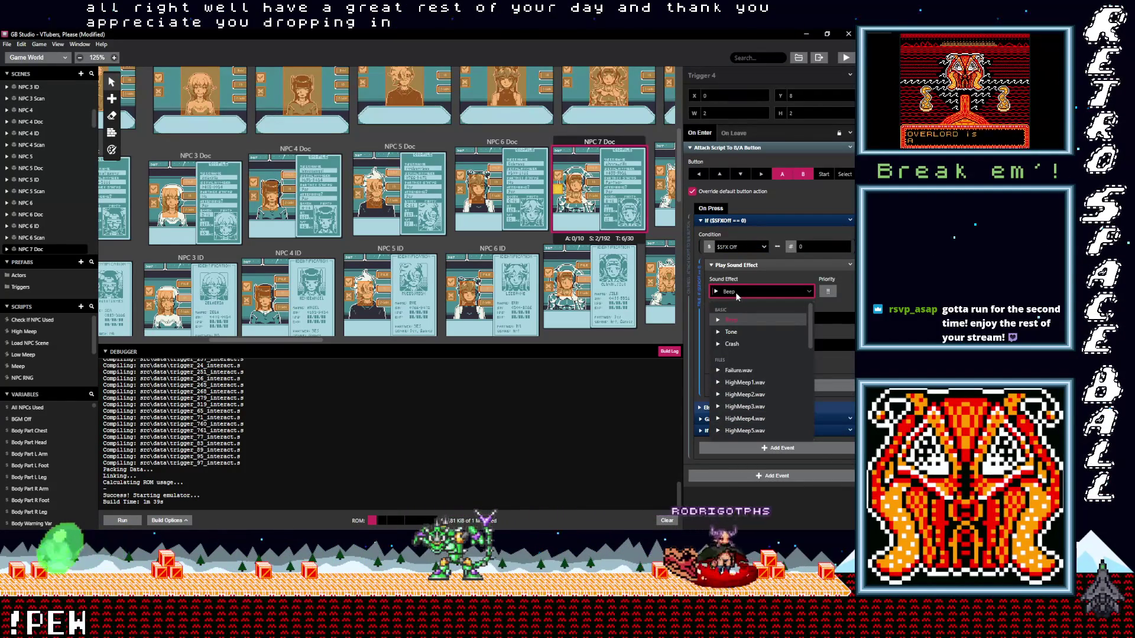
pyautogui.write('meg')
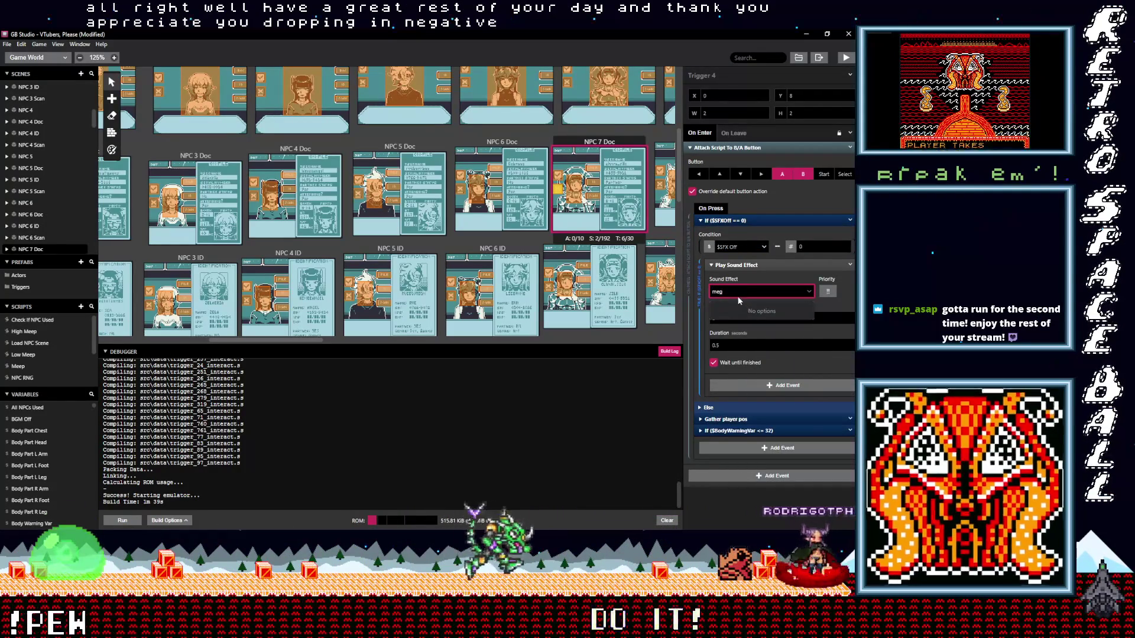
pyautogui.press('BackSpace')
pyautogui.press('BackSpace')
pyautogui.press('BackSpace')
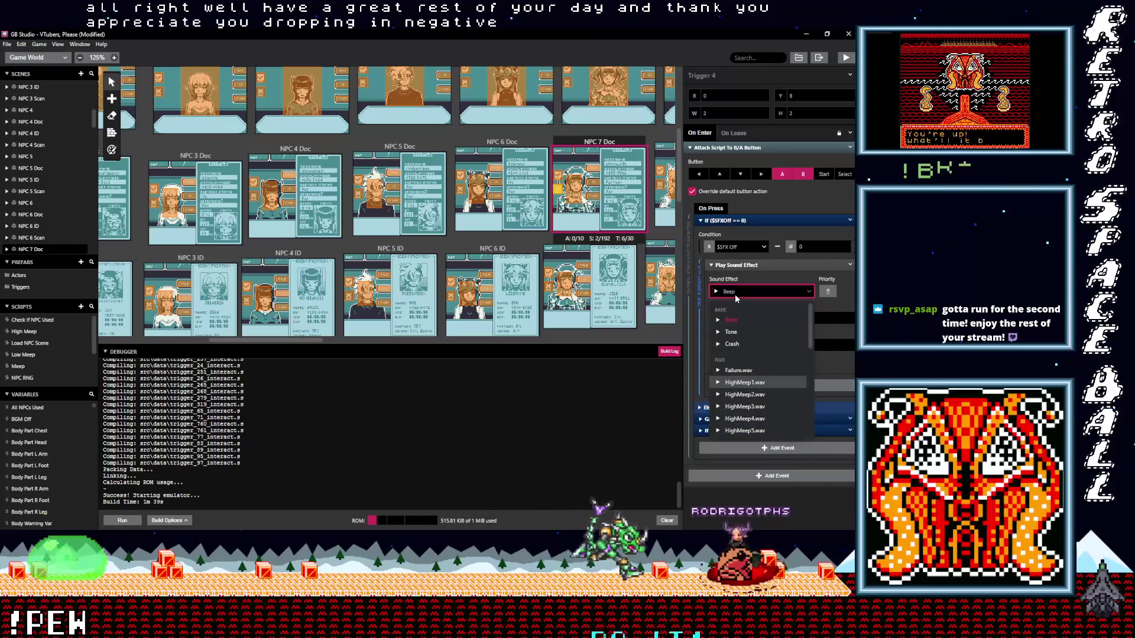
pyautogui.write('neg')
pyautogui.click(741, 325)
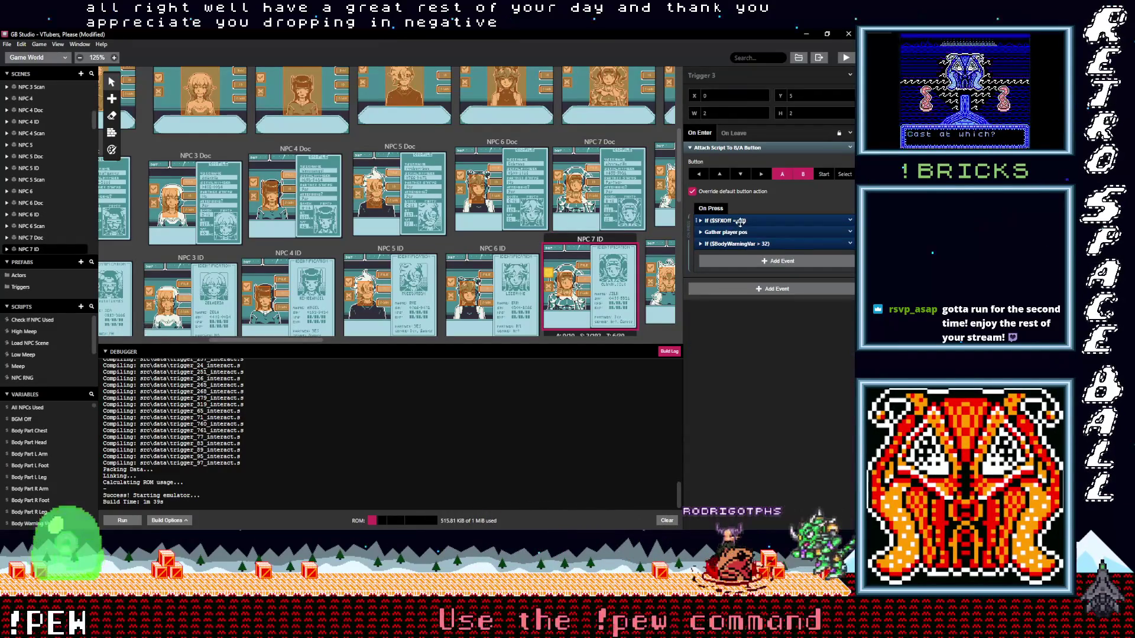
# Set NPC 7 ID's Triggers 3 and 4 to UI_Positive.wav and UI_Negative.wav
pyautogui.click(723, 220)
pyautogui.click(750, 291)
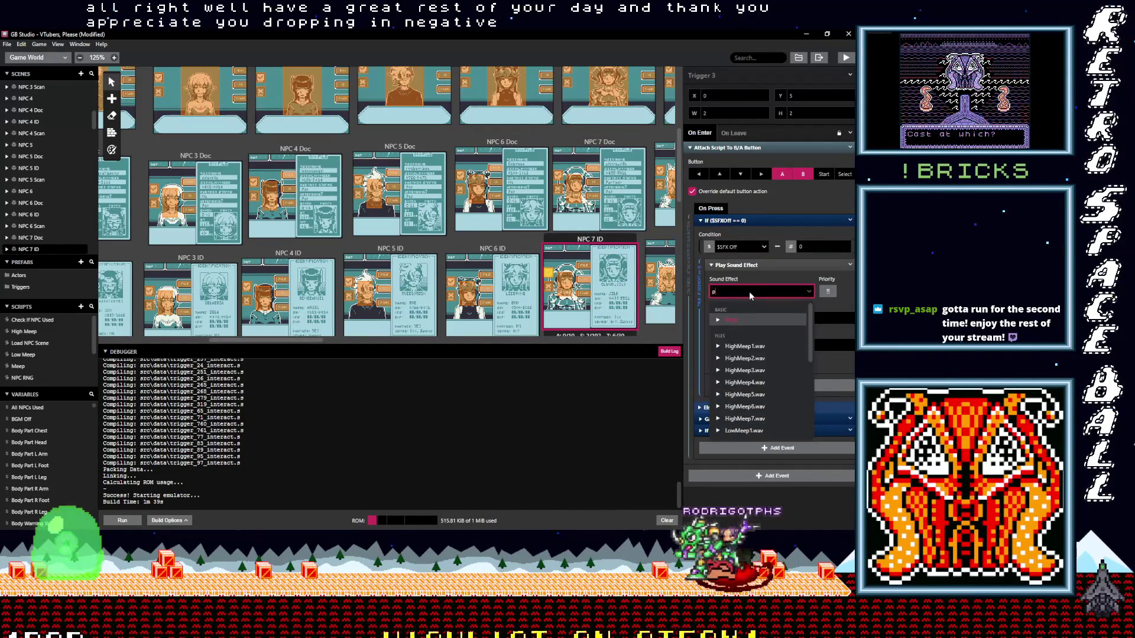
pyautogui.write('po')
pyautogui.click(759, 319)
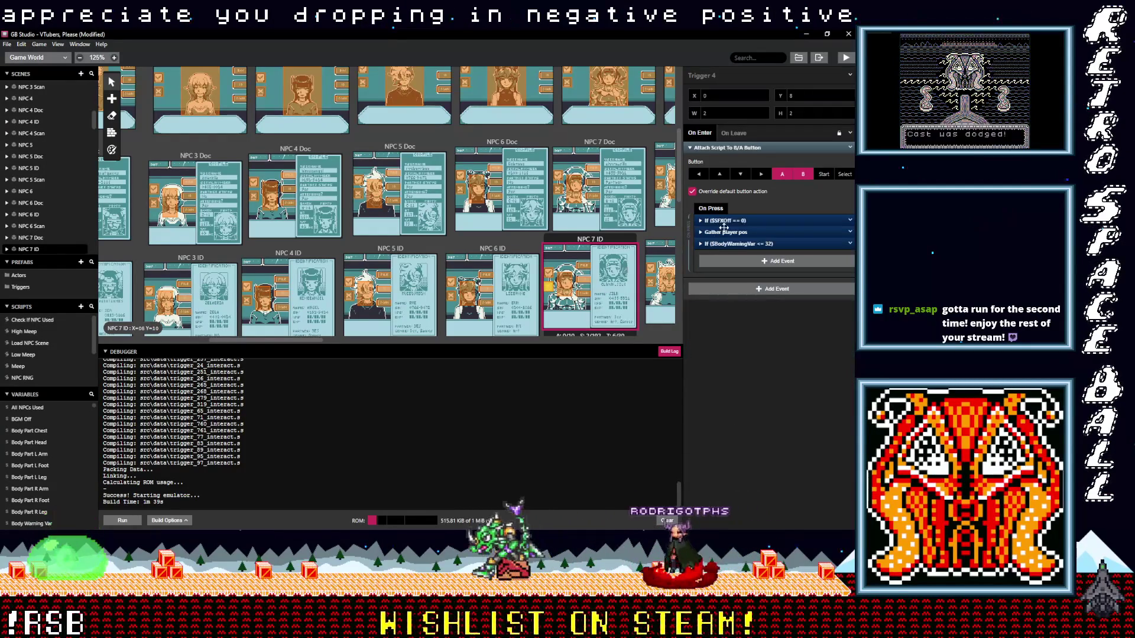
pyautogui.click(730, 293)
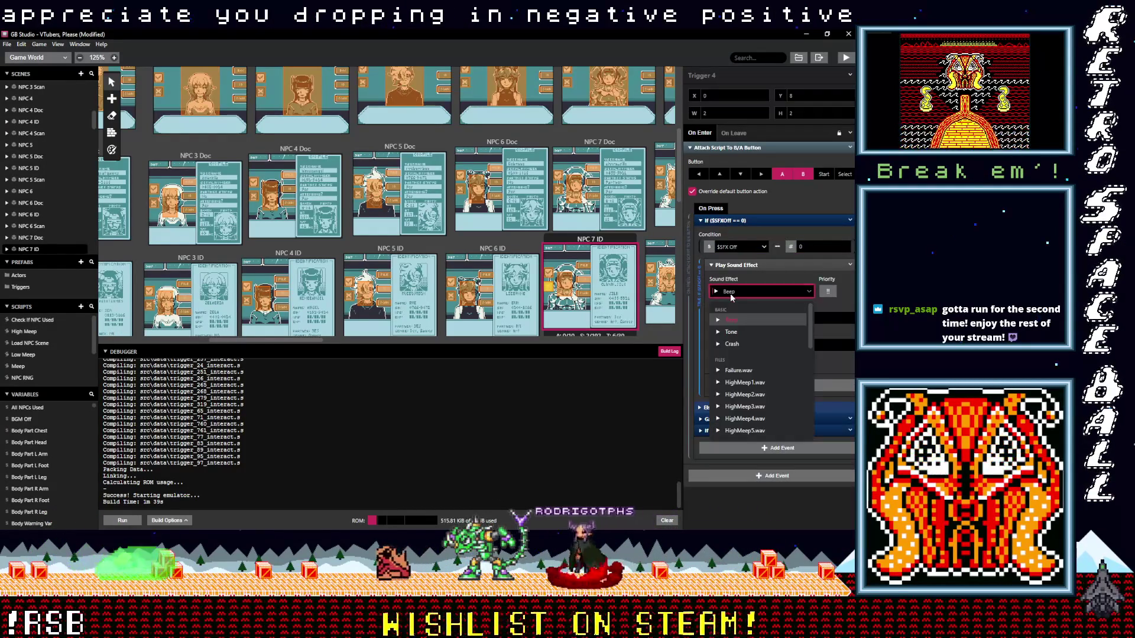
pyautogui.write('neg')
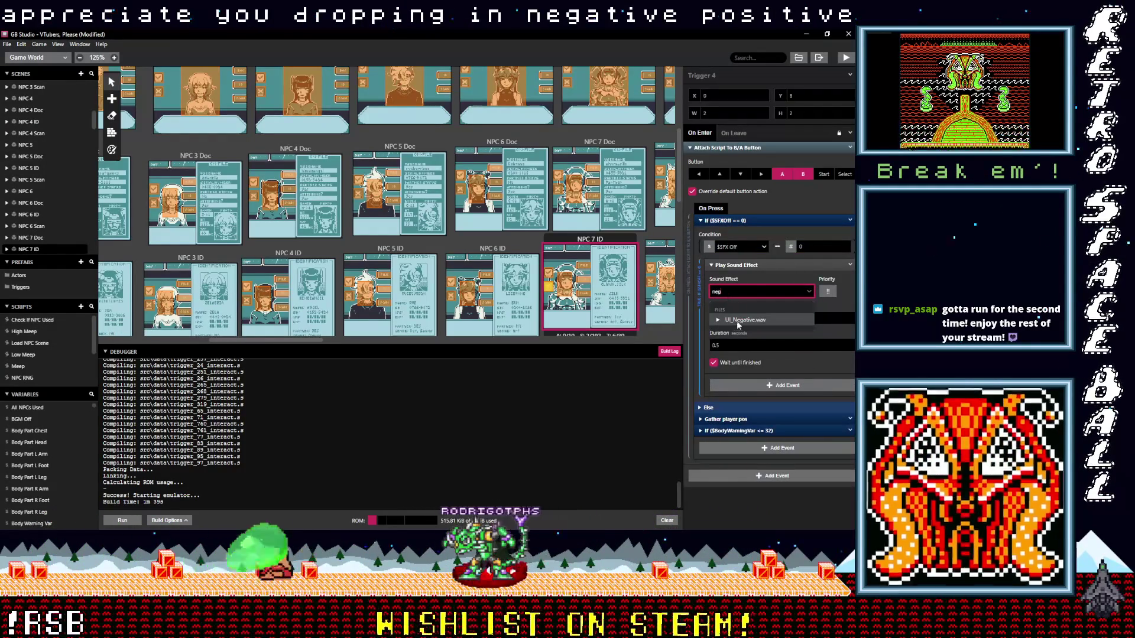
pyautogui.click(736, 358)
pyautogui.scroll(-2, 610, 291)
pyautogui.scroll(-2, 610, 292)
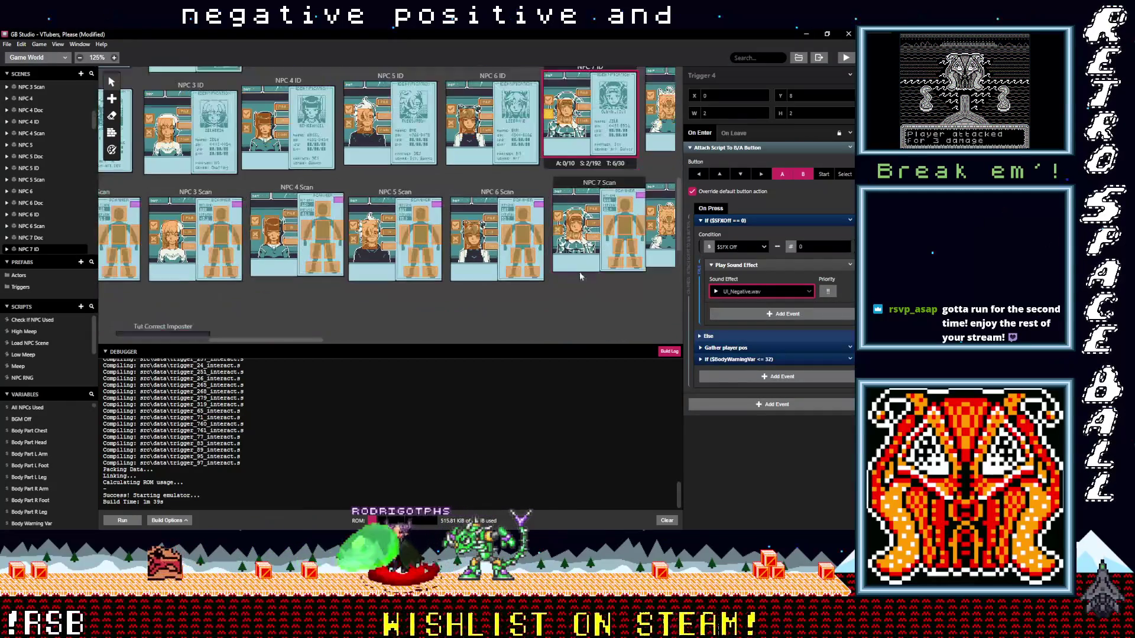
# Set NPC 7 Scan's Trigger 9 to UI_Positive.wav and Trigger 10 to UI_Negative.wav
pyautogui.click(559, 205)
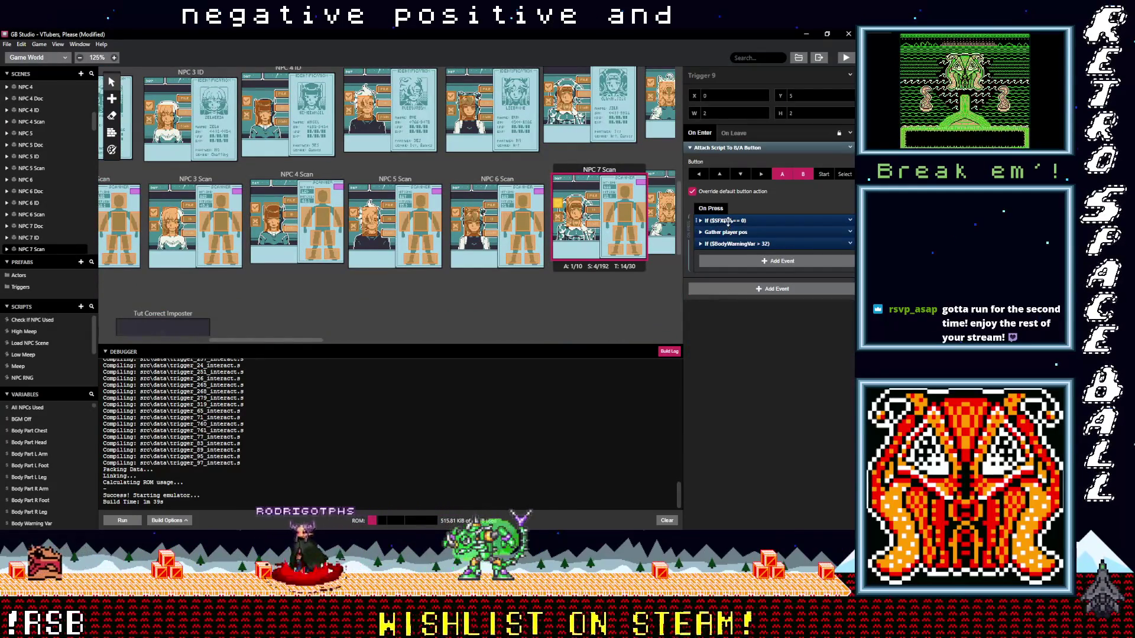
pyautogui.click(727, 220)
pyautogui.click(753, 293)
pyautogui.write('po')
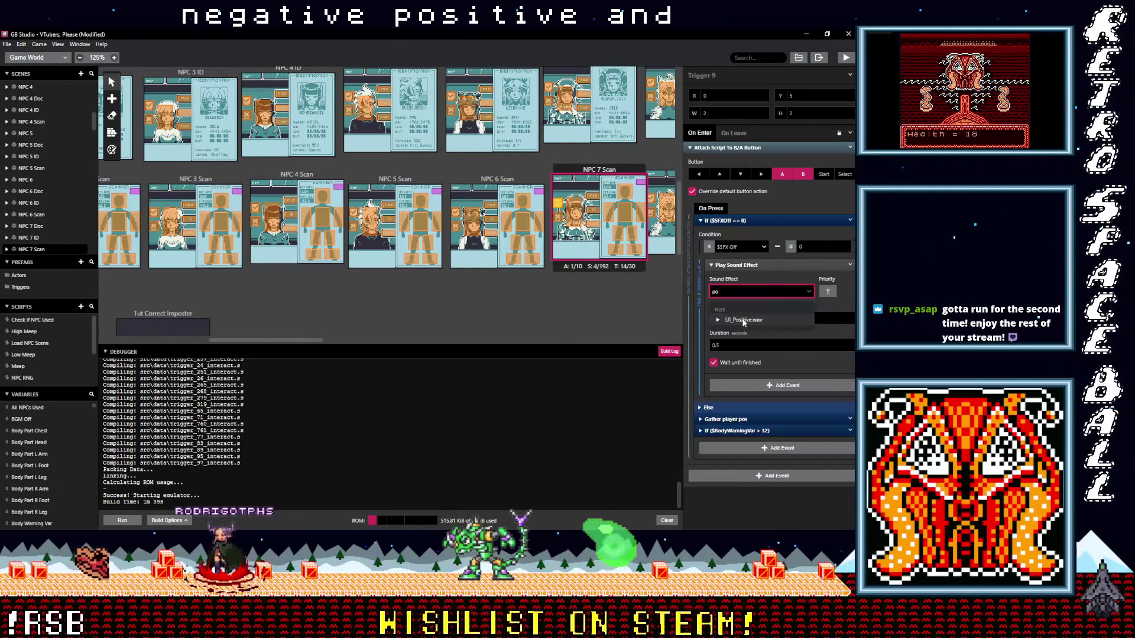
pyautogui.click(743, 319)
pyautogui.click(714, 221)
pyautogui.click(713, 222)
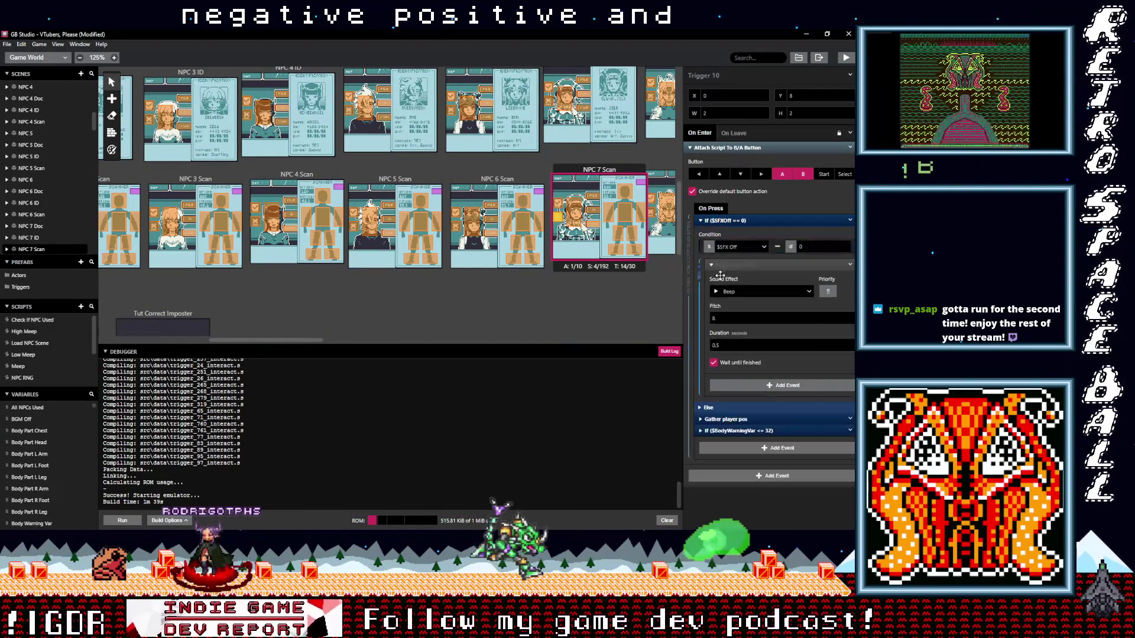
pyautogui.click(736, 291)
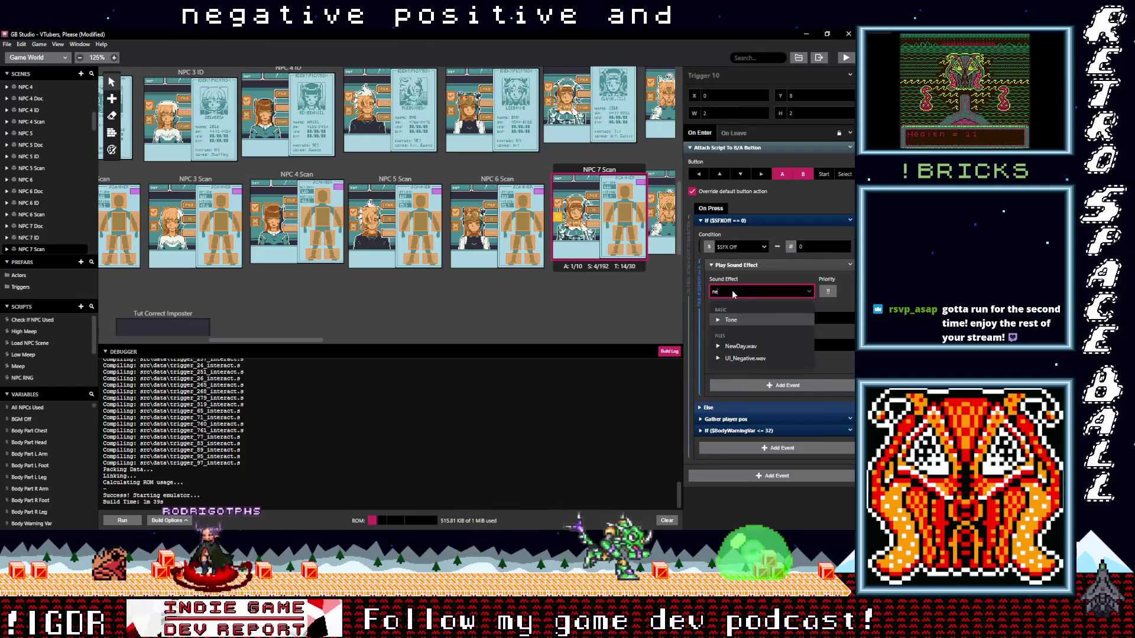
pyautogui.write('neg')
pyautogui.press('Return')
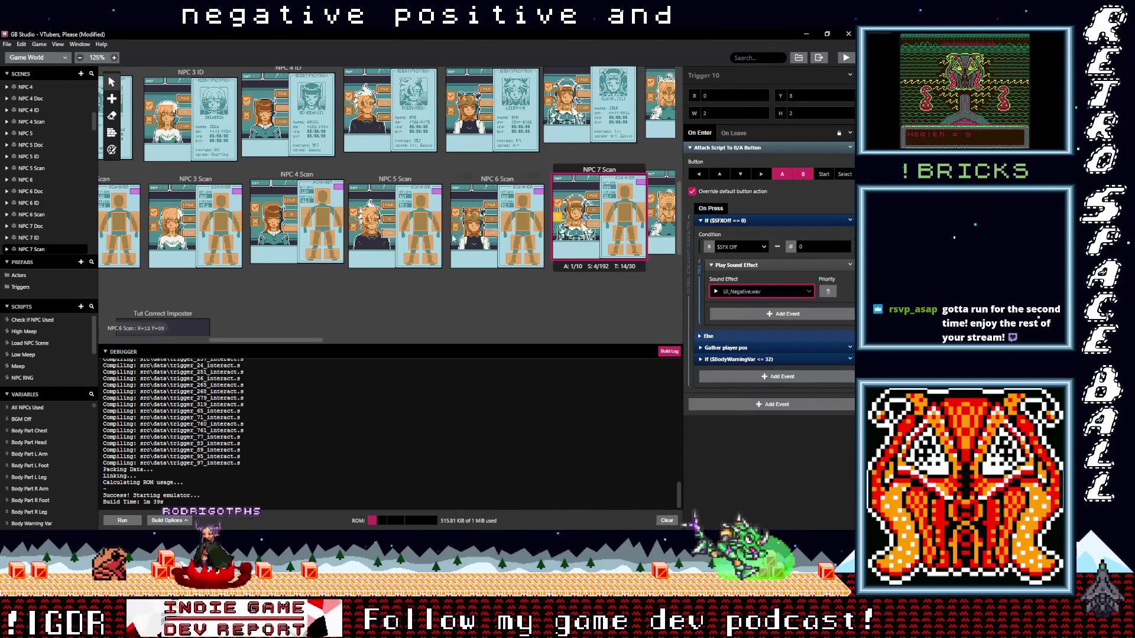
# After checking NPC 6 Scan, set NPC 8 Scan's two triggers to UI_Negative.wav and UI_Positive.wav
pyautogui.click(471, 221)
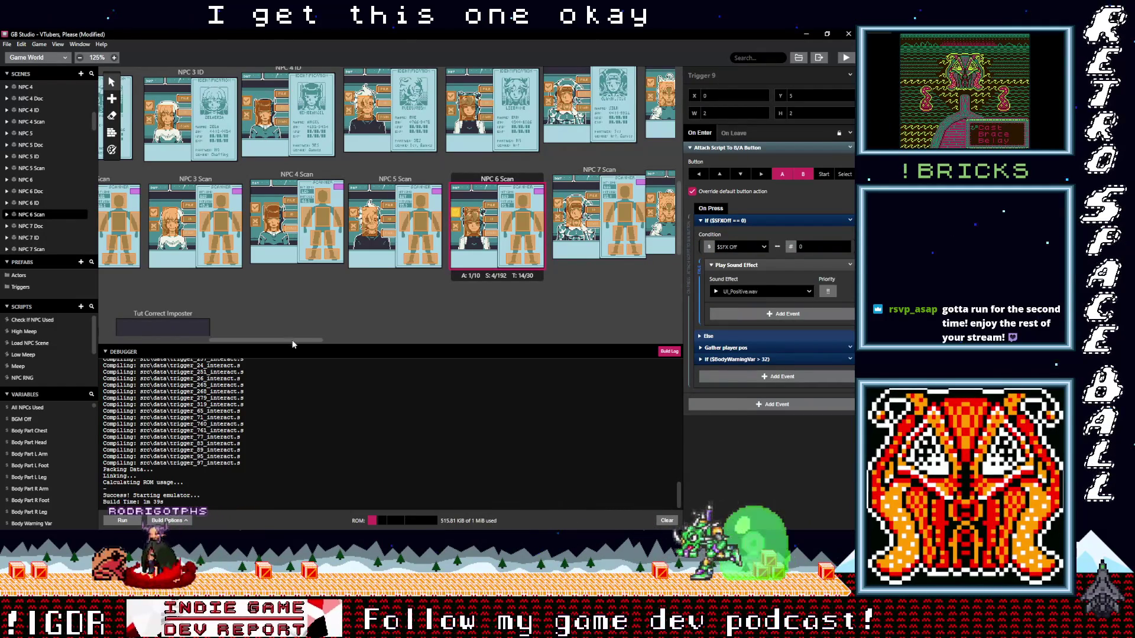
pyautogui.moveTo(292, 341); pyautogui.dragTo(349, 340)
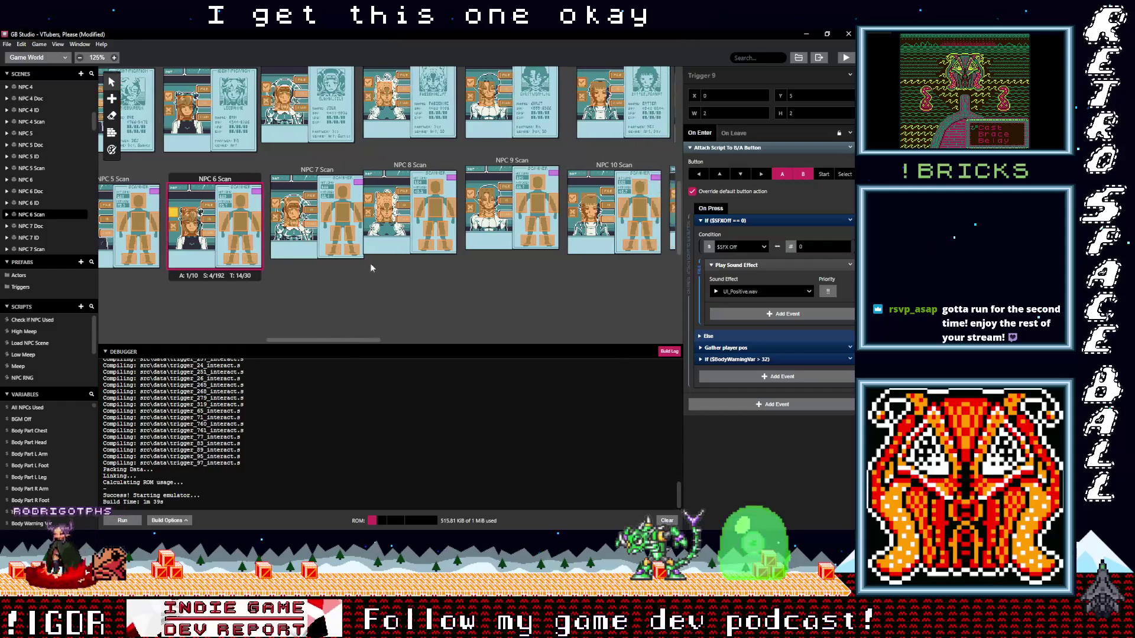
pyautogui.click(399, 222)
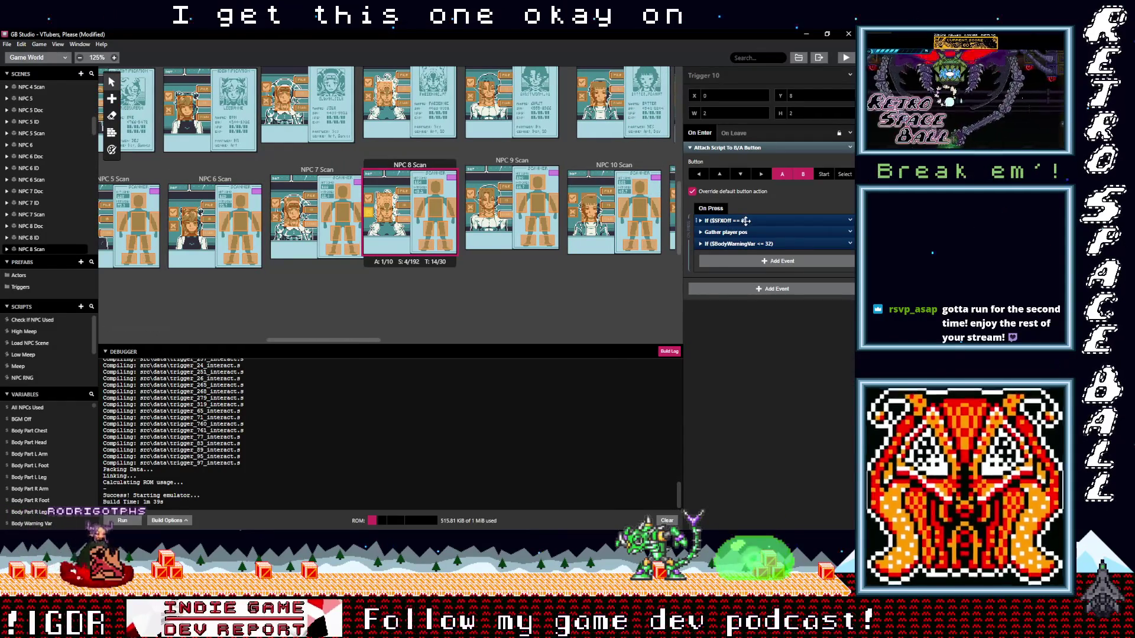
pyautogui.click(746, 221)
pyautogui.click(743, 292)
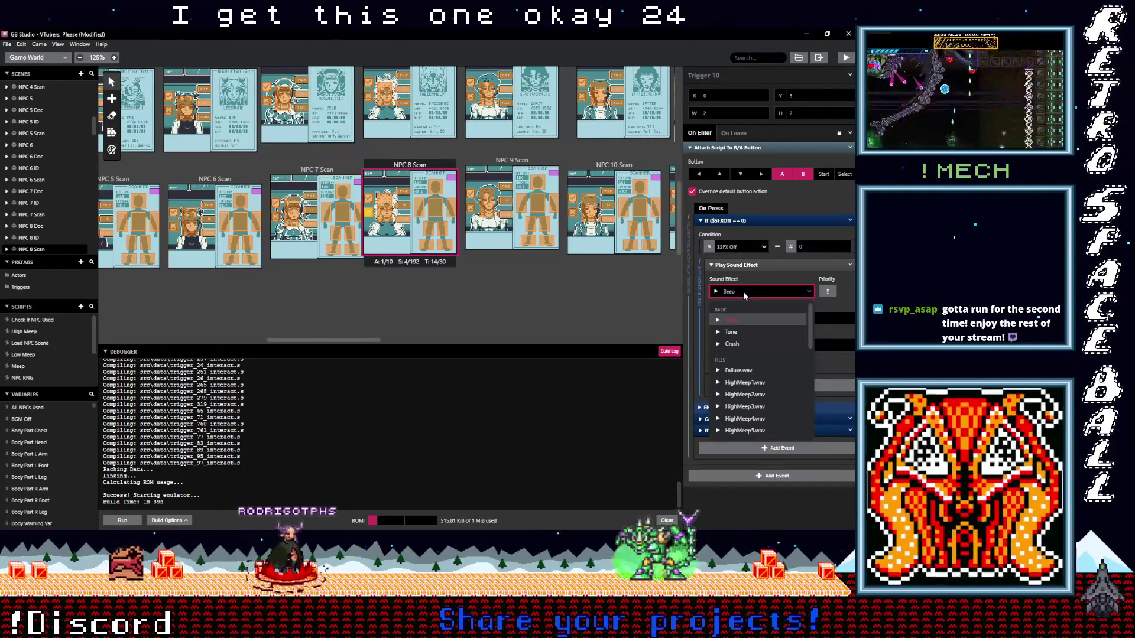
pyautogui.write('neg')
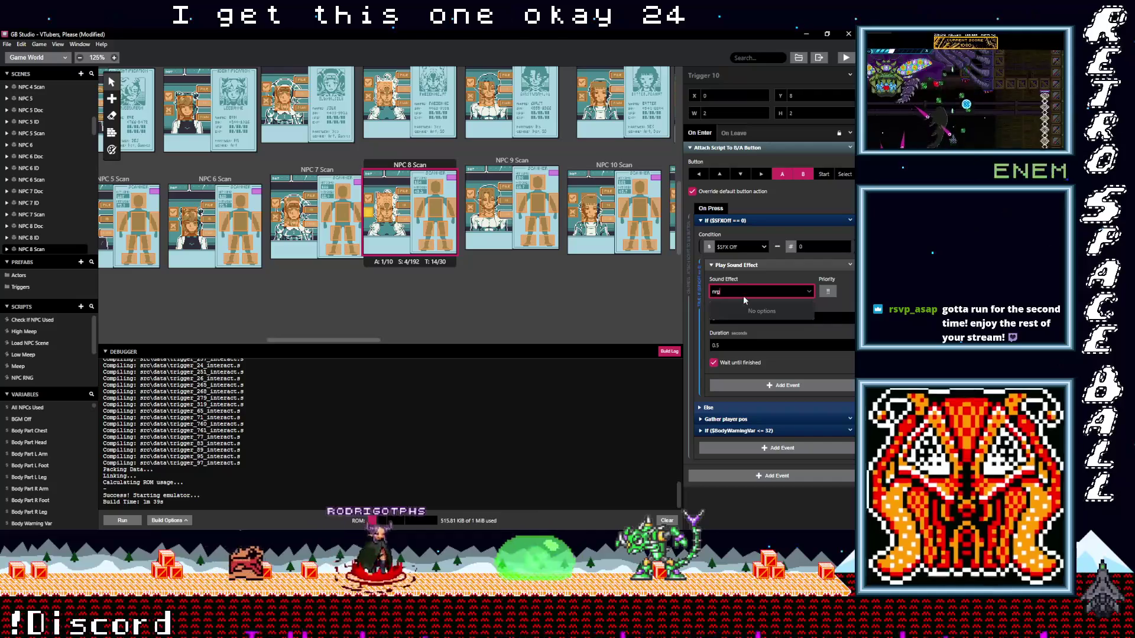
pyautogui.press('BackSpace')
pyautogui.press('BackSpace')
pyautogui.press('BackSpace')
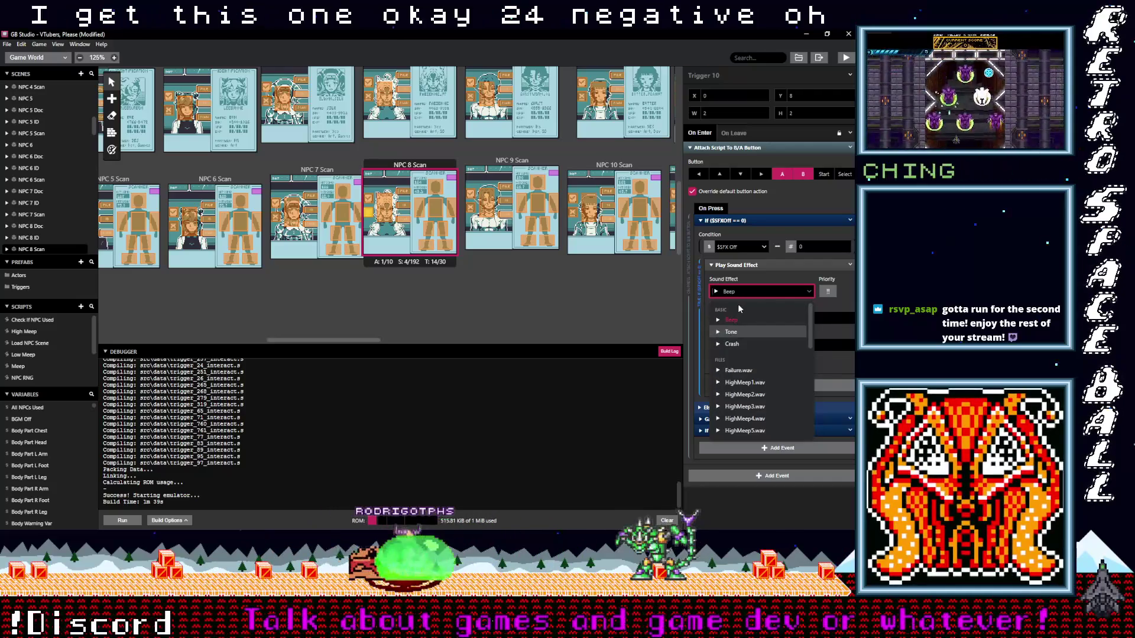
pyautogui.write('m')
pyautogui.press('BackSpace')
pyautogui.write('neg')
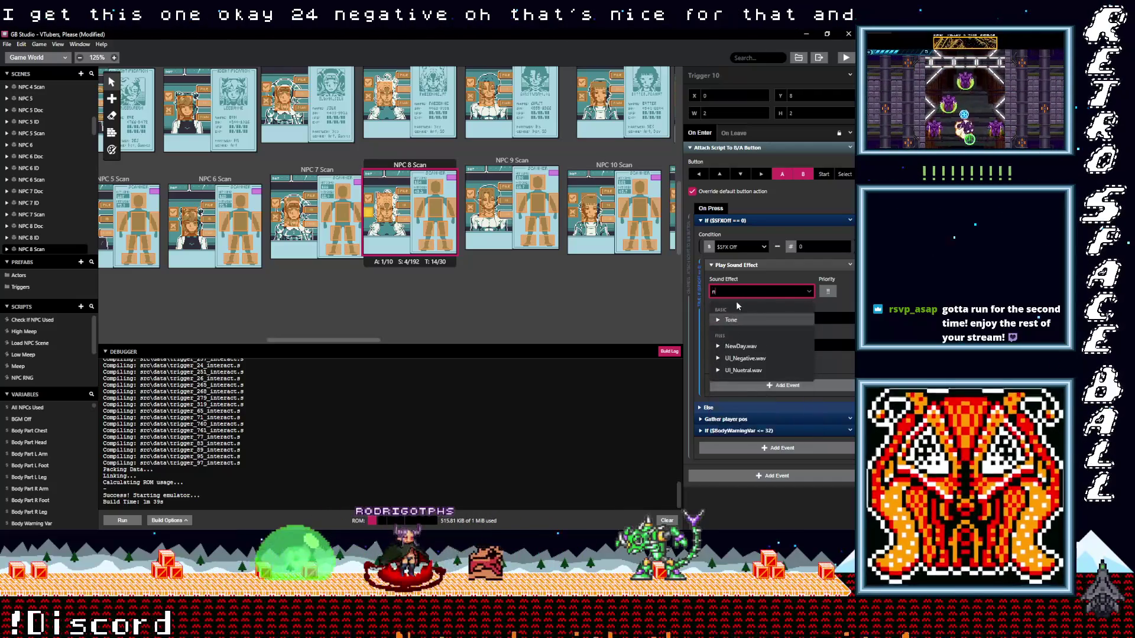
pyautogui.click(745, 319)
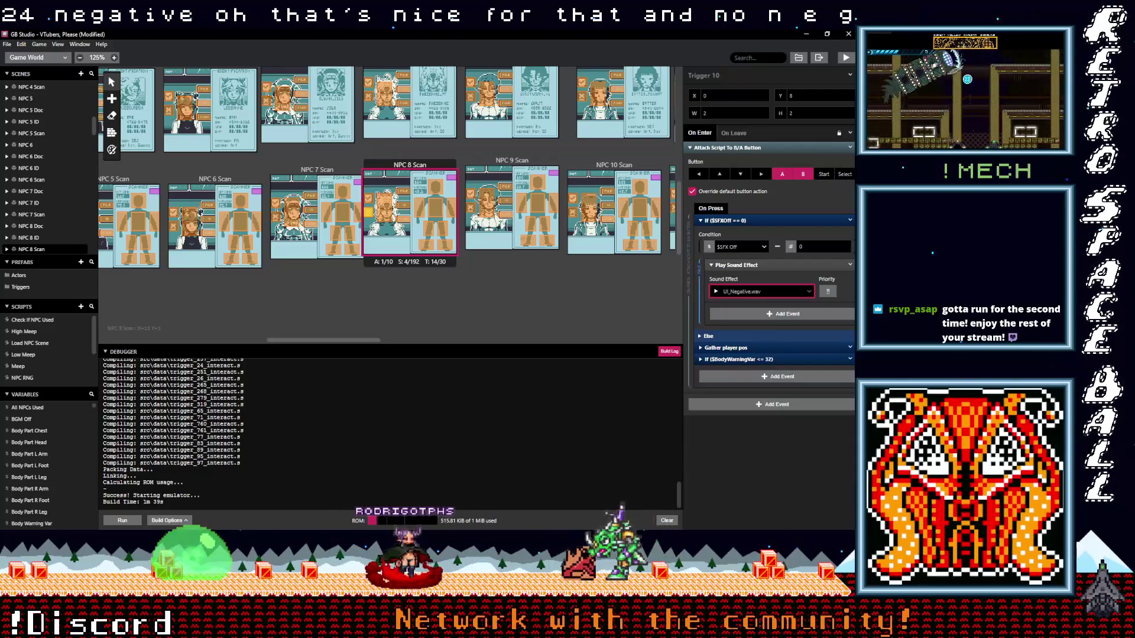
pyautogui.click(700, 220)
pyautogui.click(734, 218)
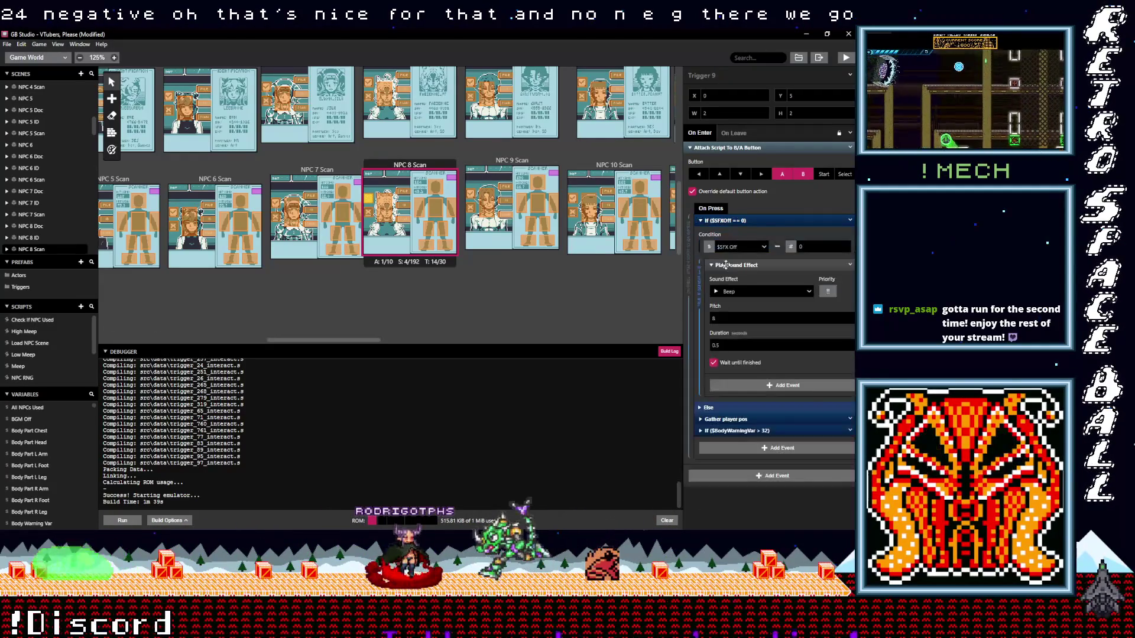
pyautogui.click(743, 291)
pyautogui.write('po')
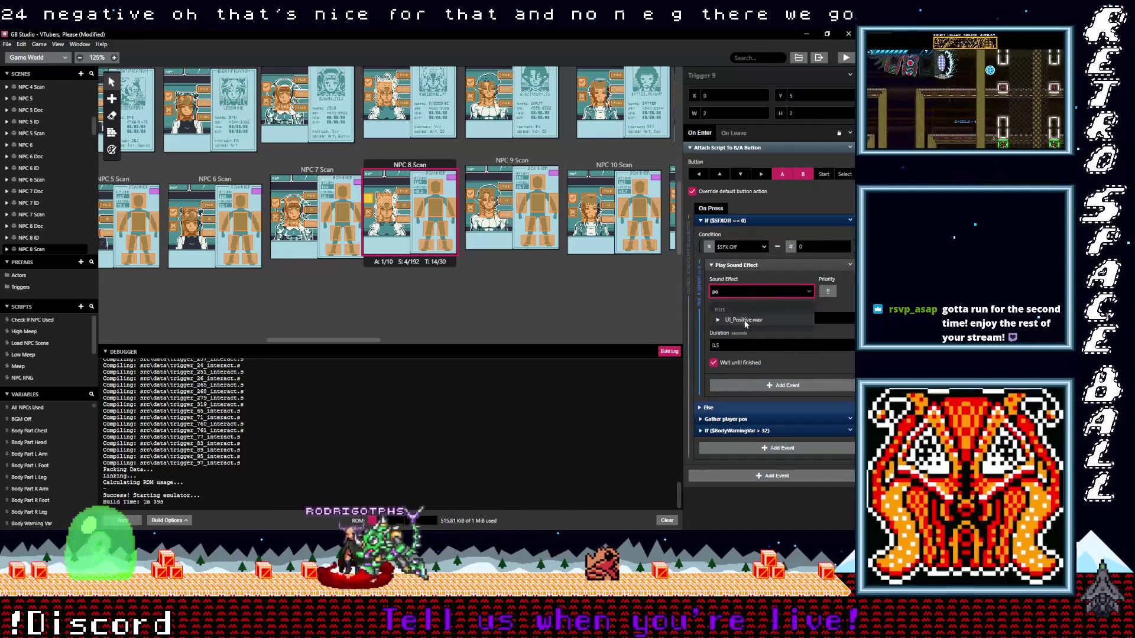
pyautogui.click(744, 322)
# Set NPC 8 ID's two button triggers to UI_Positive.wav and UI_Negative.wav
pyautogui.click(698, 221)
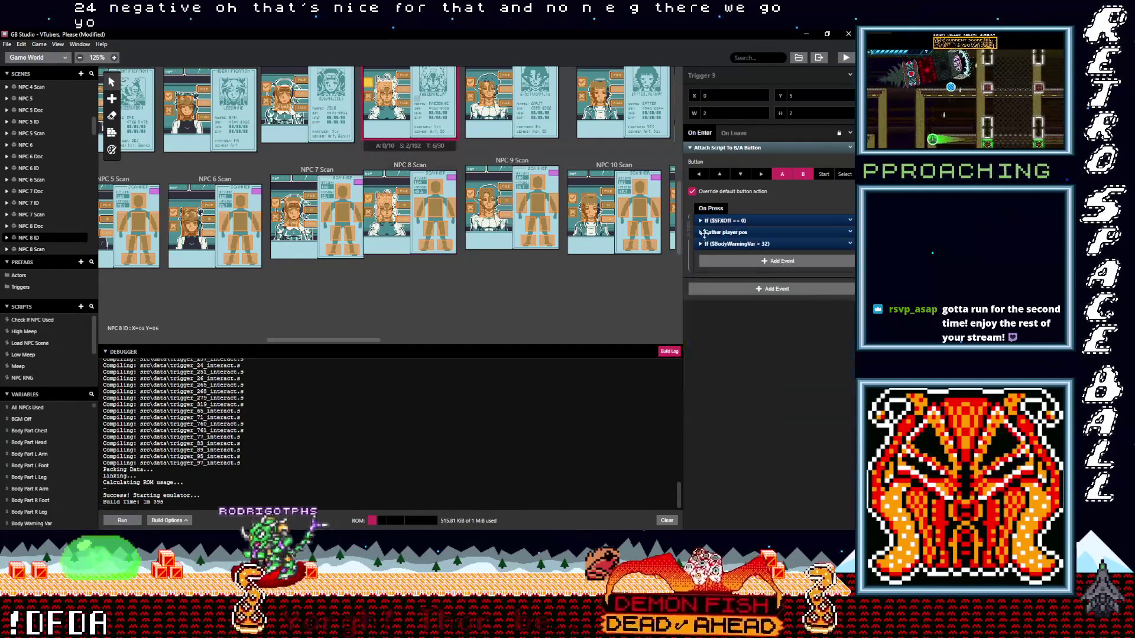
pyautogui.click(725, 220)
pyautogui.click(740, 292)
pyautogui.write('po')
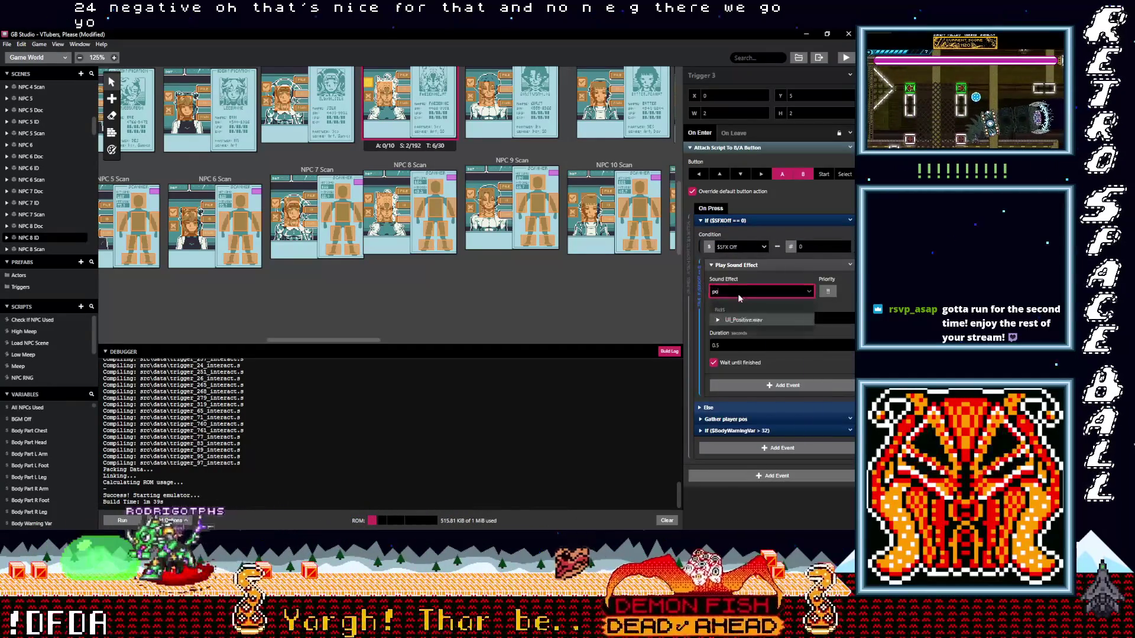
pyautogui.click(738, 321)
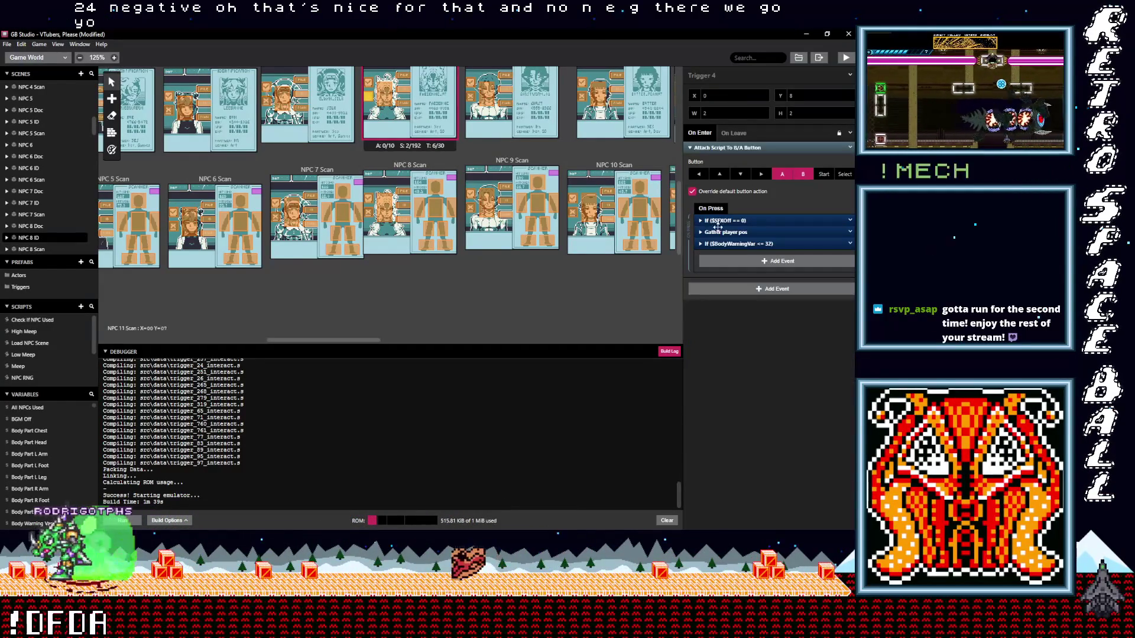
pyautogui.click(714, 220)
pyautogui.click(734, 293)
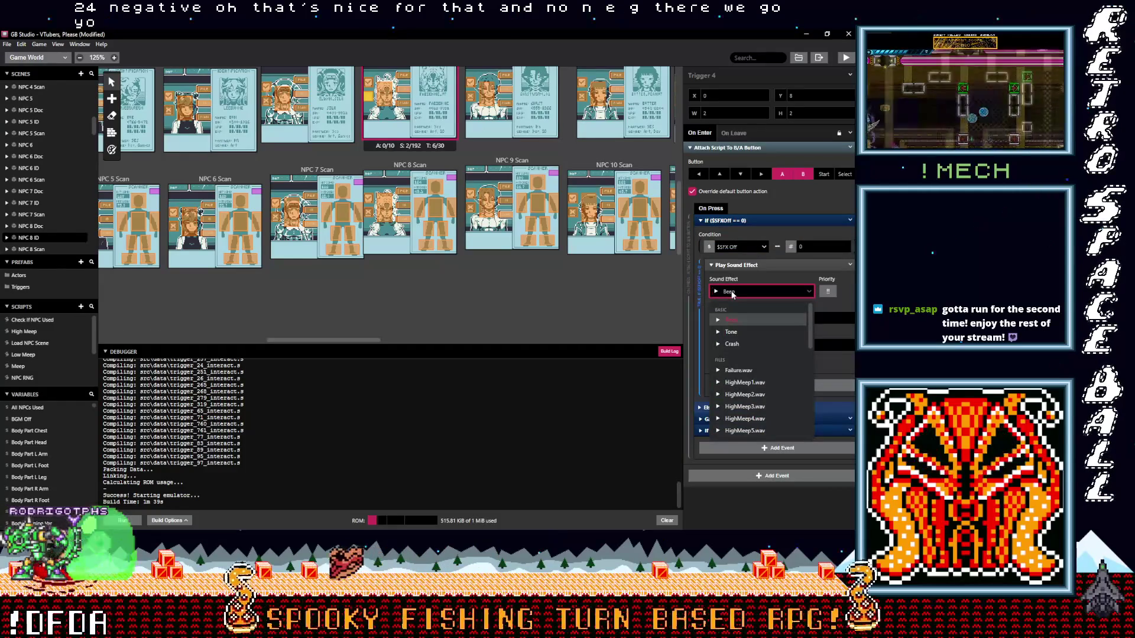
pyautogui.write('neg')
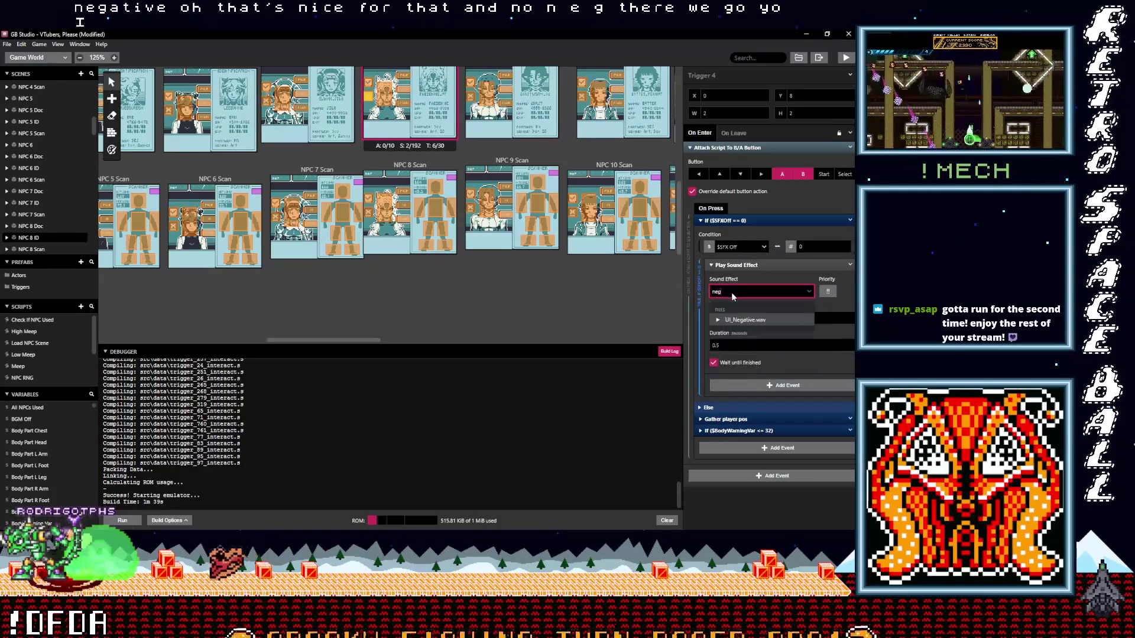
pyautogui.click(735, 318)
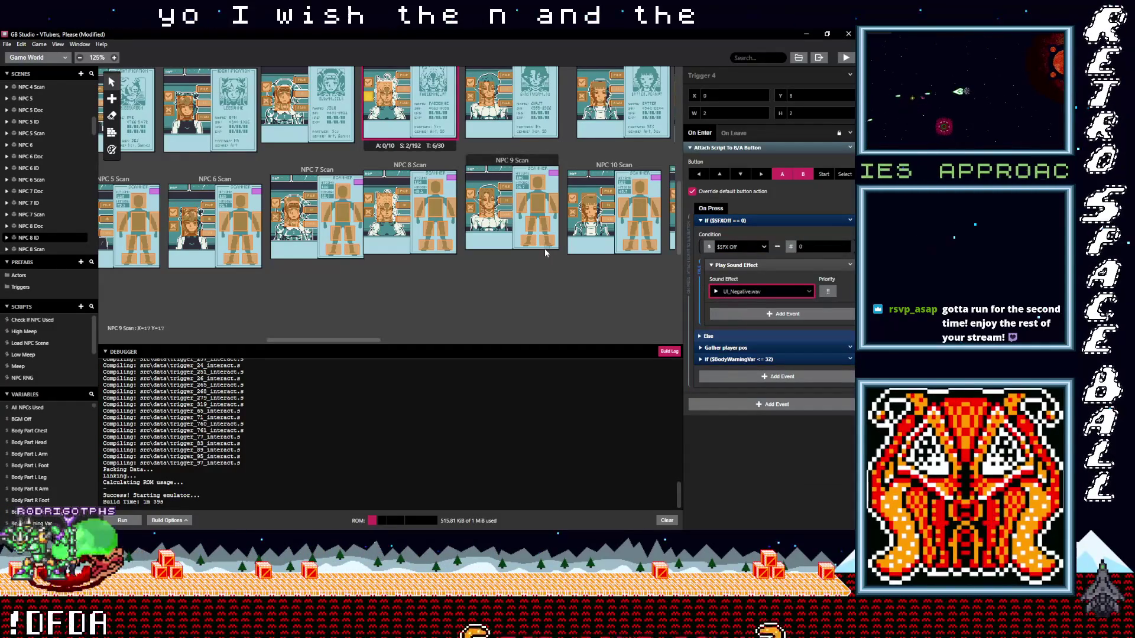
pyautogui.scroll(1, 537, 269)
pyautogui.scroll(1, 533, 265)
pyautogui.scroll(1, 525, 259)
pyautogui.scroll(1, 519, 256)
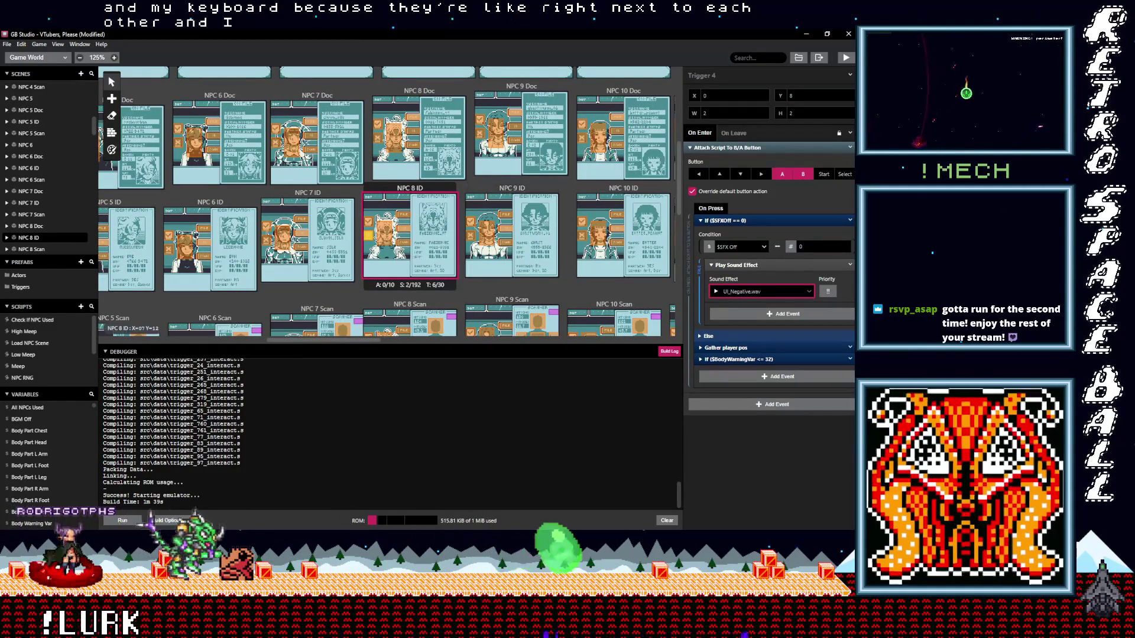
pyautogui.scroll(1, 388, 243)
# Set NPC 8 Doc's two button triggers to UI_Negative.wav and UI_Positive.wav
pyautogui.click(417, 182)
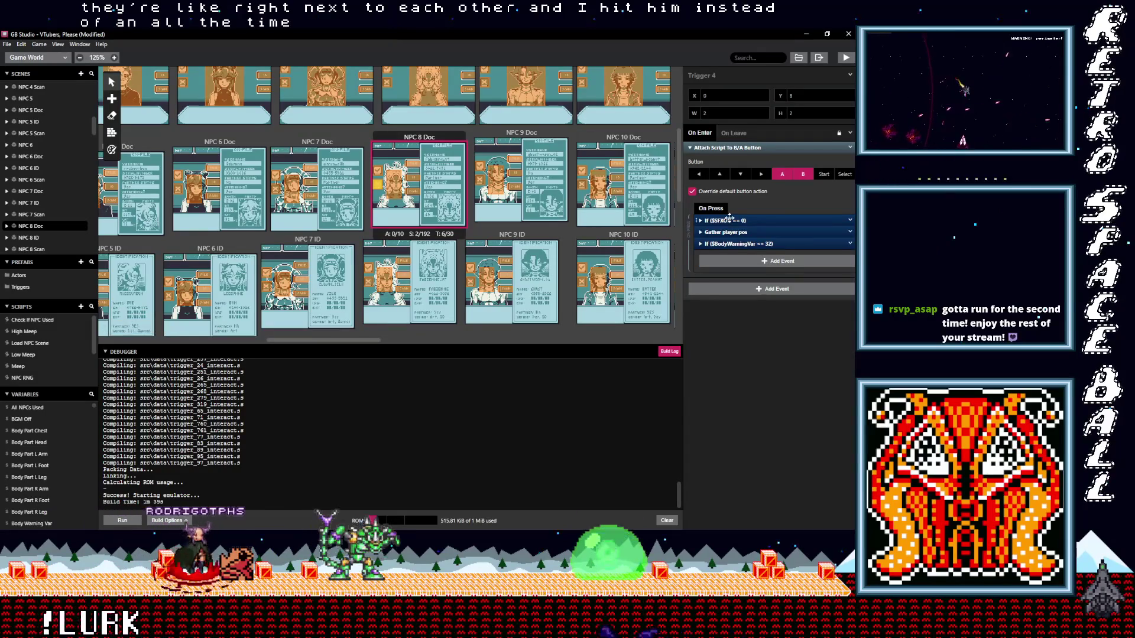
pyautogui.click(723, 220)
pyautogui.click(737, 293)
pyautogui.write('n')
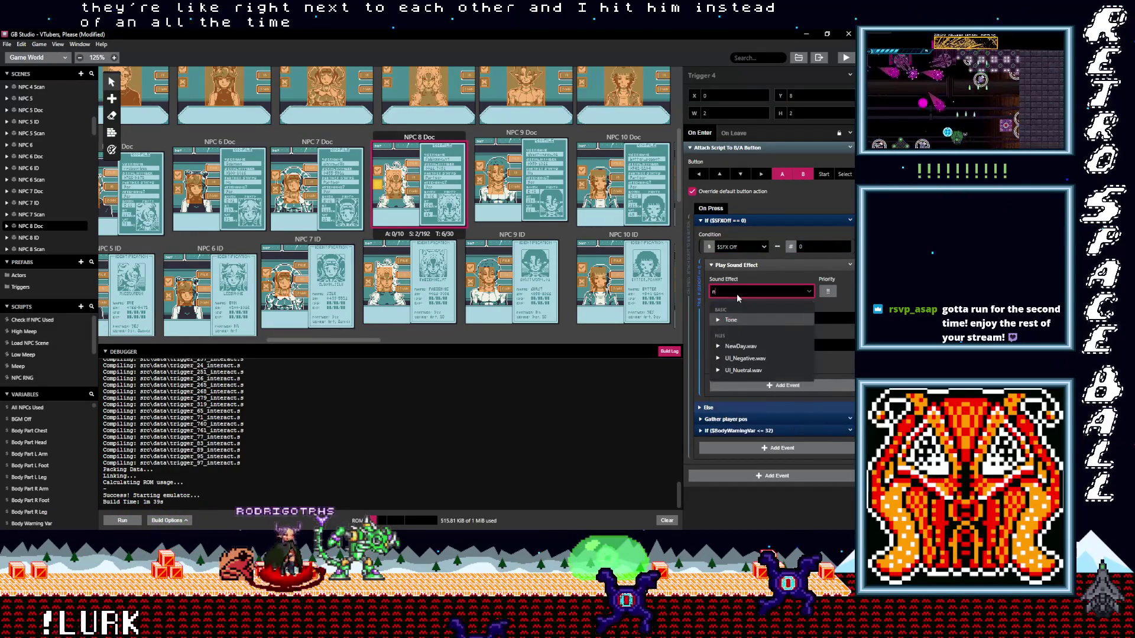
pyautogui.write('m')
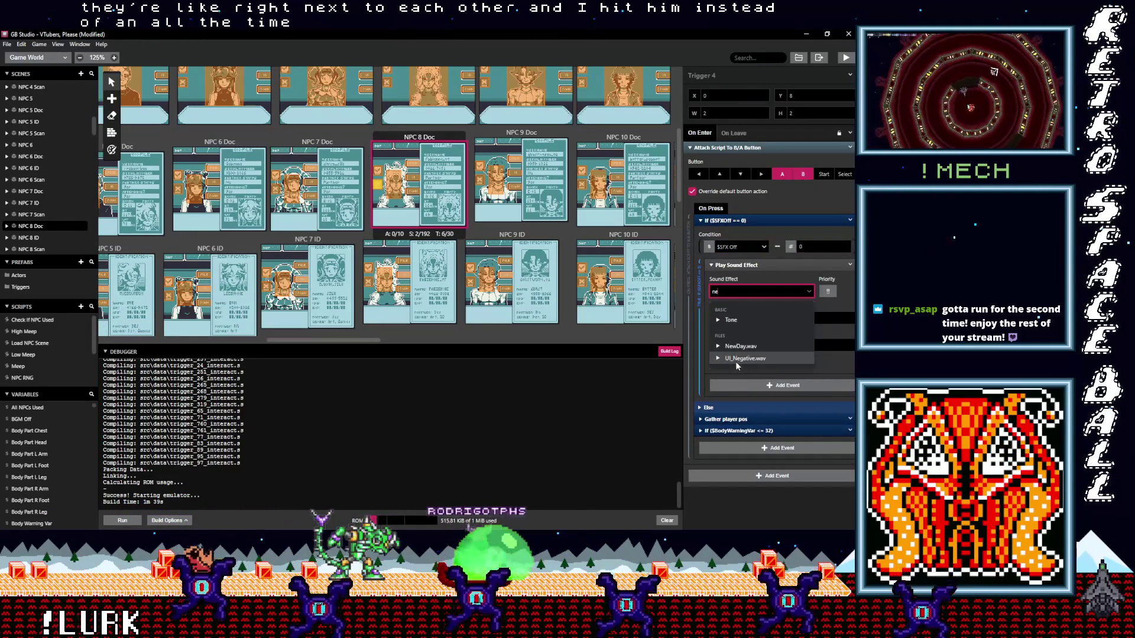
pyautogui.click(735, 358)
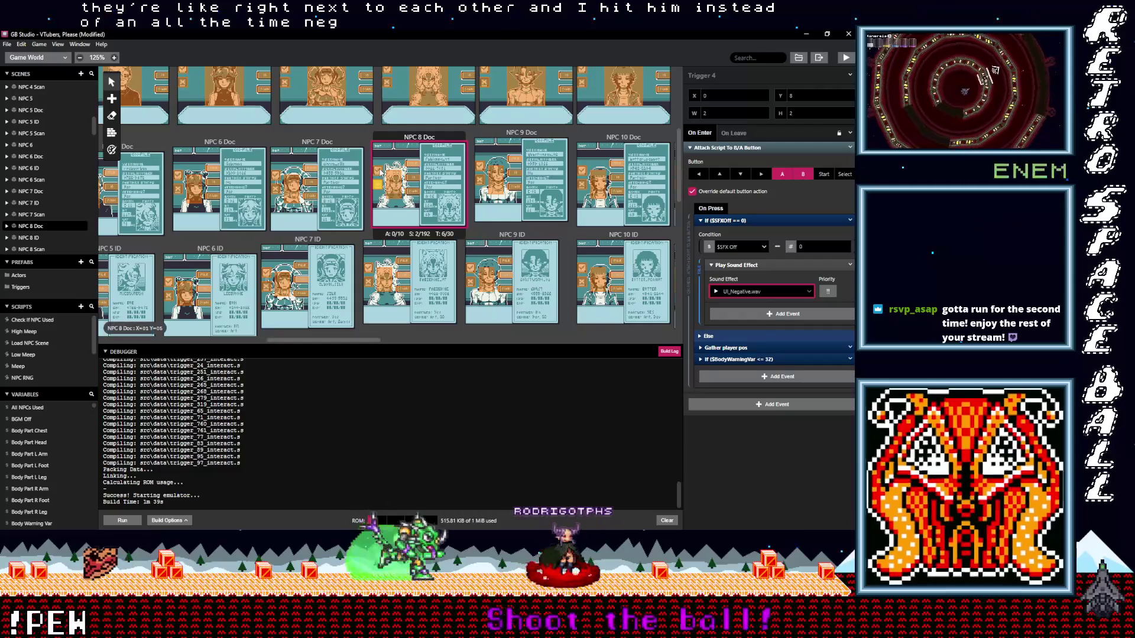
pyautogui.click(744, 220)
pyautogui.click(744, 220)
pyautogui.click(740, 292)
pyautogui.click(744, 305)
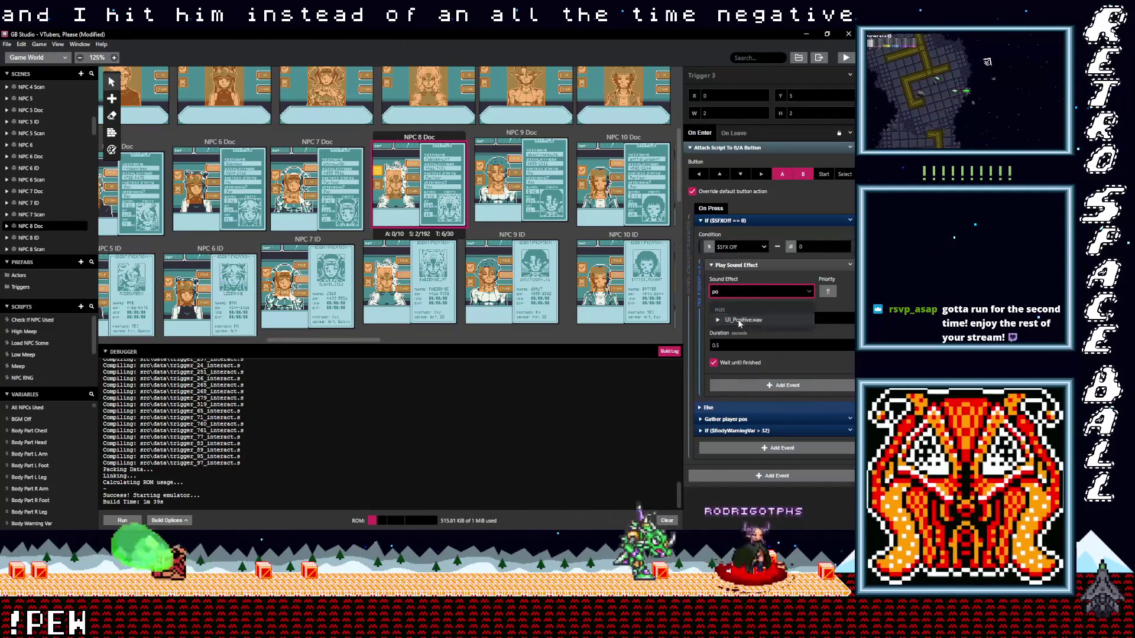
pyautogui.scroll(2, 399, 236)
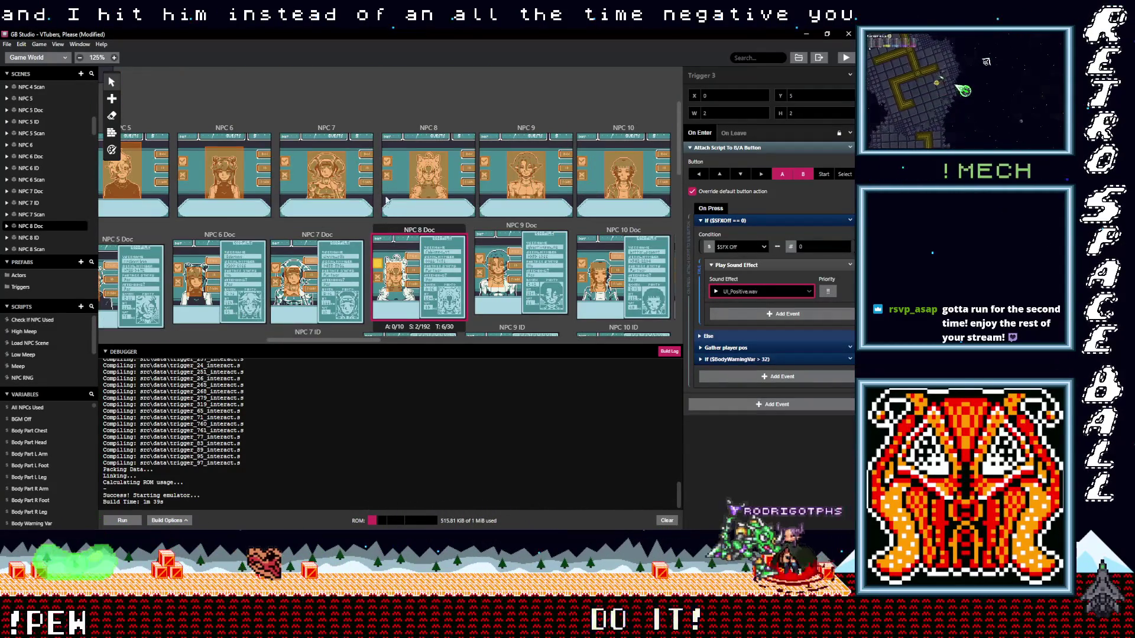
pyautogui.scroll(1, 388, 218)
# Replace Beep on NPC 8's two triggers with UI_Positive.wav and UI_Negative.wav
pyautogui.click(388, 208)
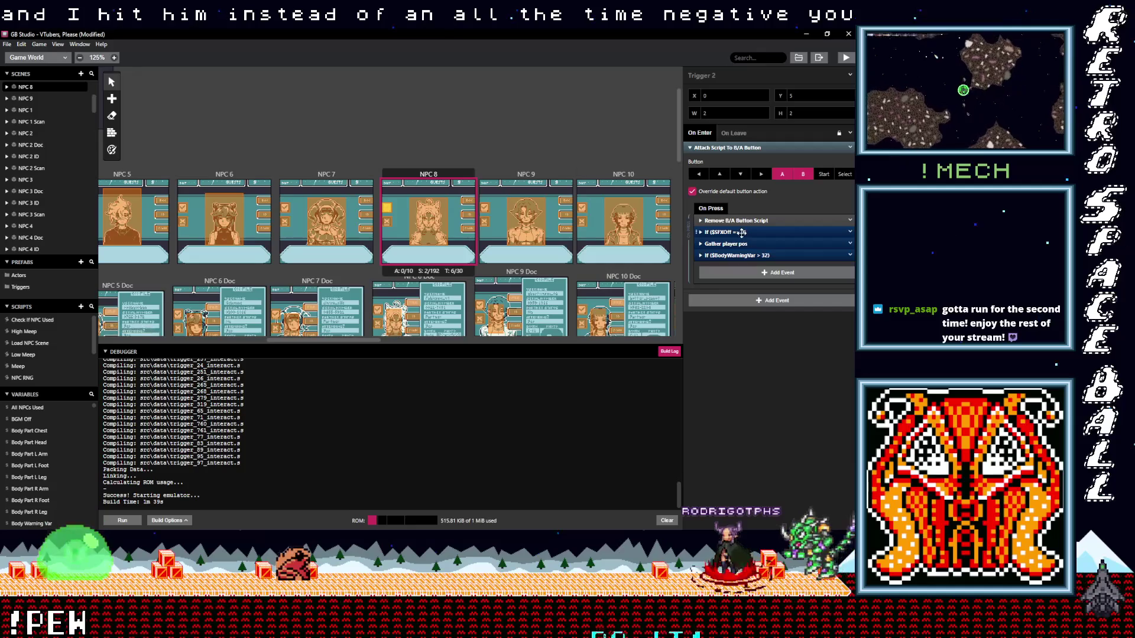
pyautogui.click(741, 232)
pyautogui.click(747, 306)
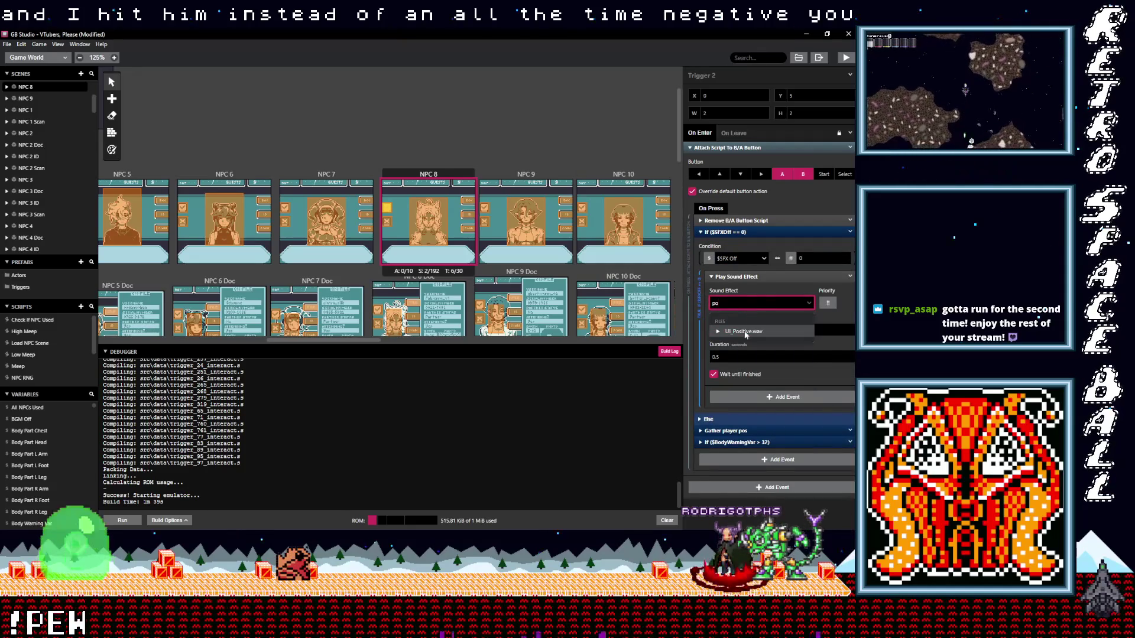
pyautogui.click(736, 330)
pyautogui.click(390, 223)
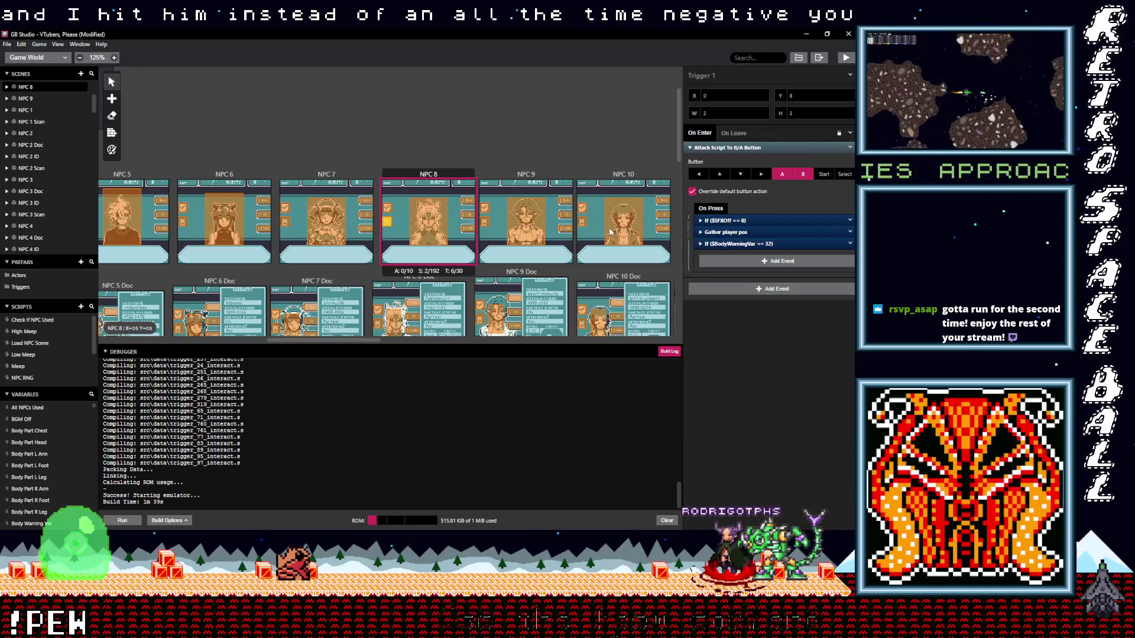
pyautogui.click(725, 220)
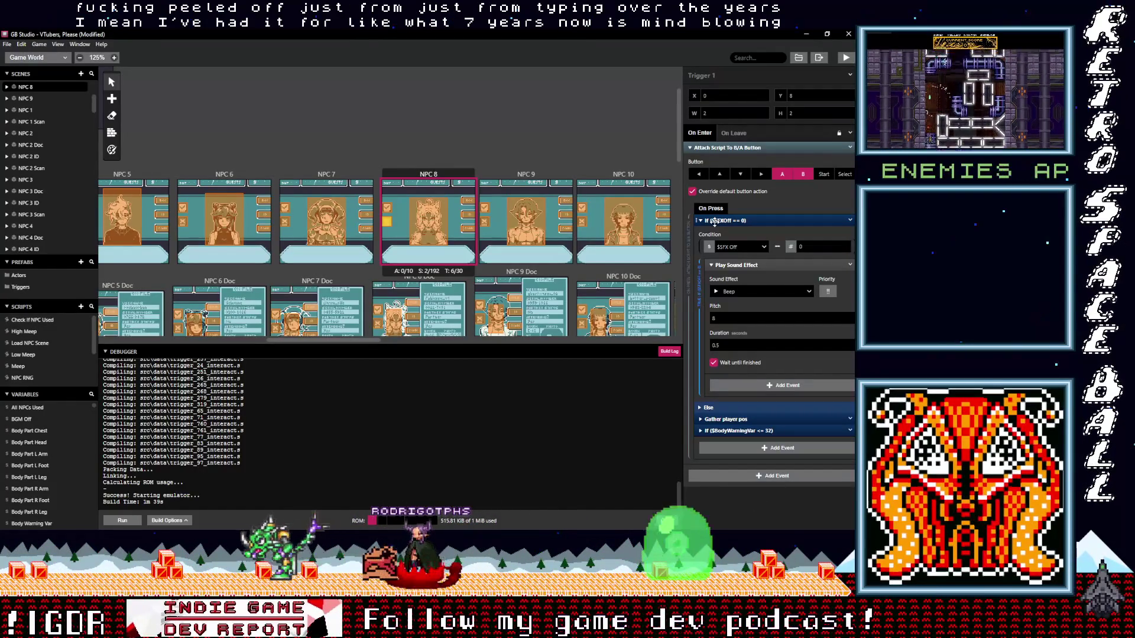
pyautogui.click(744, 293)
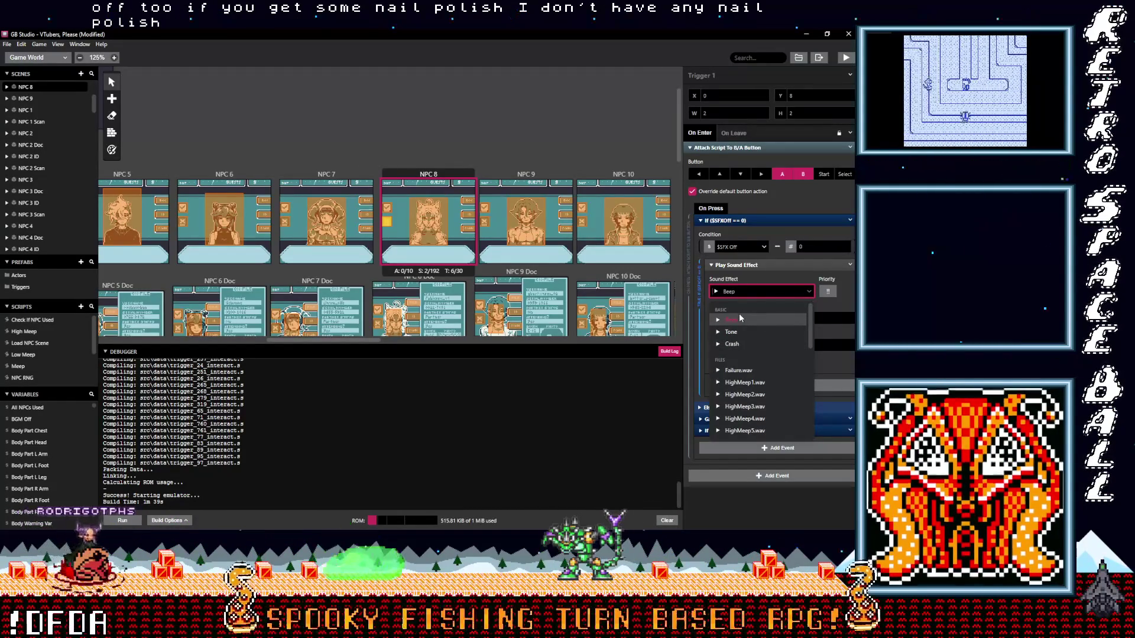
pyautogui.write('negative')
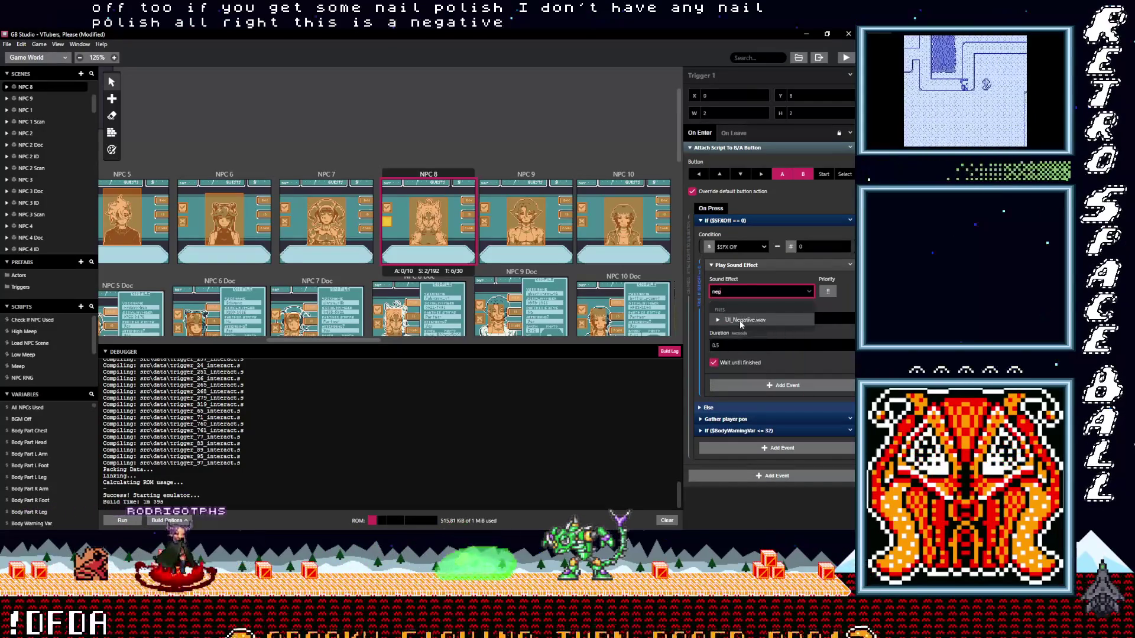
pyautogui.press('Return')
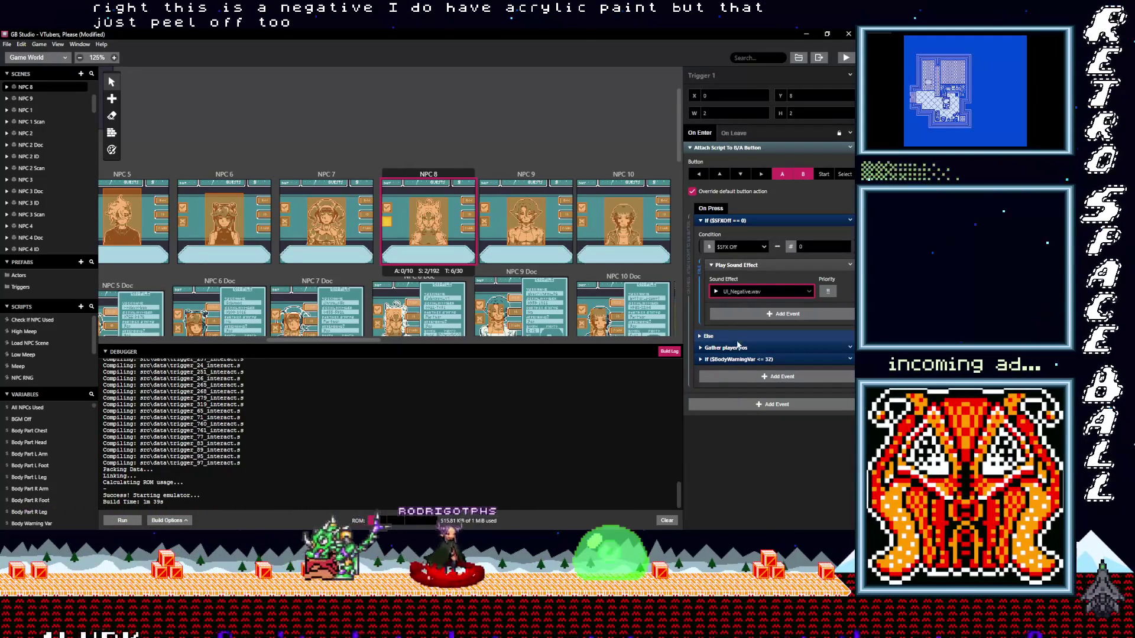
# Review the sound assignments on the NPC 8, NPC 8 Doc, ID and Scan triggers
pyautogui.click(388, 208)
pyautogui.click(756, 303)
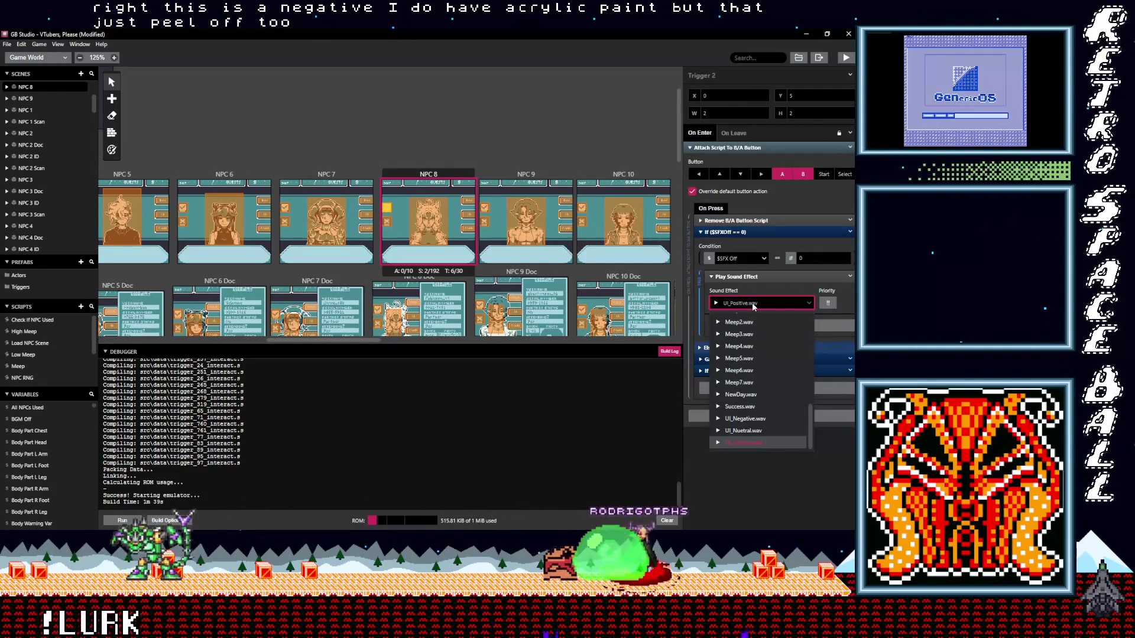
pyautogui.click(382, 308)
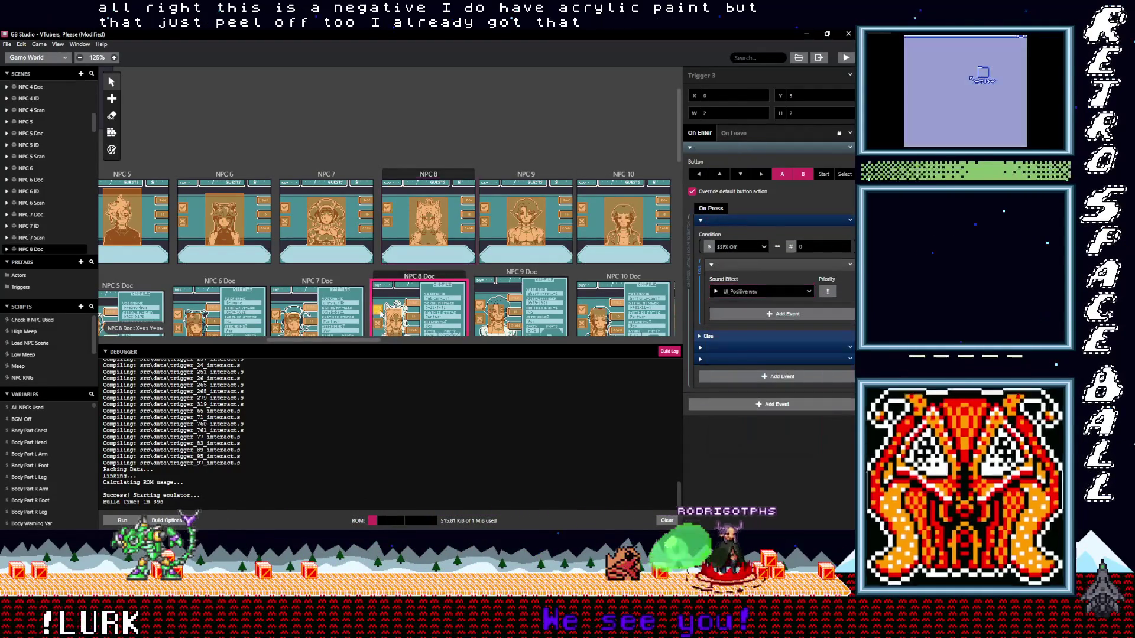
pyautogui.click(381, 309)
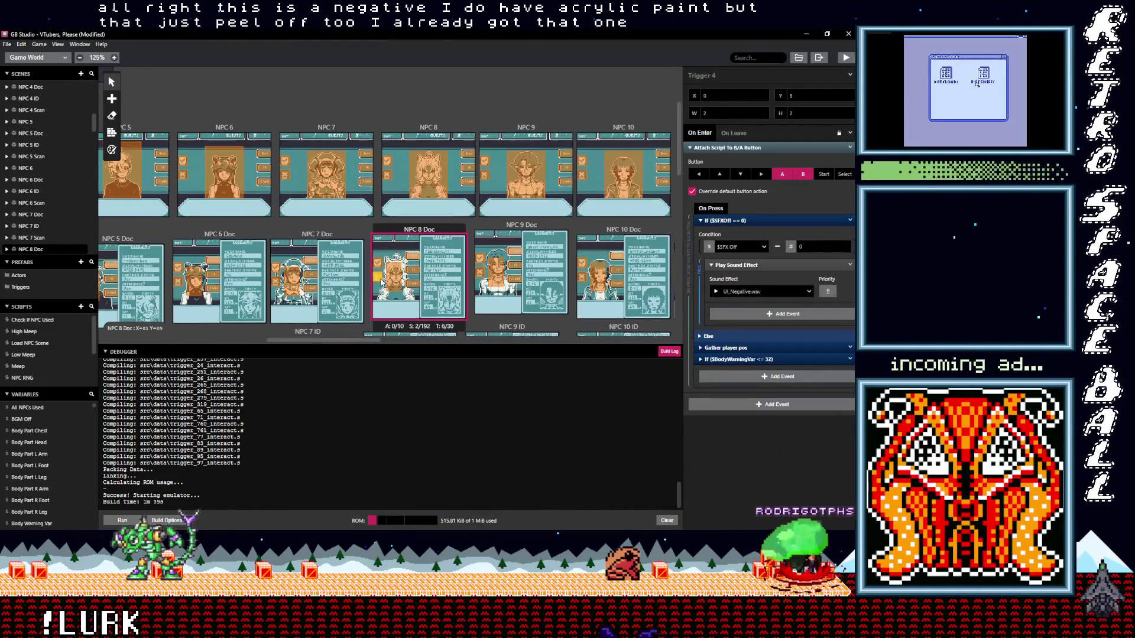
pyautogui.scroll(-2, 382, 309)
pyautogui.click(373, 232)
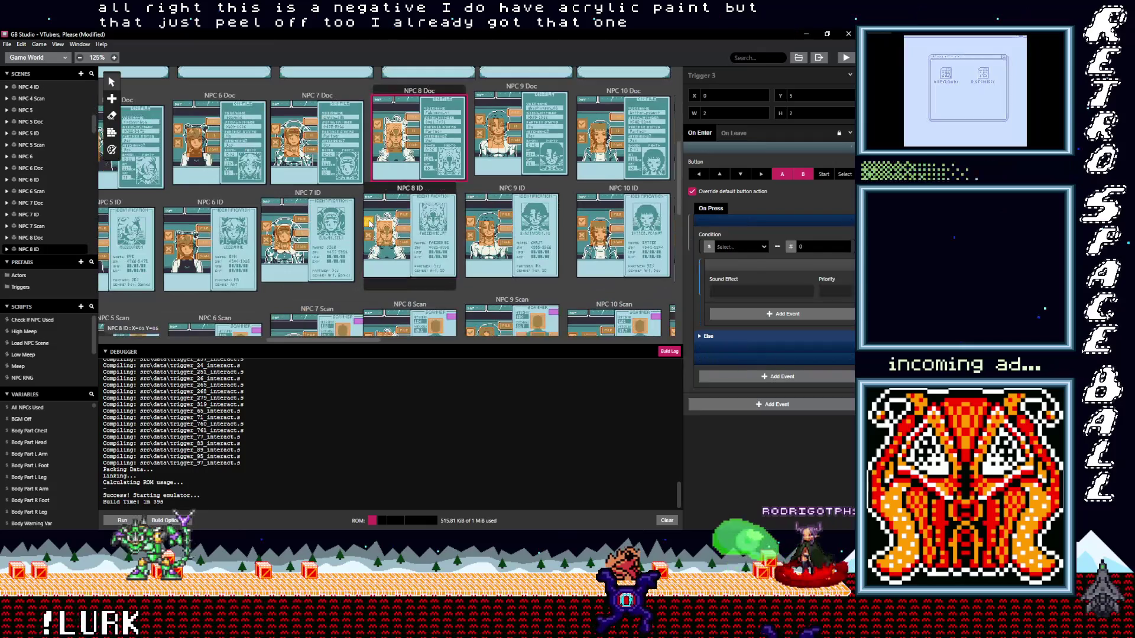
pyautogui.click(376, 138)
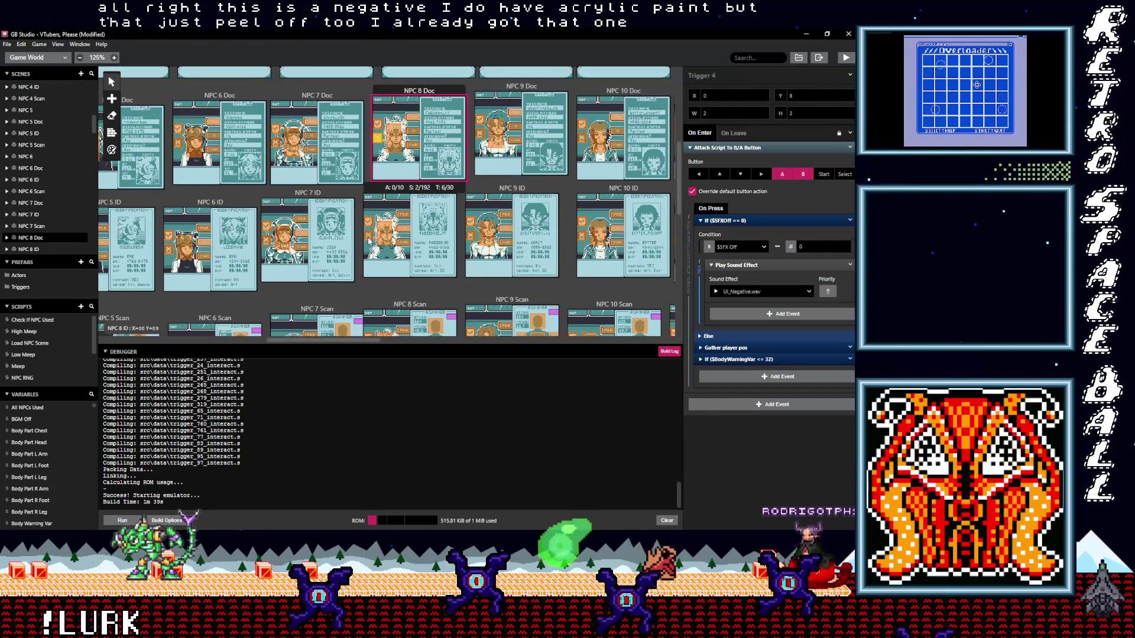
pyautogui.scroll(-2, 369, 242)
pyautogui.click(369, 199)
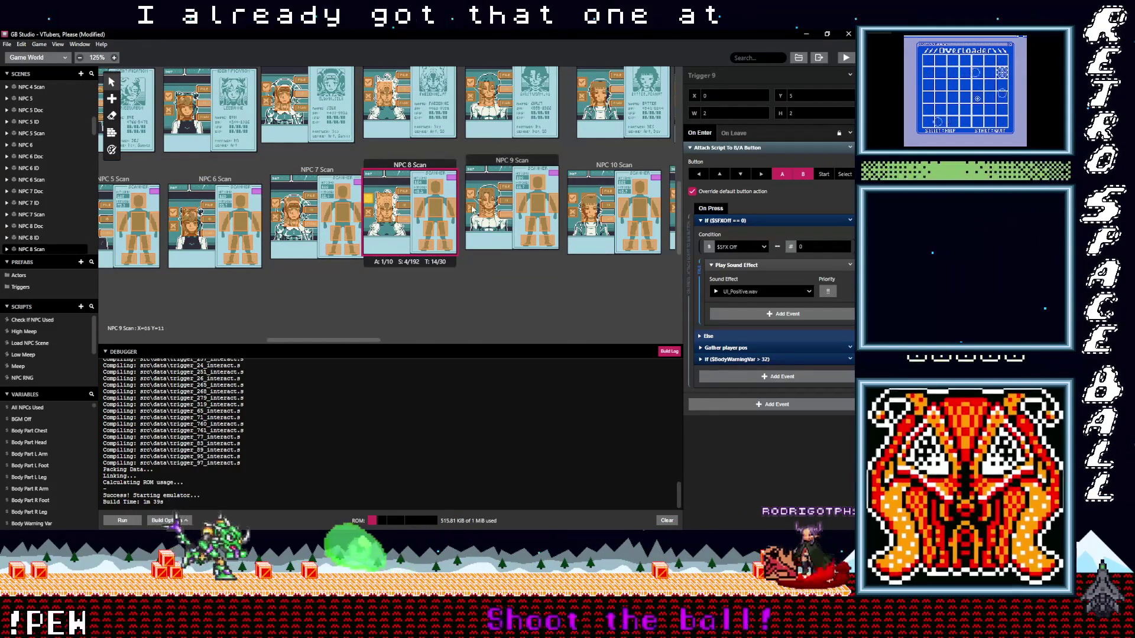
# Set NPC 9 Scan's Trigger 10 to UI_Negative.wav and Trigger 9 to UI_Positive.wav
pyautogui.click(506, 206)
pyautogui.click(742, 292)
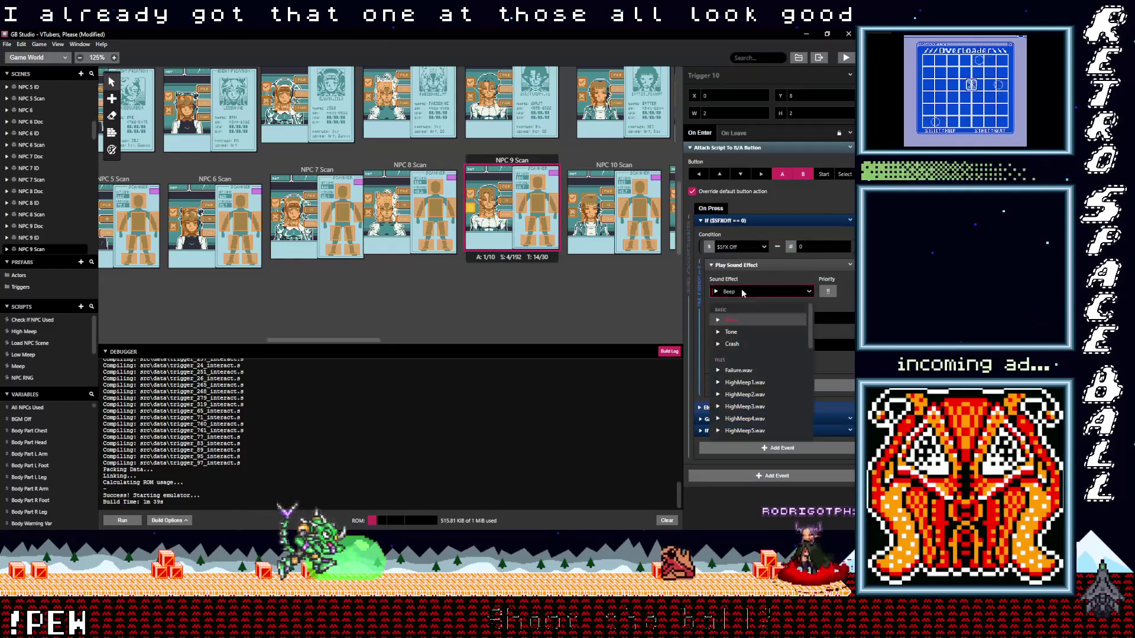
pyautogui.write('neg')
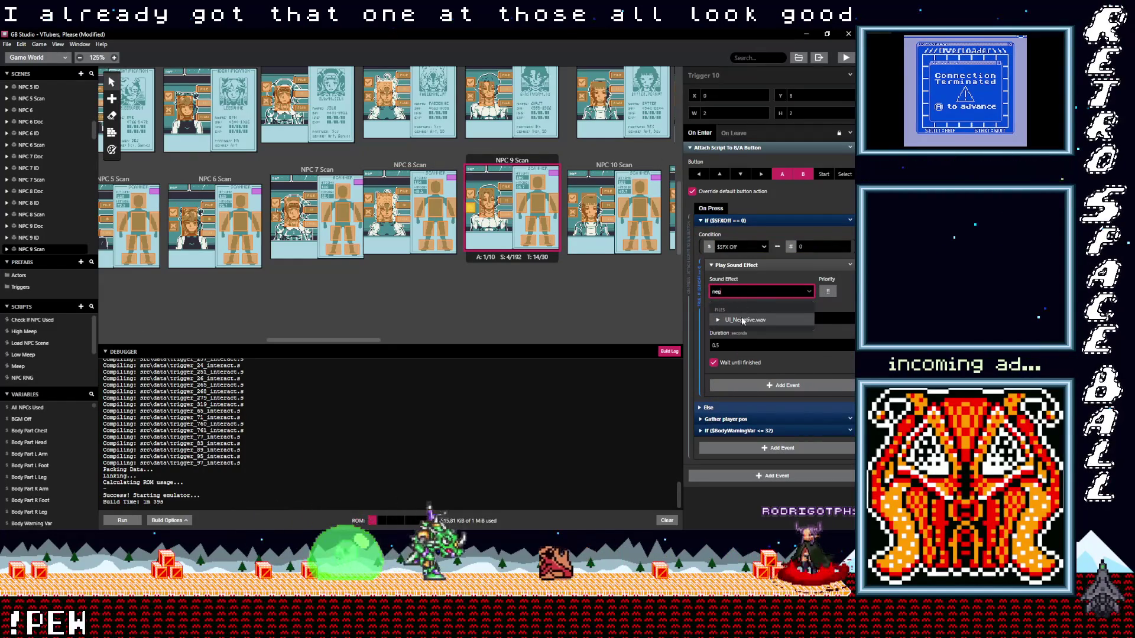
pyautogui.click(744, 321)
pyautogui.click(727, 219)
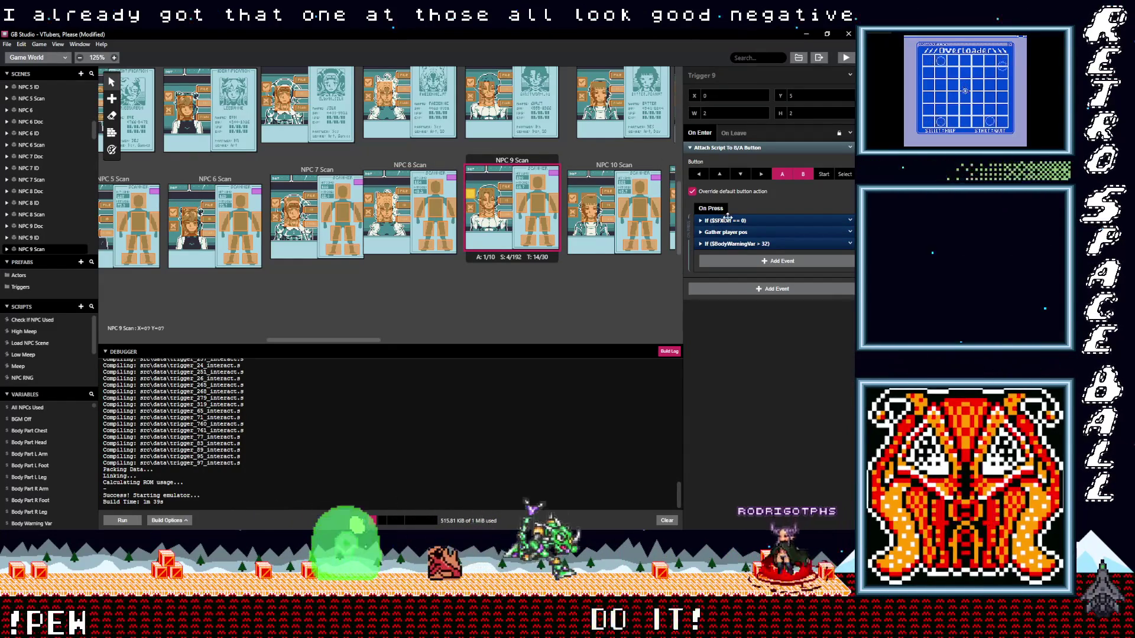
pyautogui.click(750, 220)
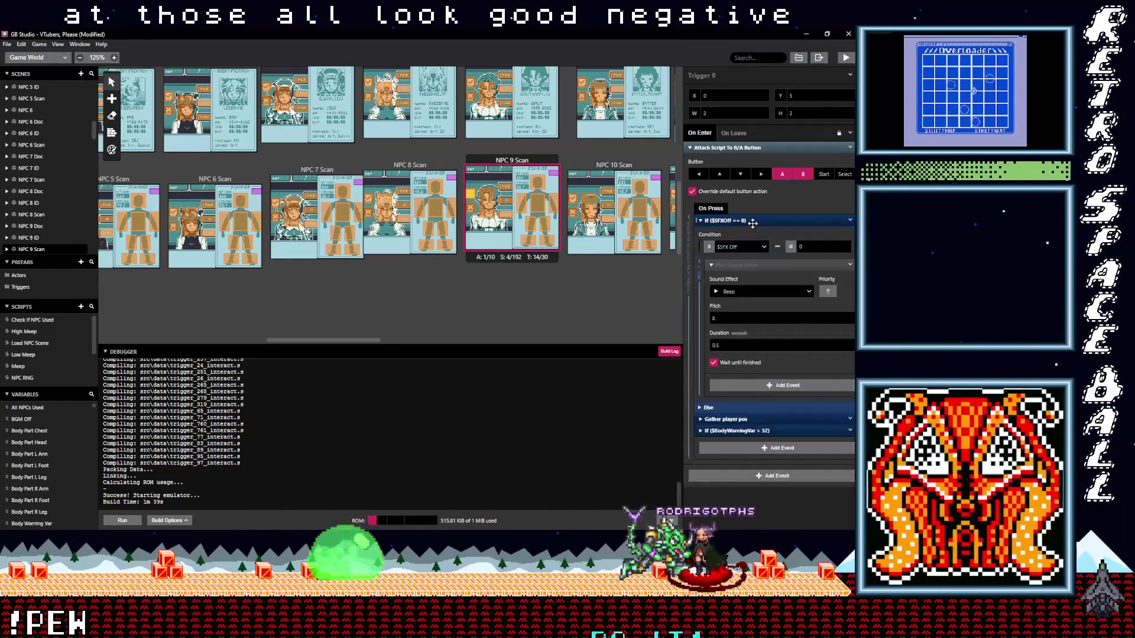
pyautogui.click(740, 291)
pyautogui.write('po')
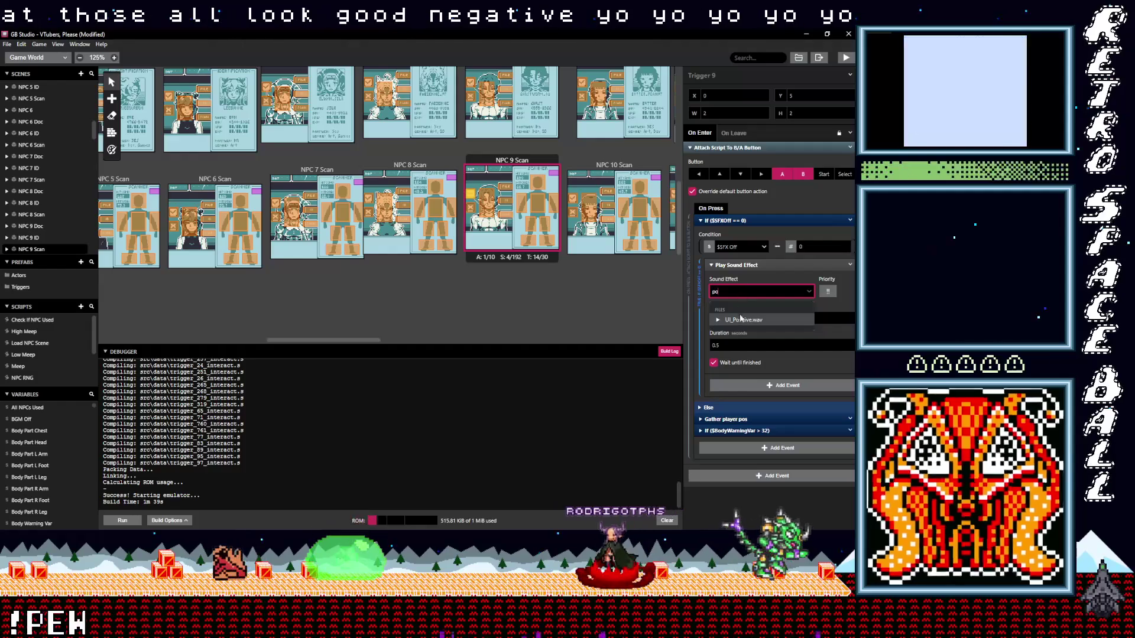
pyautogui.click(741, 318)
pyautogui.scroll(3, 521, 202)
pyautogui.click(522, 203)
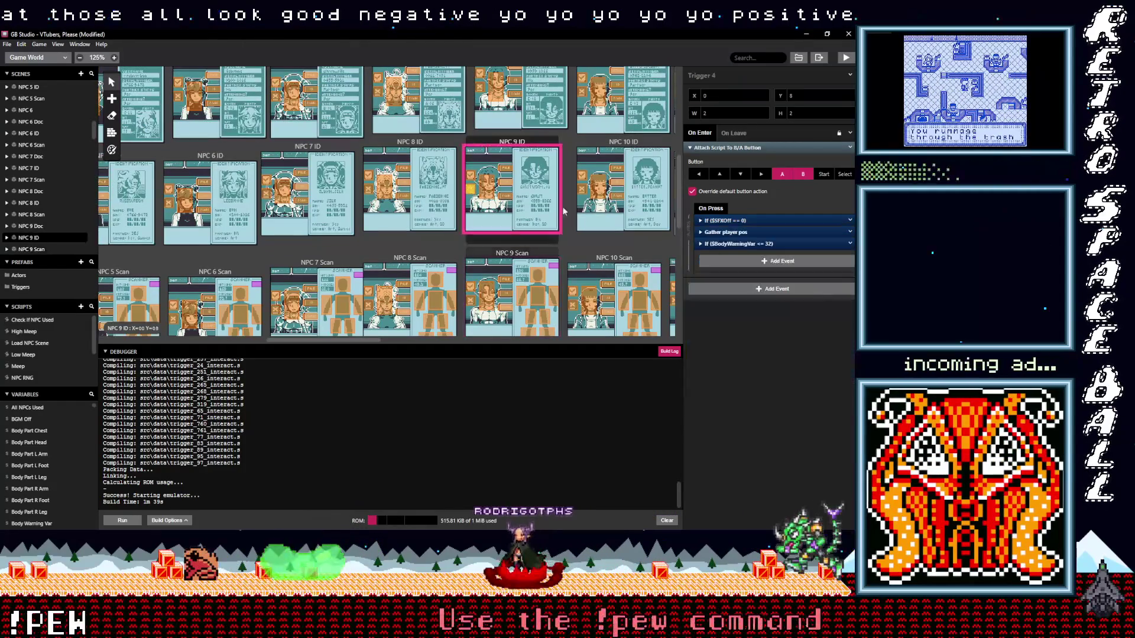
# Set NPC 9 ID's Trigger 4 to UI_Negative.wav and Trigger 3 to UI_Positive.wav
pyautogui.click(751, 220)
pyautogui.click(732, 291)
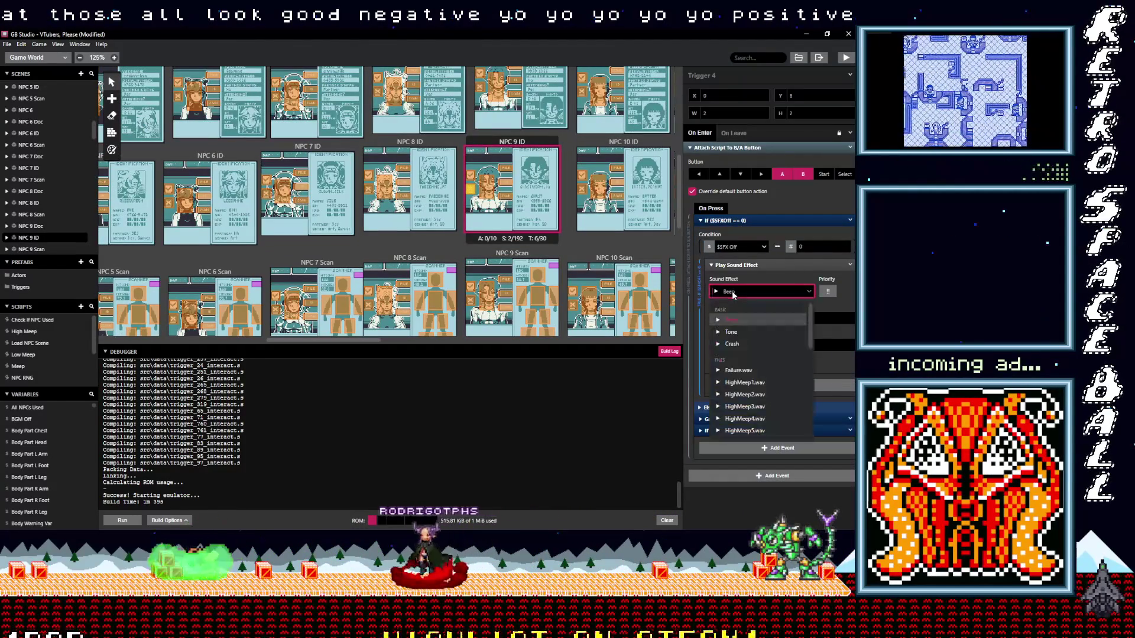
pyautogui.write('nr')
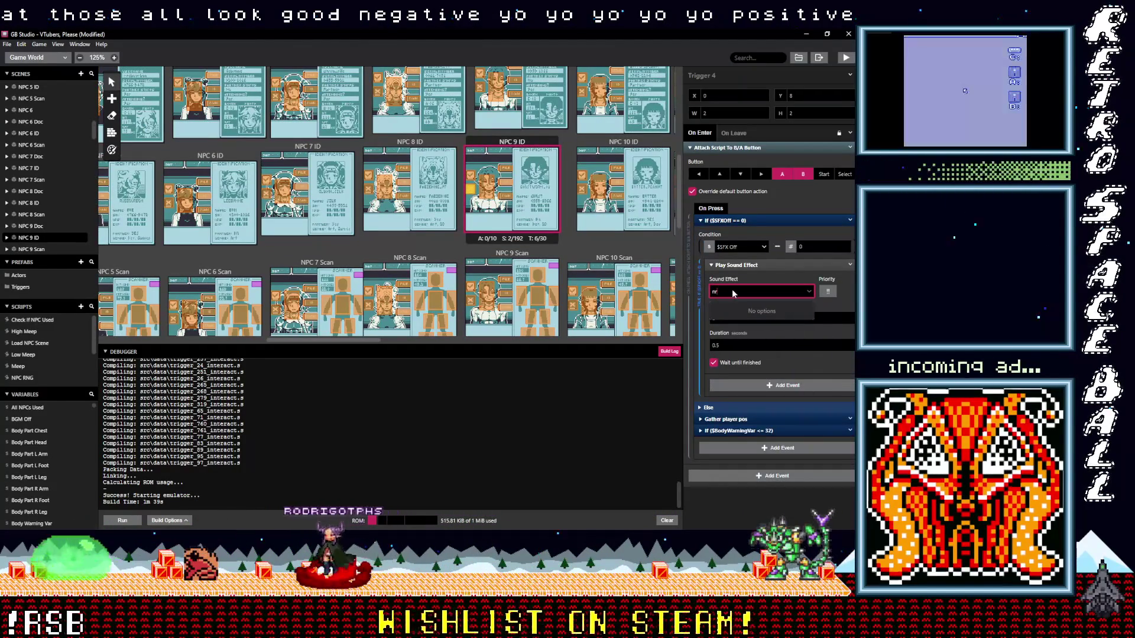
pyautogui.press('BackSpace')
pyautogui.write('e')
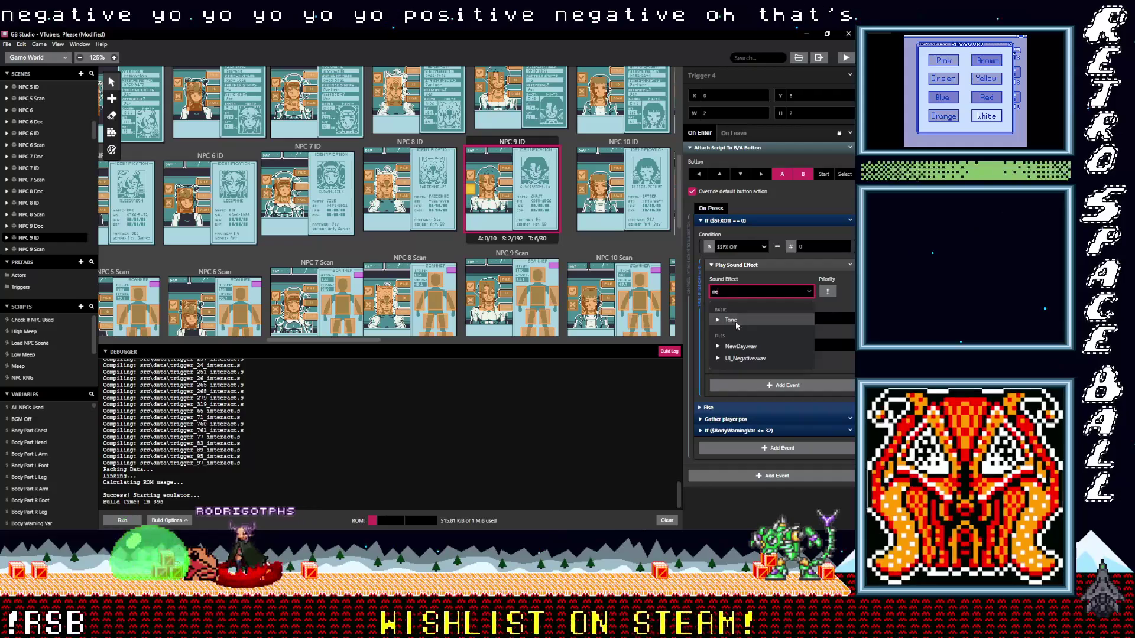
pyautogui.click(740, 359)
pyautogui.click(751, 220)
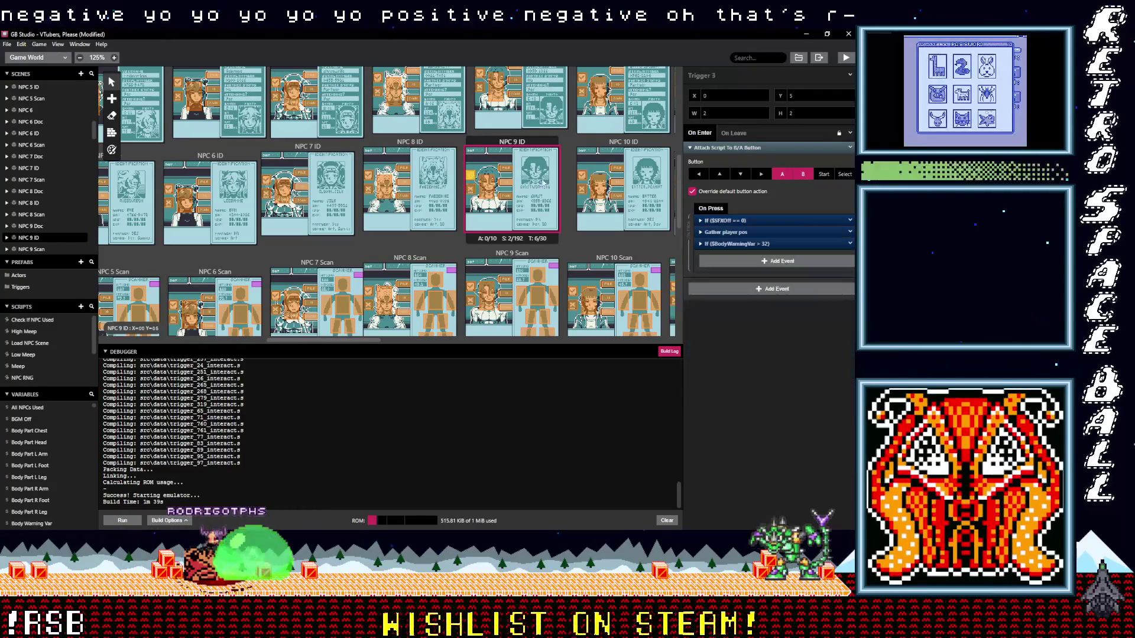
pyautogui.click(750, 221)
pyautogui.click(742, 292)
pyautogui.write('po')
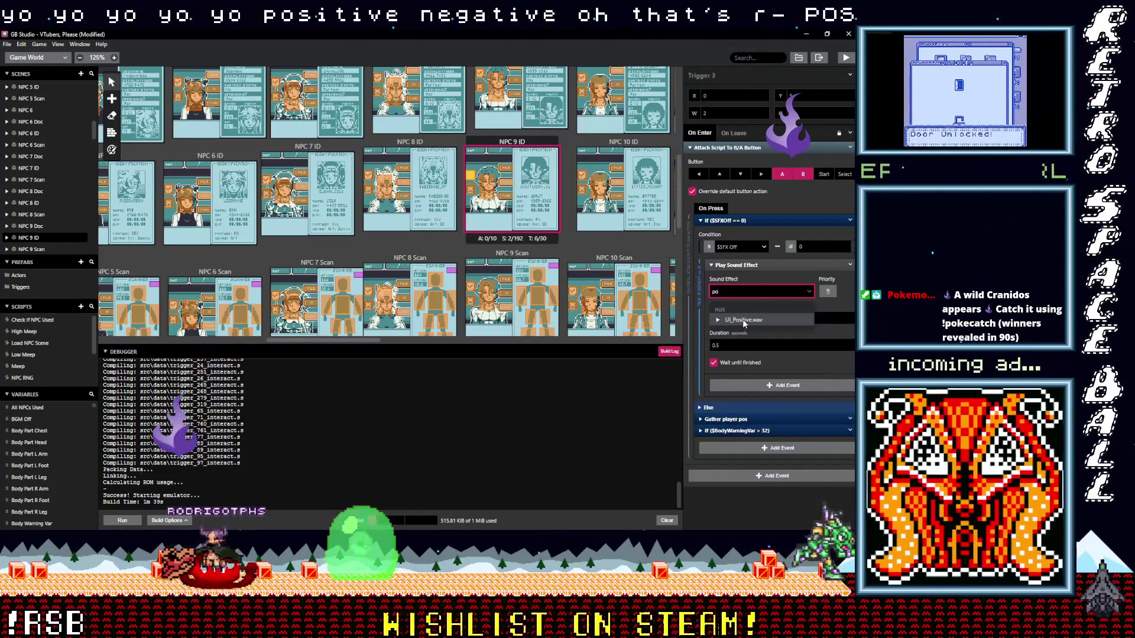
pyautogui.click(742, 320)
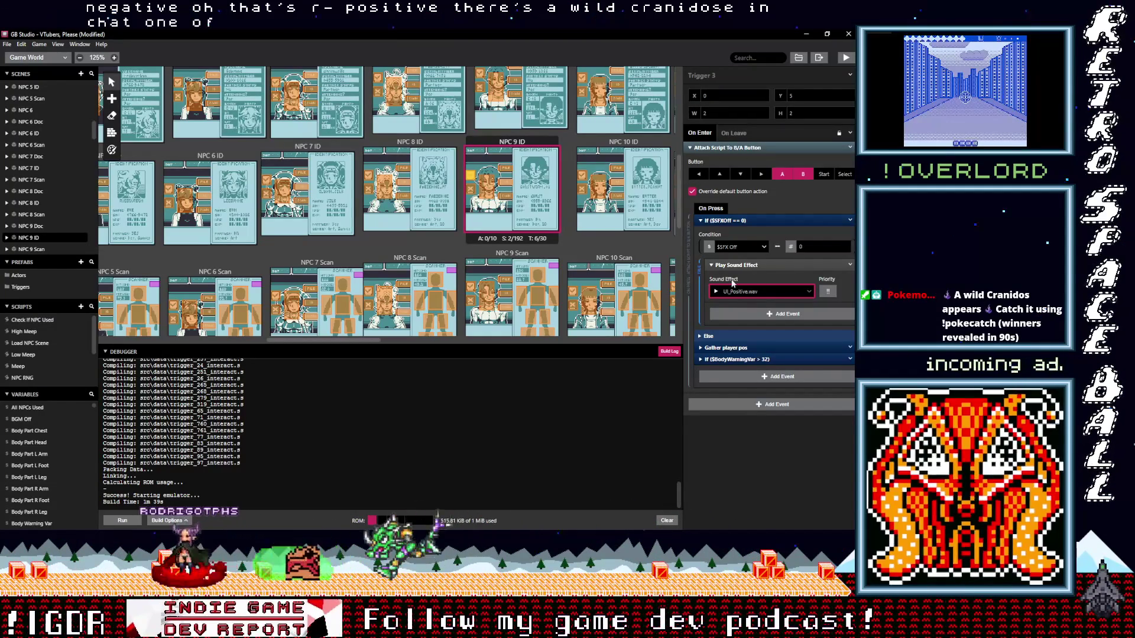
pyautogui.scroll(2, 497, 186)
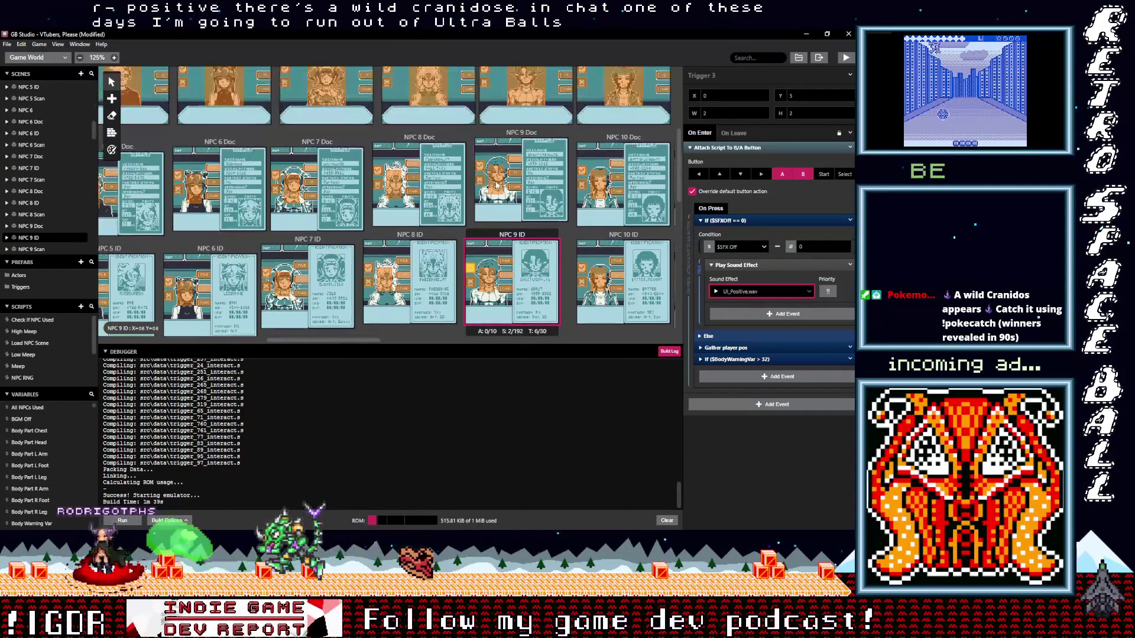
# Set NPC 9 Doc's Trigger 4 to UI_Negative.wav and Trigger 3 to UI_Positive.wav
pyautogui.click(488, 213)
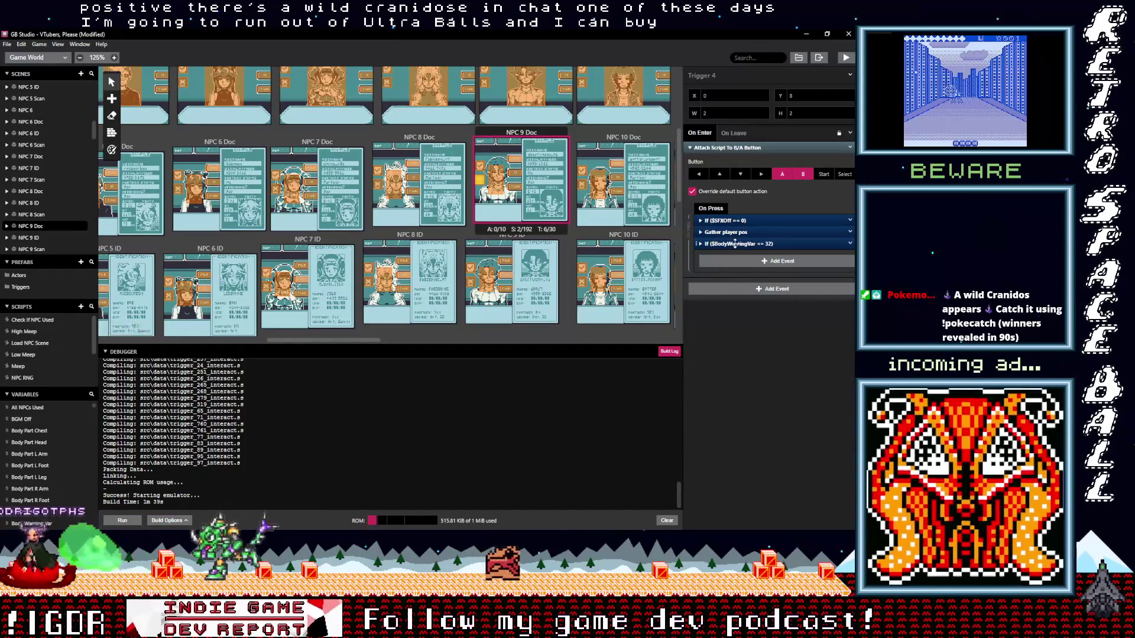
pyautogui.click(722, 220)
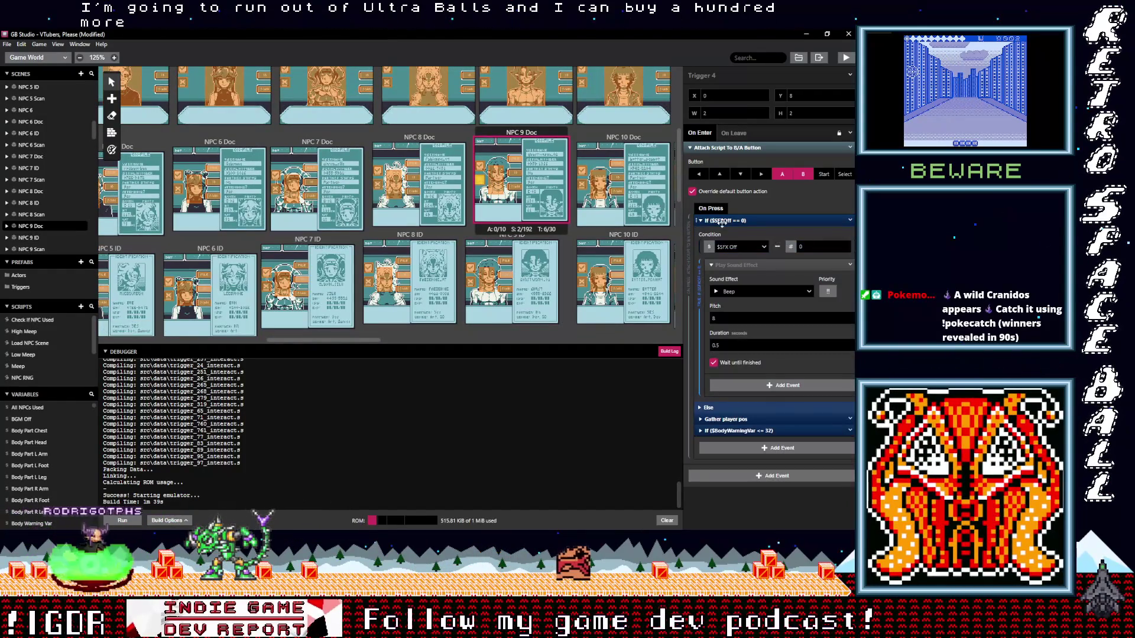
pyautogui.click(735, 292)
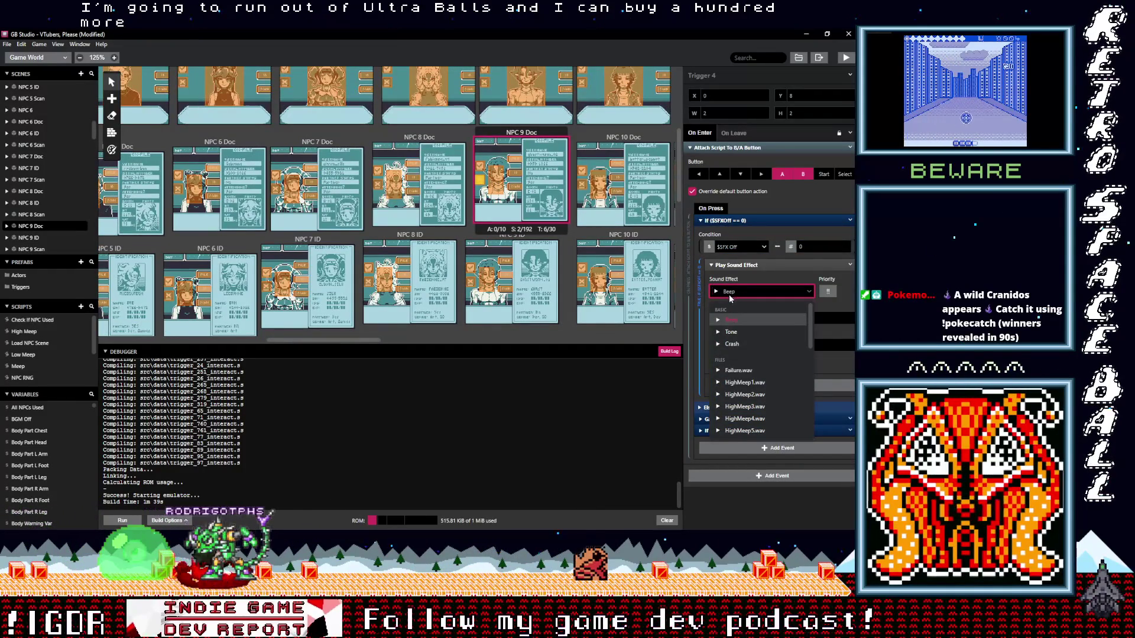
pyautogui.write('ne')
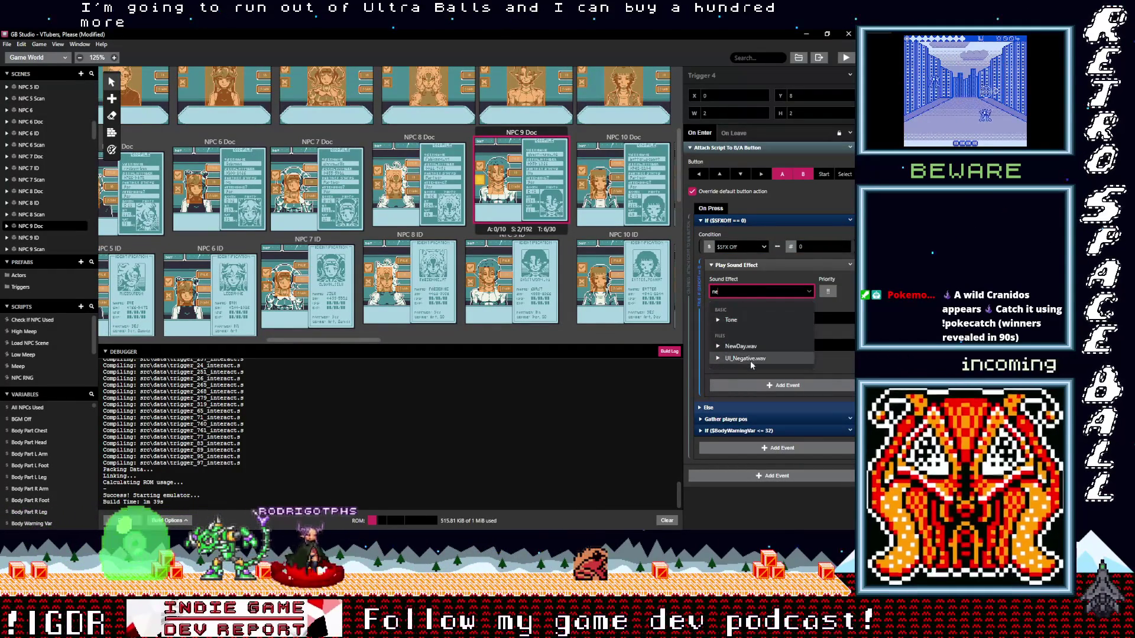
pyautogui.click(751, 358)
pyautogui.click(740, 293)
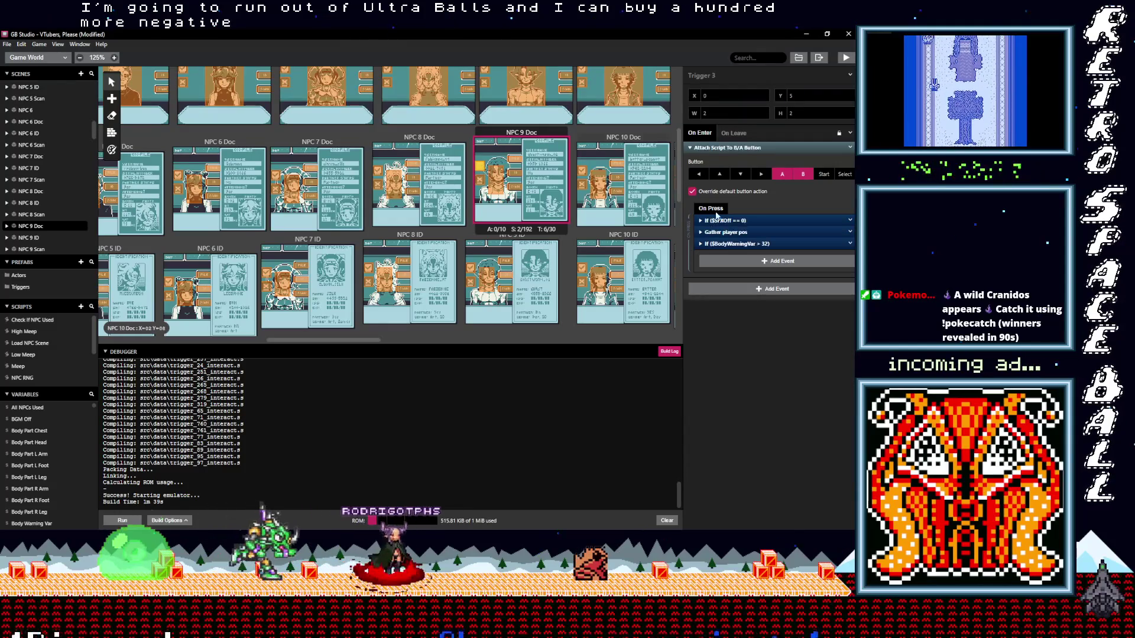
pyautogui.click(741, 307)
pyautogui.click(740, 294)
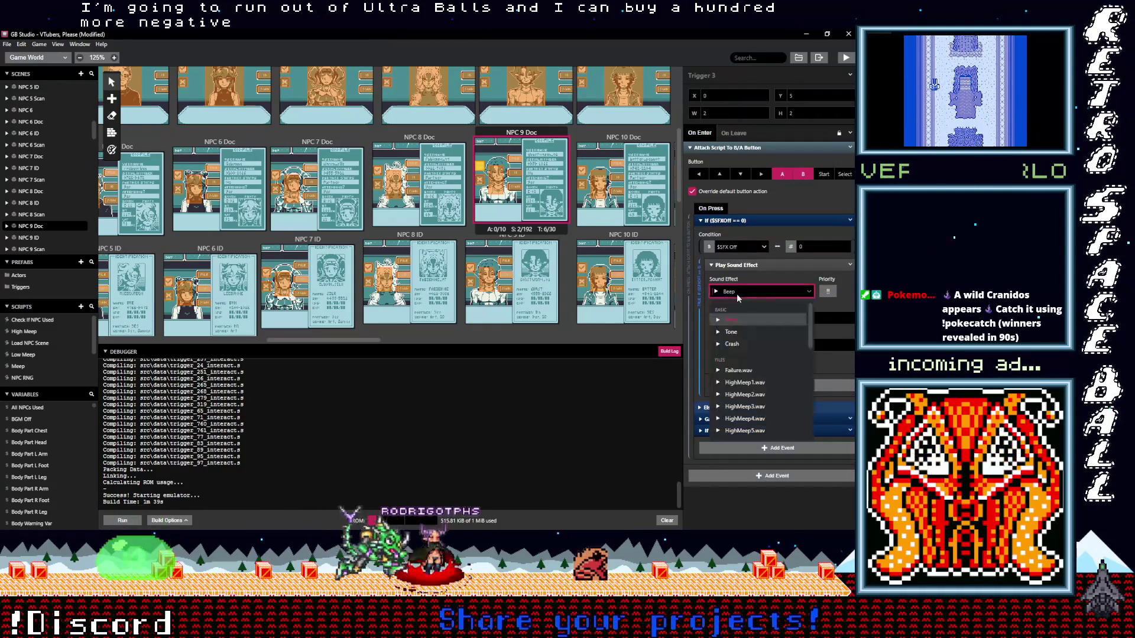
pyautogui.write('pos')
pyautogui.press('Return')
pyautogui.scroll(2, 532, 204)
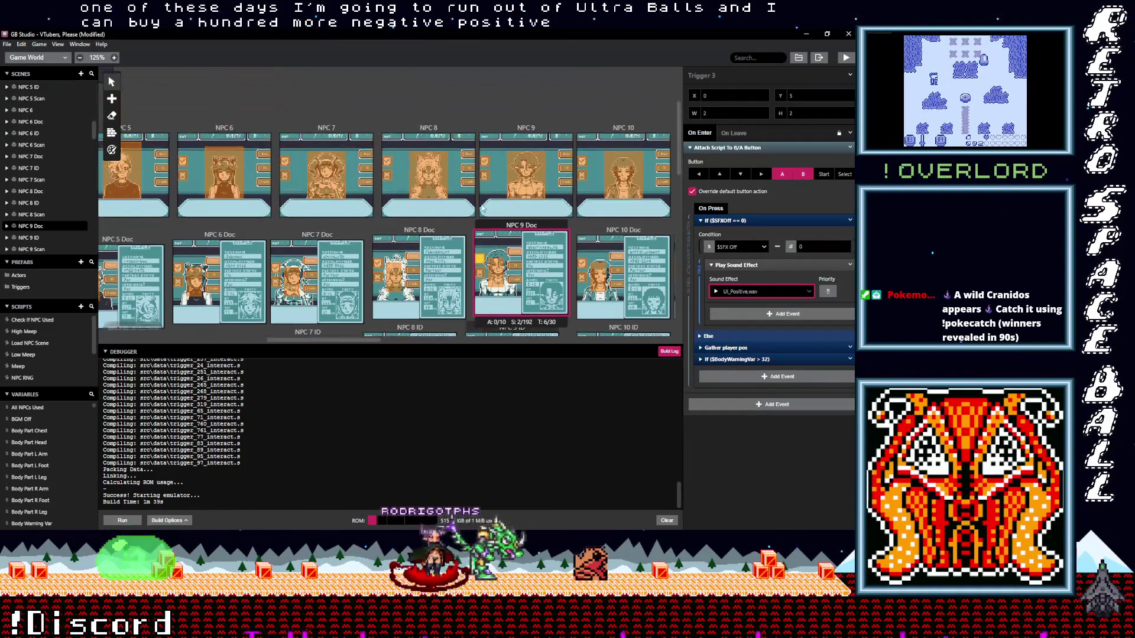
# Set NPC 9's Trigger 1 to UI_Negative.wav and confirm Trigger 2 keeps UI_Positive.wav
pyautogui.click(484, 174)
pyautogui.click(739, 220)
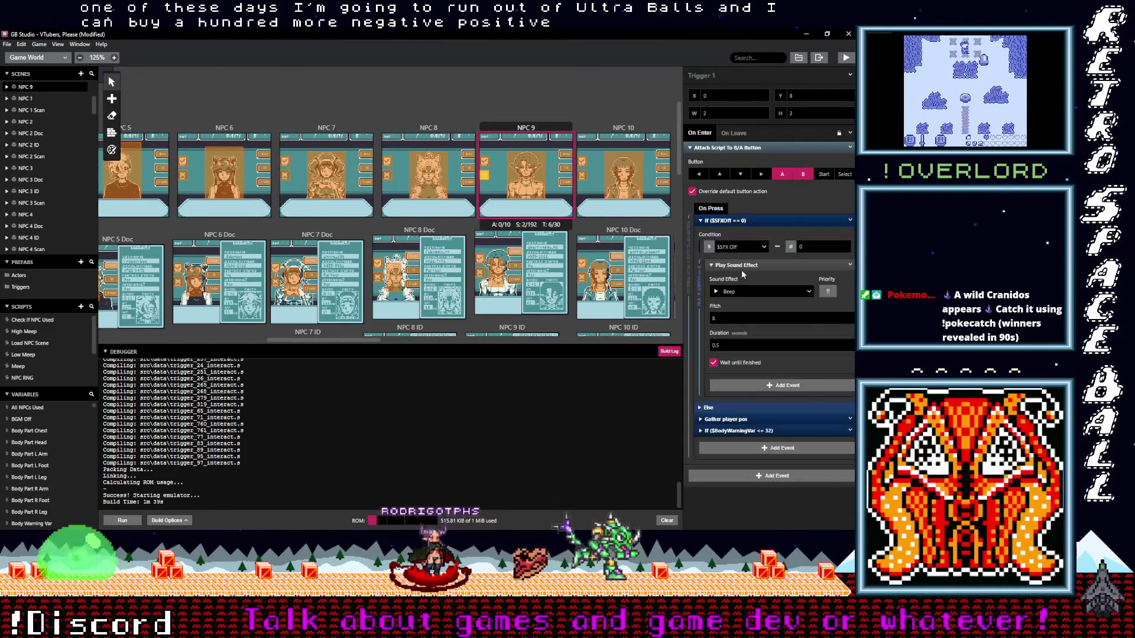
pyautogui.click(732, 294)
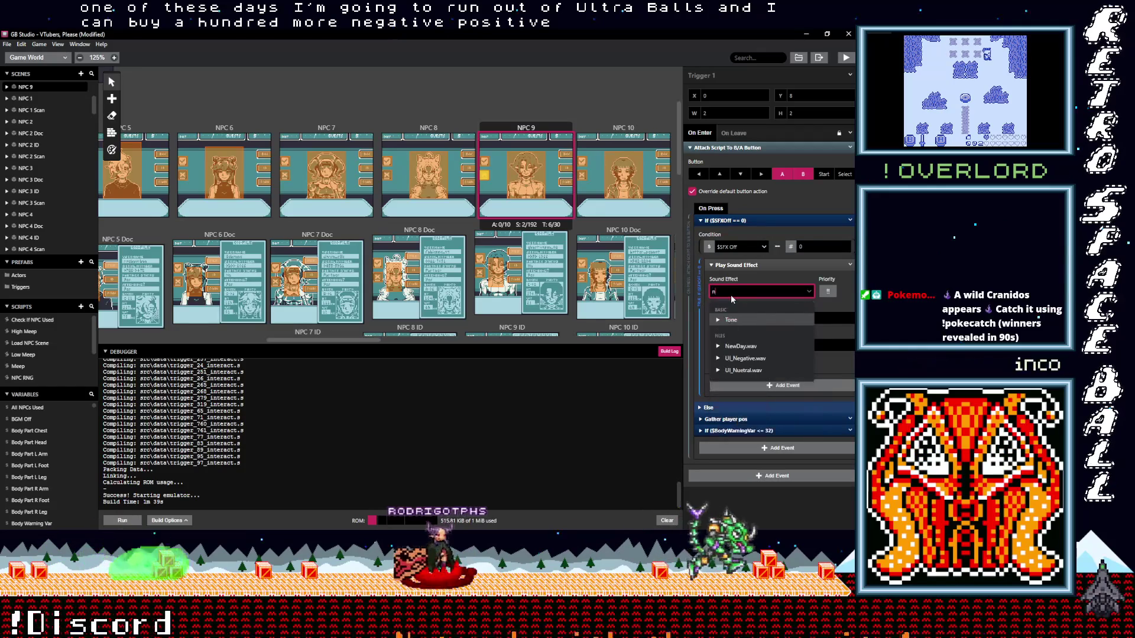
pyautogui.write('neg')
pyautogui.click(740, 320)
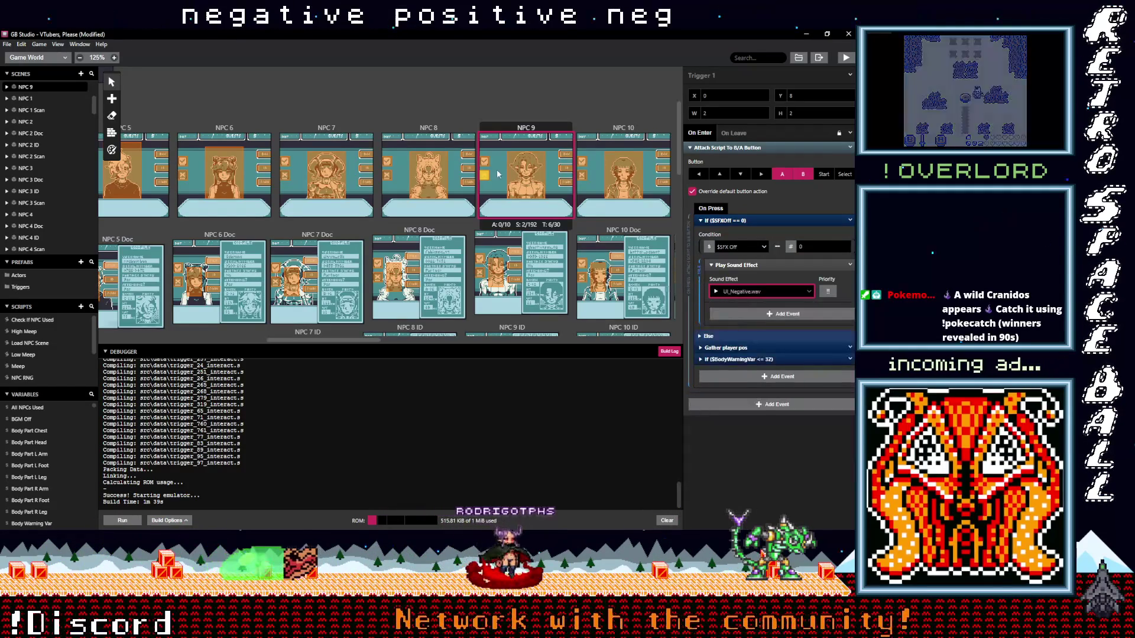
pyautogui.click(718, 222)
pyautogui.click(729, 231)
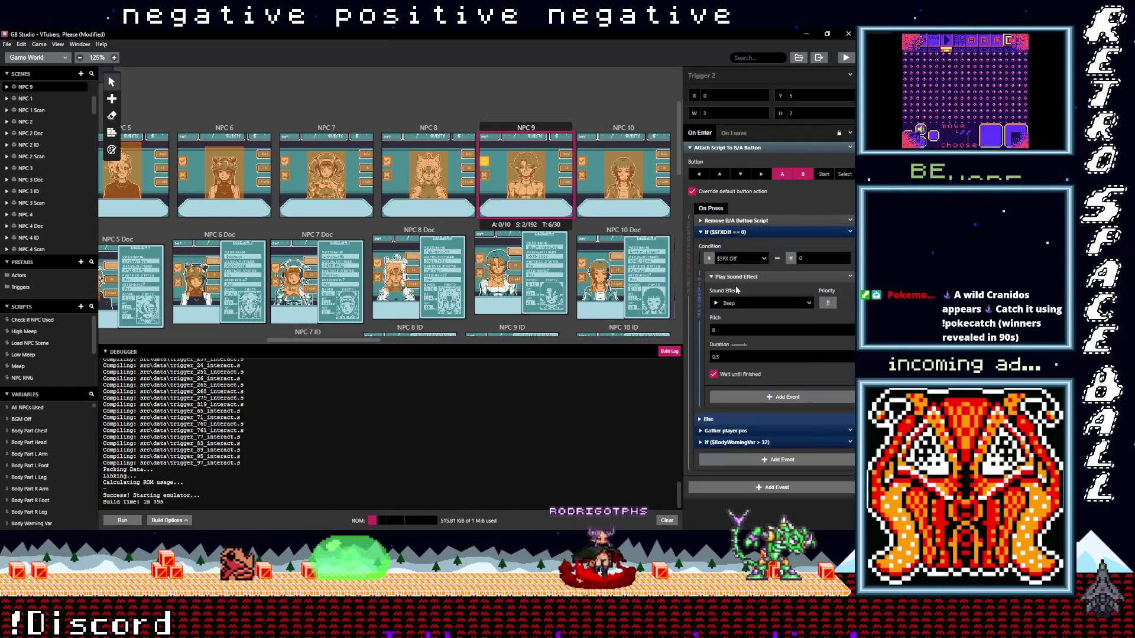
pyautogui.click(741, 304)
pyautogui.press('Escape')
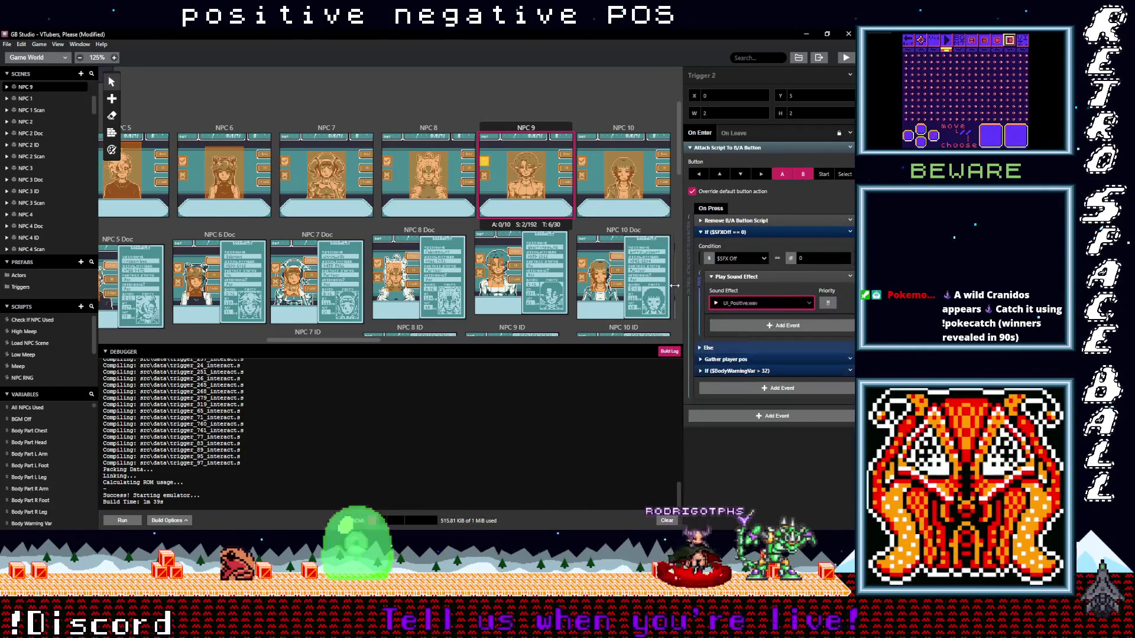
# Confirm one NPC 10 trigger plays UI_Positive.wav and set Trigger 1 to UI_Negative.wav
pyautogui.click(581, 161)
pyautogui.click(727, 231)
pyautogui.click(742, 305)
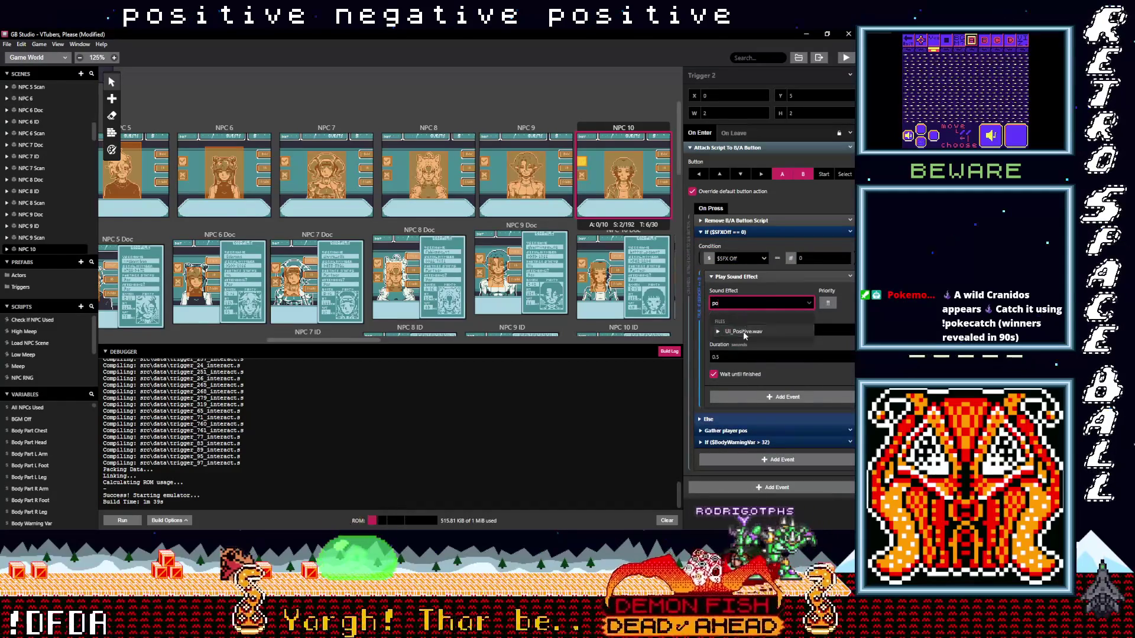
pyautogui.press('Escape')
pyautogui.click(613, 188)
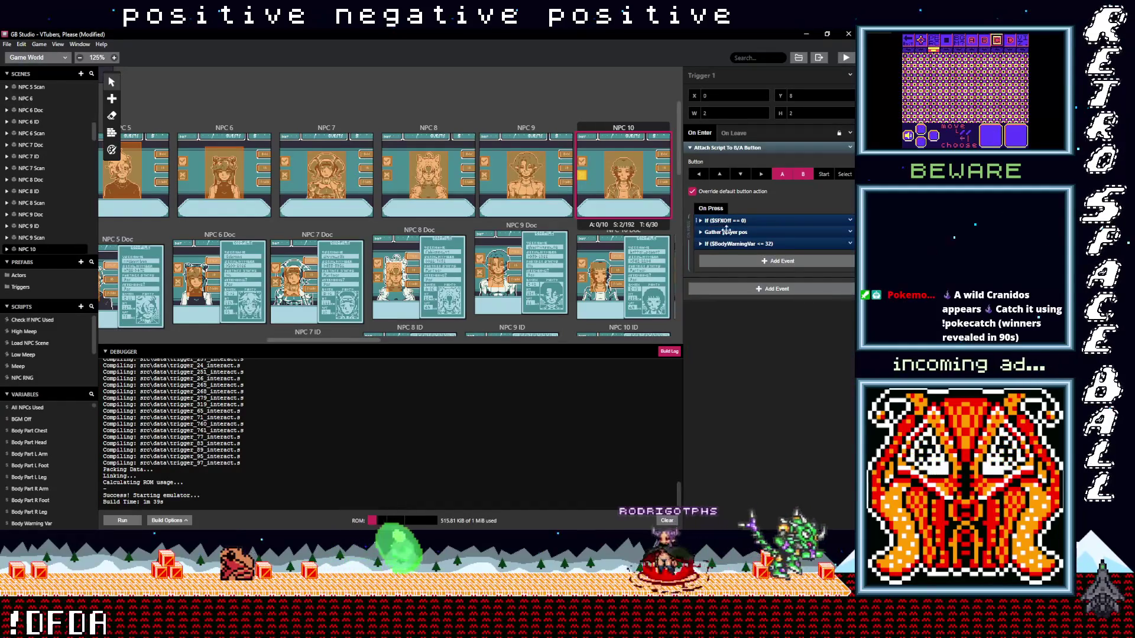
pyautogui.click(727, 220)
pyautogui.click(736, 290)
pyautogui.write('ne')
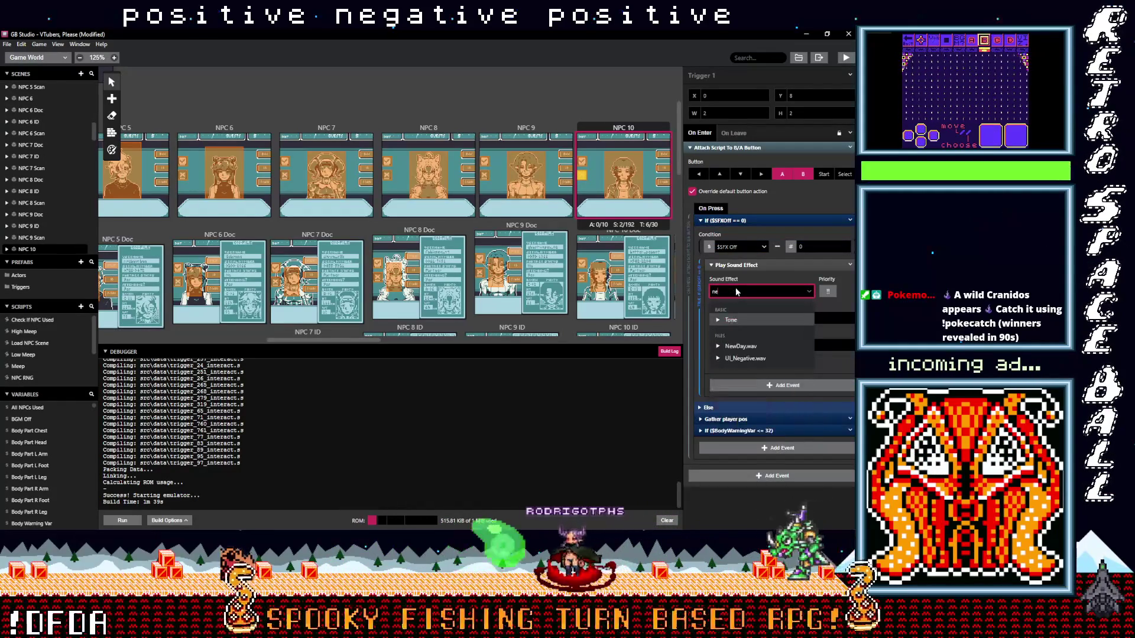
pyautogui.click(747, 359)
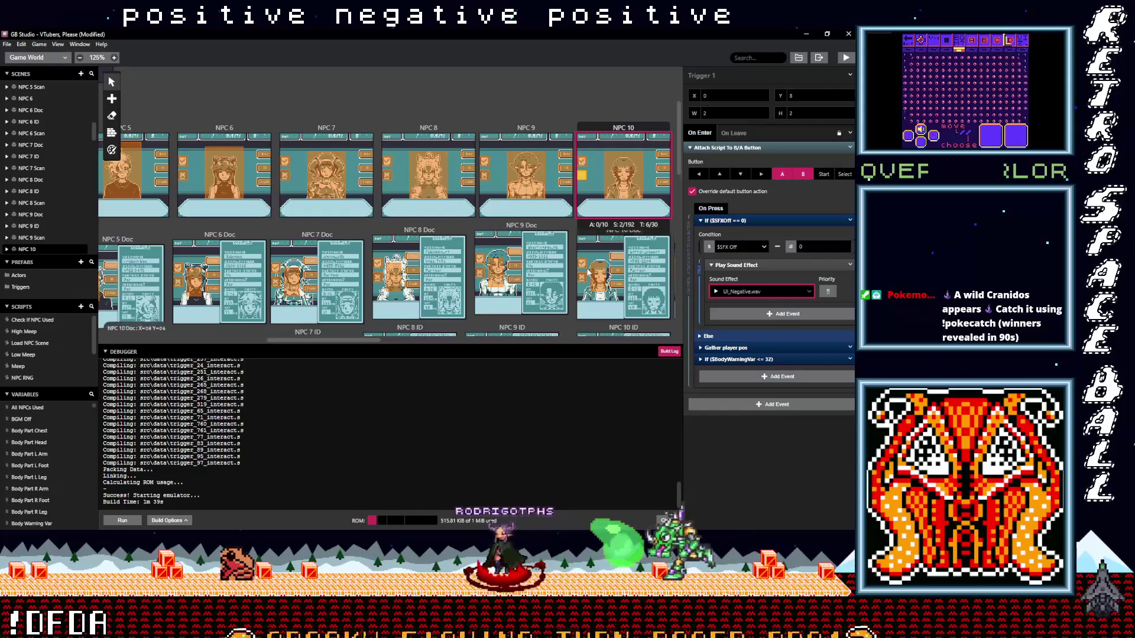
pyautogui.scroll(-2, 581, 229)
# Set NPC 10 Doc's two button triggers to UI_Positive.wav and UI_Negative.wav
pyautogui.click(582, 228)
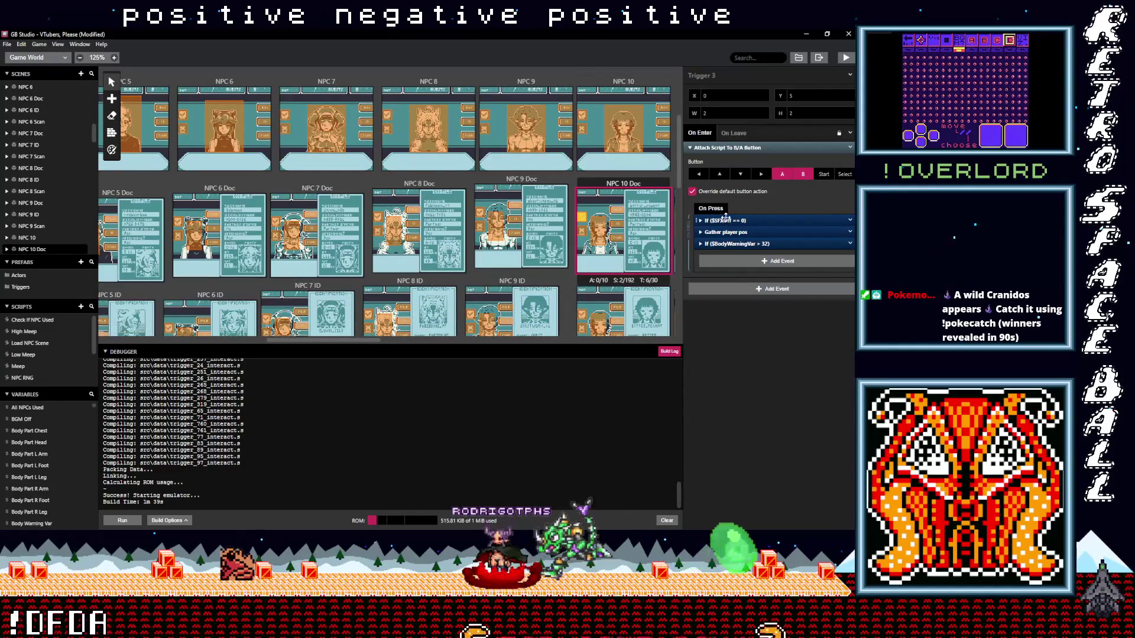
pyautogui.click(748, 221)
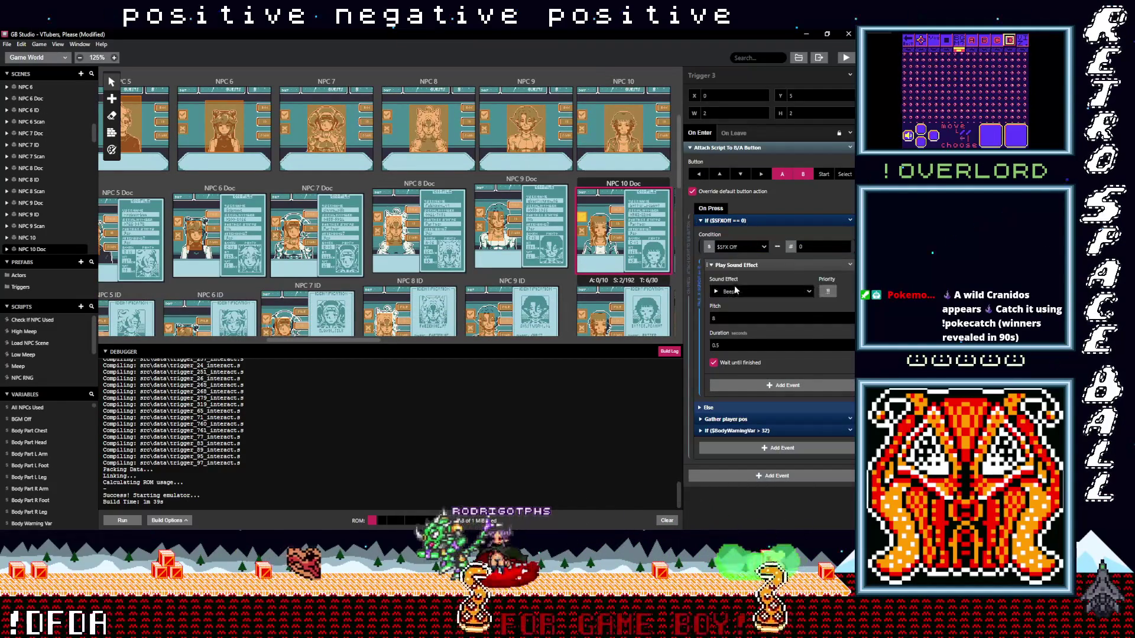
pyautogui.click(738, 293)
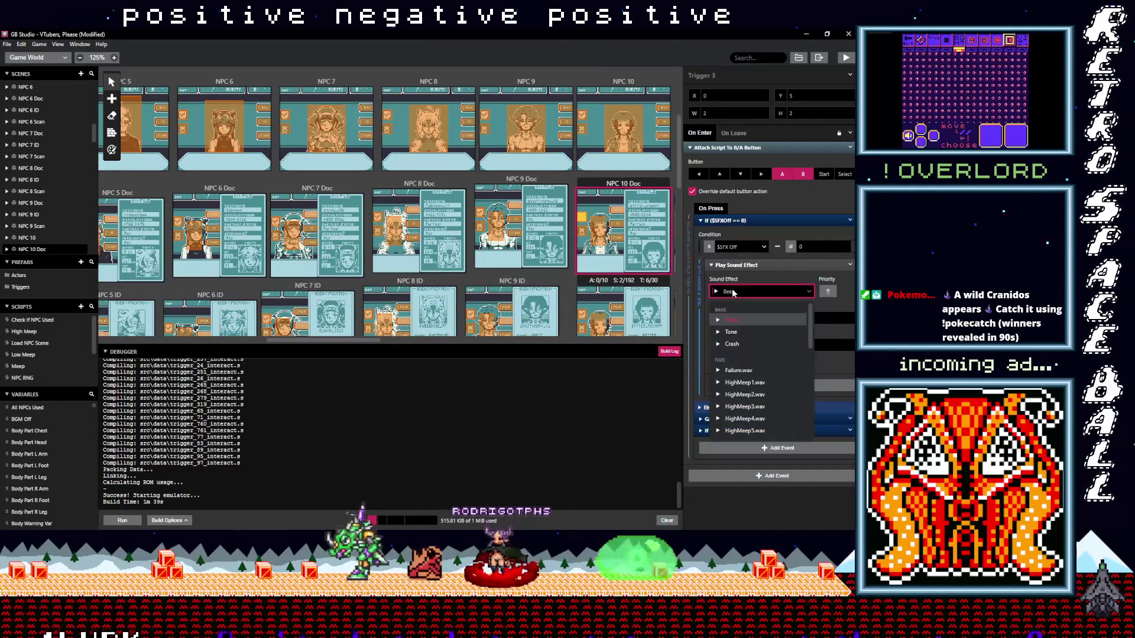
pyautogui.write('positive')
pyautogui.press('Return')
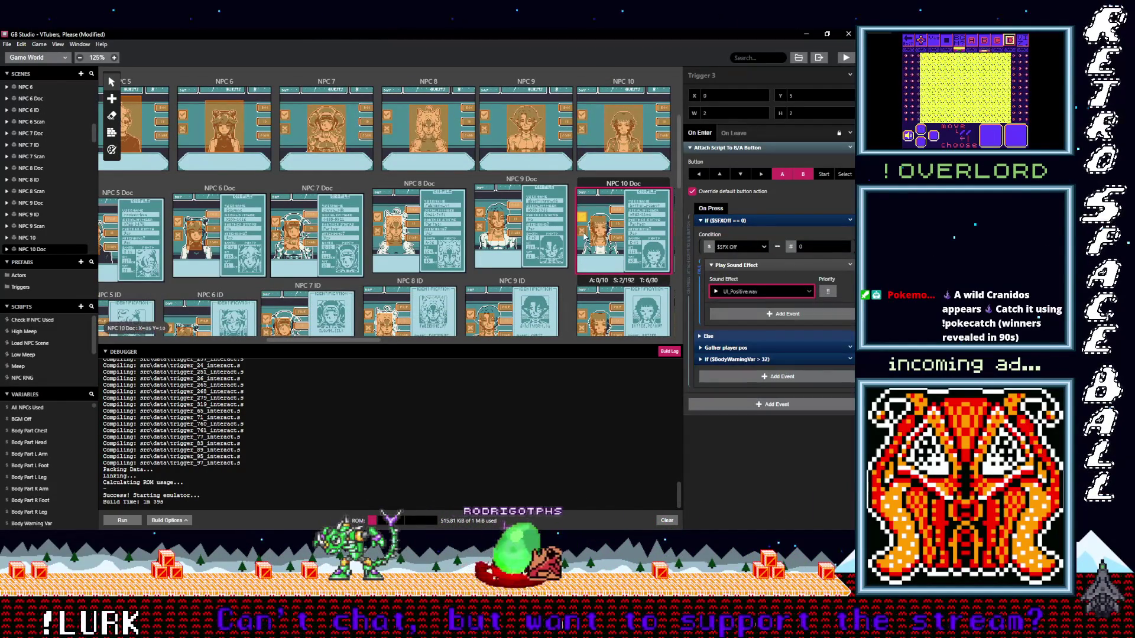
pyautogui.click(701, 219)
pyautogui.click(729, 221)
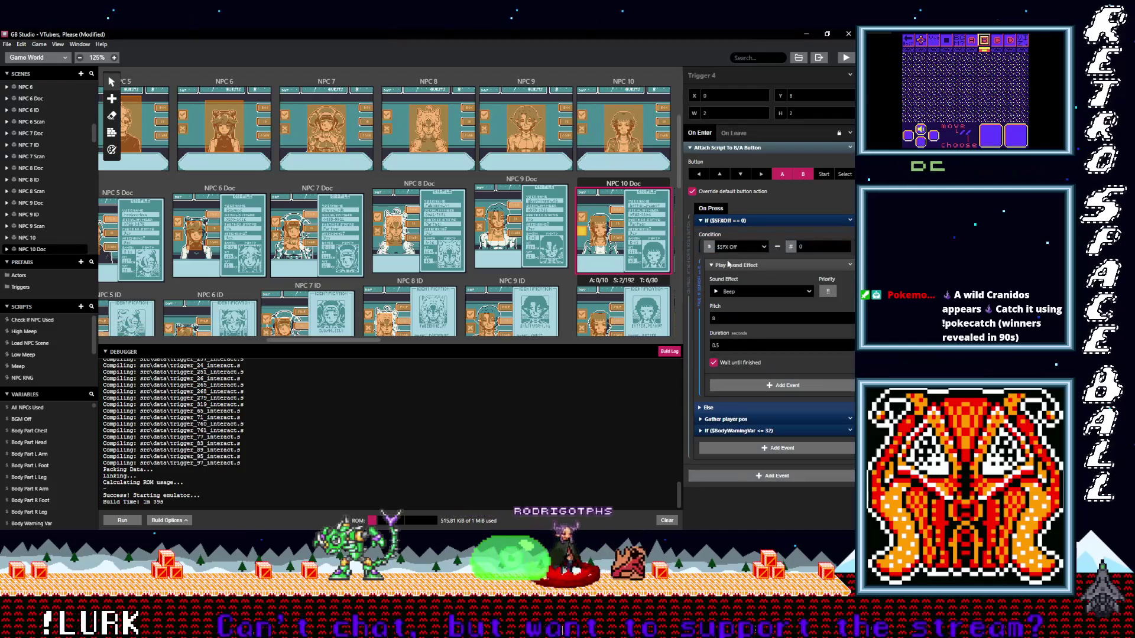
pyautogui.click(739, 293)
pyautogui.write('neg')
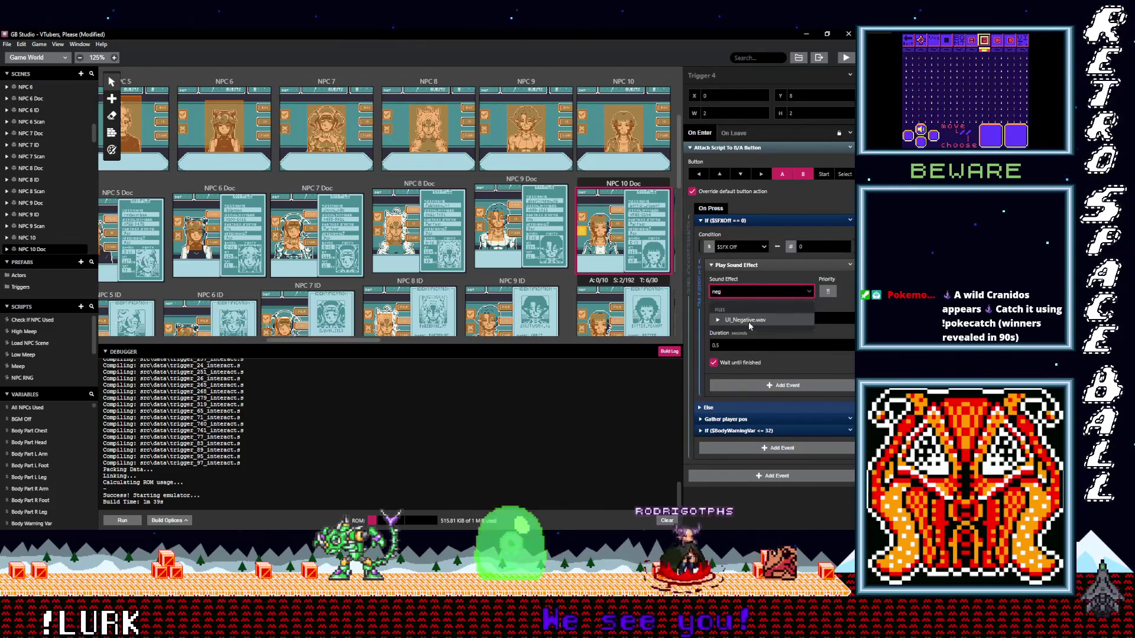
pyautogui.click(747, 323)
pyautogui.scroll(-2, 600, 240)
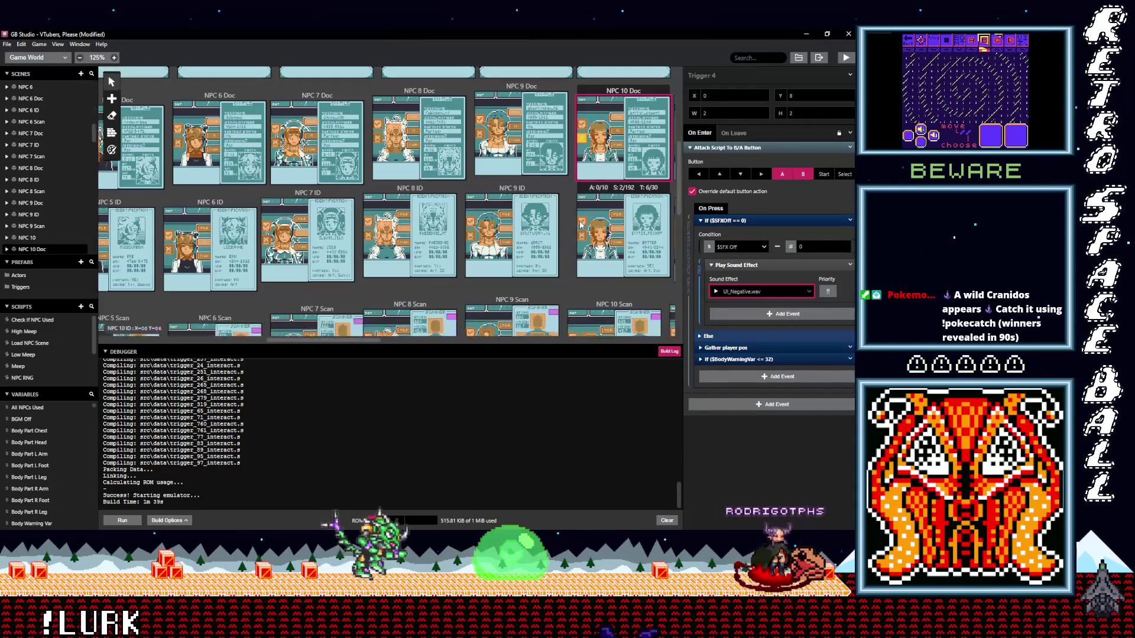
# Set NPC 10 ID's Trigger 3 to UI_Positive.wav
pyautogui.click(671, 251)
pyautogui.click(728, 221)
pyautogui.click(741, 290)
pyautogui.write('po')
pyautogui.click(747, 319)
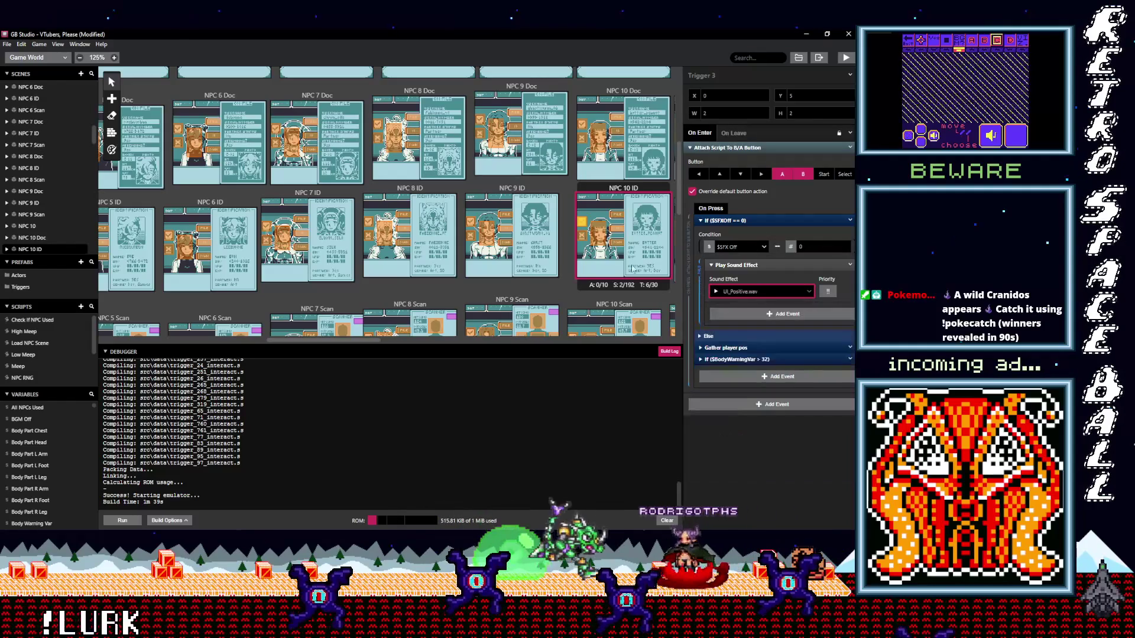
# Set NPC 10 ID's Trigger 4 to UI_Negative.wav via the 'neg' search
pyautogui.click(700, 257)
pyautogui.click(725, 221)
pyautogui.click(736, 290)
pyautogui.write('nrg')
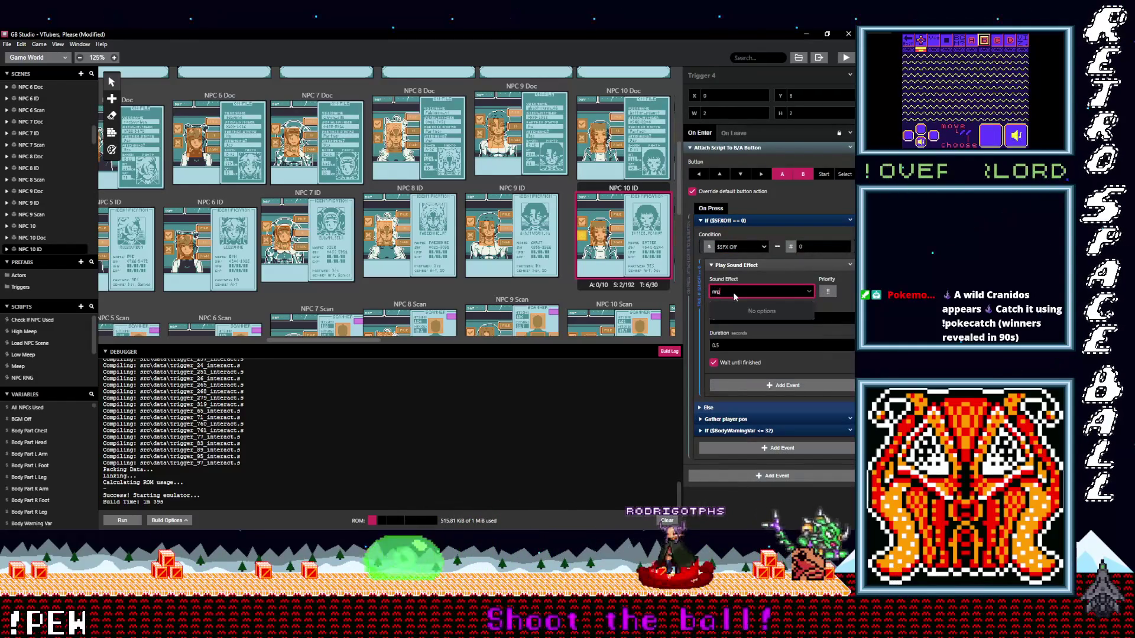
pyautogui.press('BackSpace')
pyautogui.press('BackSpace')
pyautogui.press('BackSpace')
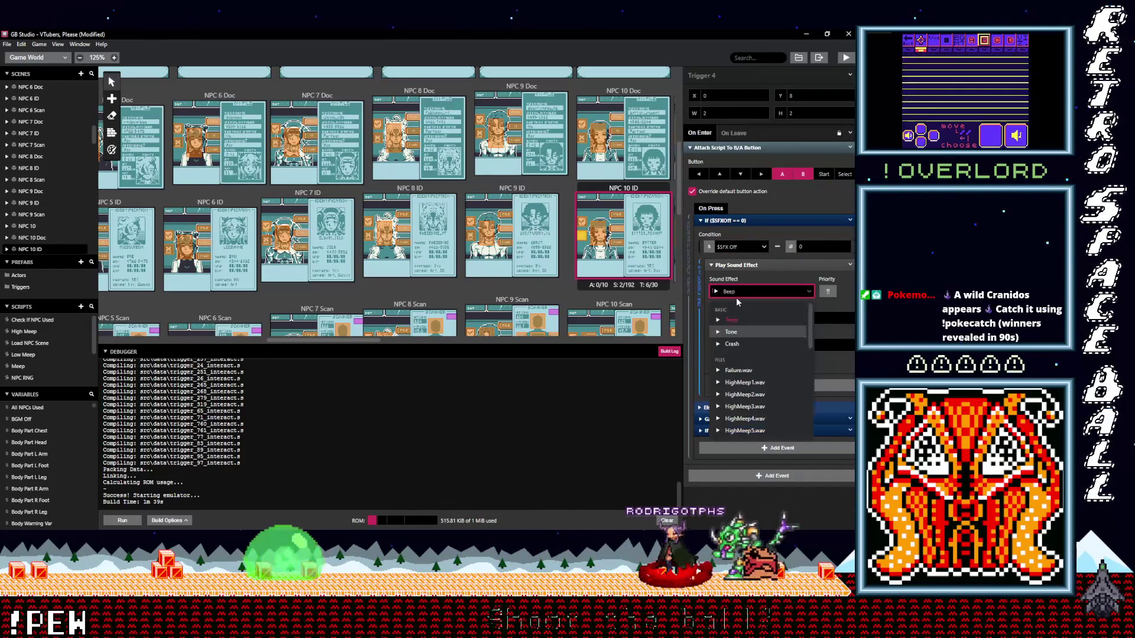
pyautogui.write('nrg')
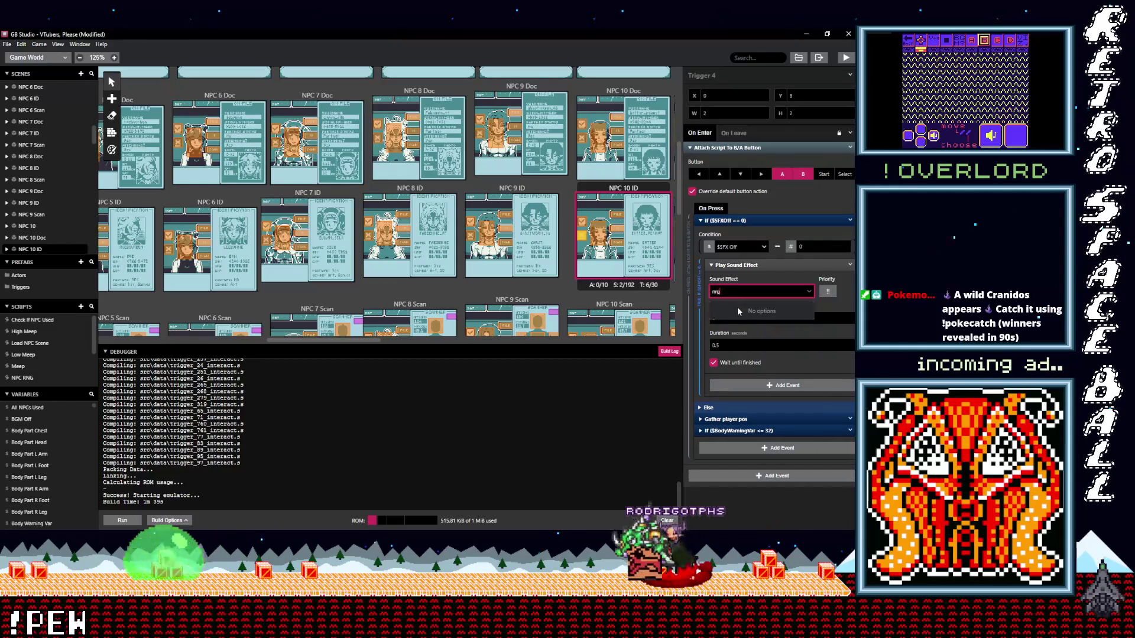
pyautogui.press('BackSpace')
pyautogui.press('BackSpace')
pyautogui.press('BackSpace')
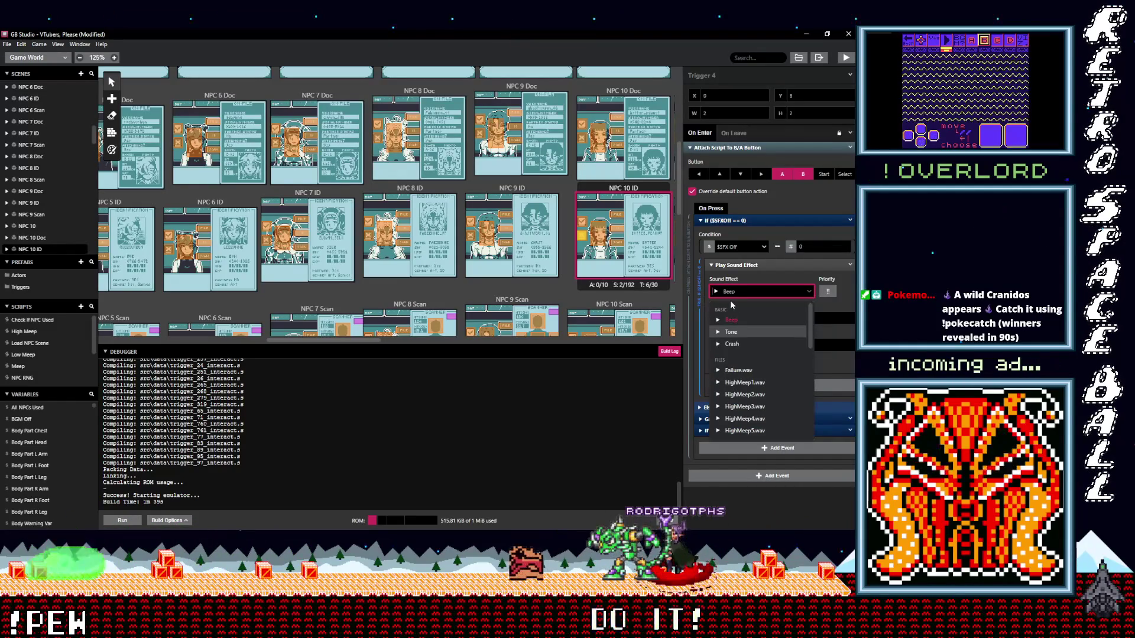
pyautogui.write('neg')
pyautogui.press('Return')
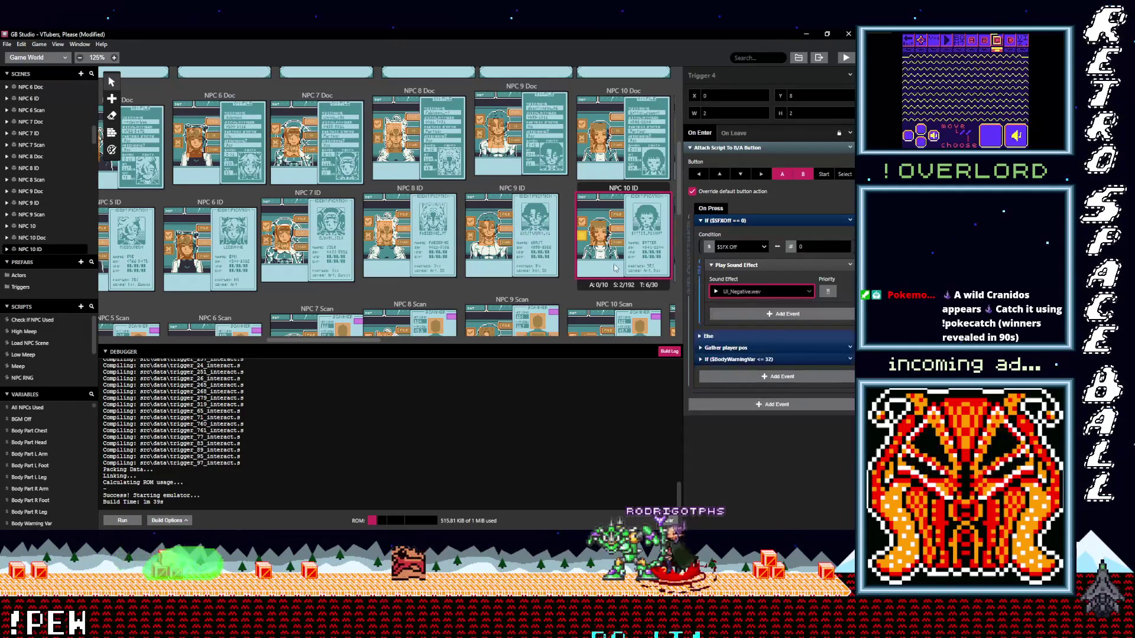
pyautogui.scroll(-1, 617, 267)
pyautogui.scroll(-1, 580, 241)
pyautogui.click(581, 249)
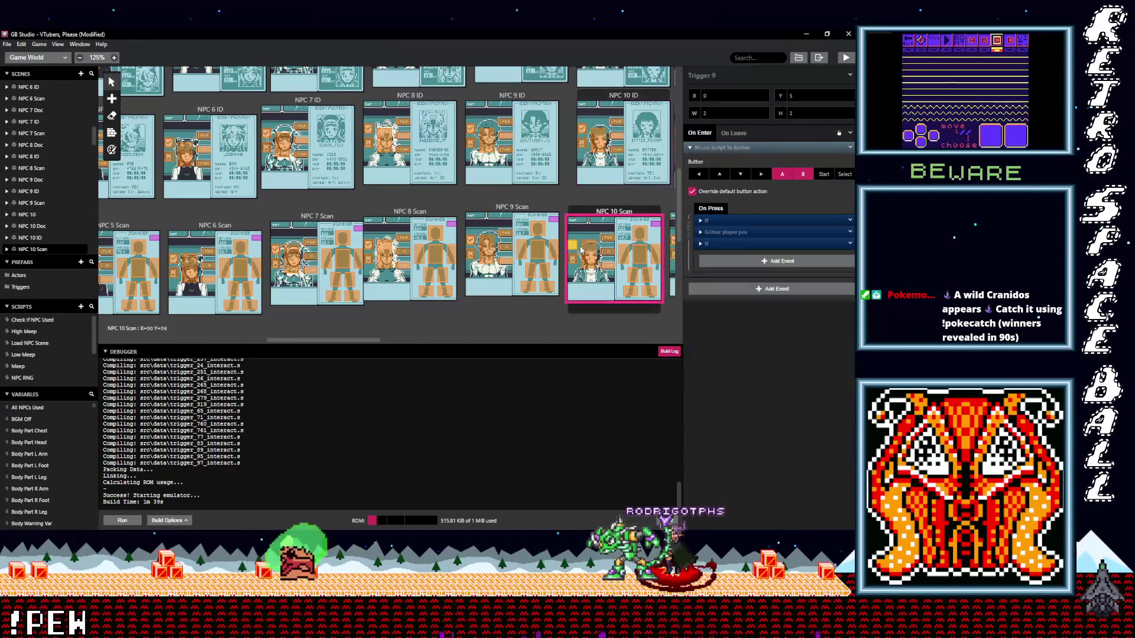
# Set NPC 10 Scan's Trigger 9 to UI_Positive.wav and Trigger 10 to UI_Negative.wav
pyautogui.click(732, 258)
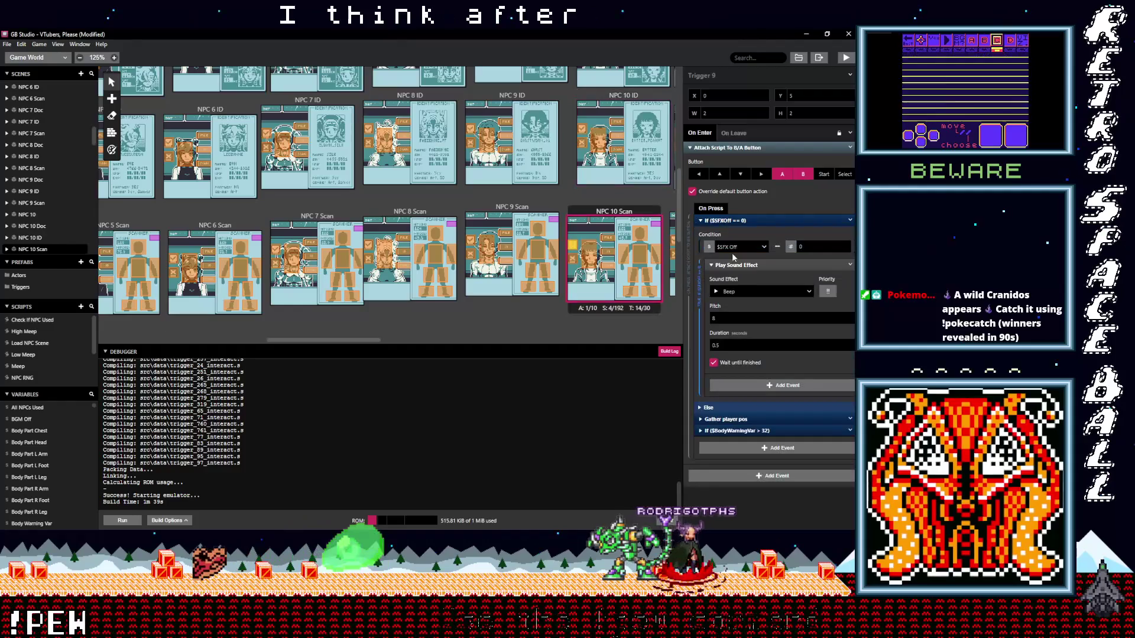
pyautogui.click(731, 292)
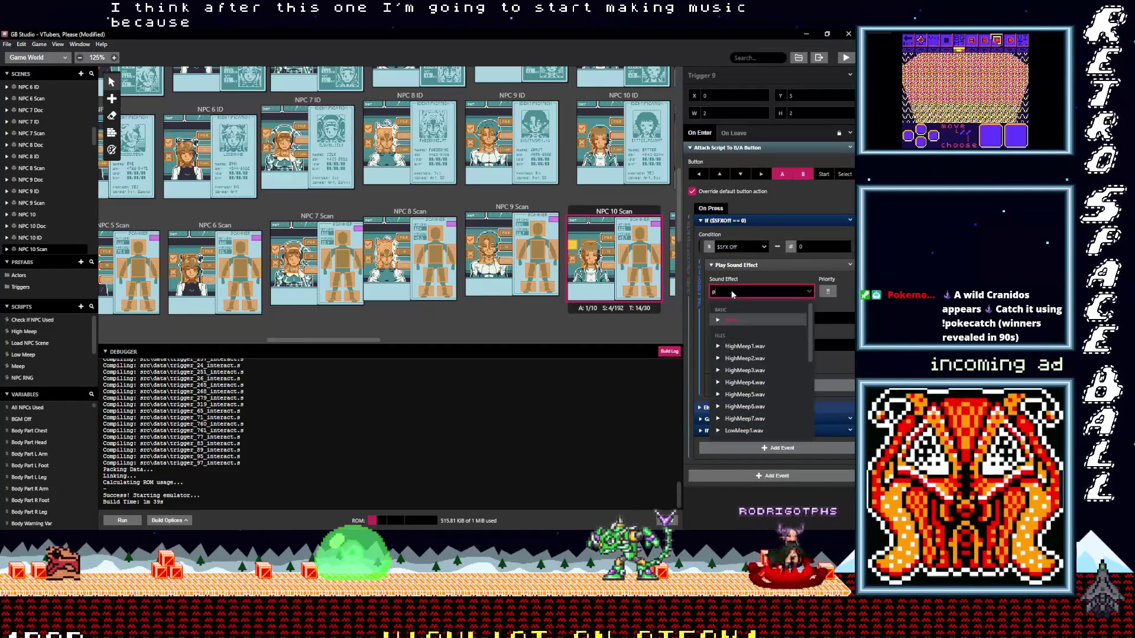
pyautogui.write('positive')
pyautogui.press('Return')
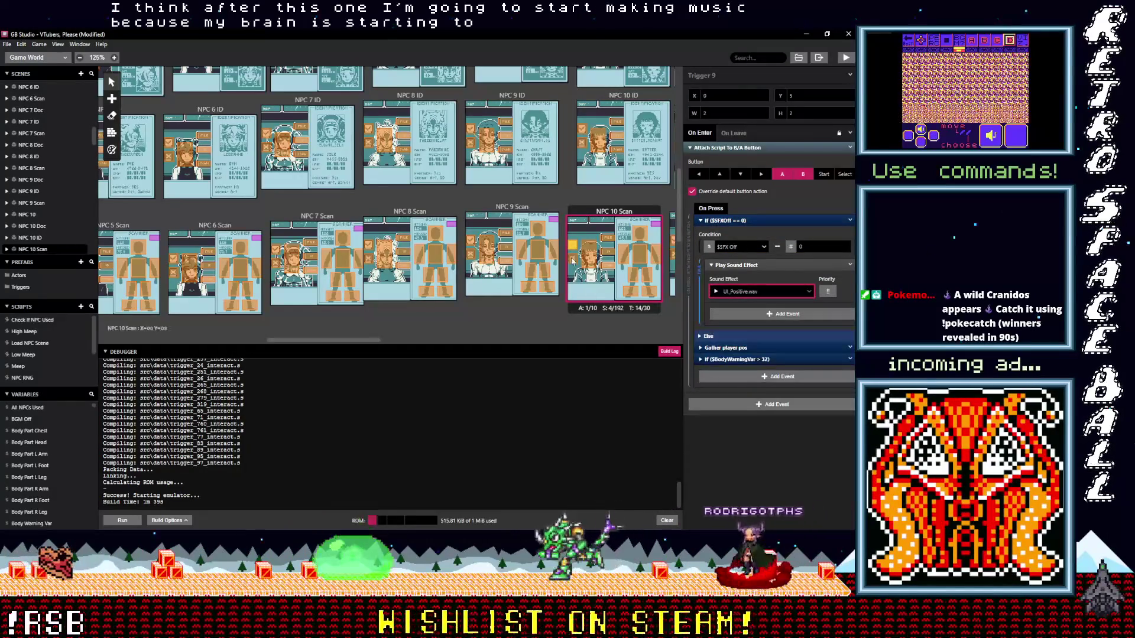
pyautogui.click(723, 221)
pyautogui.click(724, 220)
pyautogui.click(727, 293)
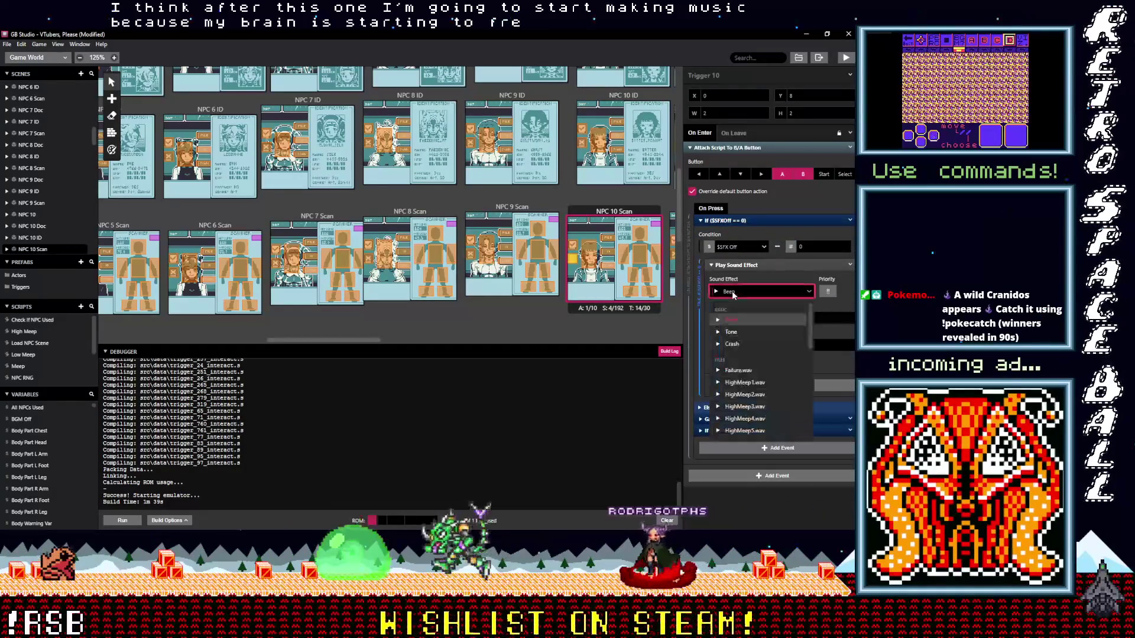
pyautogui.write('ng')
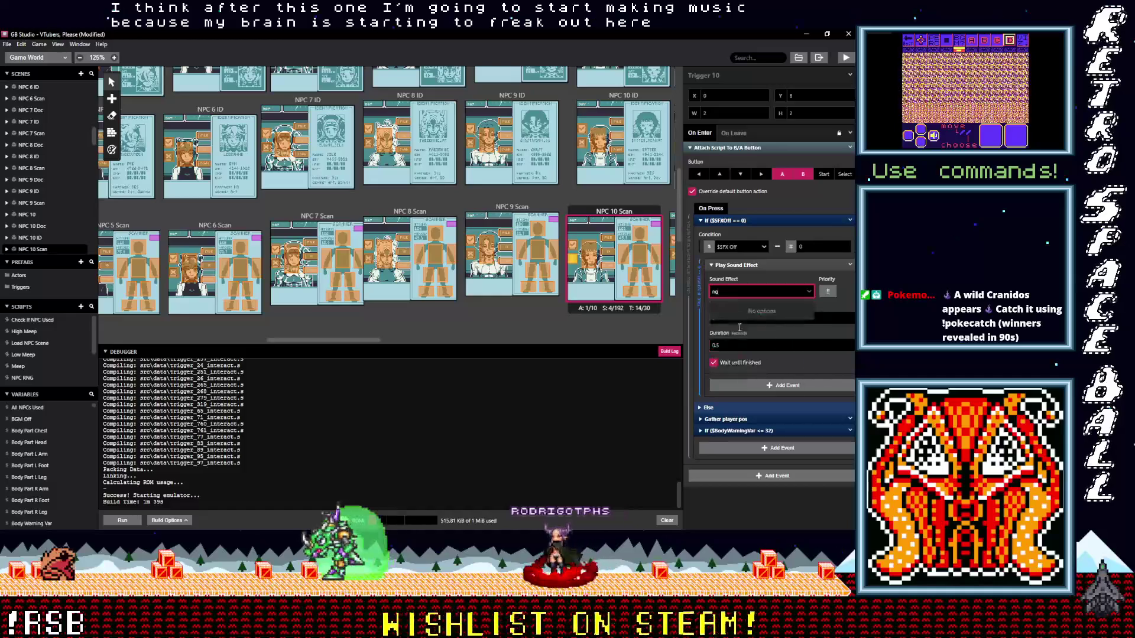
pyautogui.press('BackSpace')
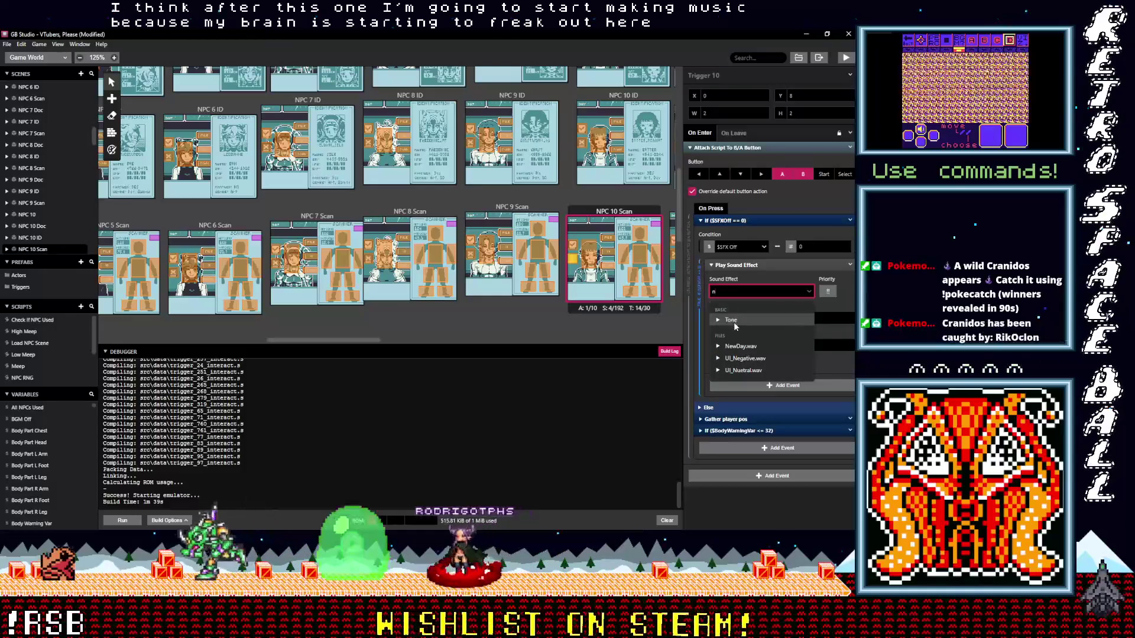
pyautogui.click(743, 358)
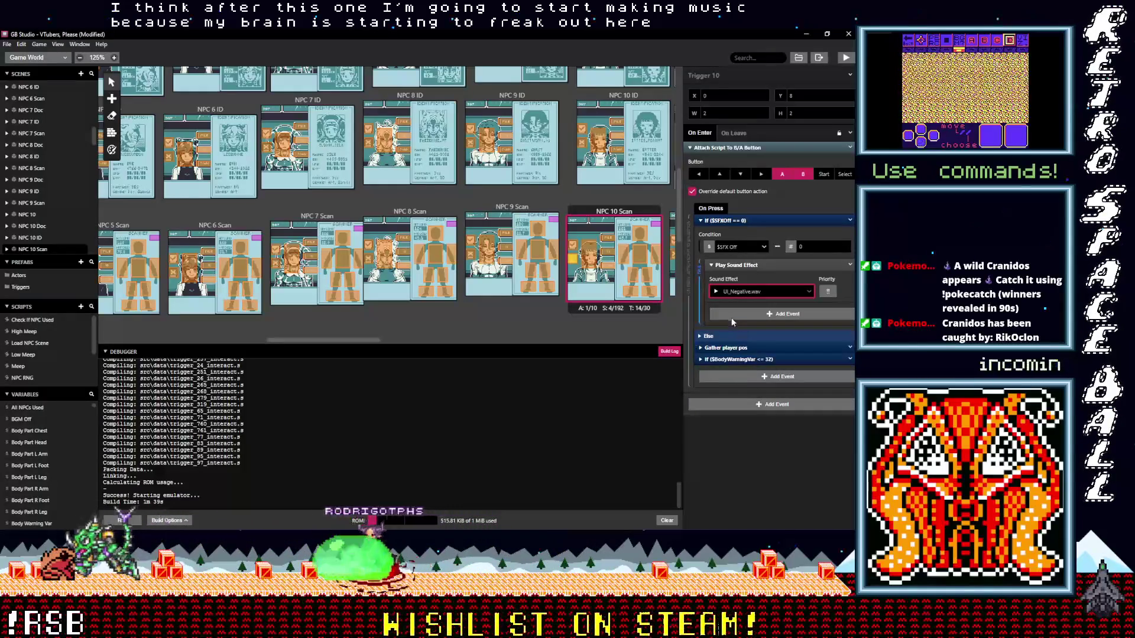
pyautogui.scroll(-1, 638, 314)
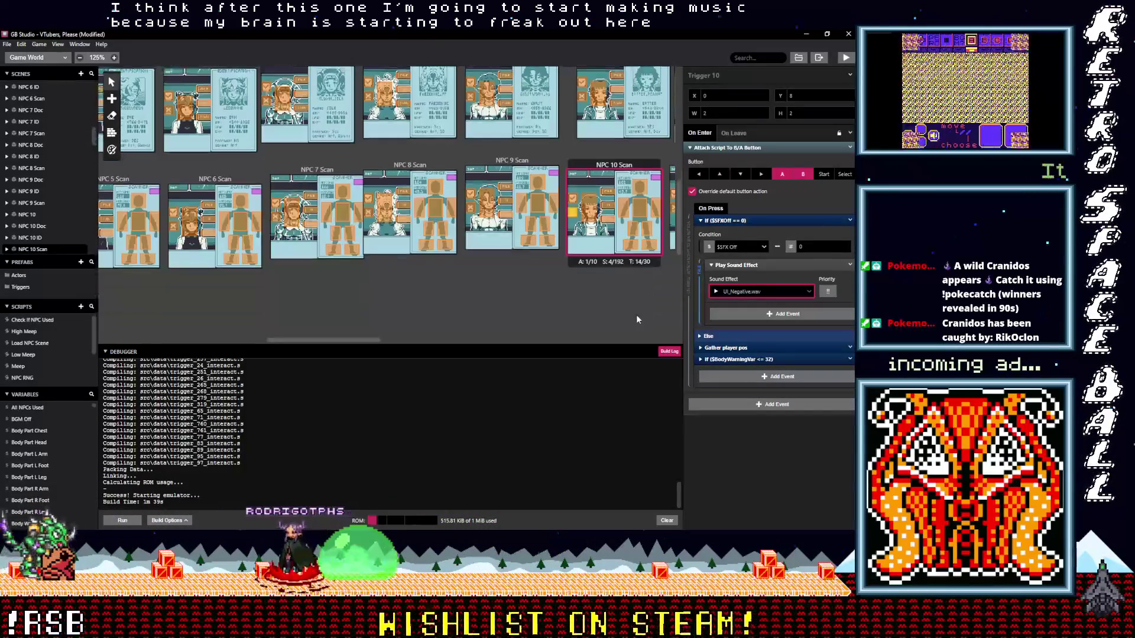
pyautogui.scroll(3, 635, 315)
pyautogui.scroll(3, 407, 204)
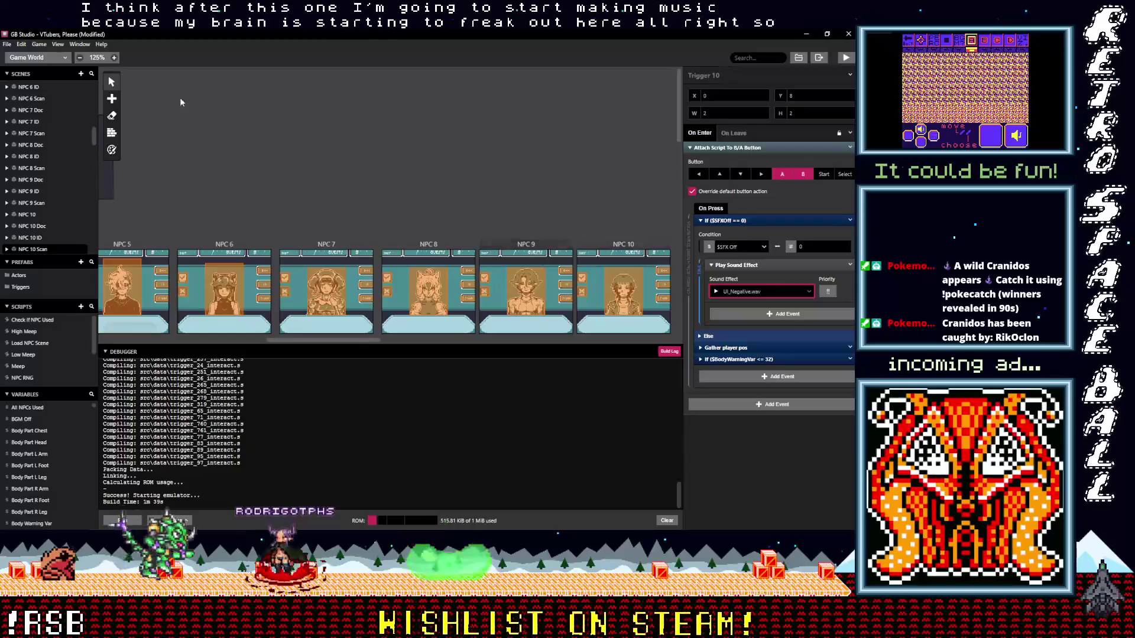
# Save the project with Ctrl+S and switch to the Music editor section
pyautogui.click(315, 146)
pyautogui.hotkey('ctrl', 's')
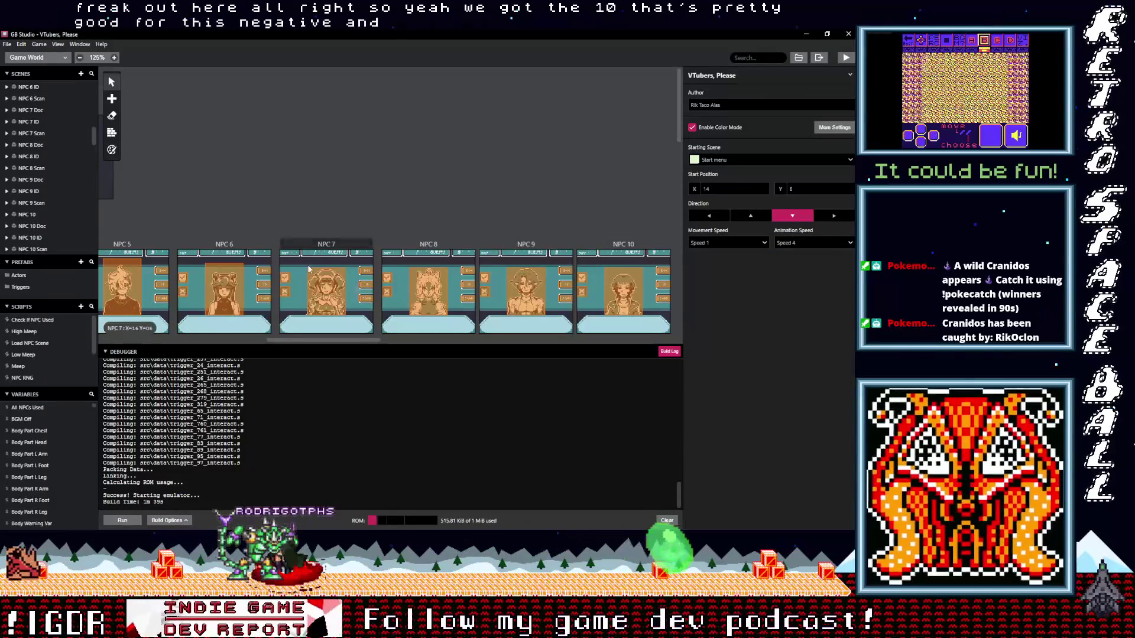
pyautogui.scroll(2, 292, 300)
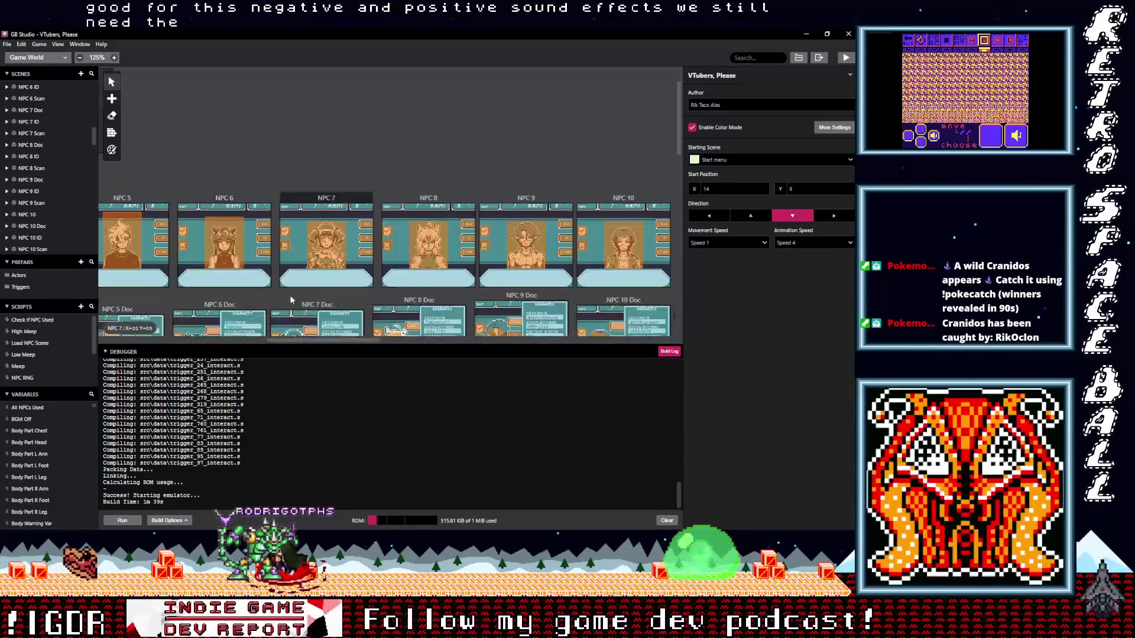
pyautogui.scroll(2, 291, 300)
pyautogui.scroll(2, 287, 298)
pyautogui.scroll(2, 283, 295)
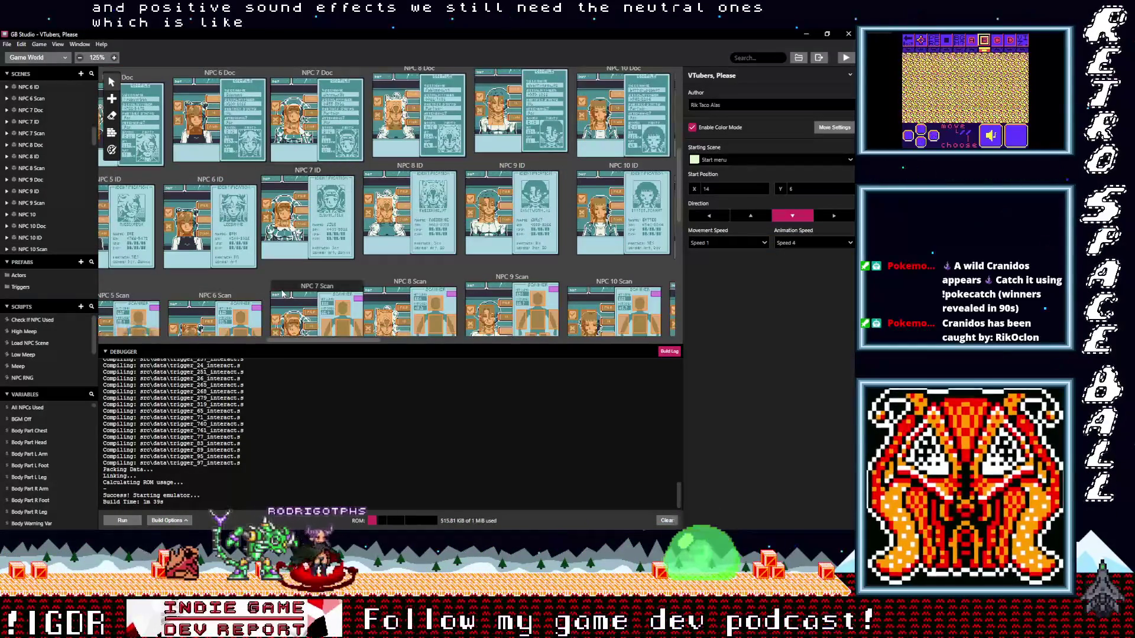
pyautogui.scroll(2, 283, 293)
pyautogui.scroll(3, 258, 280)
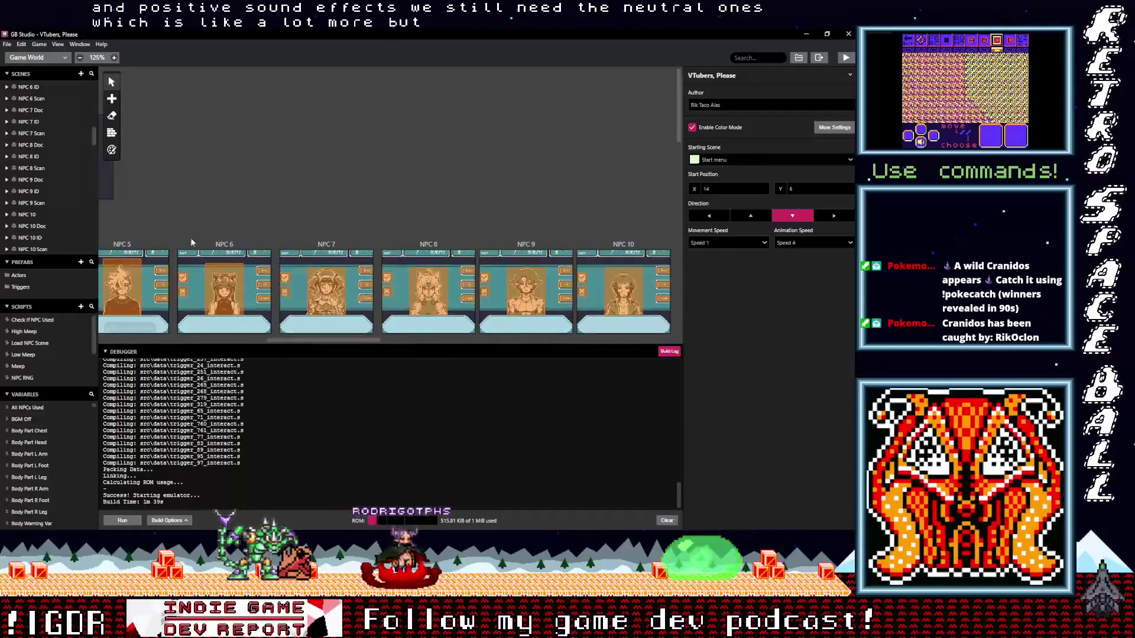
pyautogui.moveTo(299, 339); pyautogui.dragTo(150, 341)
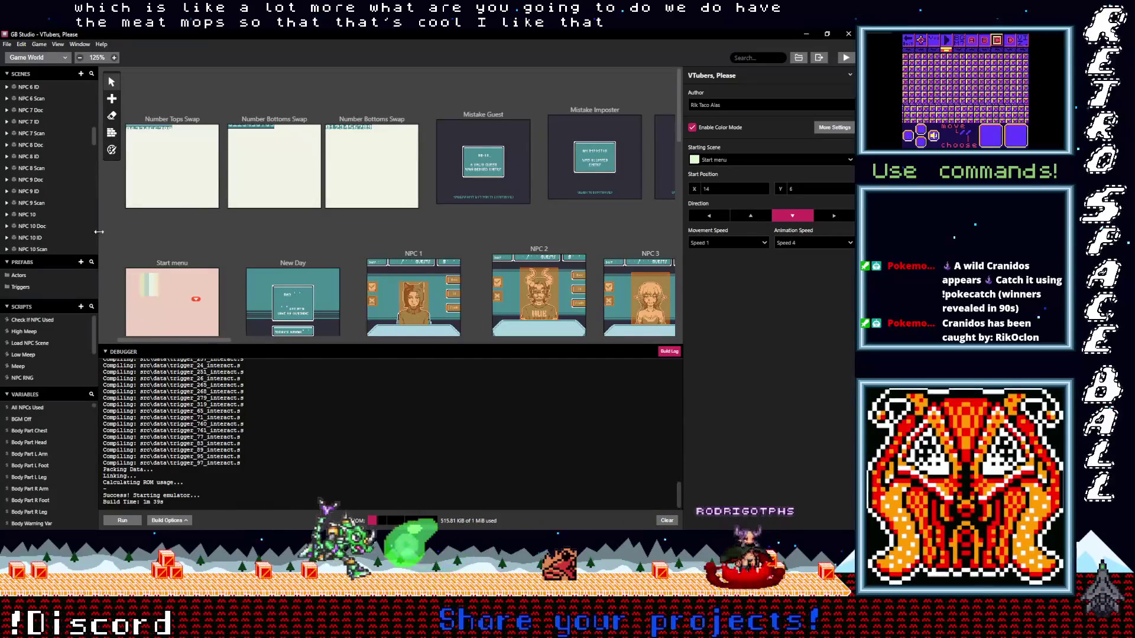
pyautogui.click(42, 57)
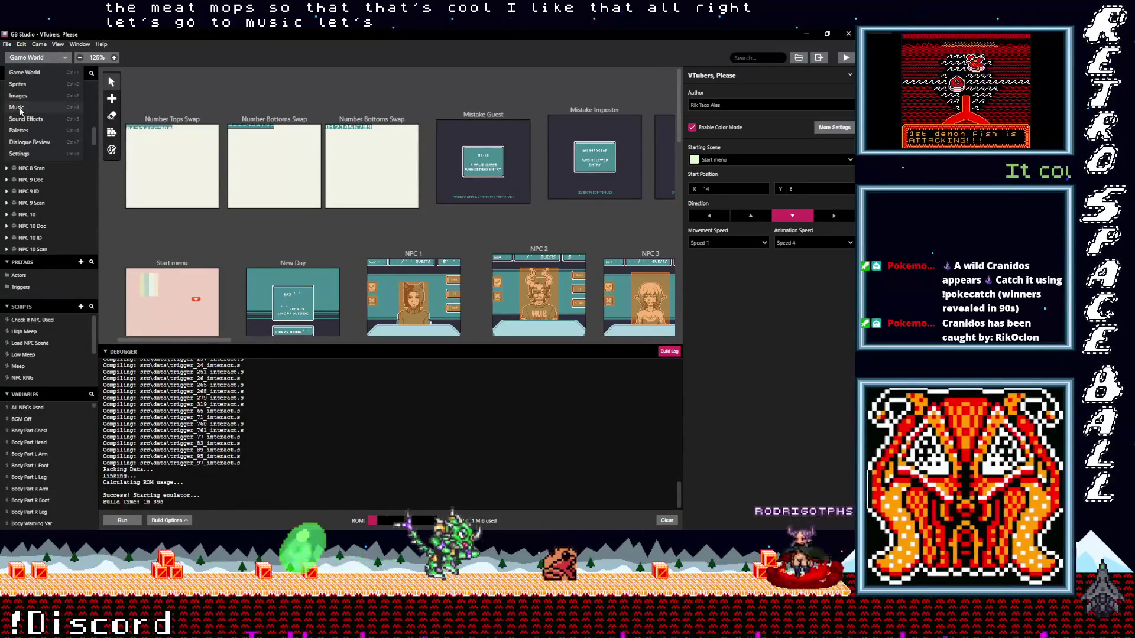
pyautogui.click(22, 107)
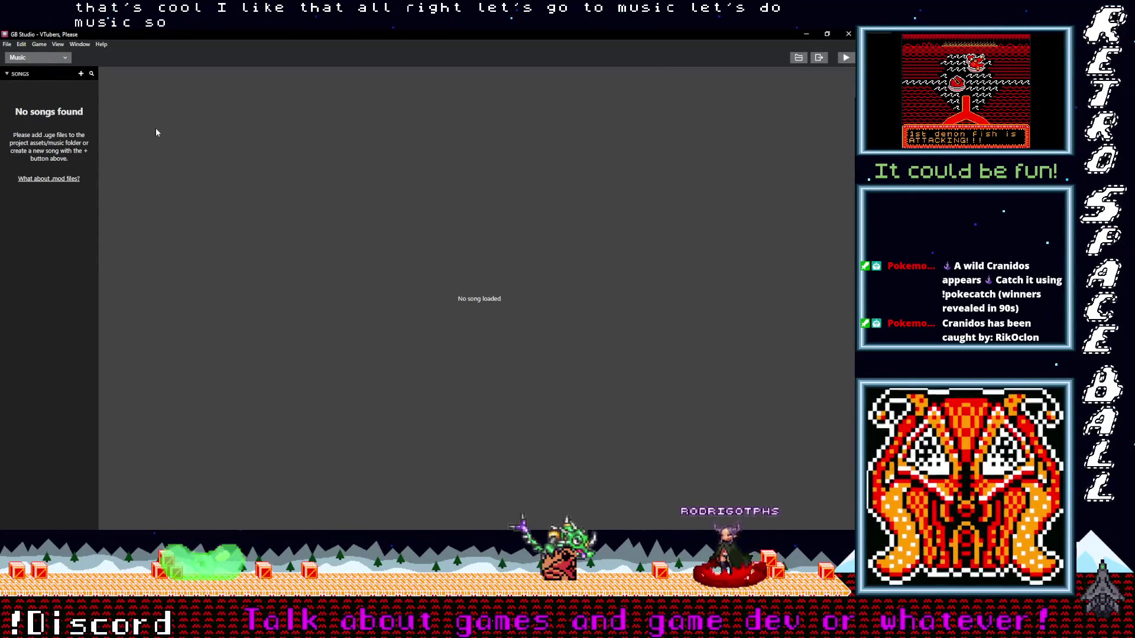
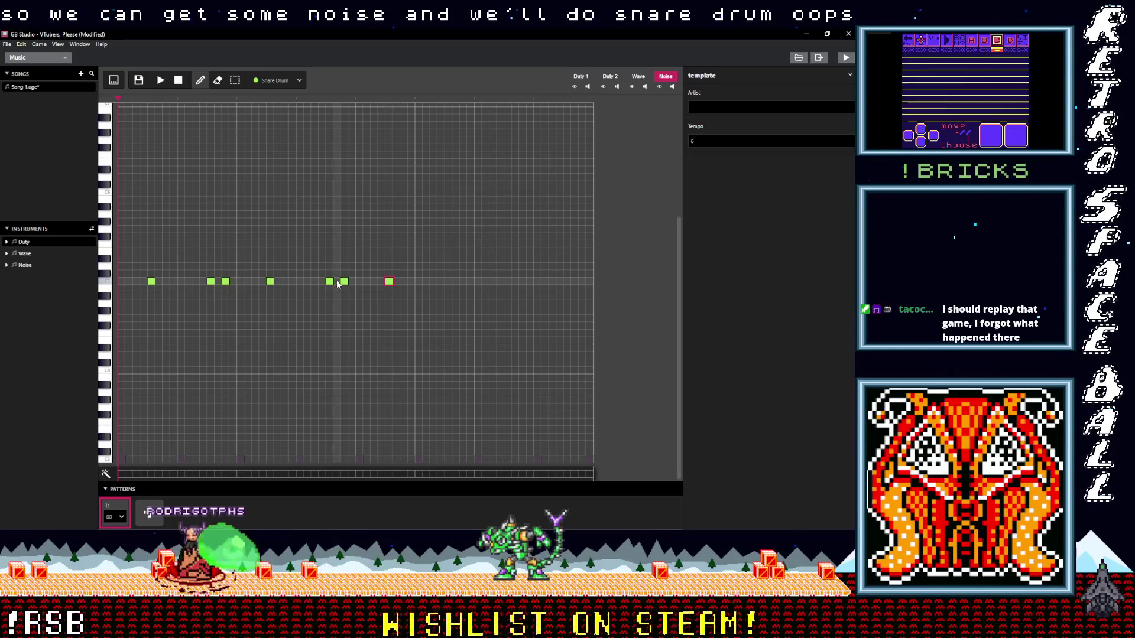
# Add six snare hits across the noise row, including a pair near the bar's end, and play the song
pyautogui.click(336, 281)
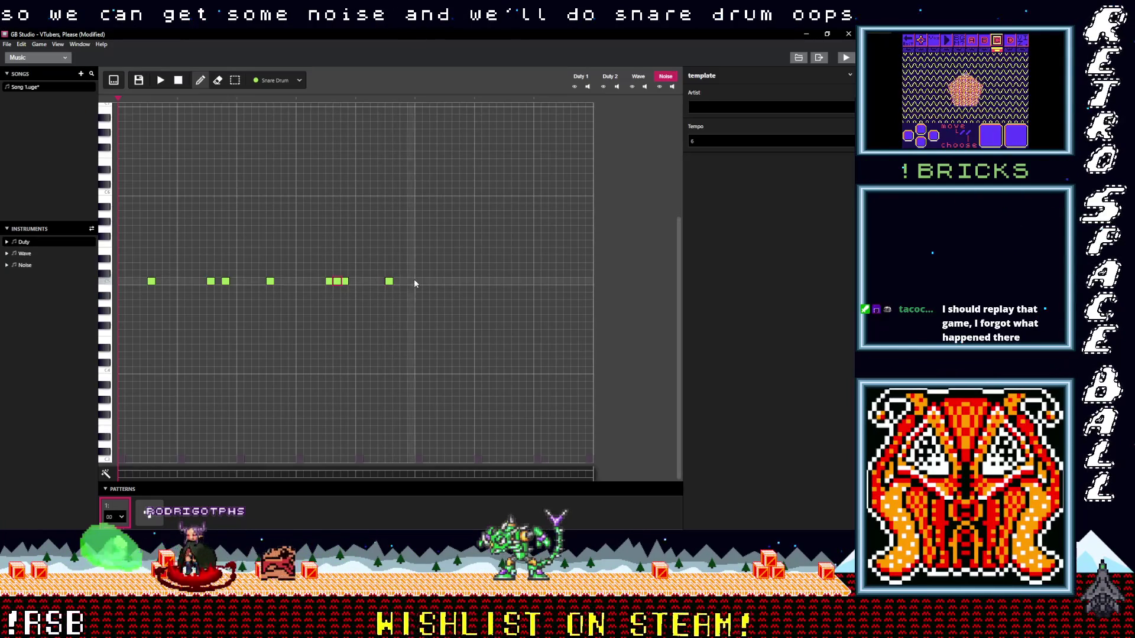
pyautogui.click(448, 282)
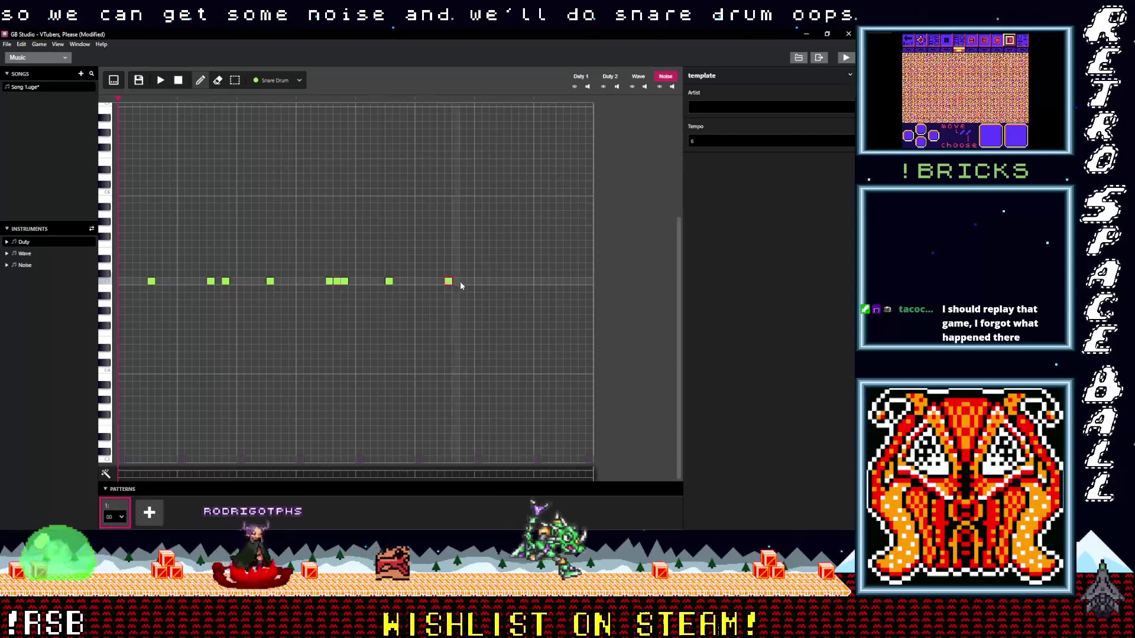
pyautogui.click(462, 282)
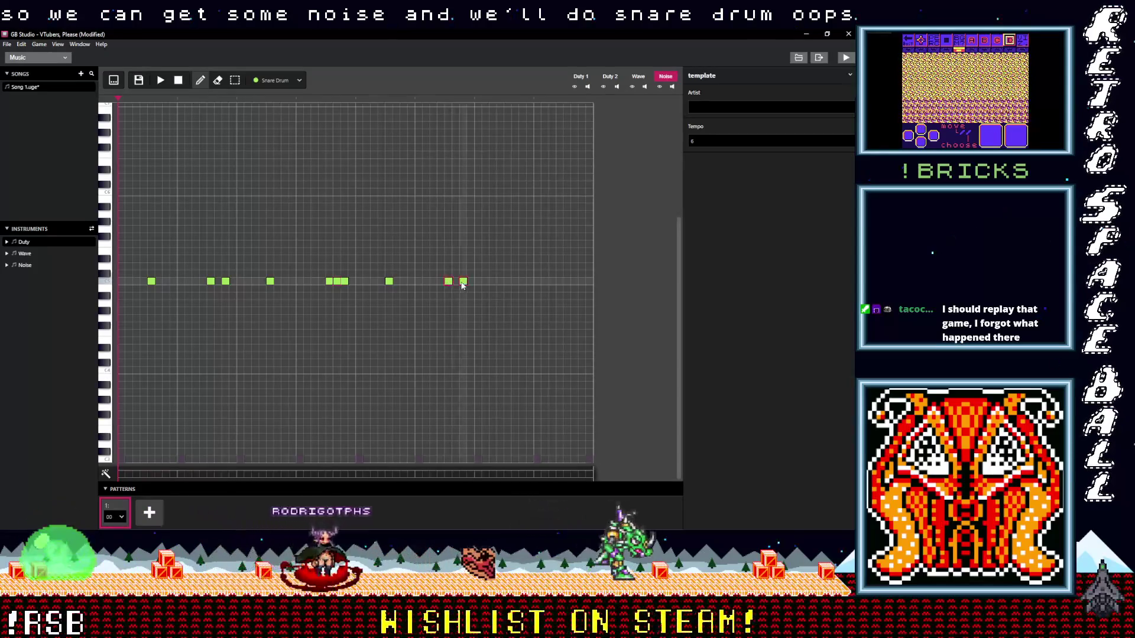
pyautogui.click(506, 282)
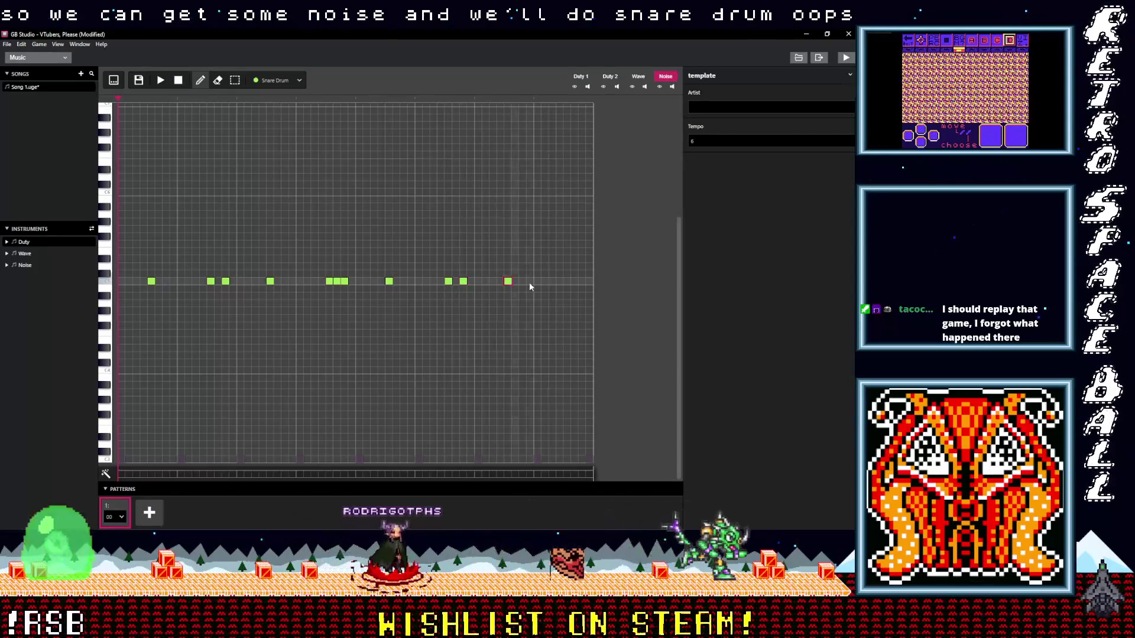
pyautogui.click(566, 282)
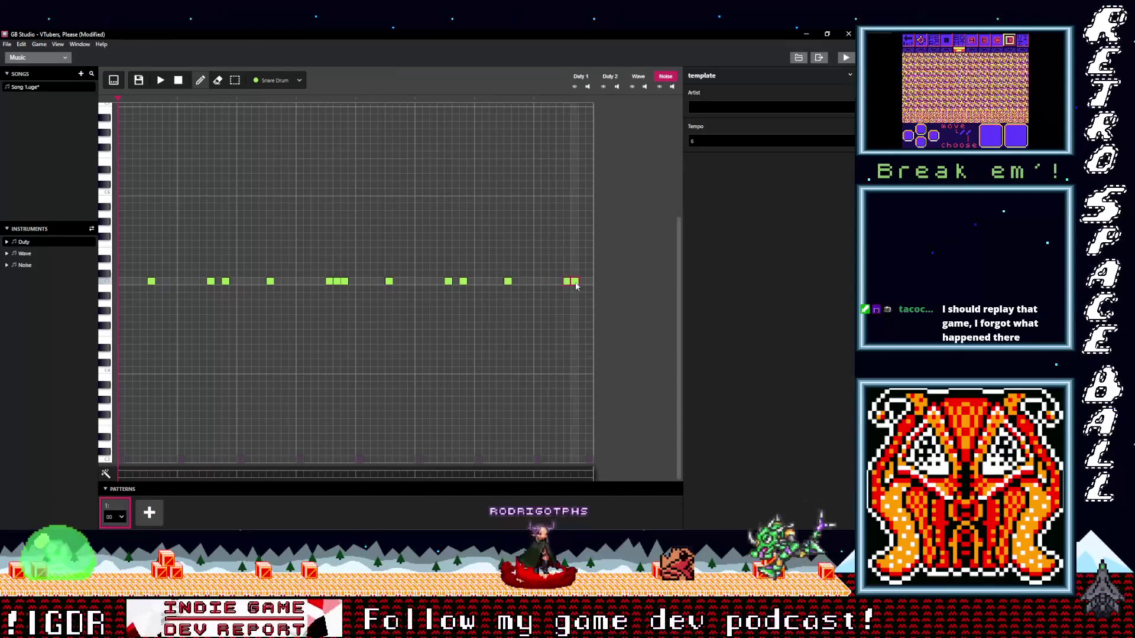
pyautogui.click(581, 282)
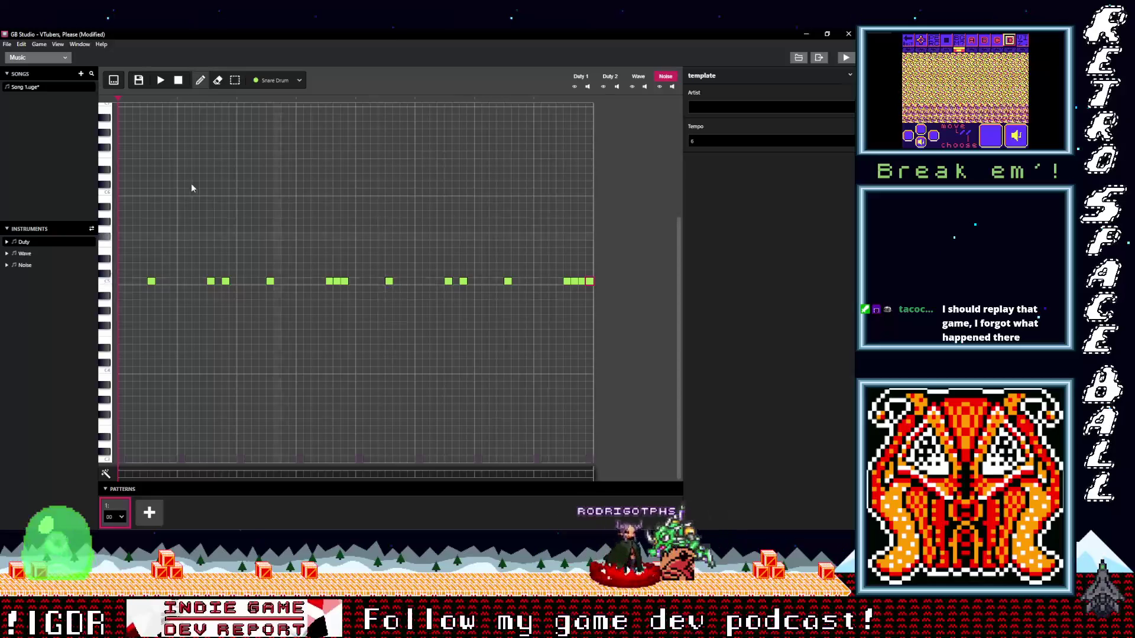
pyautogui.click(161, 81)
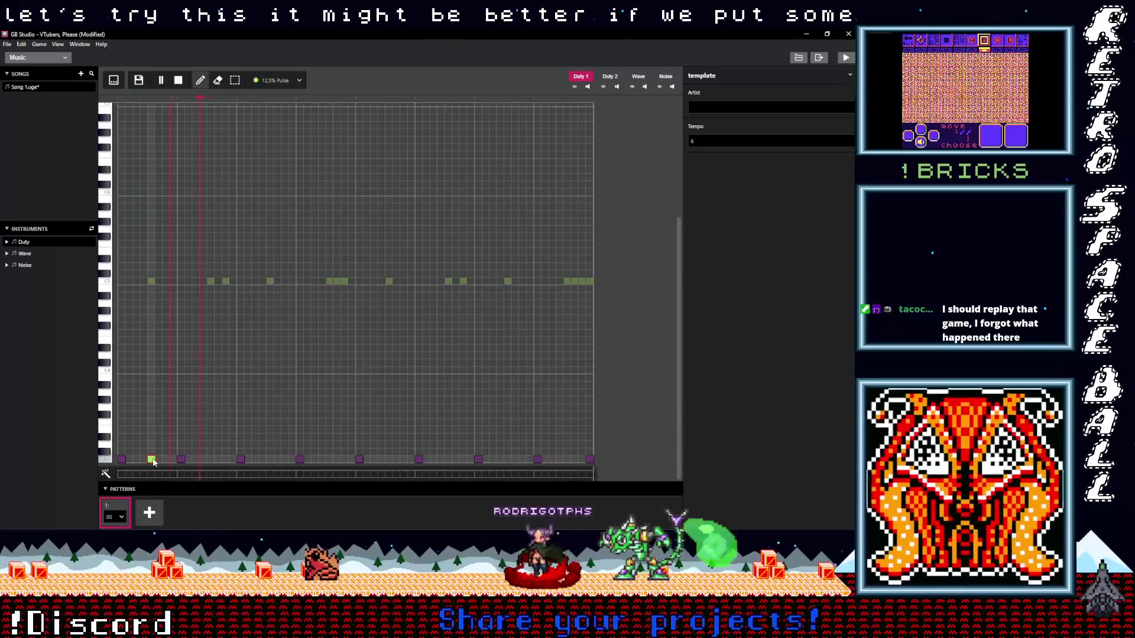
# Switch to the bass drum instrument and add kicks early and mid-bar while the song plays
pyautogui.click(278, 80)
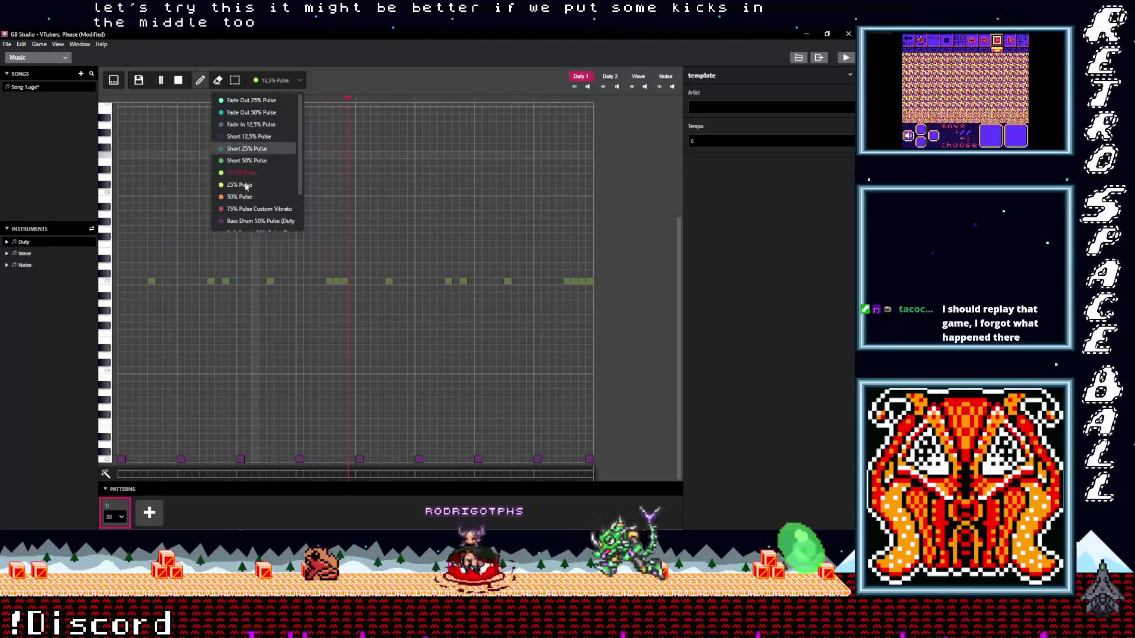
pyautogui.click(241, 218)
pyautogui.click(150, 458)
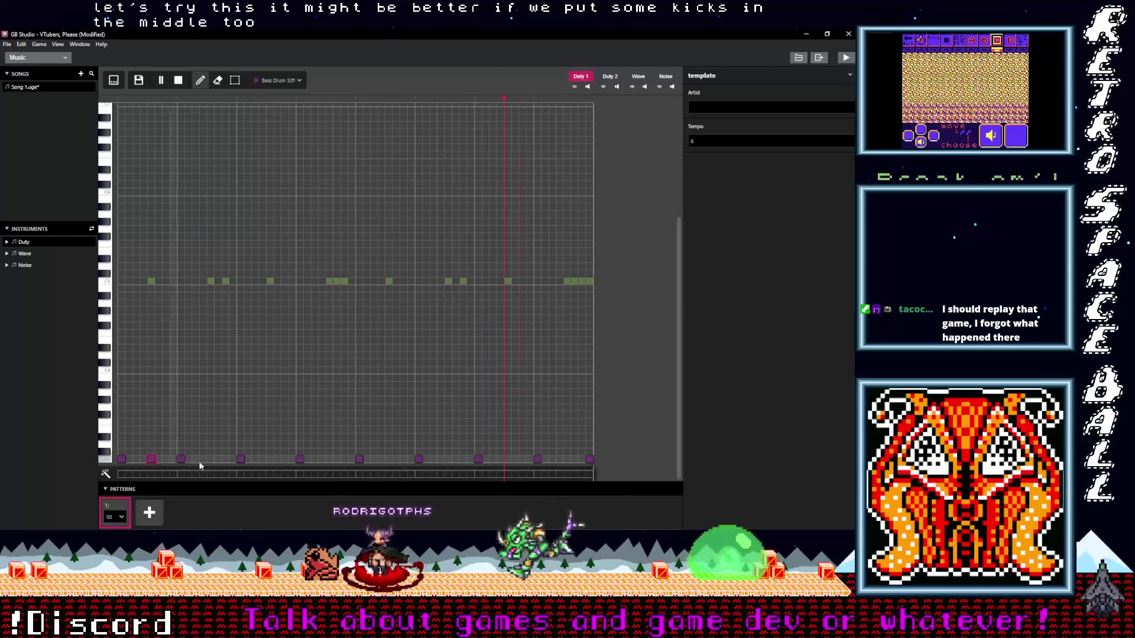
pyautogui.press('space')
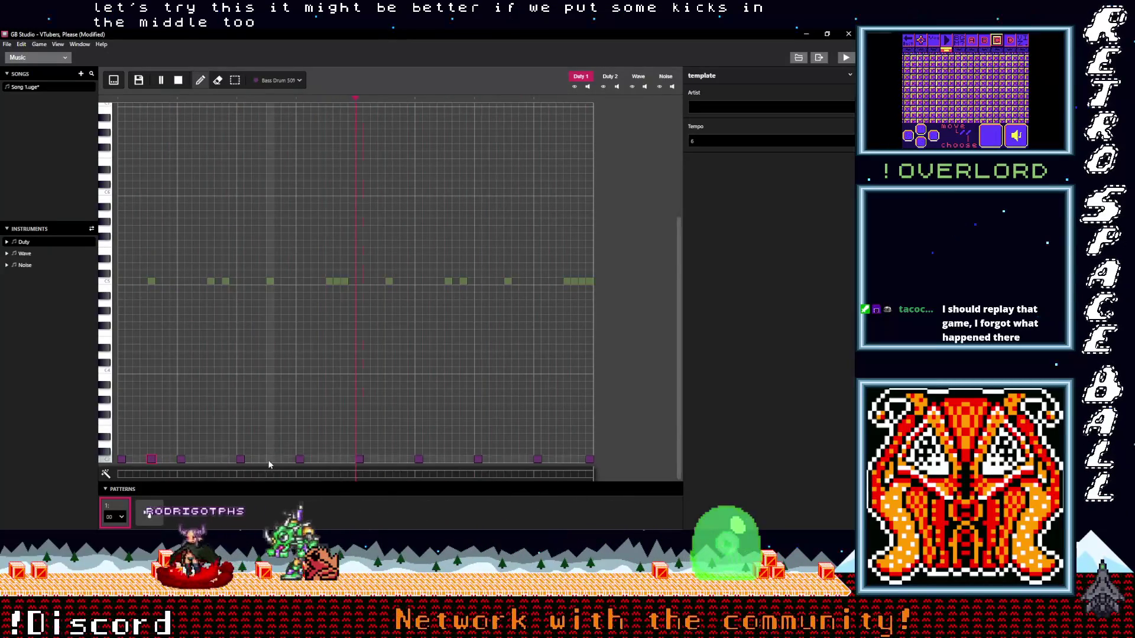
pyautogui.click(389, 459)
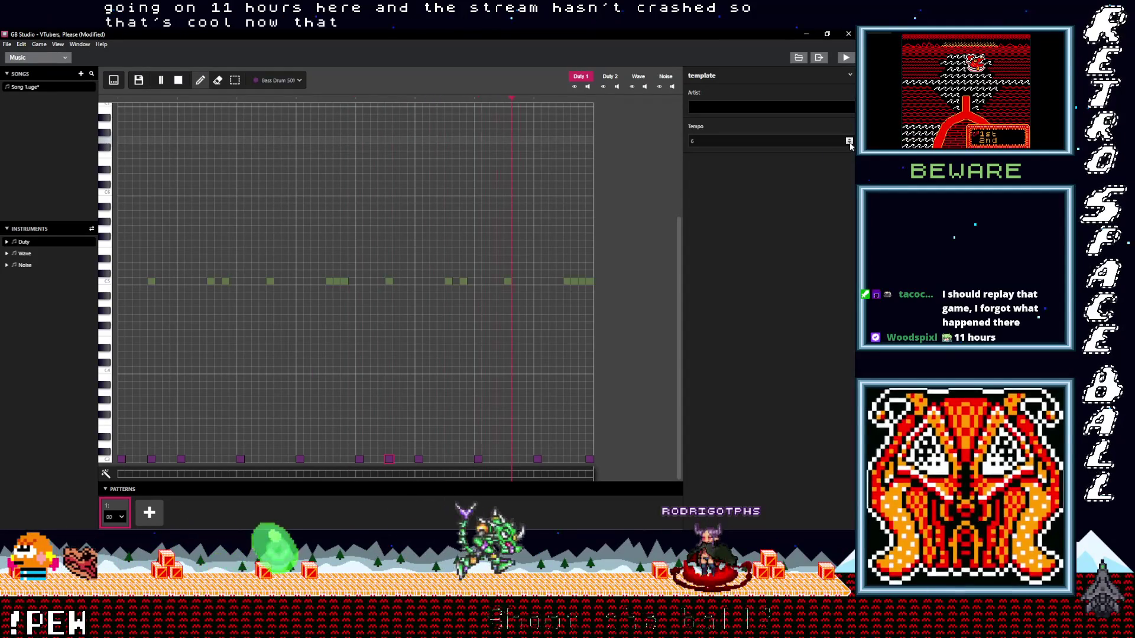
# Raise the tempo from 6 to 7 and move to the Noise channel
pyautogui.click(850, 142)
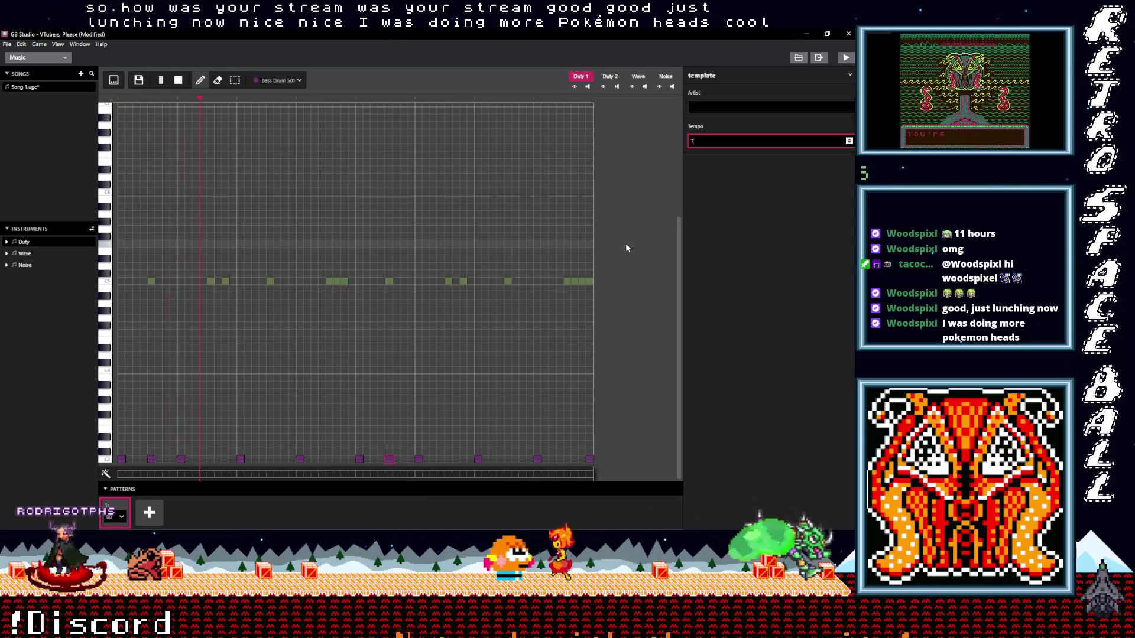
pyautogui.click(665, 77)
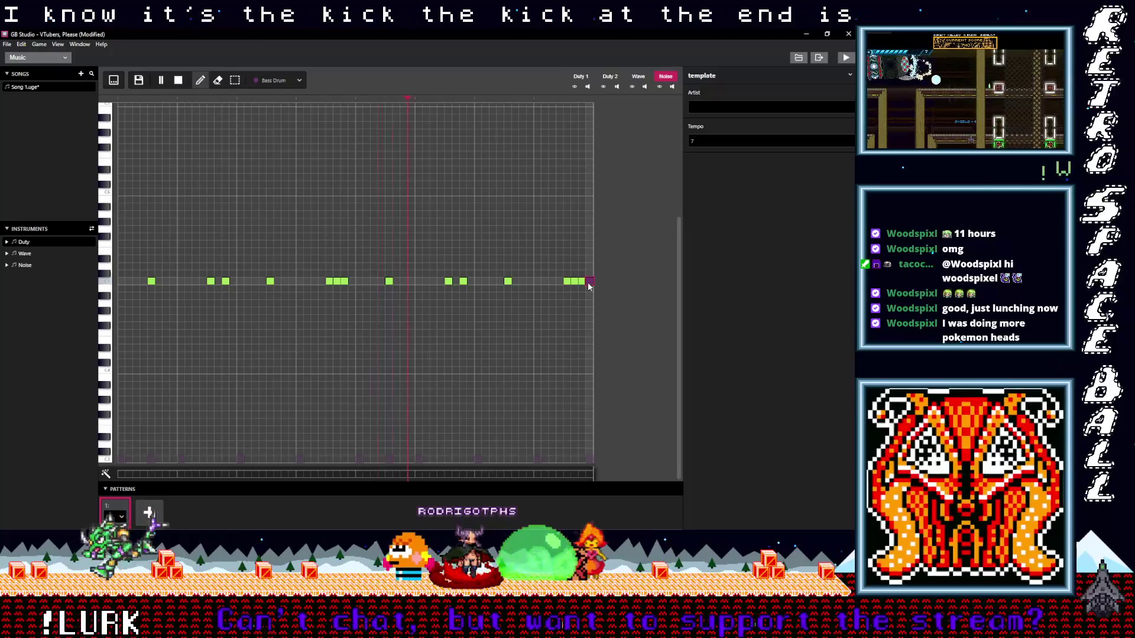
# Select the Snare Drum instrument, switch to Duty 1, and pause playback
pyautogui.click(266, 81)
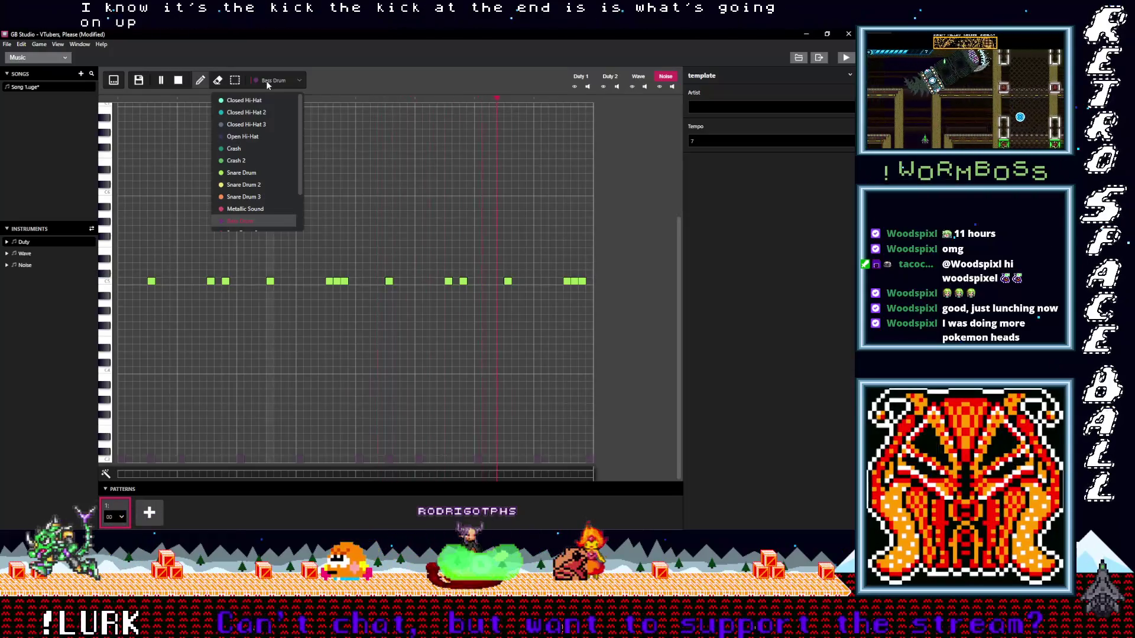
pyautogui.click(242, 172)
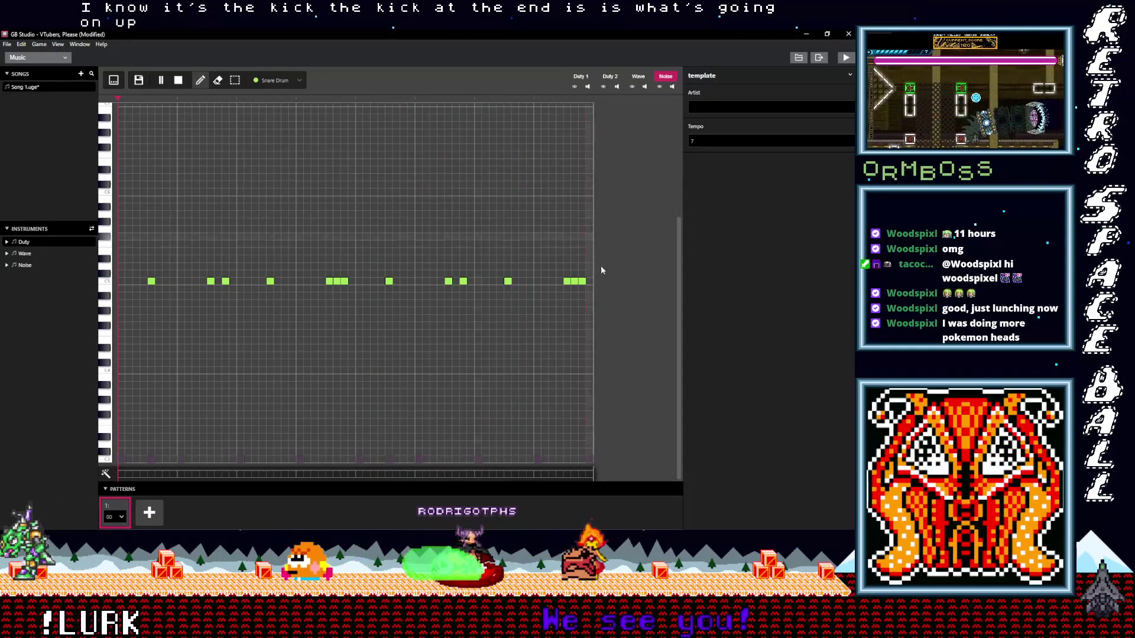
pyautogui.click(583, 78)
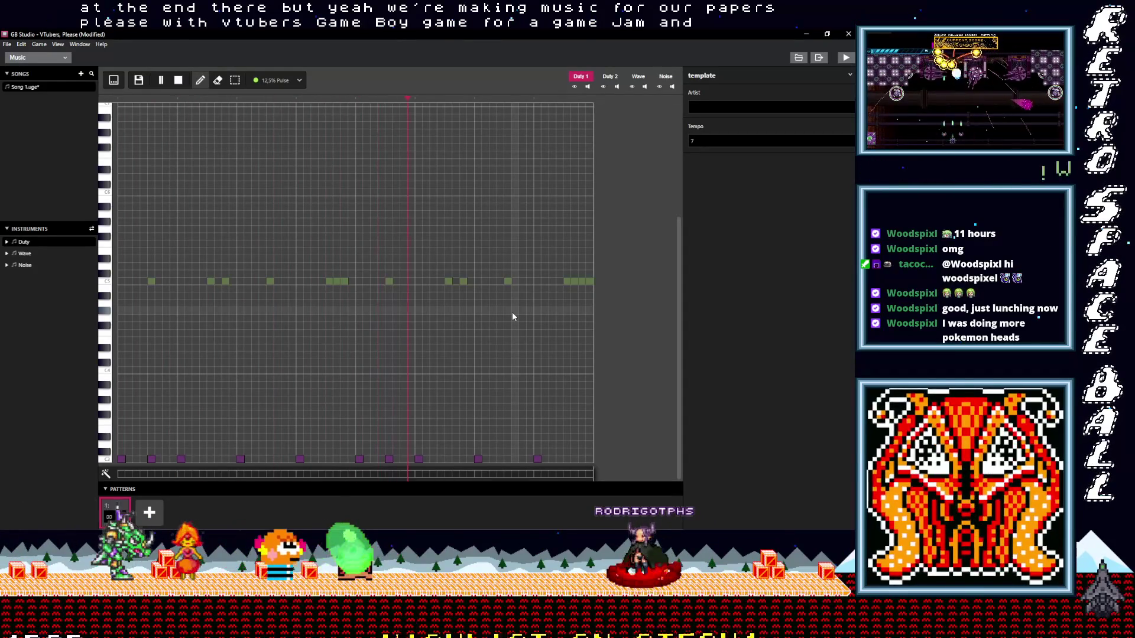
pyautogui.click(161, 80)
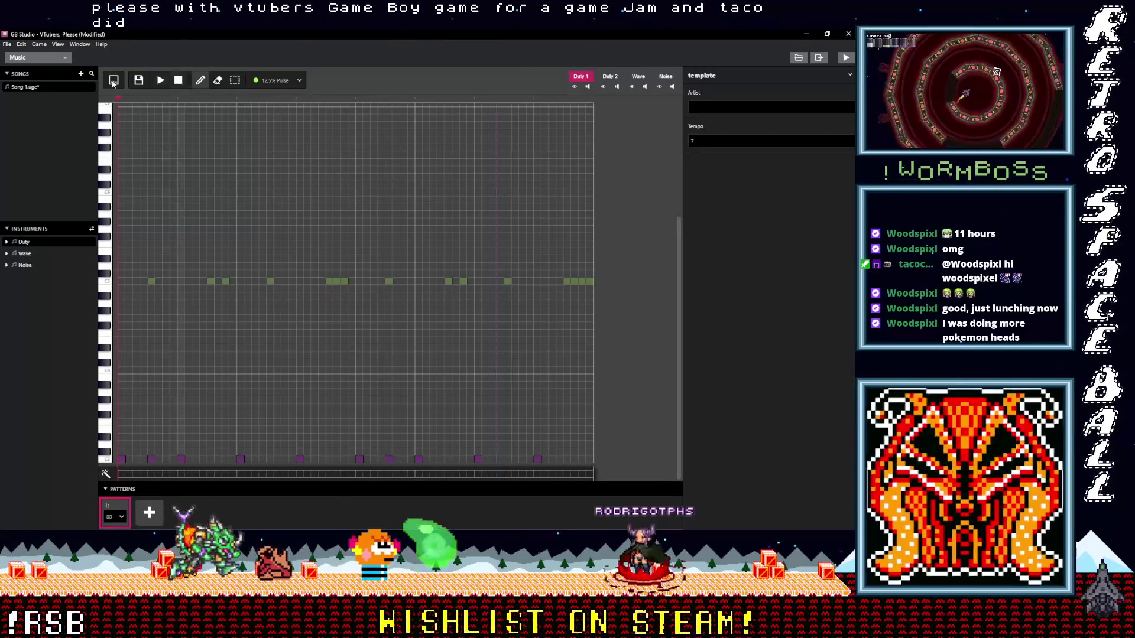
pyautogui.click(61, 60)
pyautogui.click(48, 108)
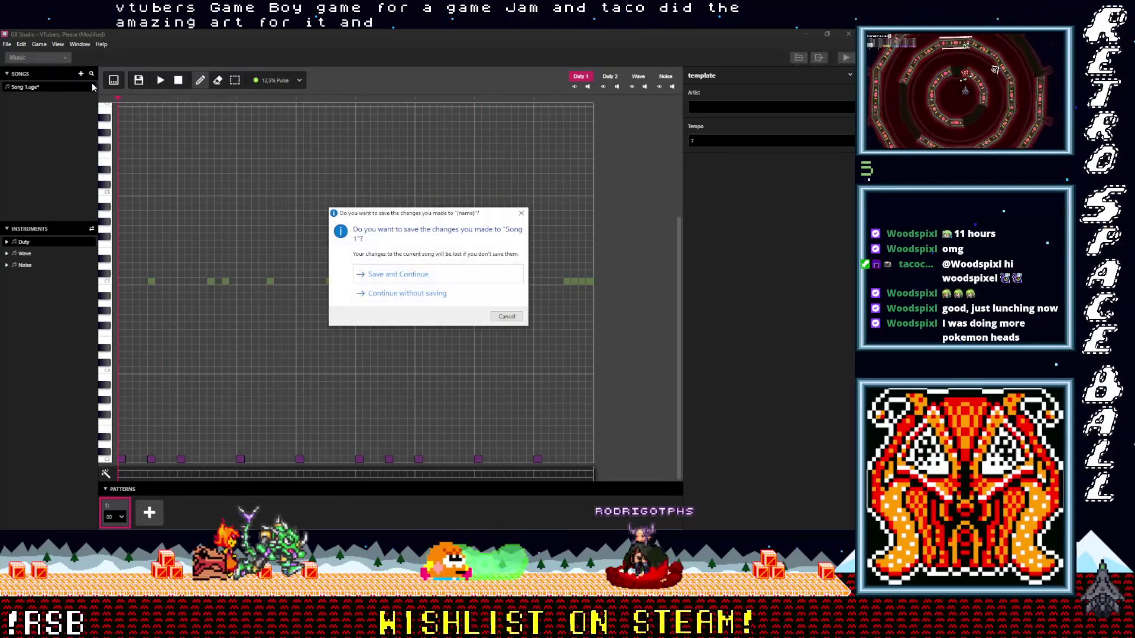
pyautogui.click(422, 279)
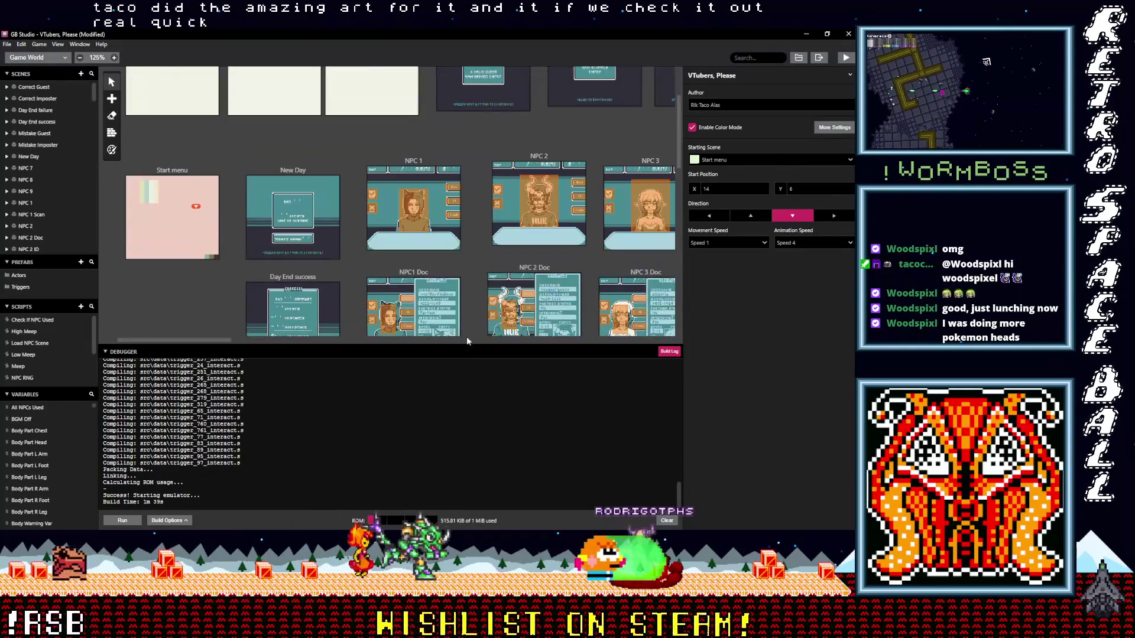
pyautogui.moveTo(466, 345); pyautogui.dragTo(466, 457)
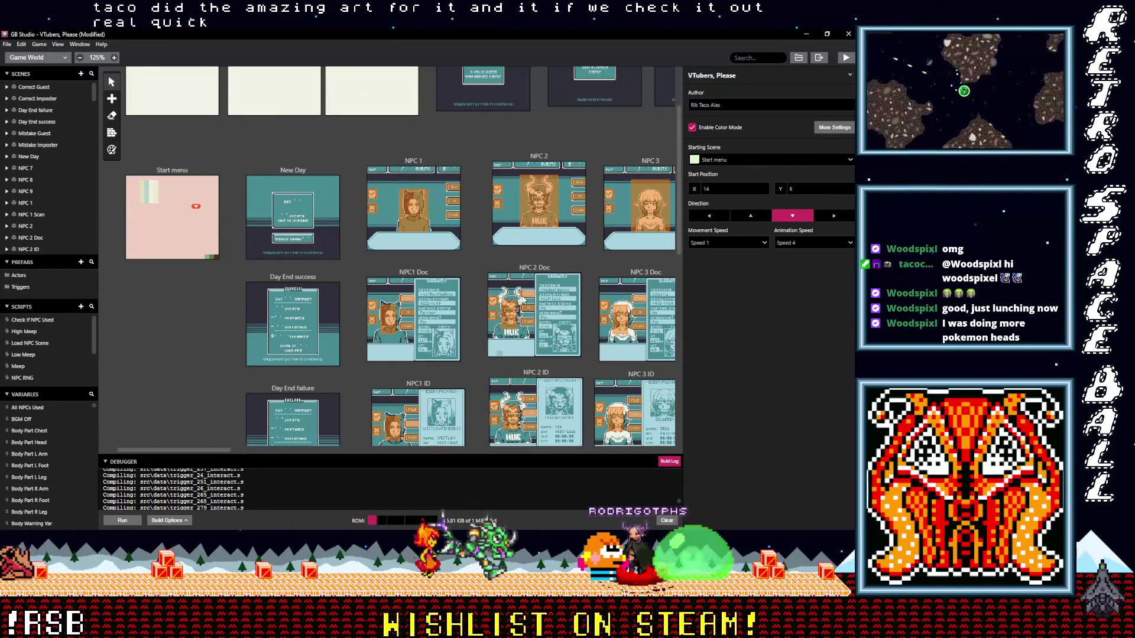
pyautogui.scroll(-2, 480, 371)
pyautogui.hscroll(3, 430, 318)
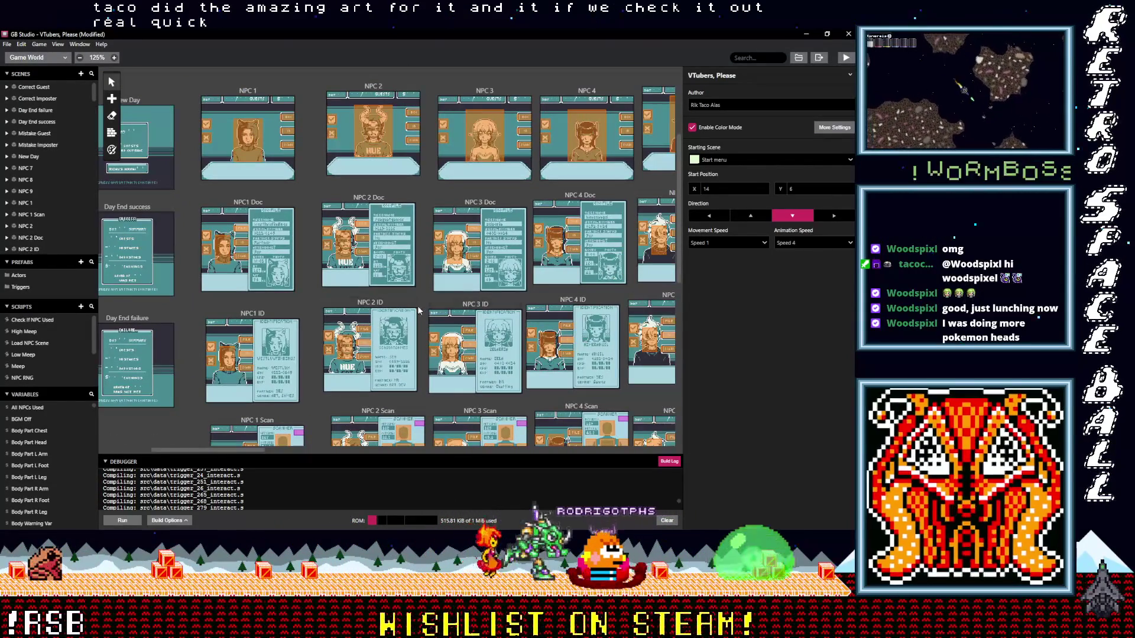
pyautogui.scroll(2, 419, 310)
pyautogui.scroll(2, 419, 309)
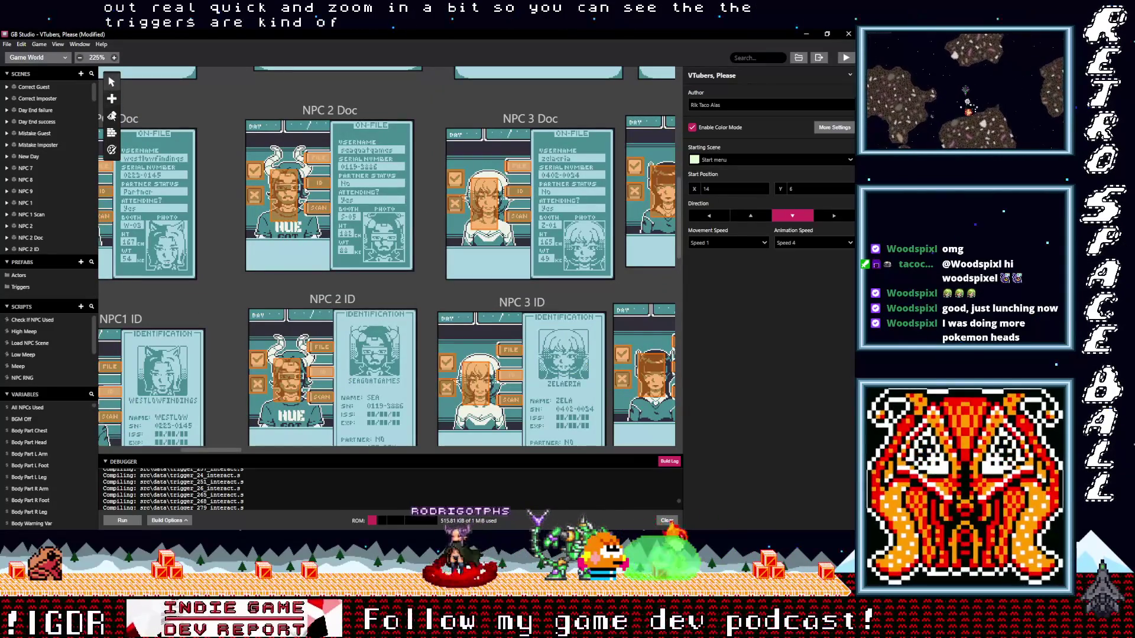
pyautogui.click(111, 150)
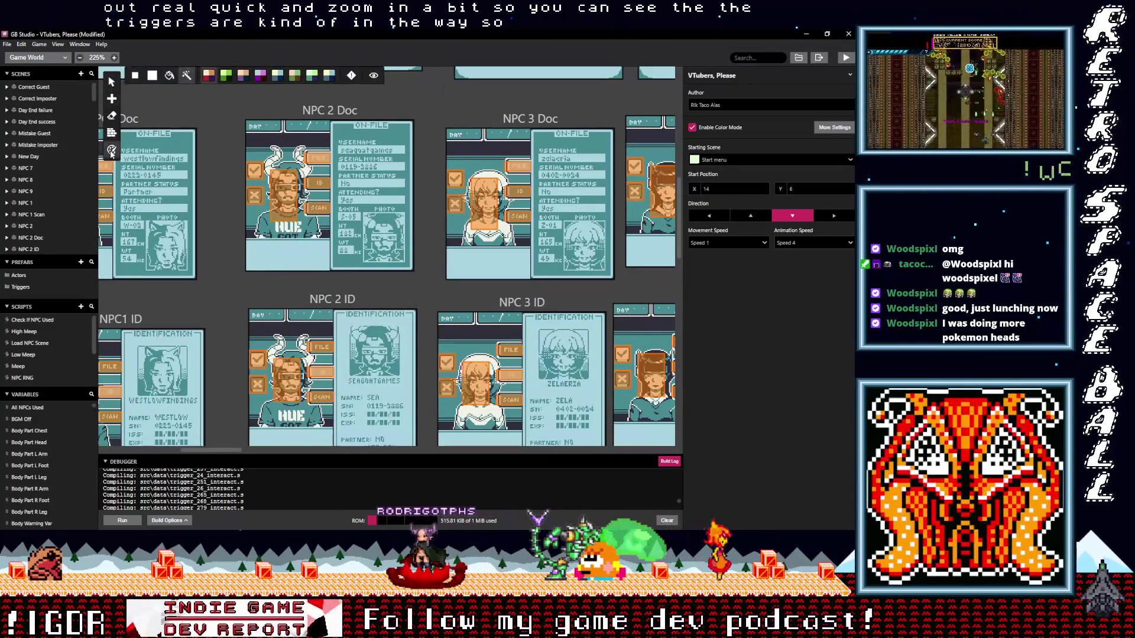
pyautogui.click(374, 80)
pyautogui.hscroll(3, 395, 96)
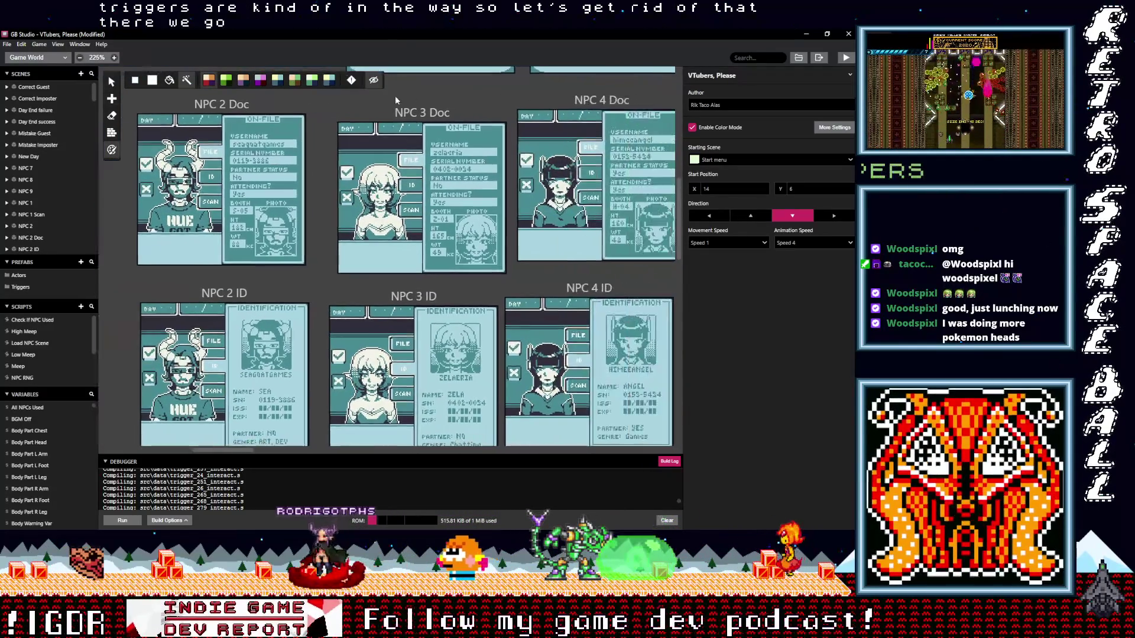
pyautogui.hscroll(1, 395, 96)
pyautogui.hscroll(2, 394, 98)
pyautogui.hscroll(2, 474, 245)
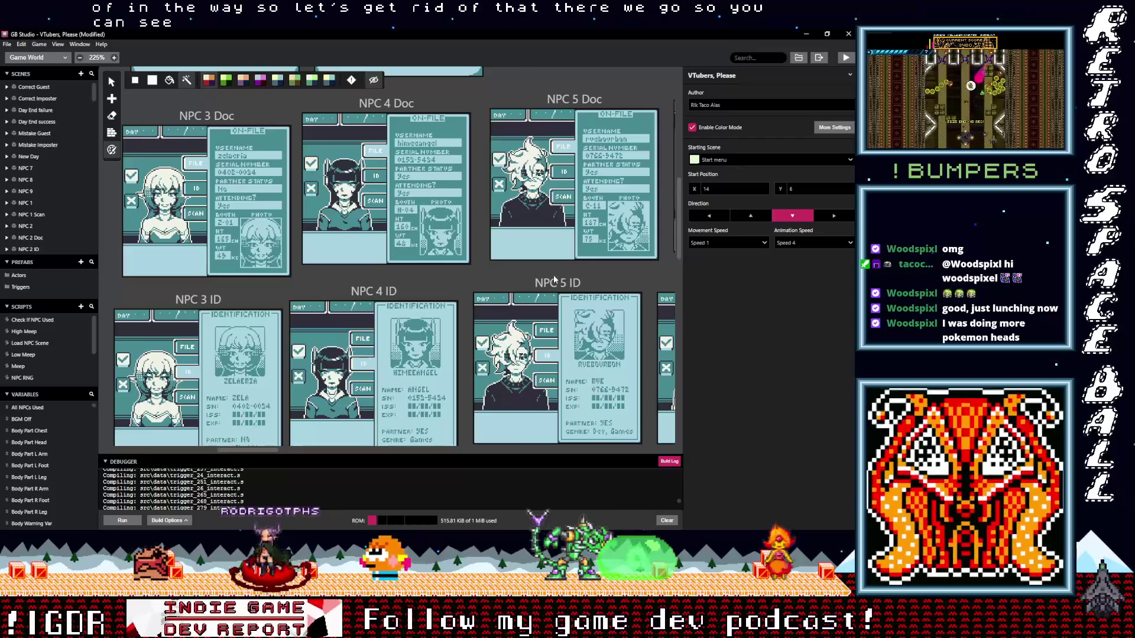
pyautogui.hscroll(2, 553, 274)
pyautogui.hscroll(2, 448, 264)
pyautogui.hscroll(2, 526, 283)
pyautogui.hscroll(1, 525, 282)
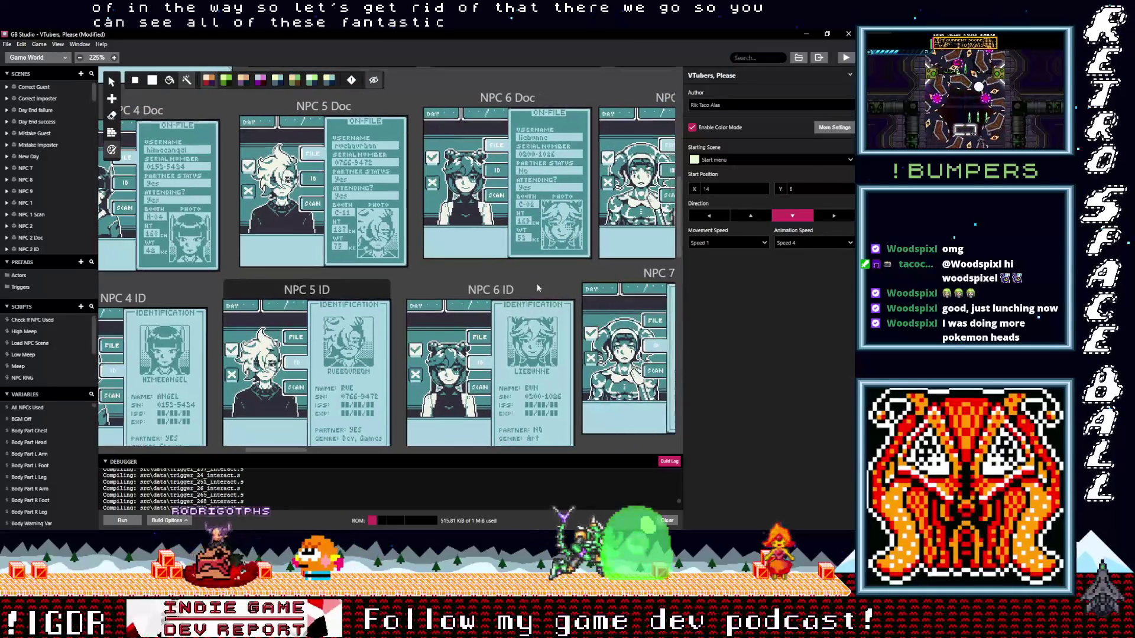
pyautogui.hscroll(1, 485, 277)
pyautogui.hscroll(2, 364, 279)
pyautogui.hscroll(2, 320, 282)
pyautogui.hscroll(2, 410, 275)
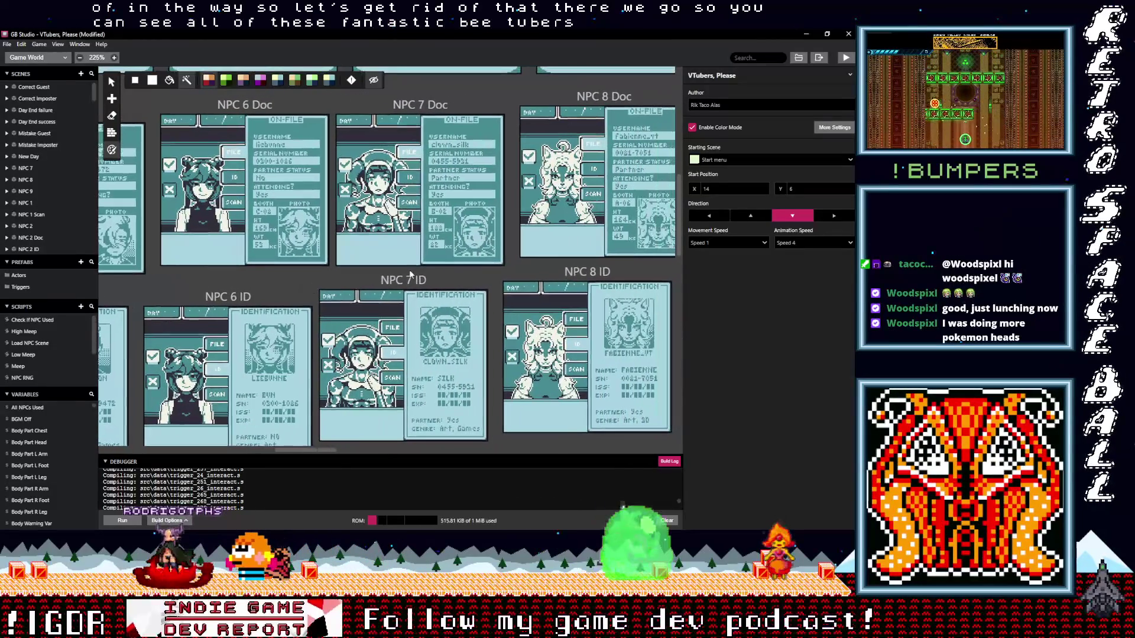
pyautogui.hscroll(2, 544, 269)
pyautogui.hscroll(1, 367, 266)
pyautogui.hscroll(1, 275, 275)
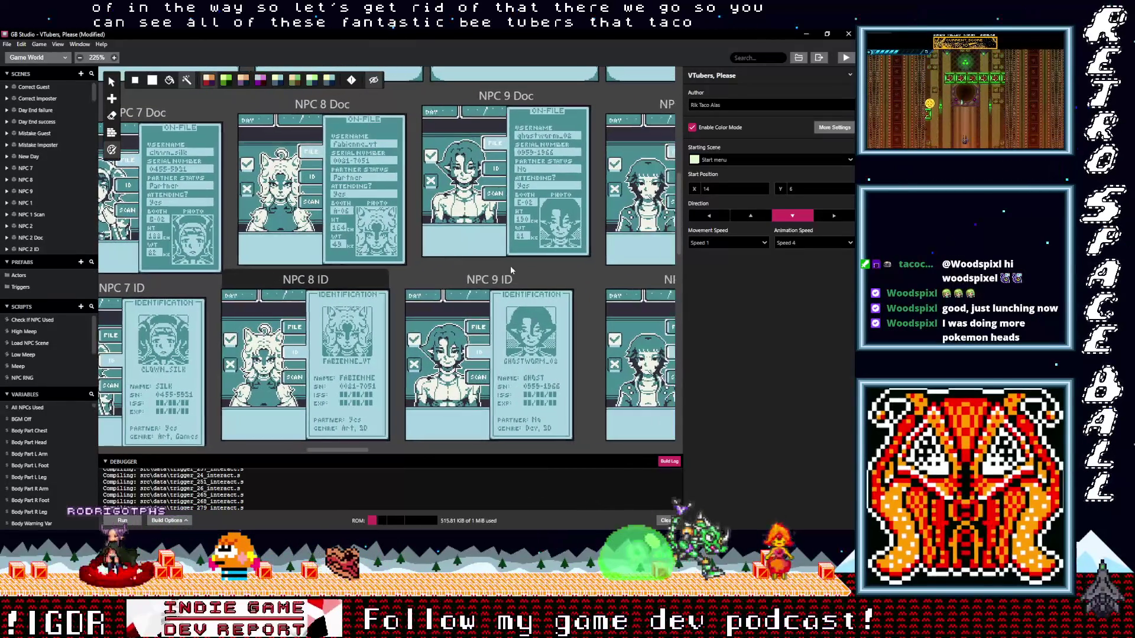
pyautogui.hscroll(1, 465, 273)
pyautogui.hscroll(2, 553, 272)
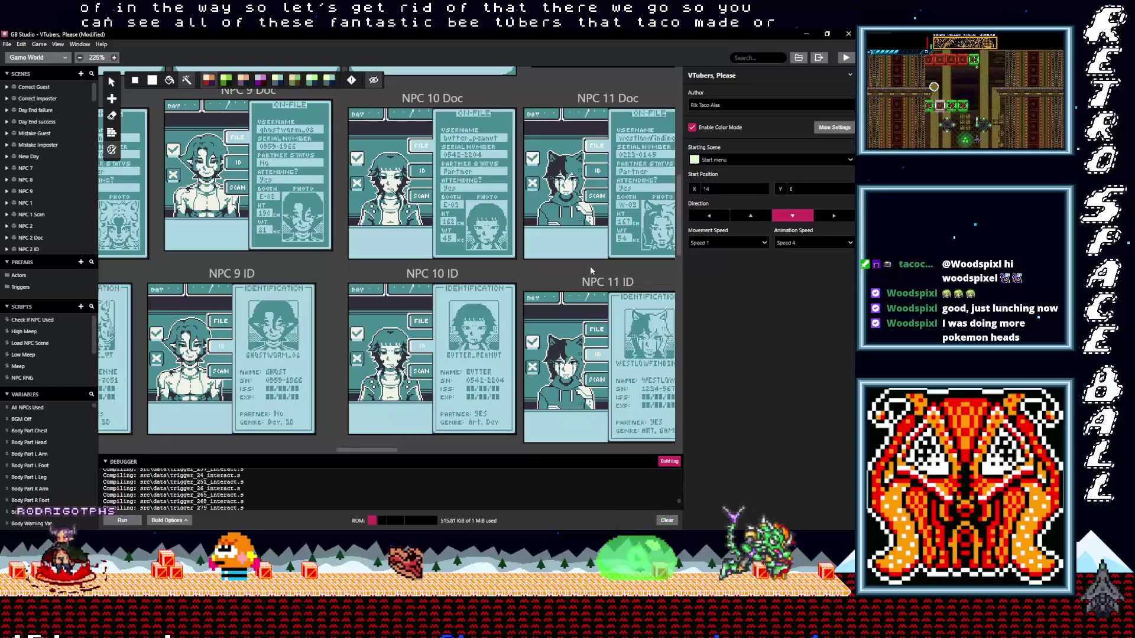
pyautogui.hscroll(1, 590, 267)
pyautogui.hscroll(2, 443, 258)
pyautogui.hscroll(1, 351, 260)
pyautogui.hscroll(1, 587, 263)
pyautogui.hscroll(3, 532, 264)
pyautogui.hscroll(1, 380, 266)
pyautogui.hscroll(1, 572, 267)
pyautogui.hscroll(1, 415, 276)
pyautogui.hscroll(1, 508, 270)
pyautogui.hscroll(1, 380, 275)
pyautogui.hscroll(1, 643, 260)
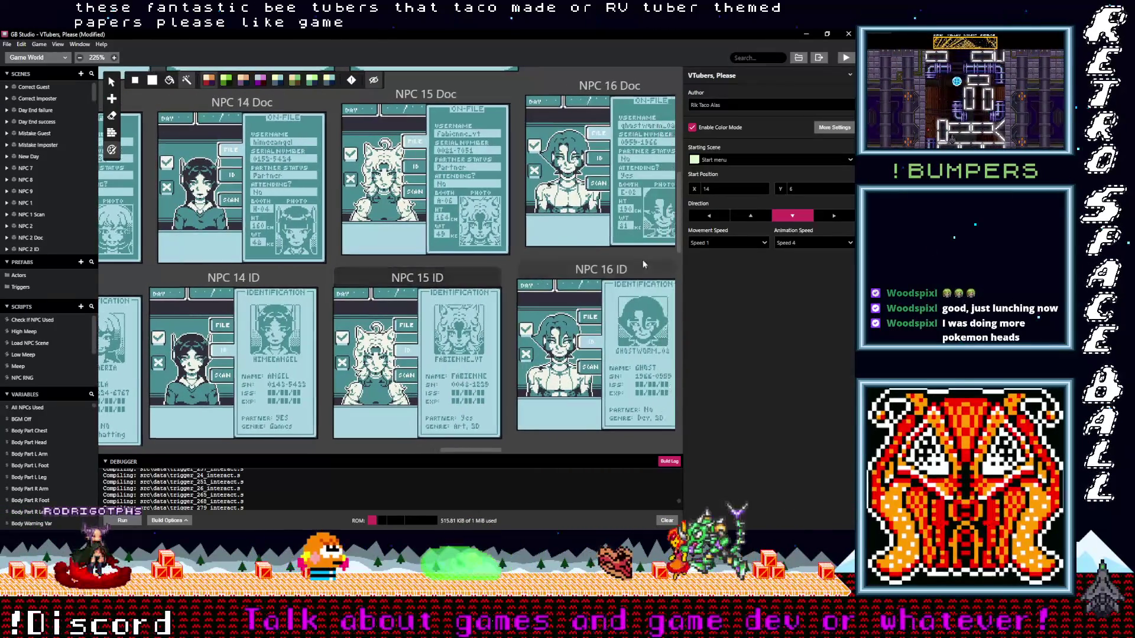
pyautogui.hscroll(2, 630, 266)
pyautogui.hscroll(1, 515, 282)
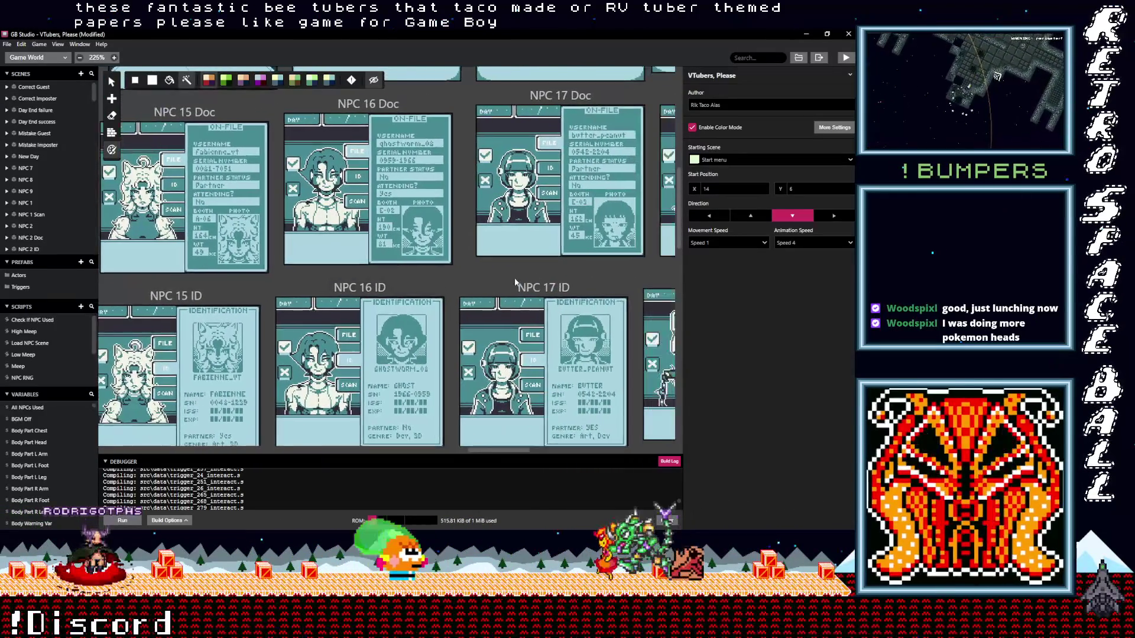
pyautogui.hscroll(2, 433, 284)
pyautogui.hscroll(1, 523, 273)
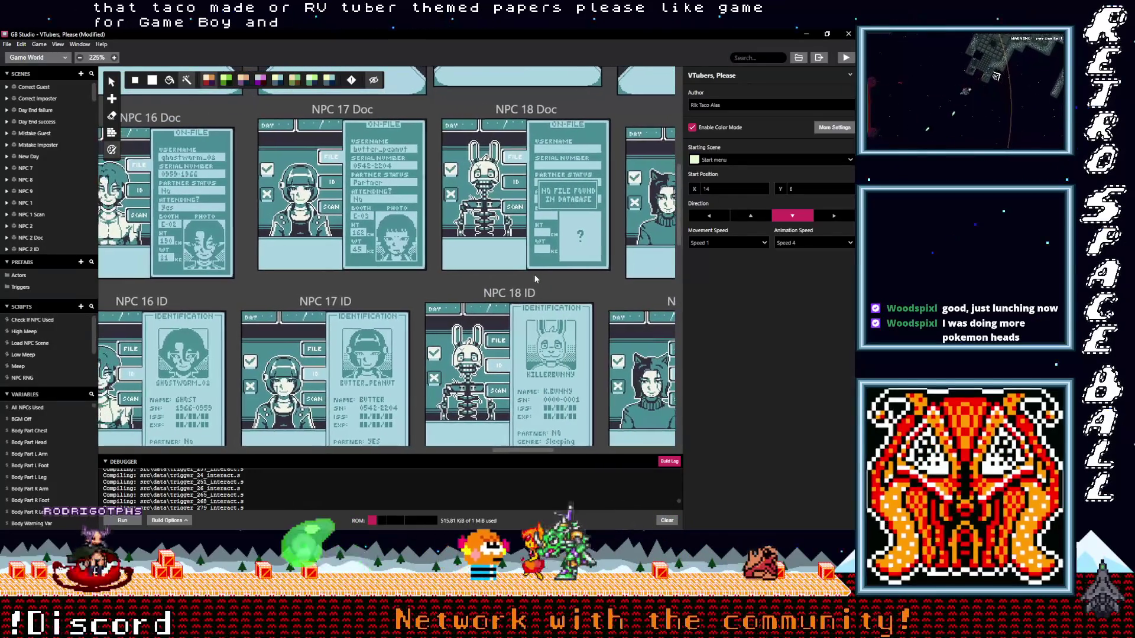
pyautogui.hscroll(1, 535, 280)
pyautogui.hscroll(1, 455, 290)
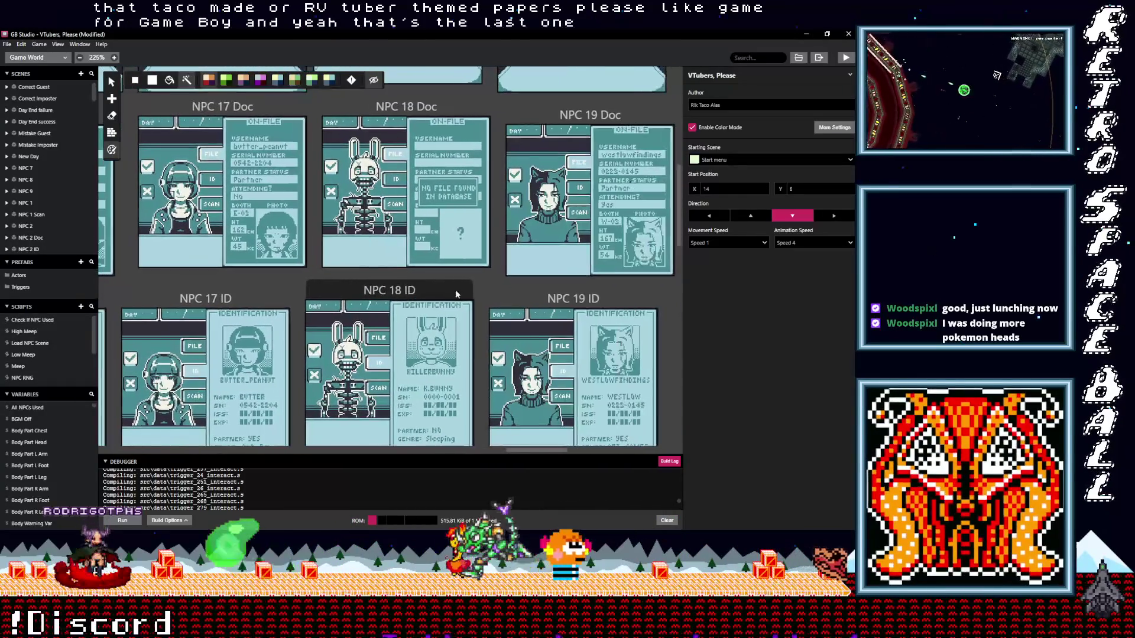
pyautogui.hscroll(2, 455, 290)
pyautogui.hscroll(1, 391, 278)
pyautogui.hscroll(-3, 368, 255)
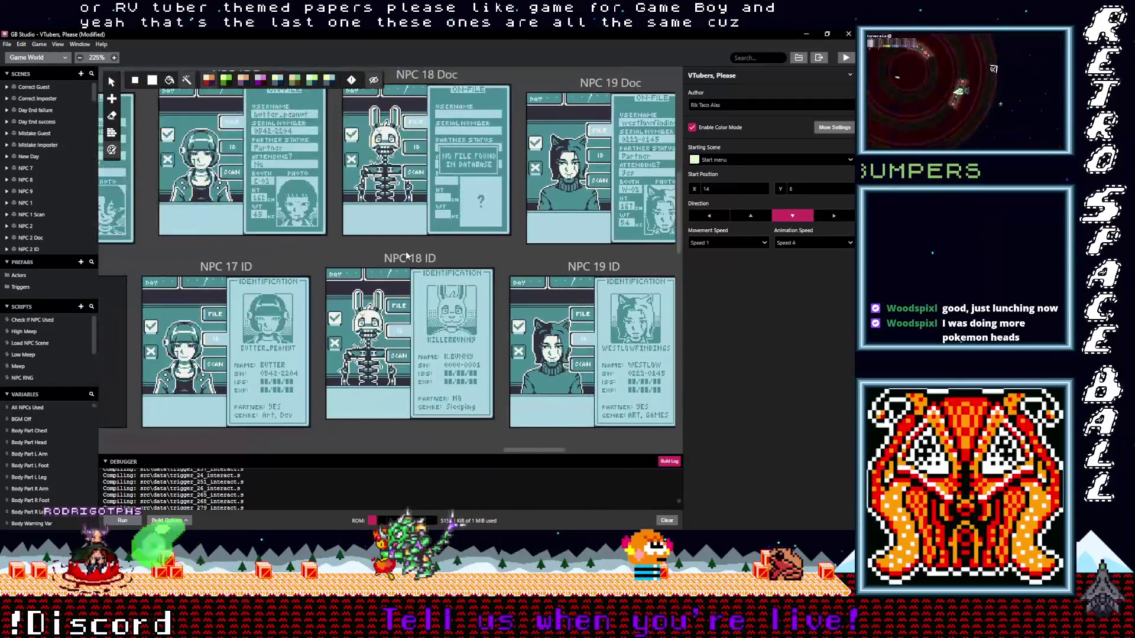
pyautogui.scroll(-2, 368, 255)
pyautogui.hscroll(-1, 426, 253)
pyautogui.scroll(-3, 503, 247)
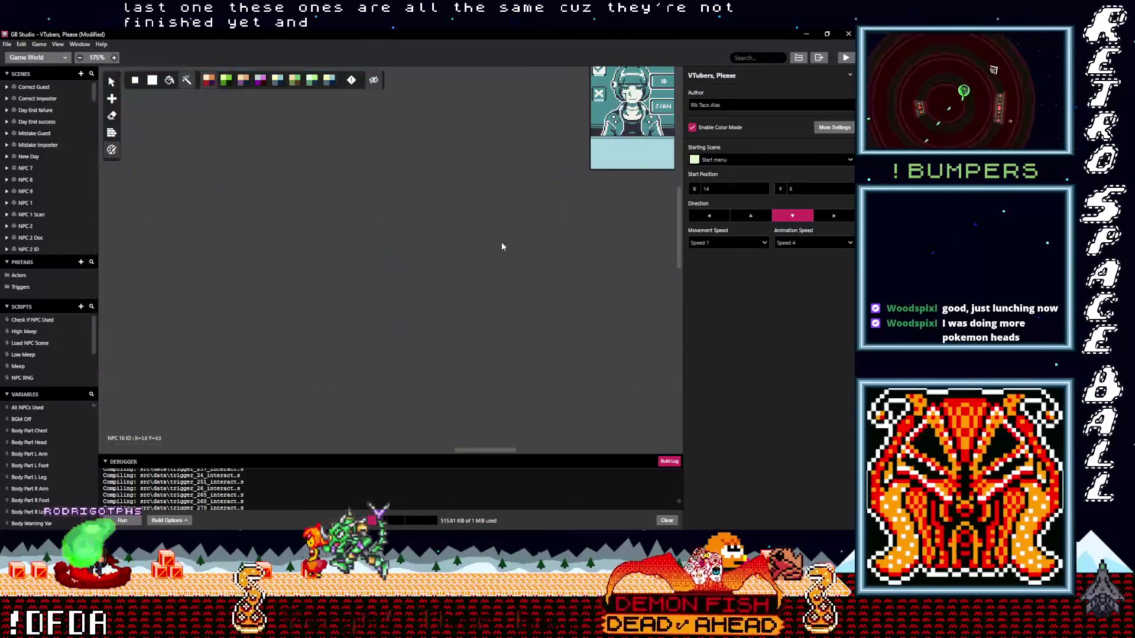
pyautogui.scroll(-2, 503, 246)
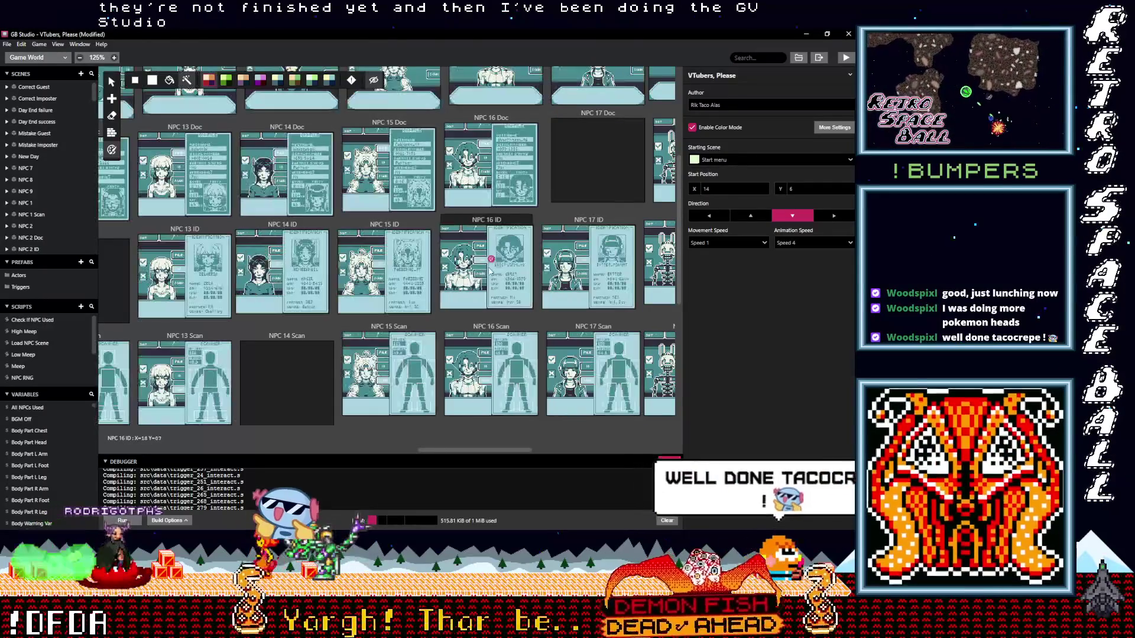
pyautogui.scroll(3, 534, 364)
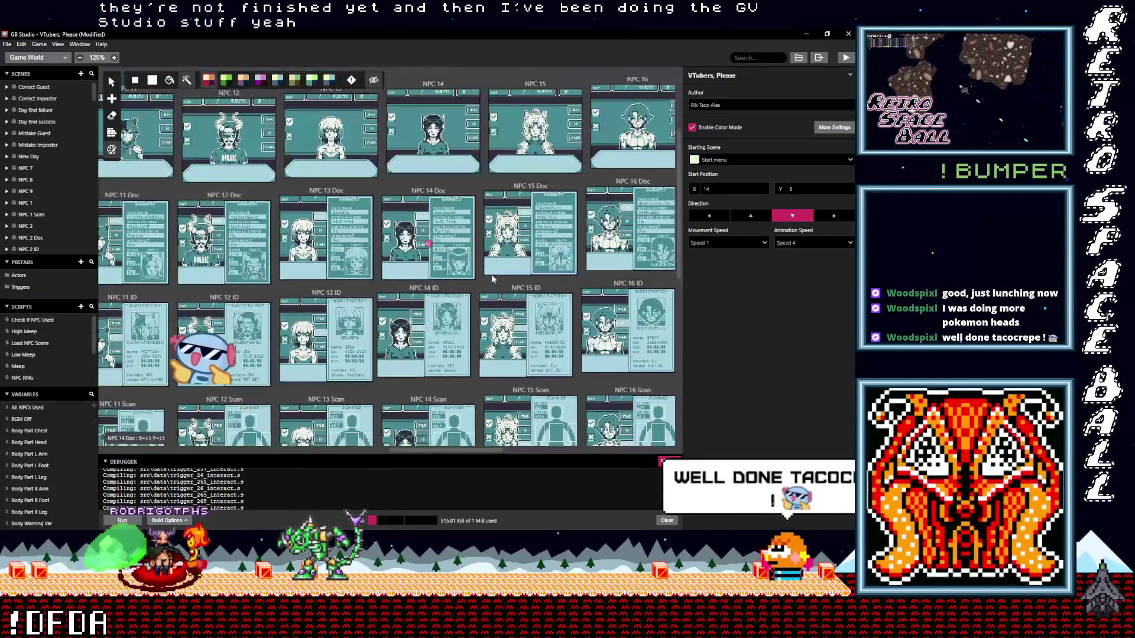
pyautogui.hscroll(-2, 382, 283)
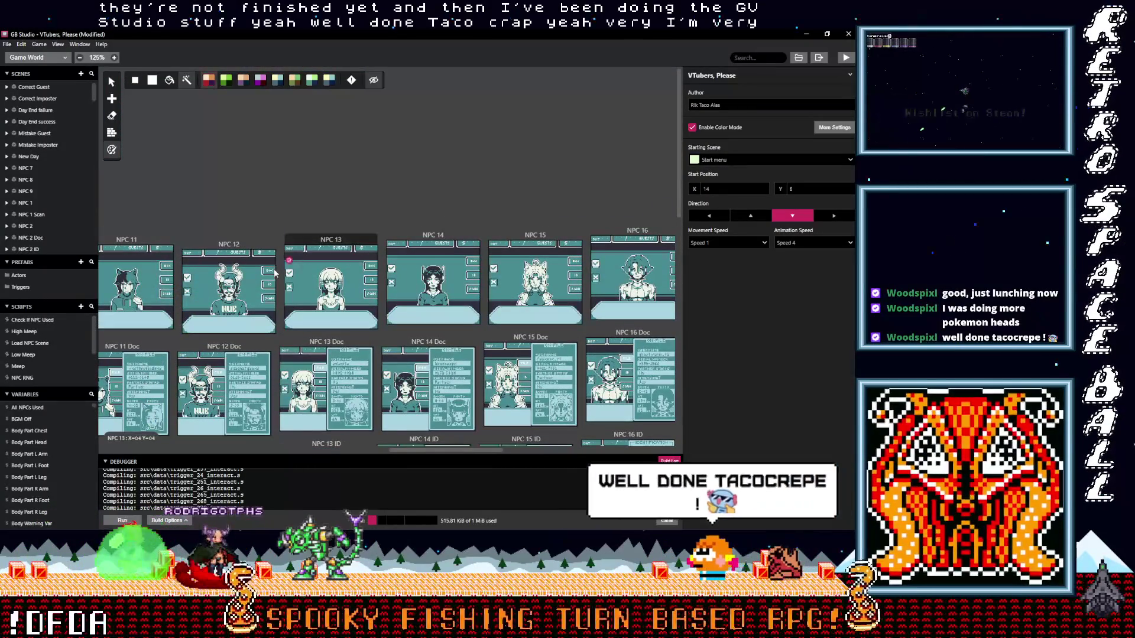
pyautogui.scroll(-2, 266, 301)
pyautogui.scroll(-4, 257, 306)
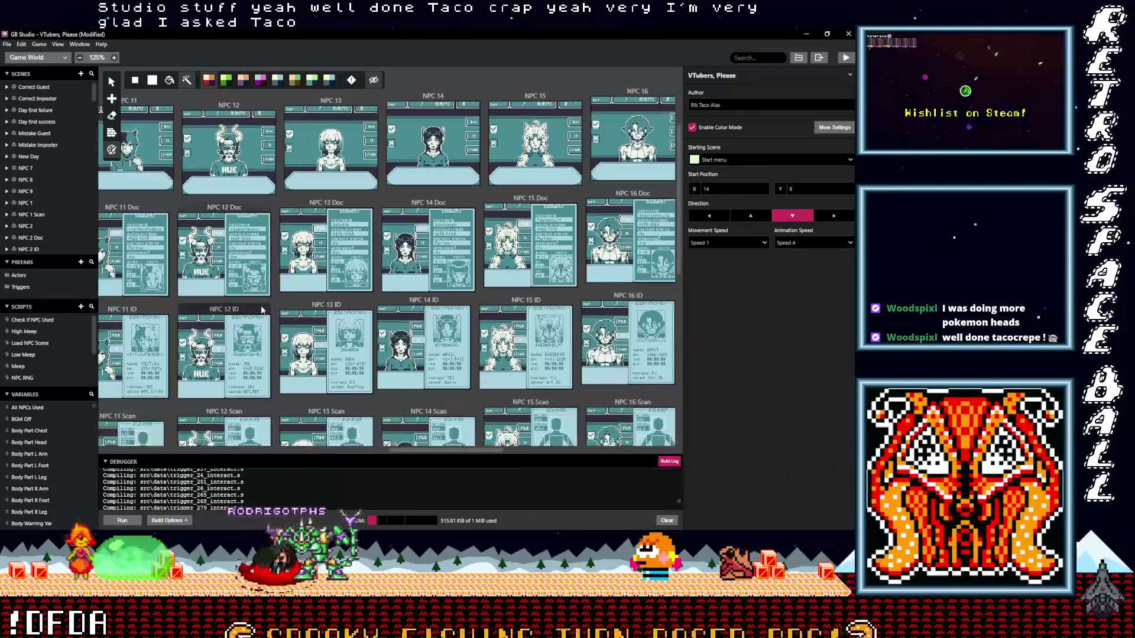
pyautogui.hscroll(-3, 198, 299)
pyautogui.hscroll(-3, 380, 293)
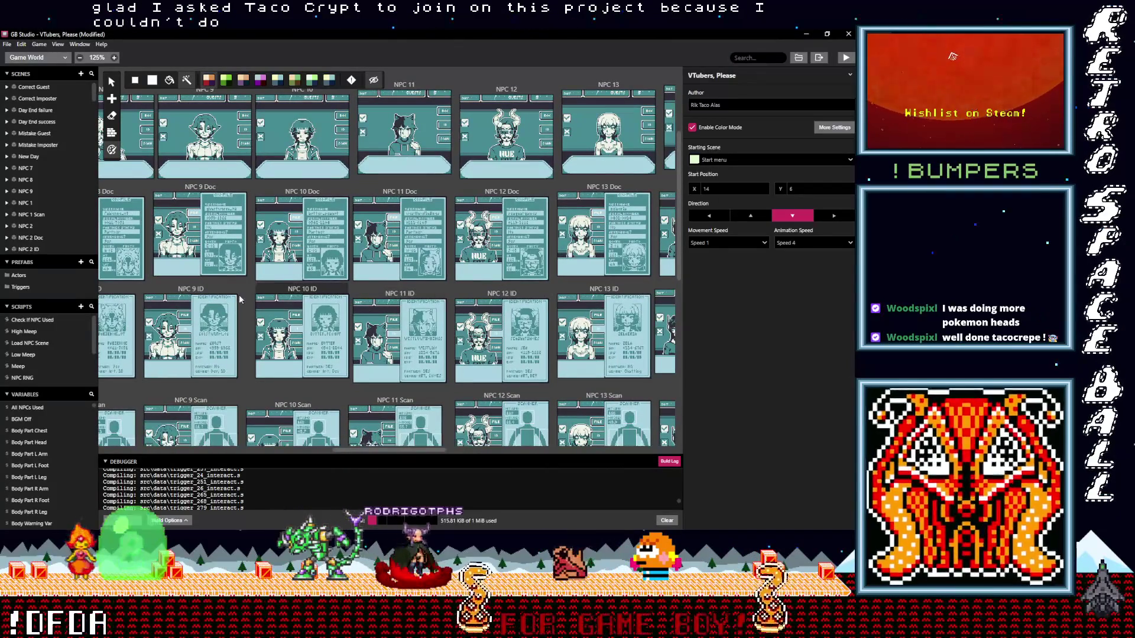
pyautogui.hscroll(-1, 240, 300)
pyautogui.hscroll(-2, 284, 298)
pyautogui.hscroll(-2, 337, 295)
pyautogui.hscroll(-2, 380, 292)
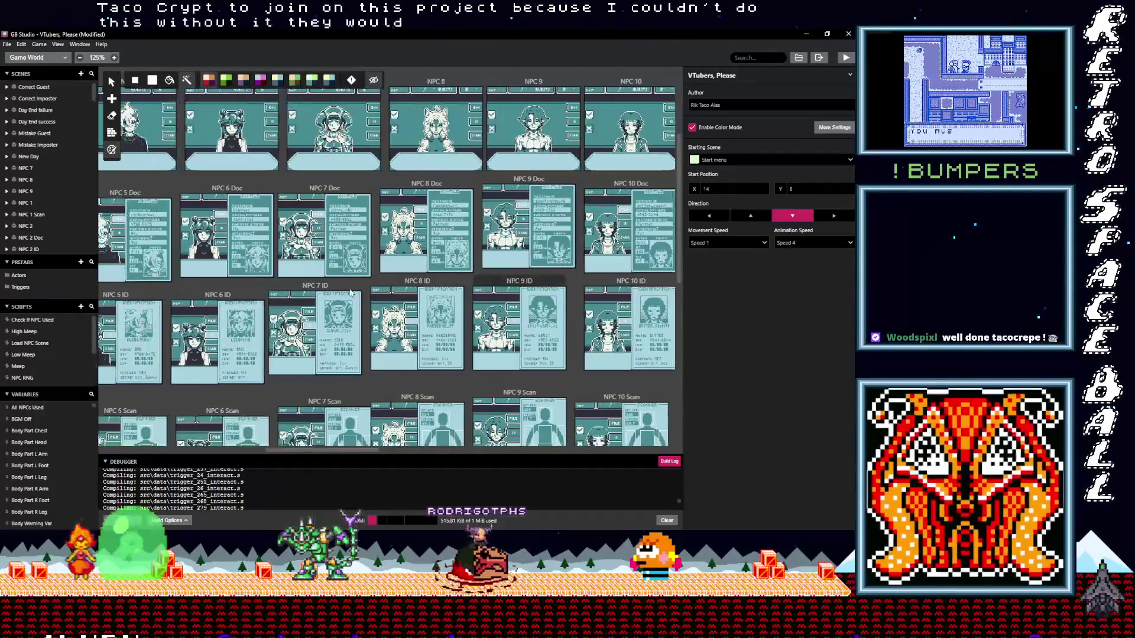
pyautogui.hscroll(-1, 232, 289)
pyautogui.hscroll(-2, 275, 279)
pyautogui.hscroll(-1, 311, 271)
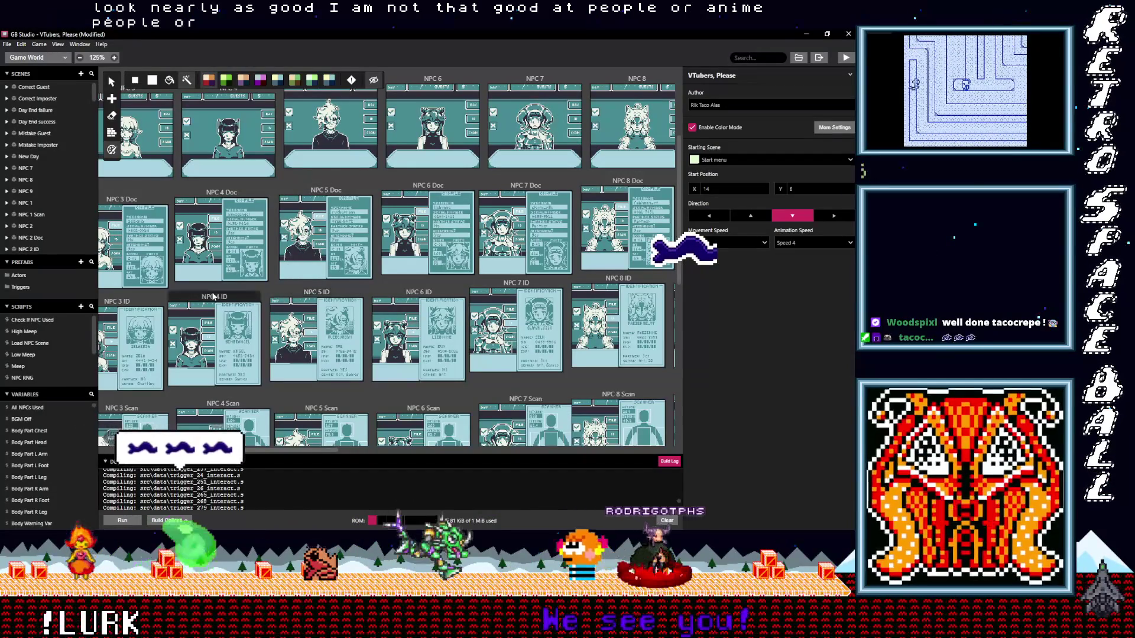
pyautogui.hscroll(-2, 390, 286)
pyautogui.hscroll(-1, 414, 282)
pyautogui.hscroll(-1, 355, 281)
pyautogui.hscroll(-2, 331, 279)
pyautogui.hscroll(-2, 266, 288)
pyautogui.scroll(-1, 256, 278)
pyautogui.hscroll(-1, 257, 279)
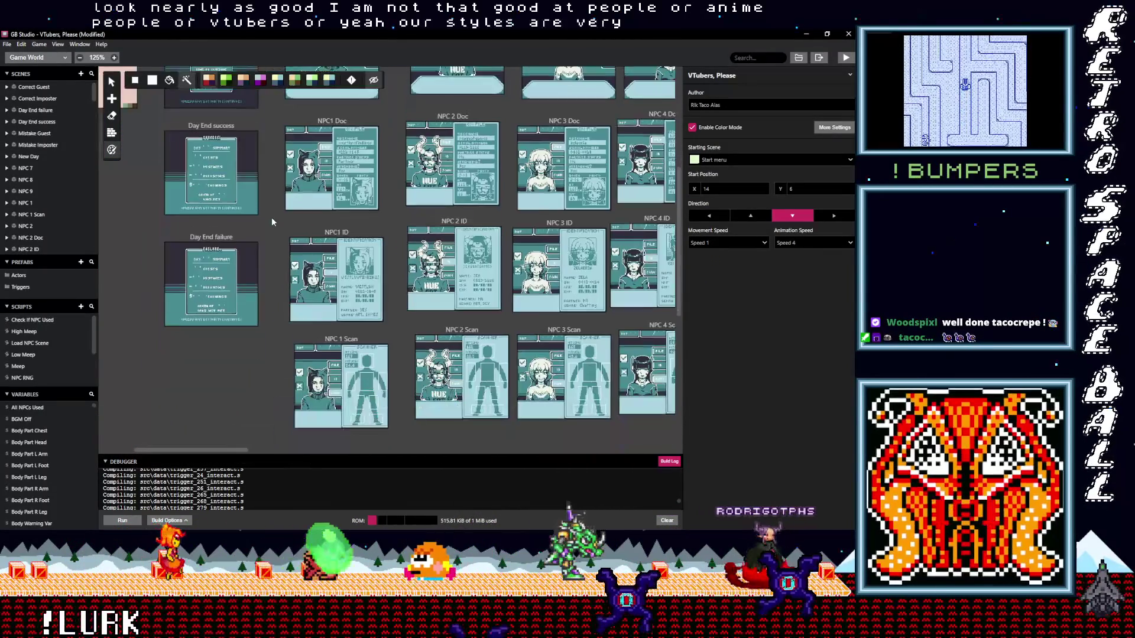
pyautogui.scroll(-1, 261, 339)
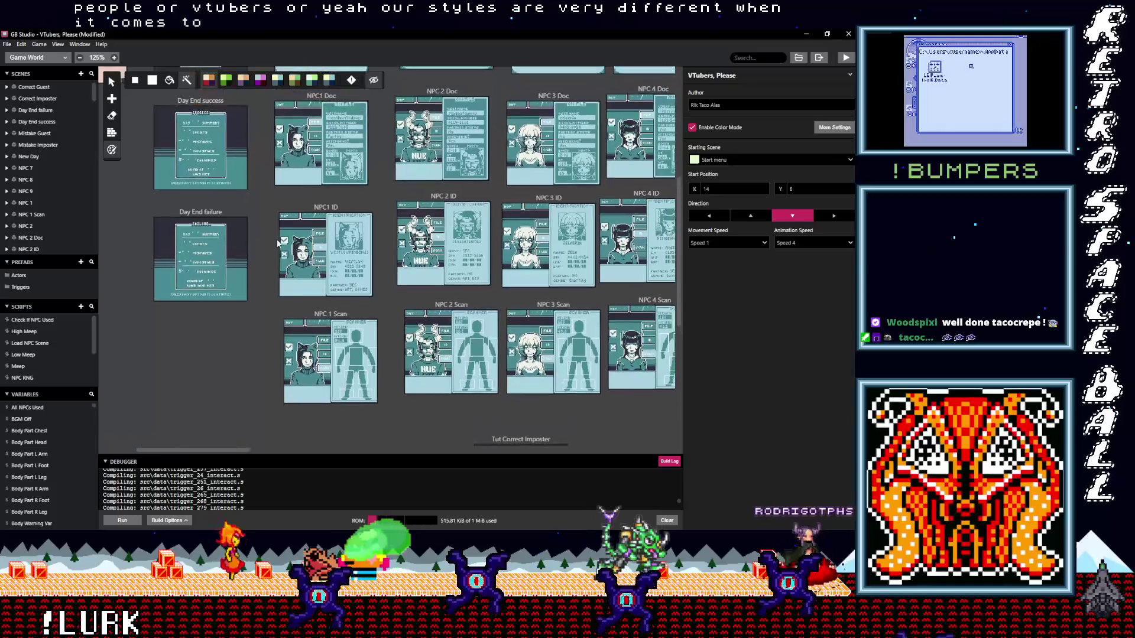
pyautogui.scroll(-2, 272, 258)
pyautogui.scroll(-1, 272, 294)
pyautogui.hscroll(-1, 292, 266)
pyautogui.scroll(-1, 321, 238)
pyautogui.hscroll(-1, 453, 205)
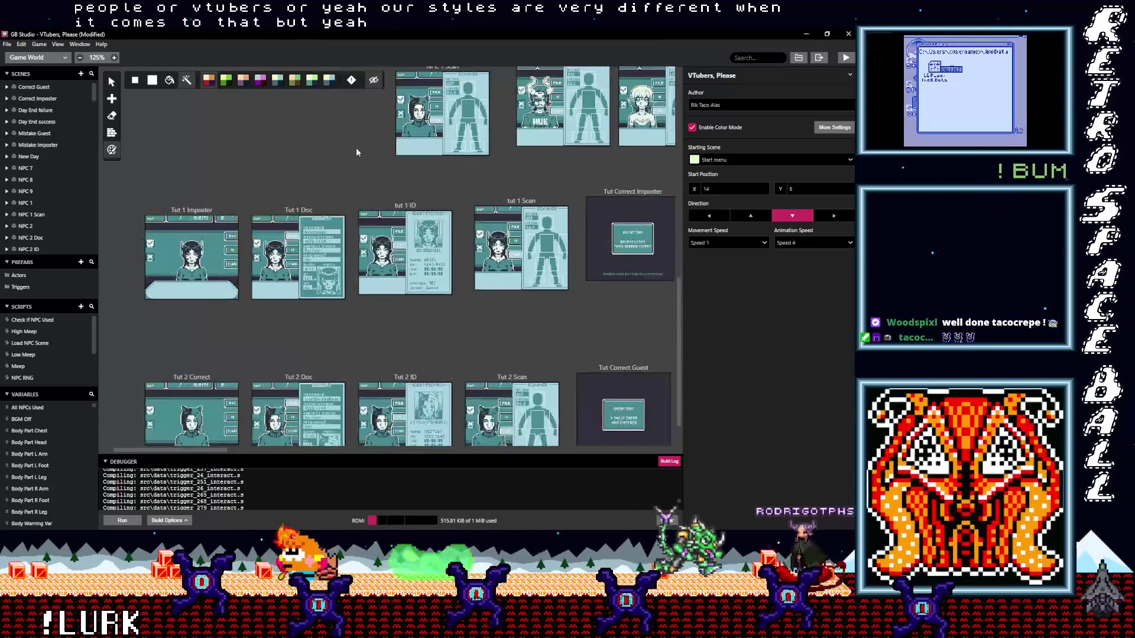
pyautogui.scroll(-1, 355, 147)
pyautogui.hscroll(1, 356, 317)
pyautogui.scroll(1, 357, 317)
pyautogui.scroll(2, 290, 275)
pyautogui.scroll(1, 294, 329)
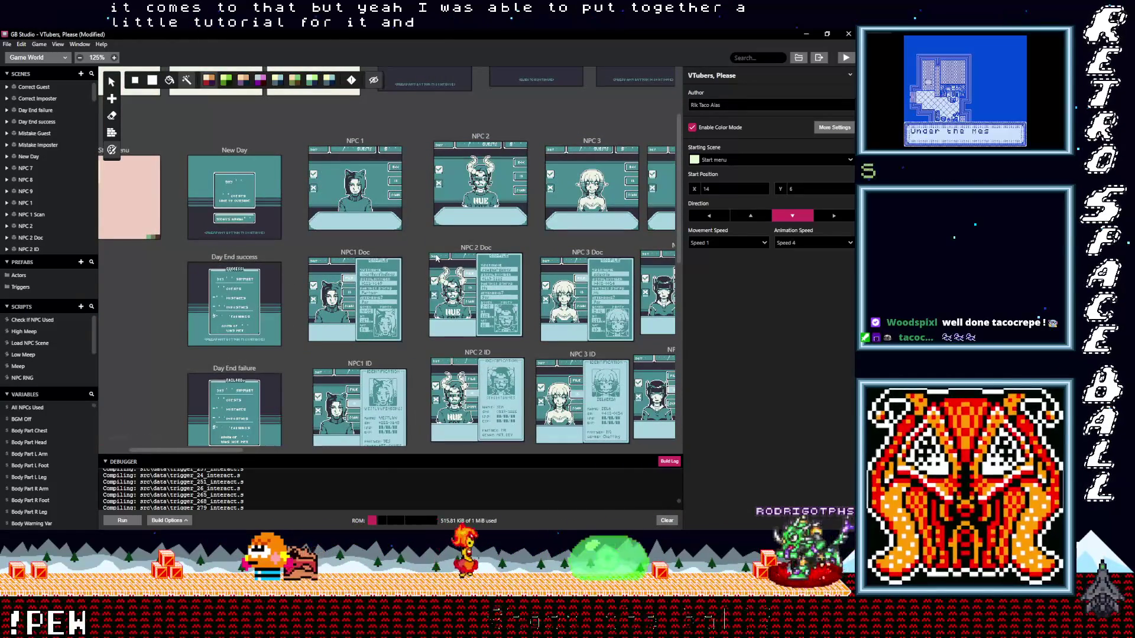
pyautogui.hscroll(1, 349, 290)
pyautogui.scroll(1, 349, 290)
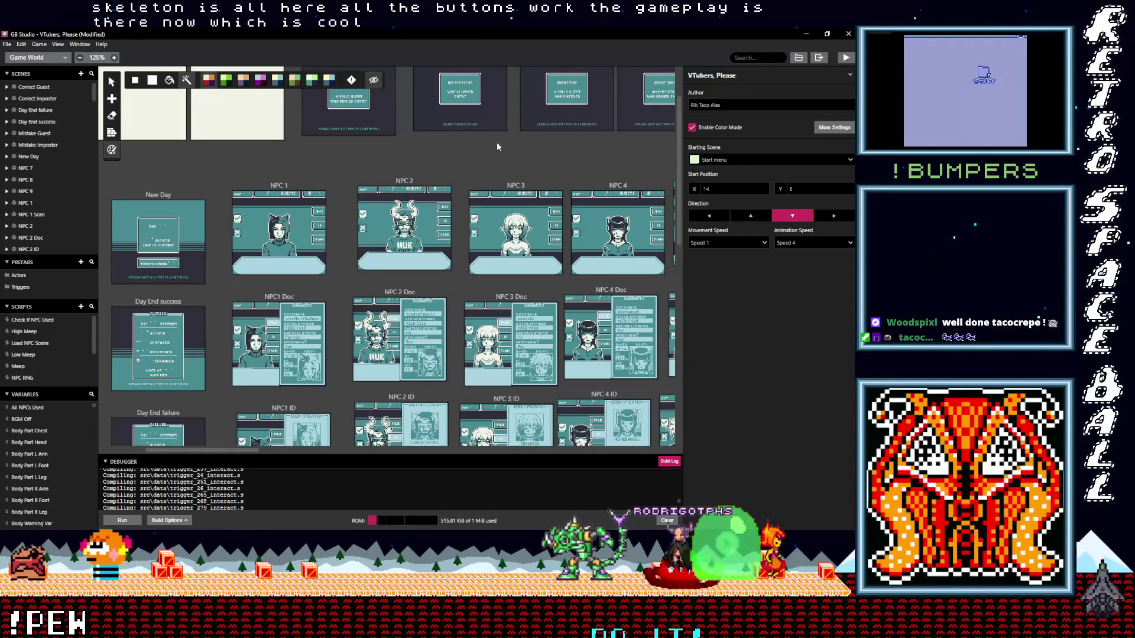
pyautogui.click(846, 58)
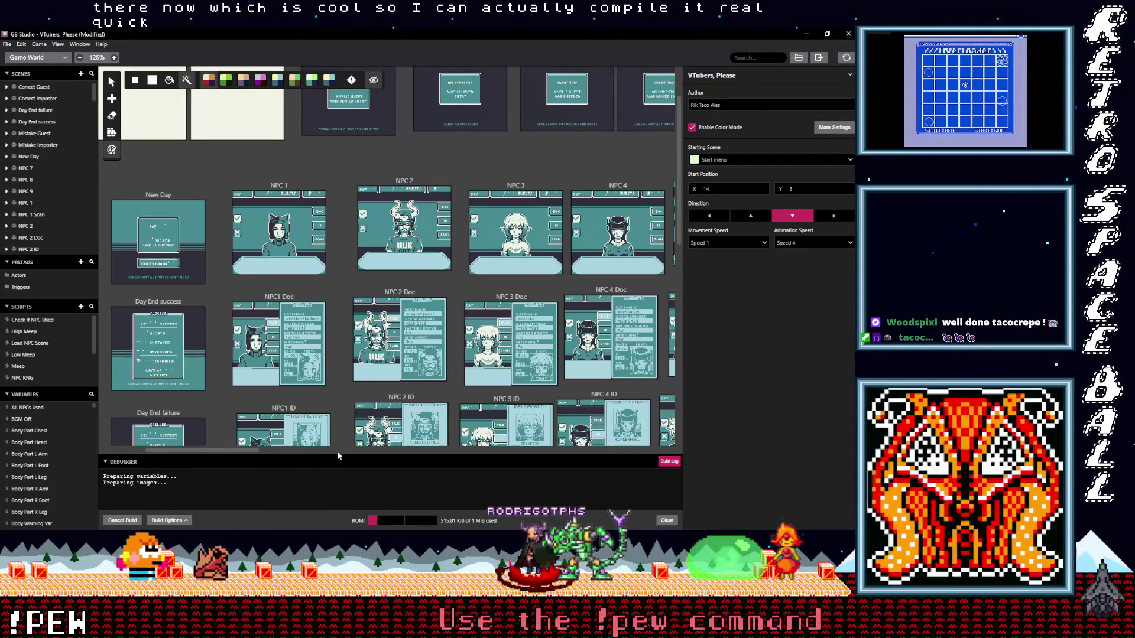
# Drag the Debugger panel's top edge up to enlarge the build log
pyautogui.moveTo(340, 448); pyautogui.dragTo(347, 350)
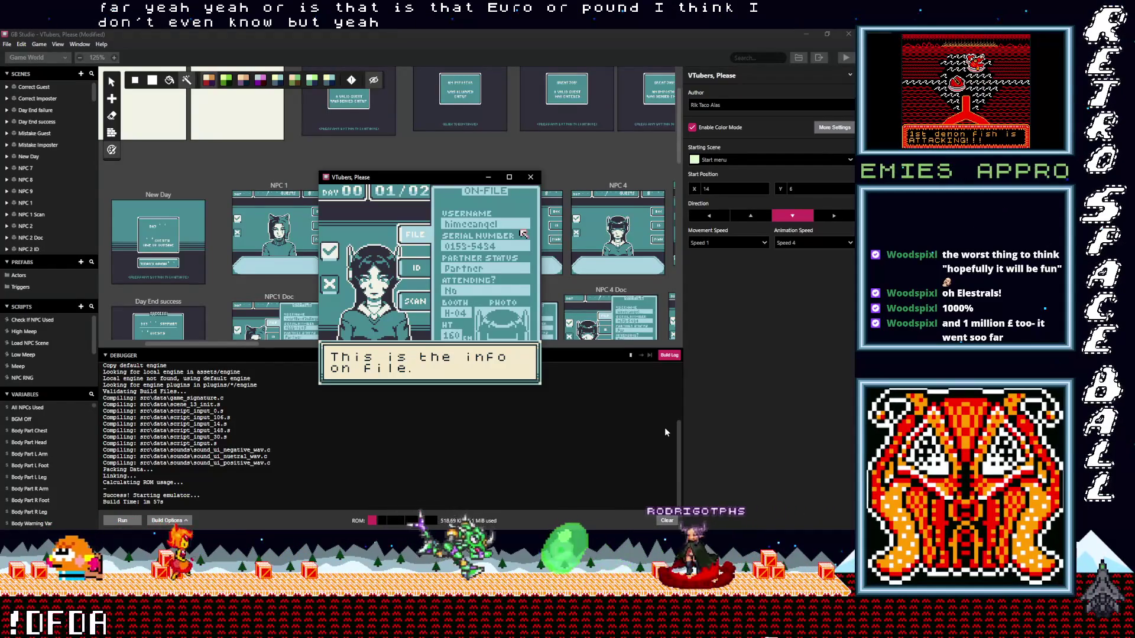
# Read the on-file sheet, flag the mismatched photo, and inspect the serial number note
pyautogui.press('z')
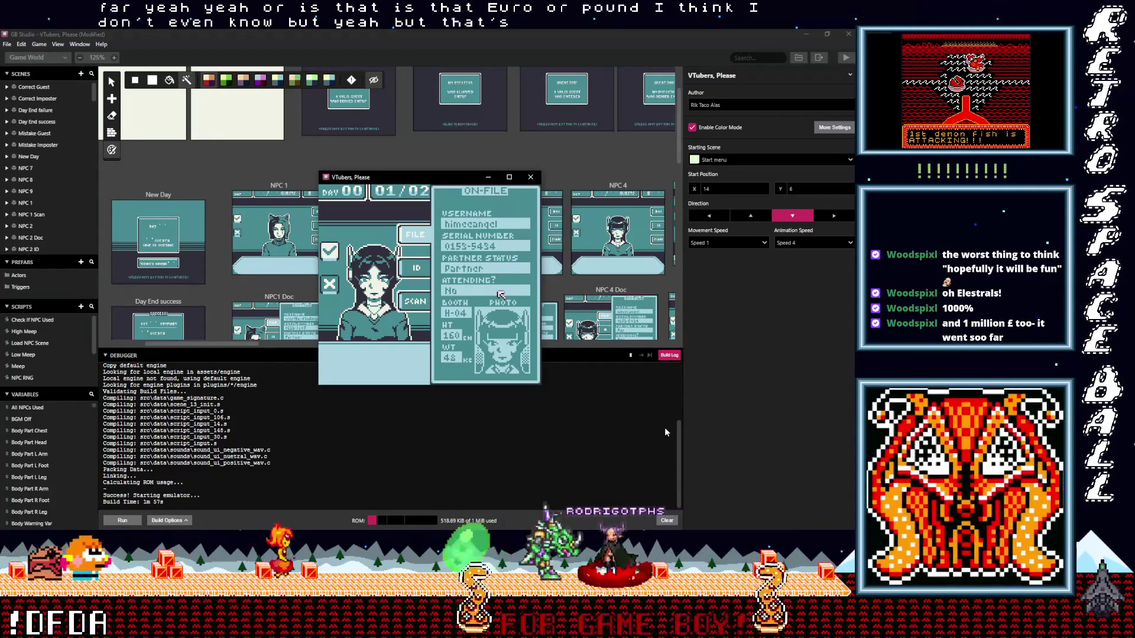
pyautogui.press('z')
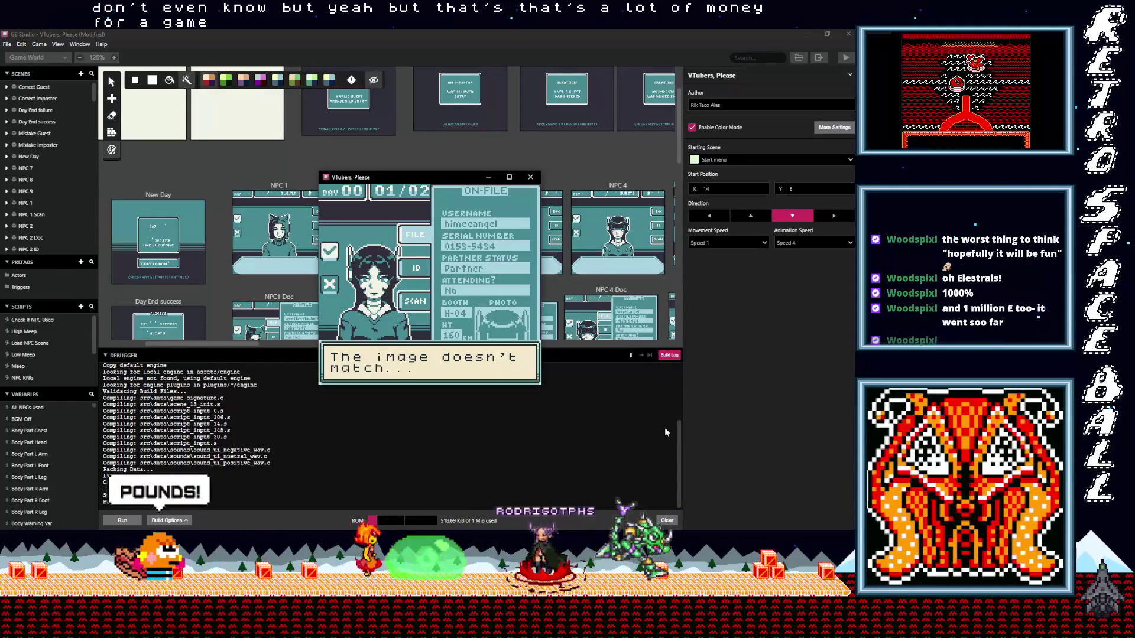
pyautogui.press('z')
pyautogui.press('Up')
pyautogui.press('z')
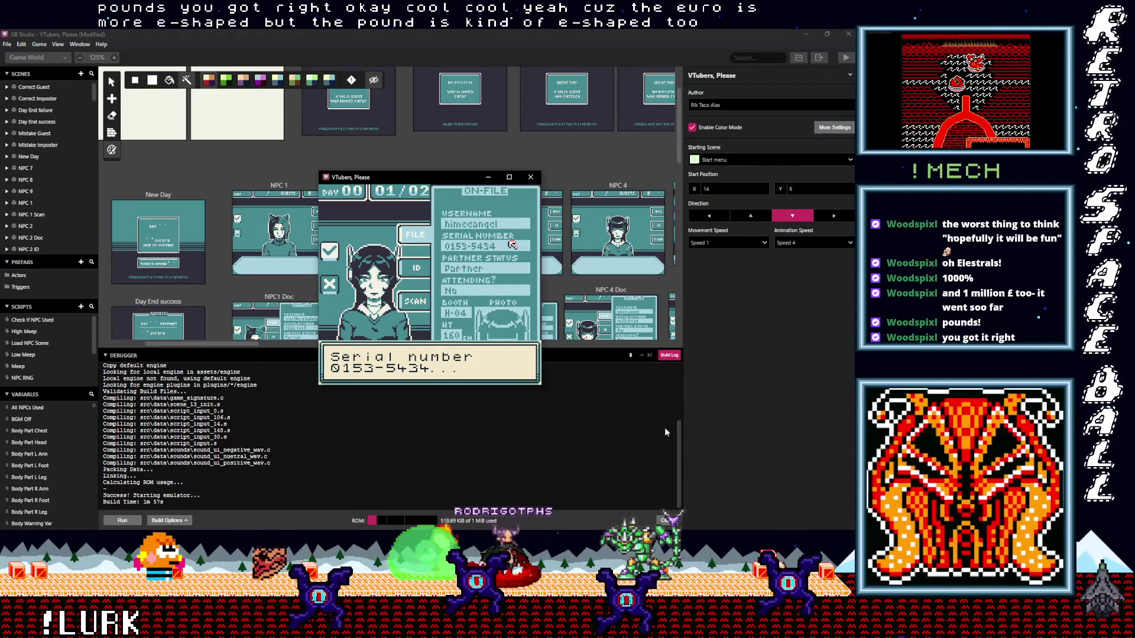
pyautogui.press('z')
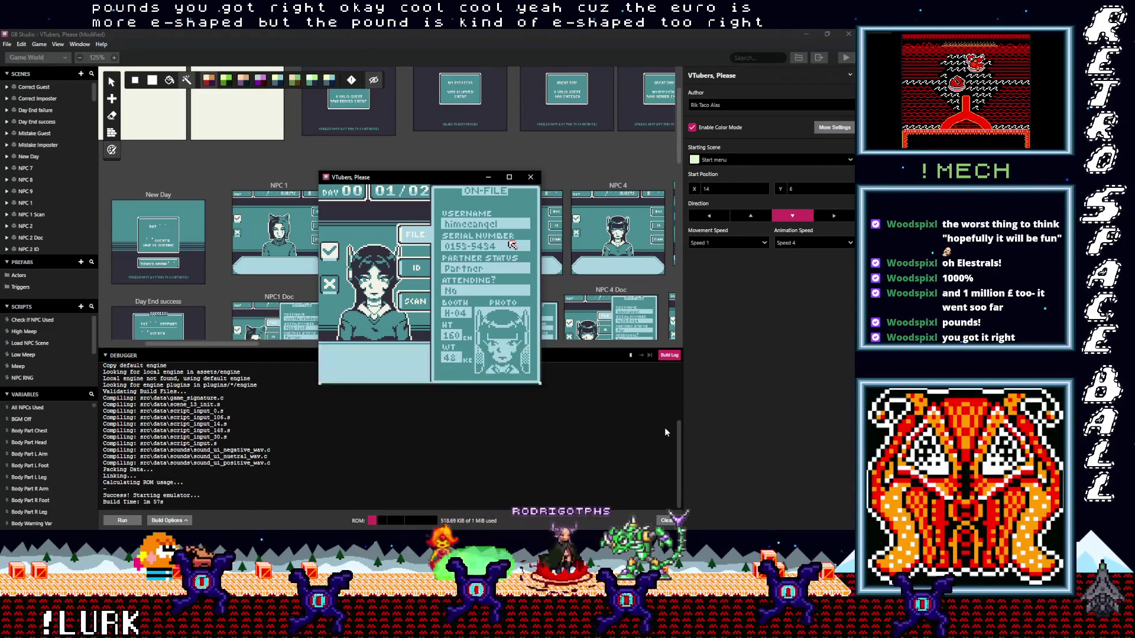
pyautogui.press('z')
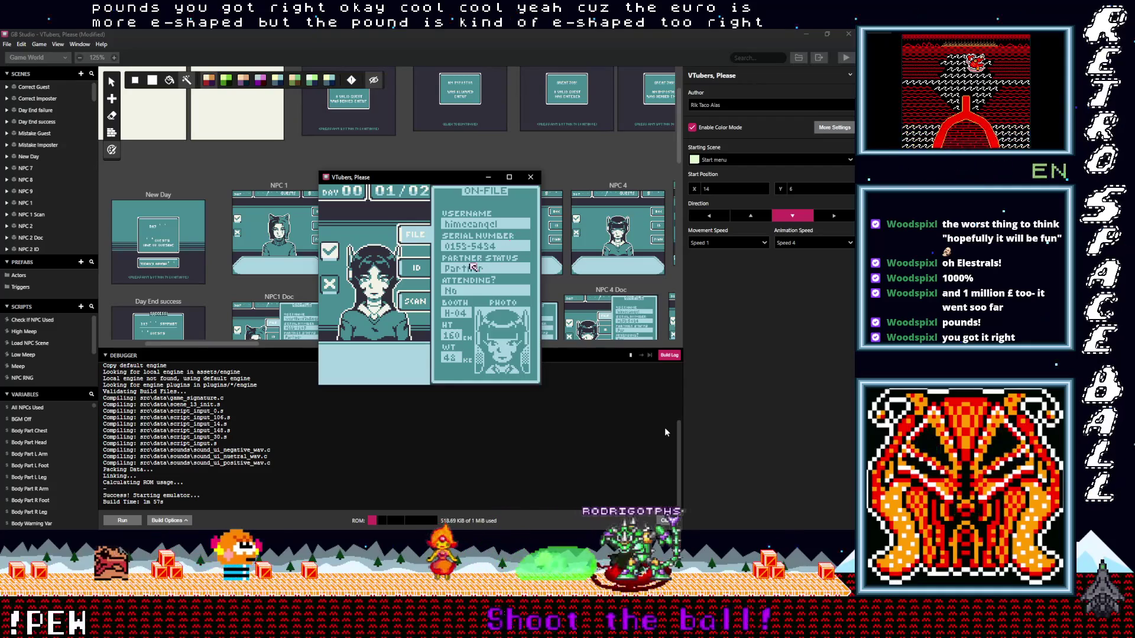
# Open the guest's ID card, compare the mismatched serial number, and return to the guest
pyautogui.press('z')
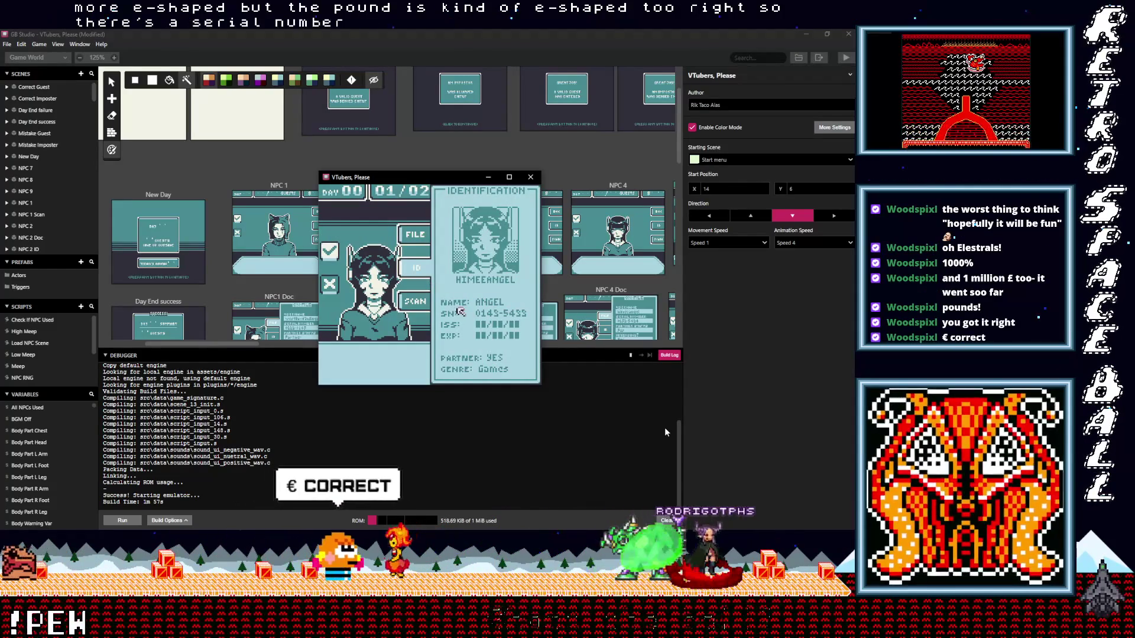
pyautogui.press('z')
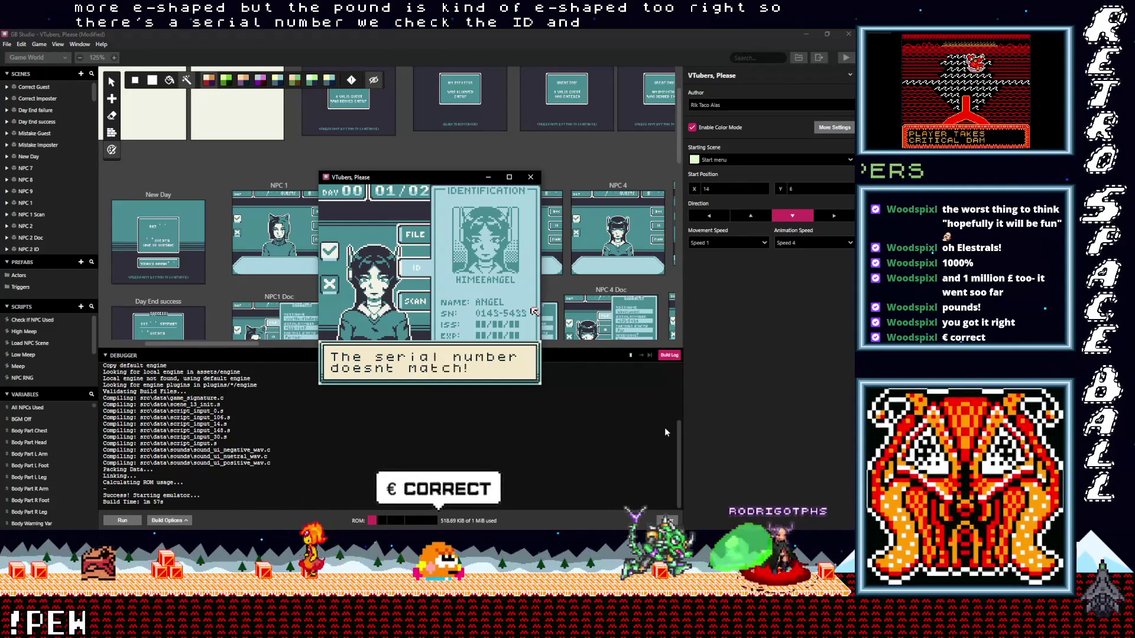
pyautogui.press('z')
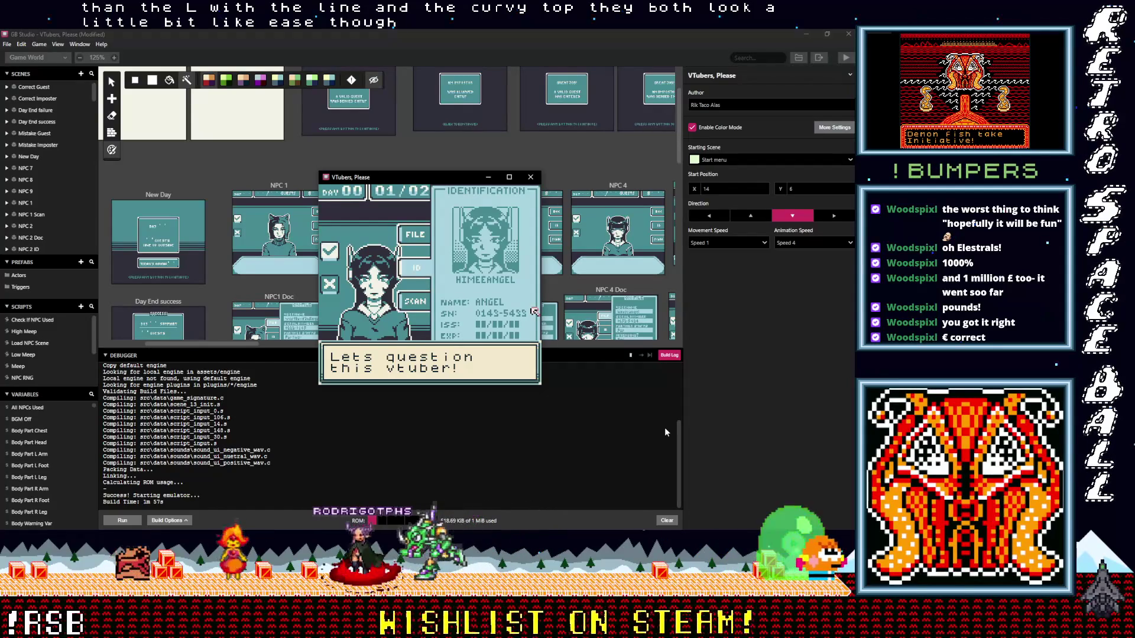
pyautogui.press('z')
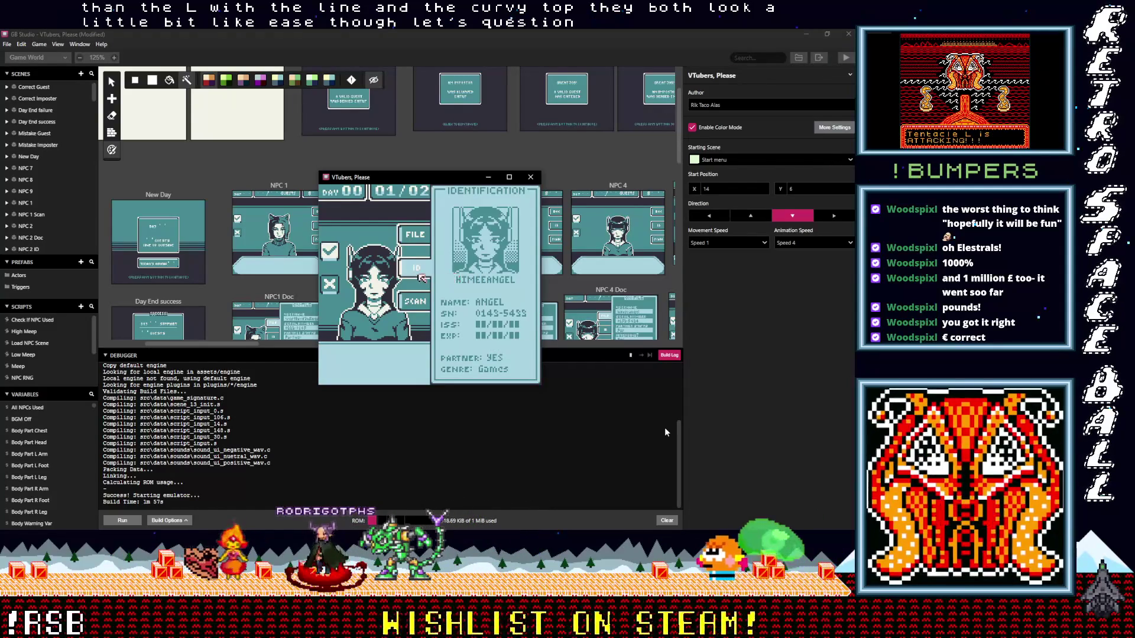
pyautogui.press('z')
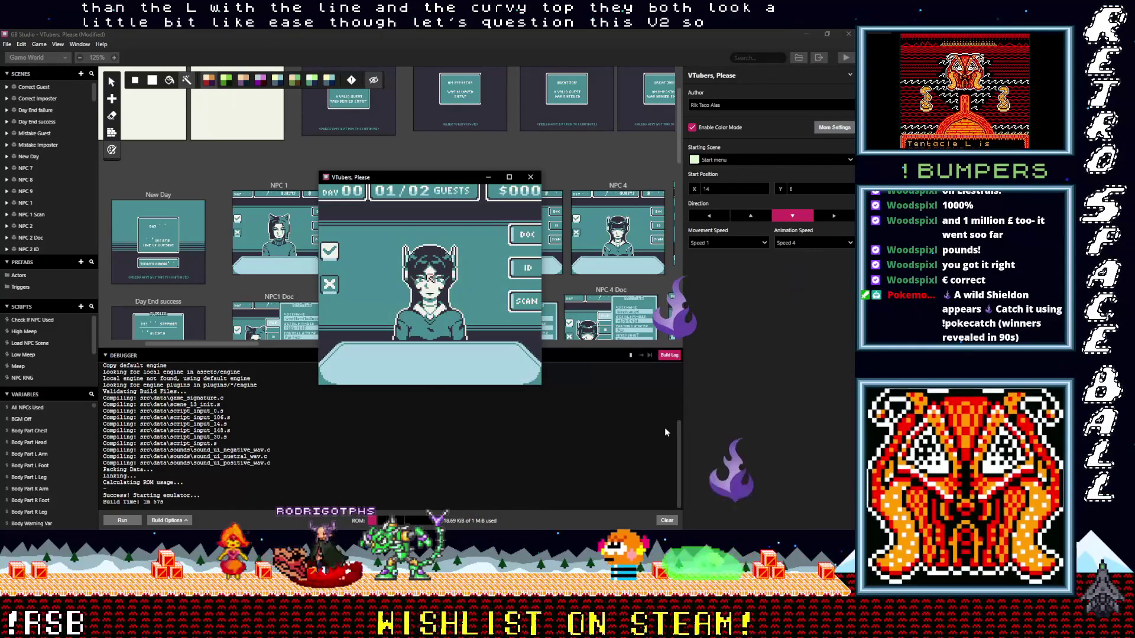
# Advance the guest's greeting, ask for their booth number, and close the dialogue
pyautogui.press('z')
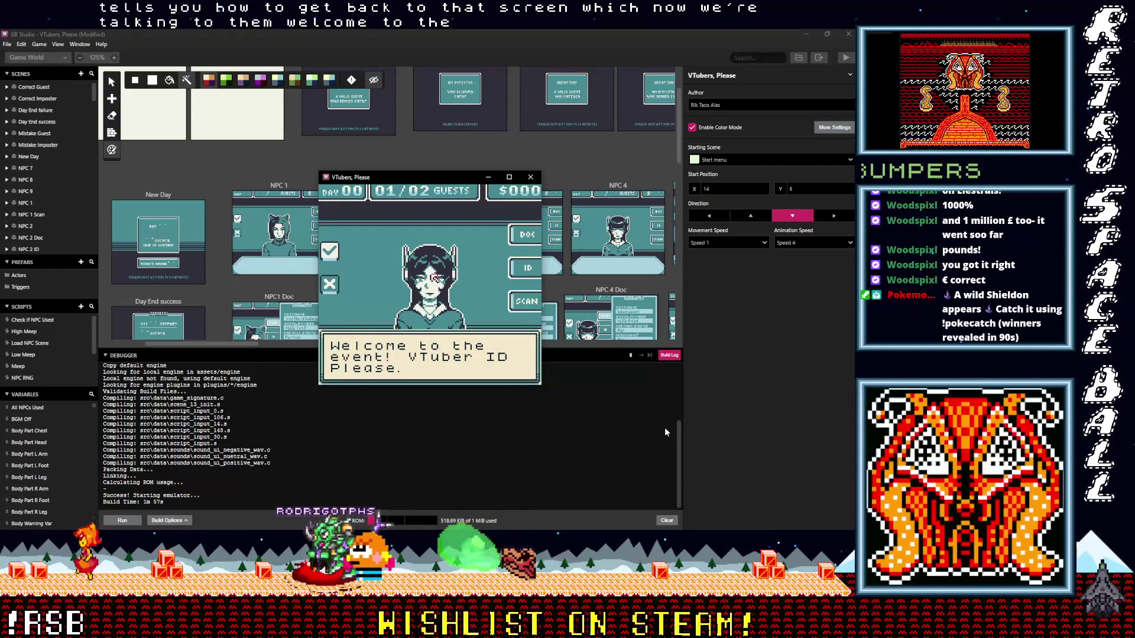
pyautogui.press('z')
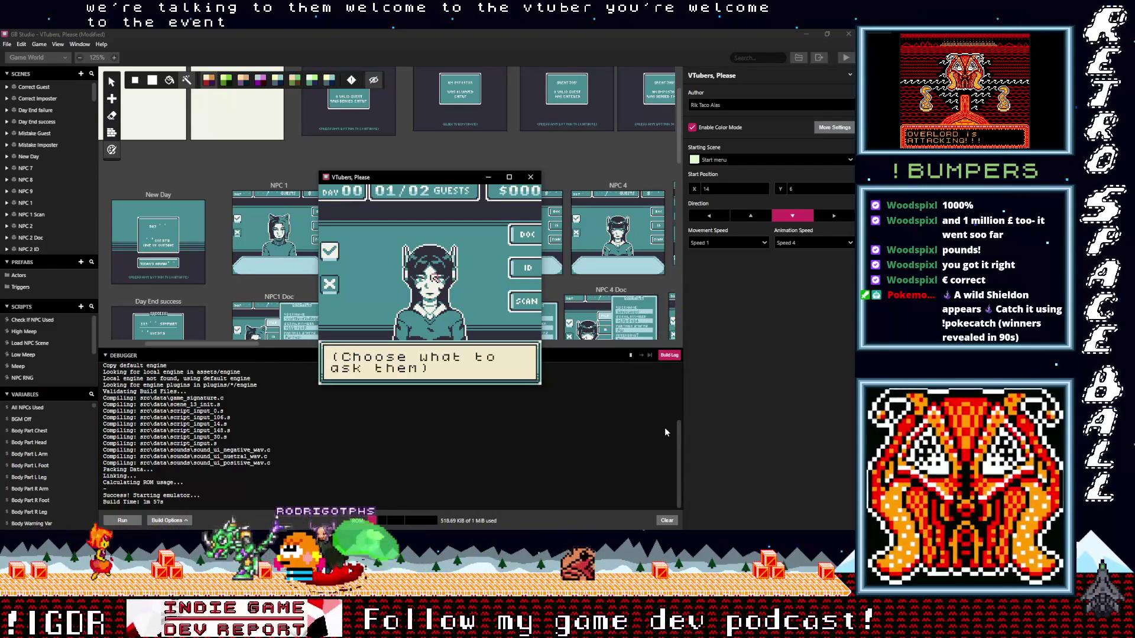
pyautogui.press('z')
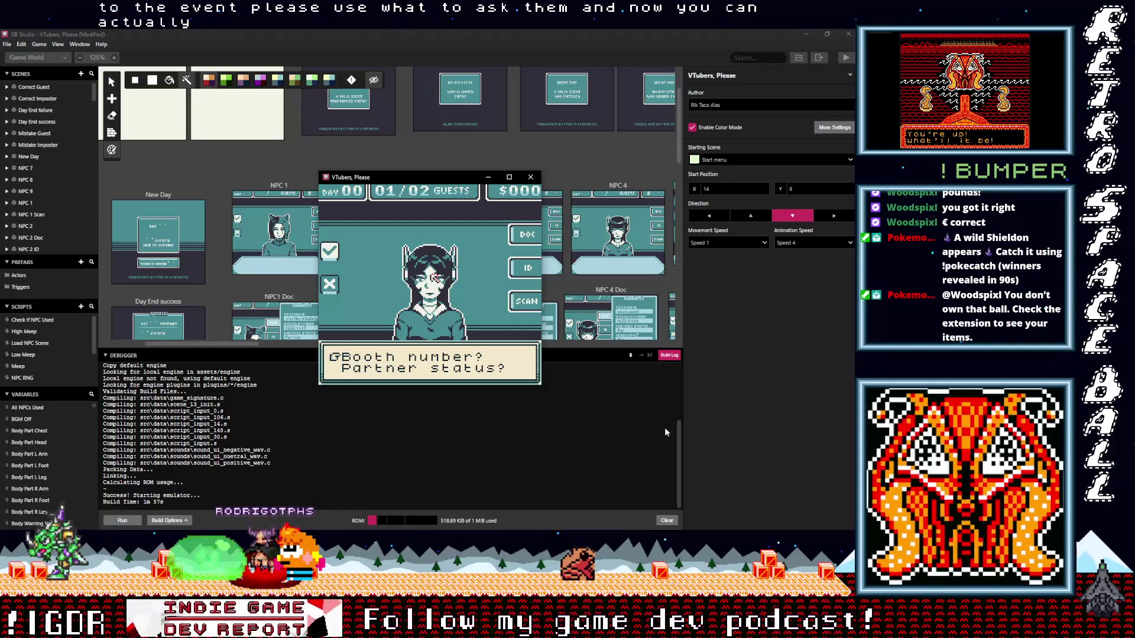
pyautogui.press('z')
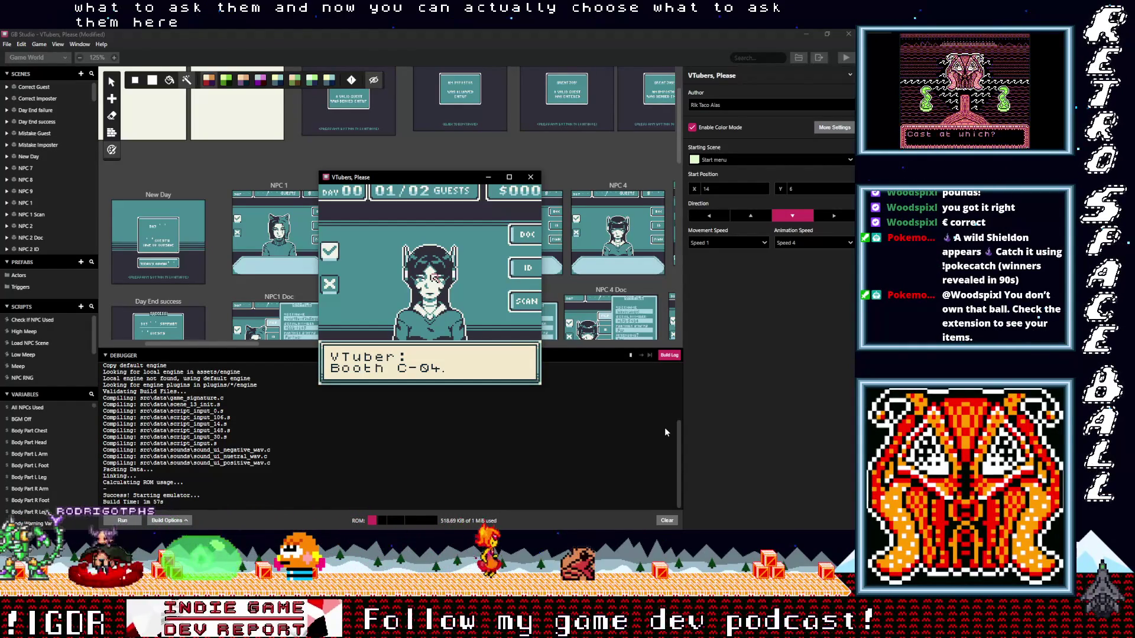
pyautogui.press('z')
pyautogui.press('z')
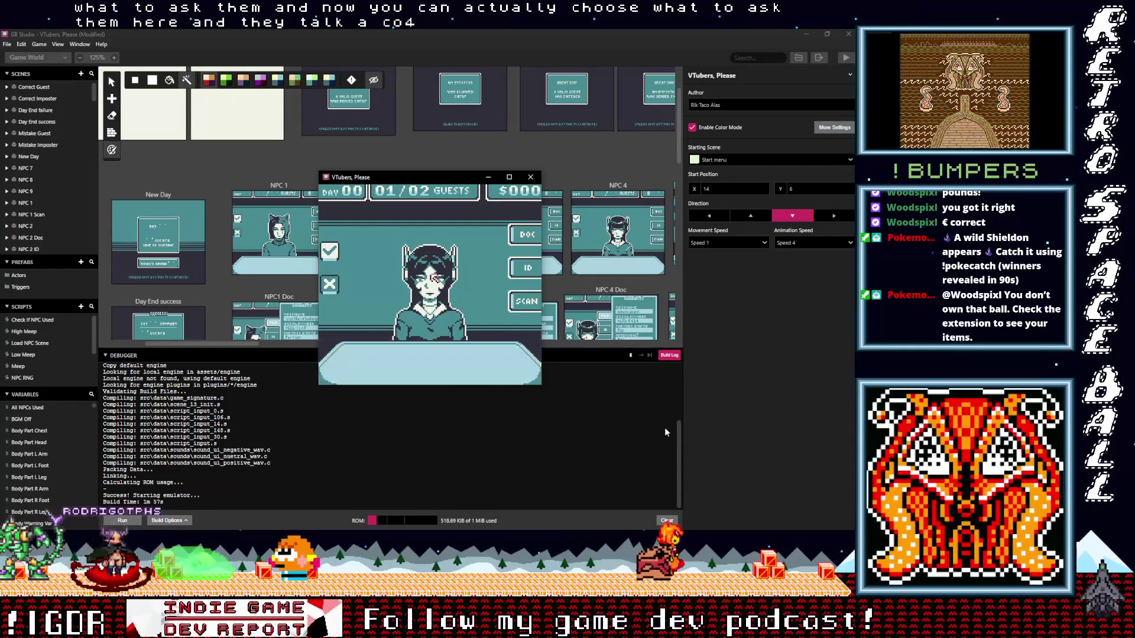
pyautogui.press('z')
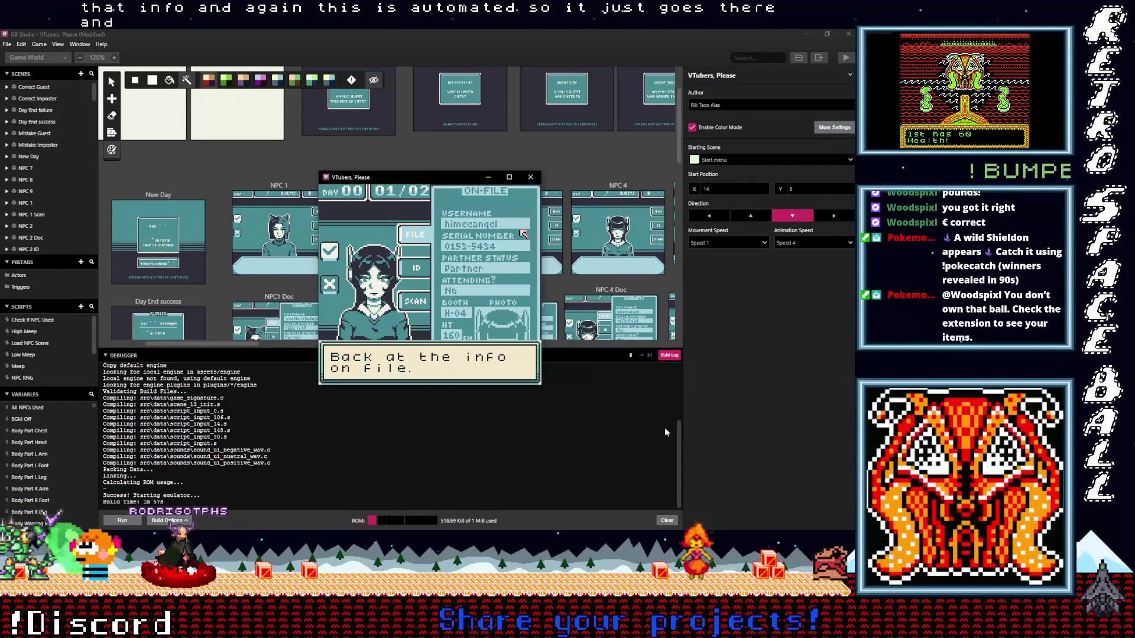
# Advance through the tutorial dialogue and move the selection to scanning
pyautogui.press('z')
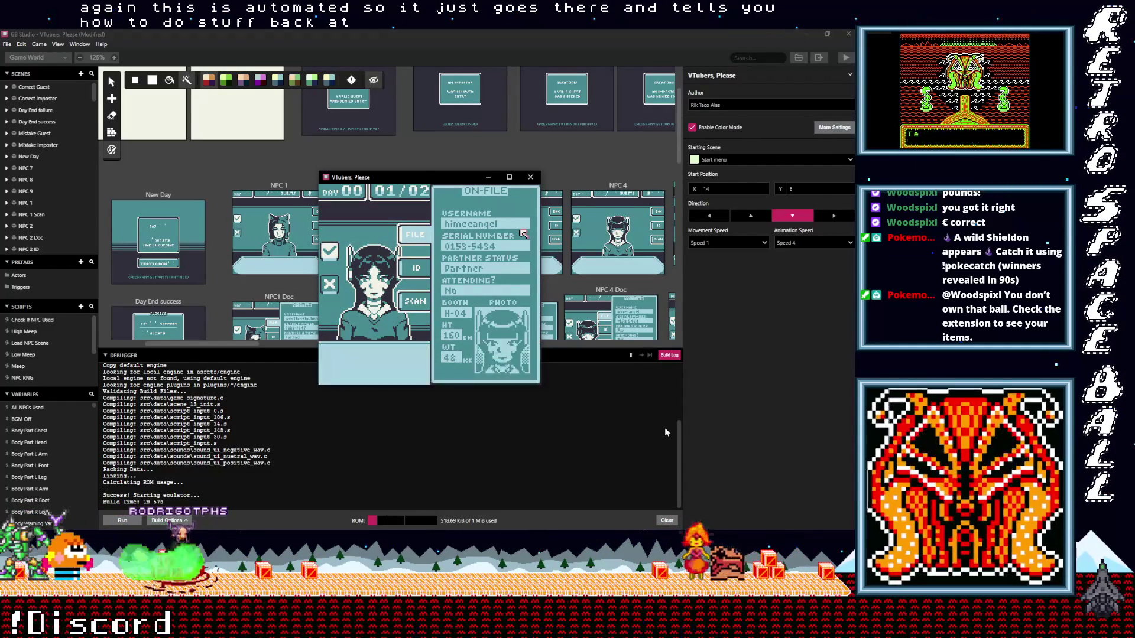
pyautogui.press('z')
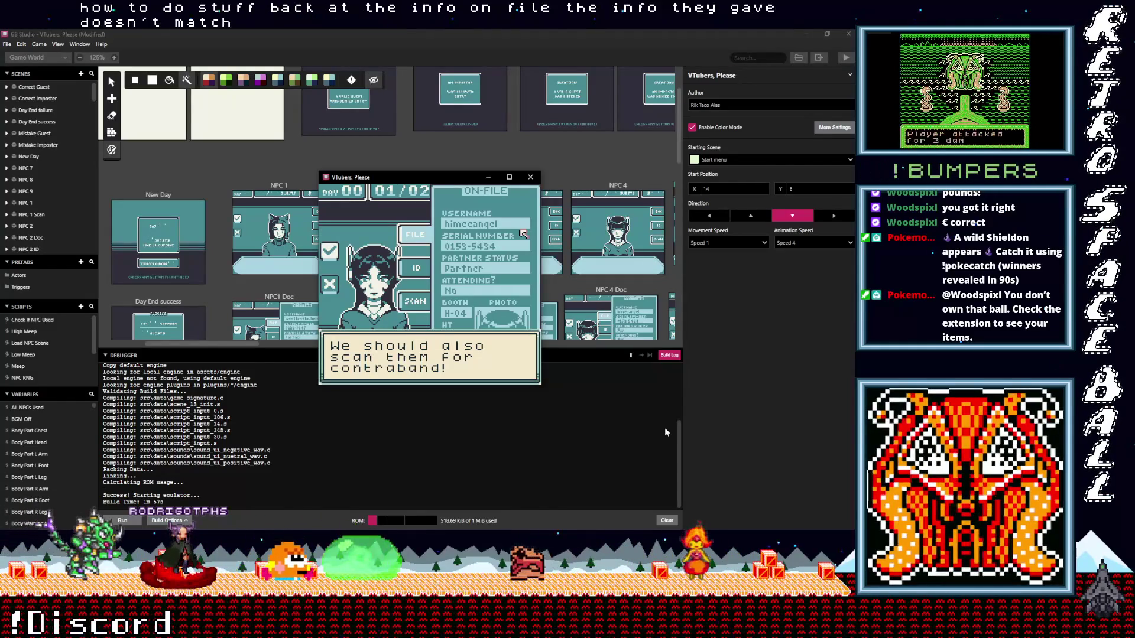
pyautogui.press('z')
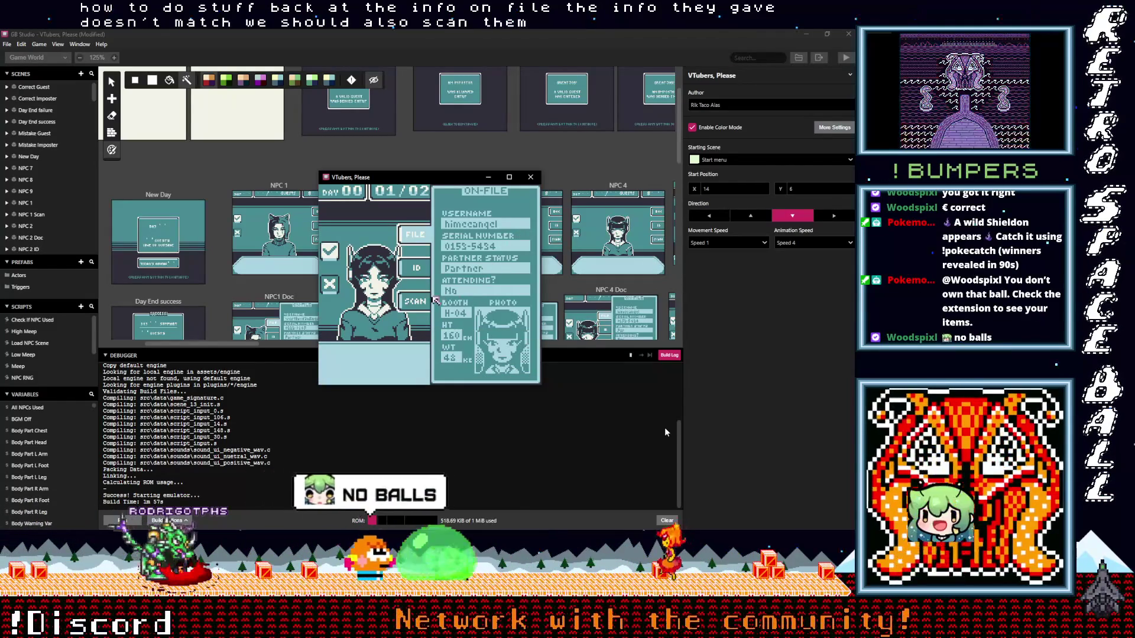
pyautogui.press('Left')
# Open the scanner, clear its tutorial text, and scan the guest's arm for contraband
pyautogui.press('z')
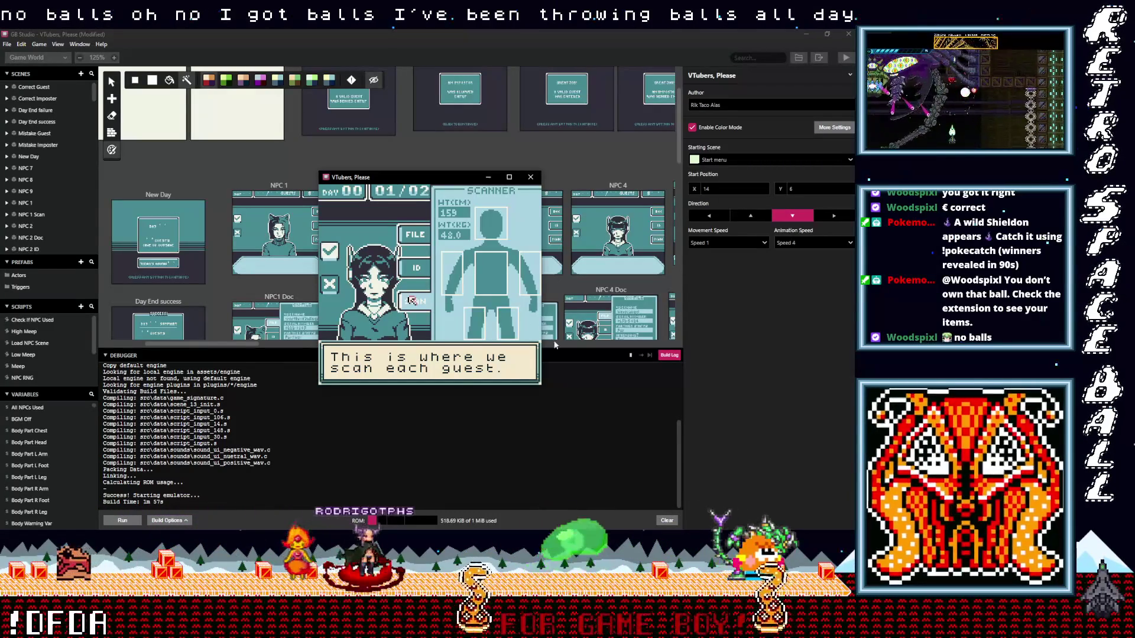
pyautogui.press('z')
pyautogui.press('z')
pyautogui.press('z')
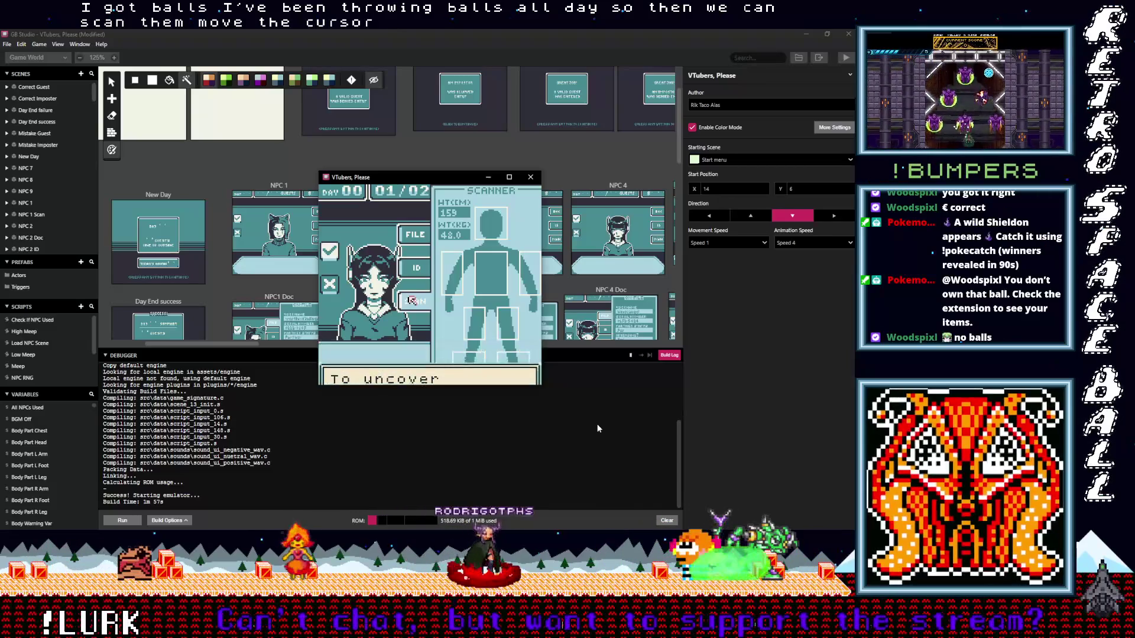
pyautogui.press('z')
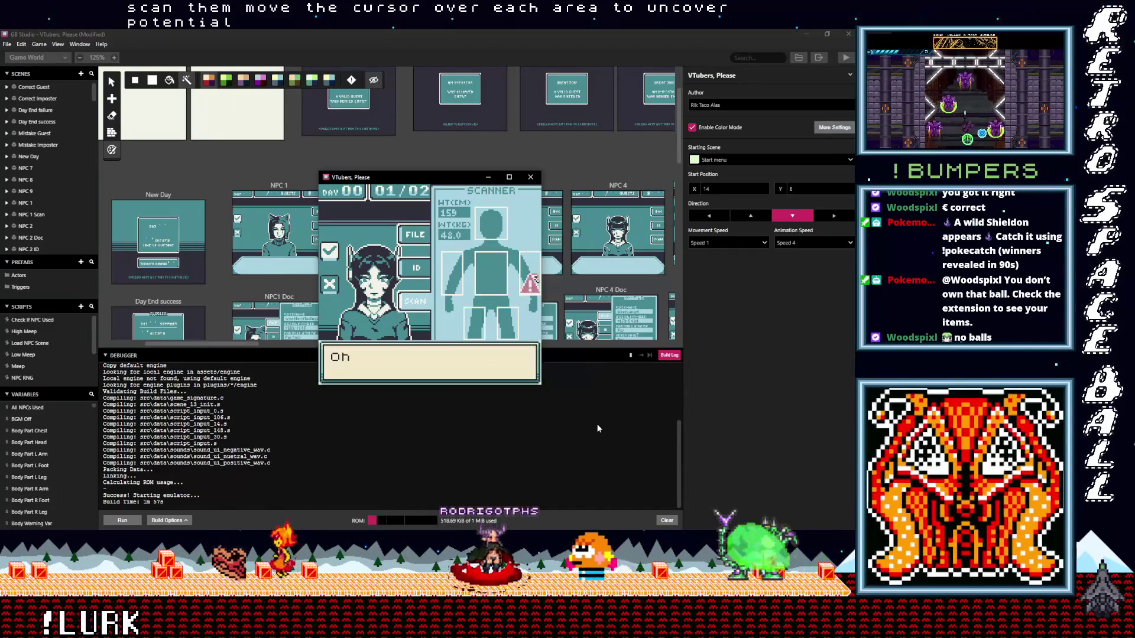
pyautogui.press('z')
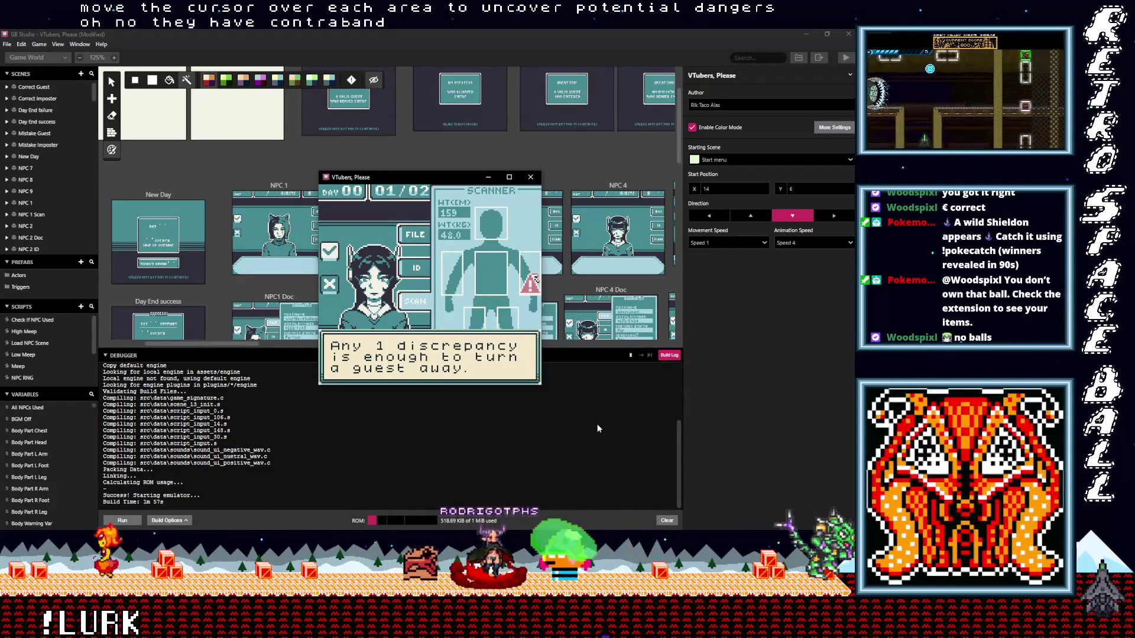
# Dismiss the discrepancy and allow/deny tips, then deny entry to the contraband-carrying guest
pyautogui.press('z')
pyautogui.press('z')
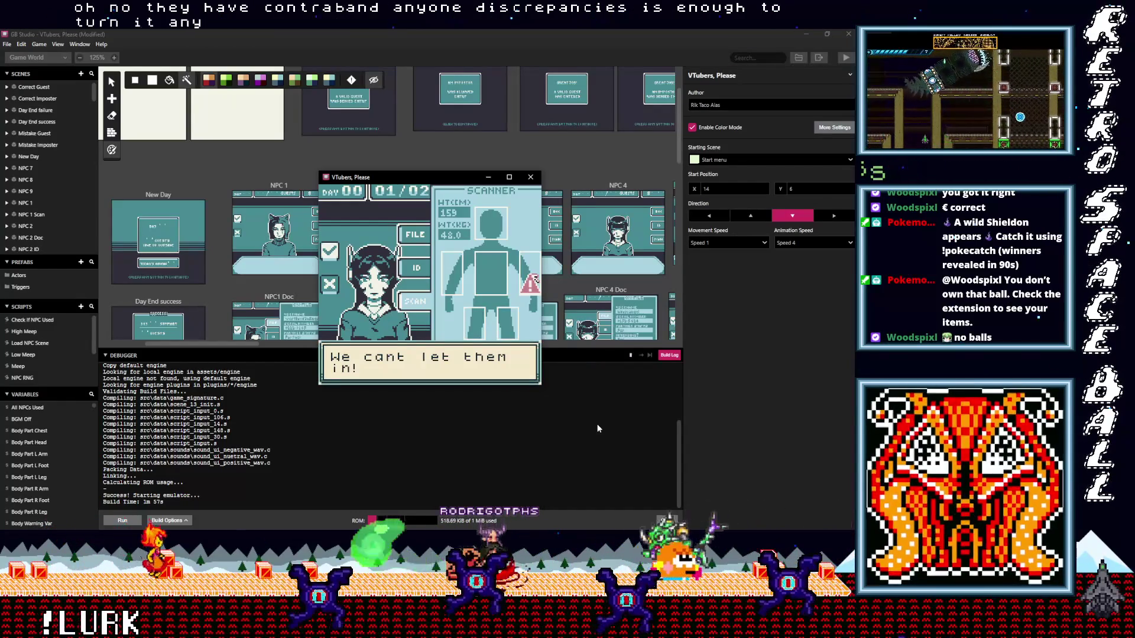
pyautogui.press('z')
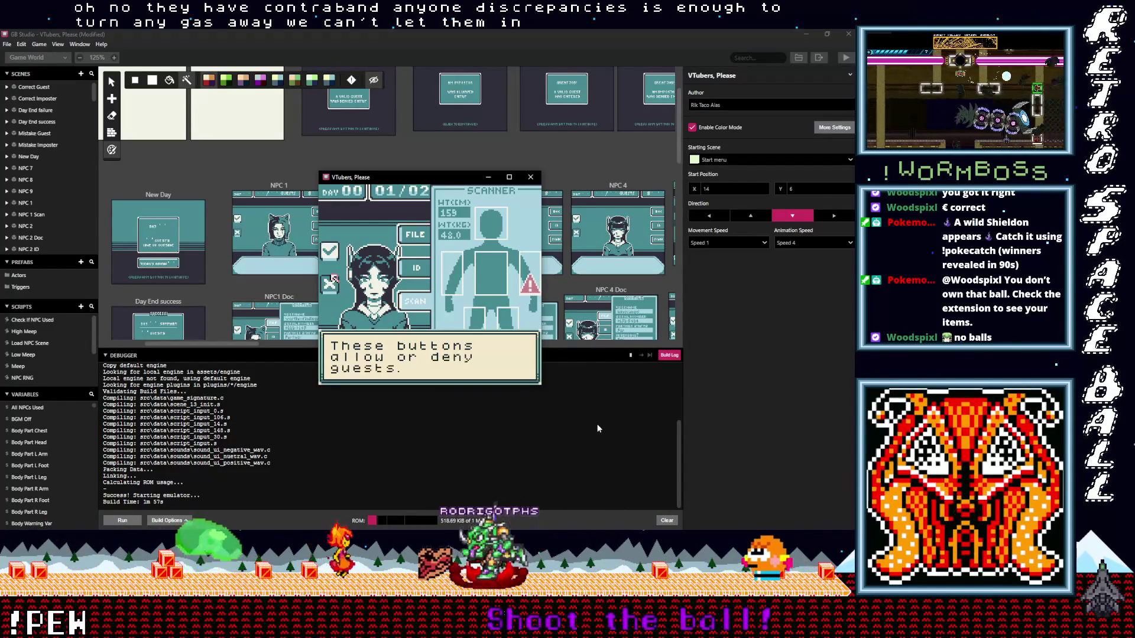
pyautogui.press('z')
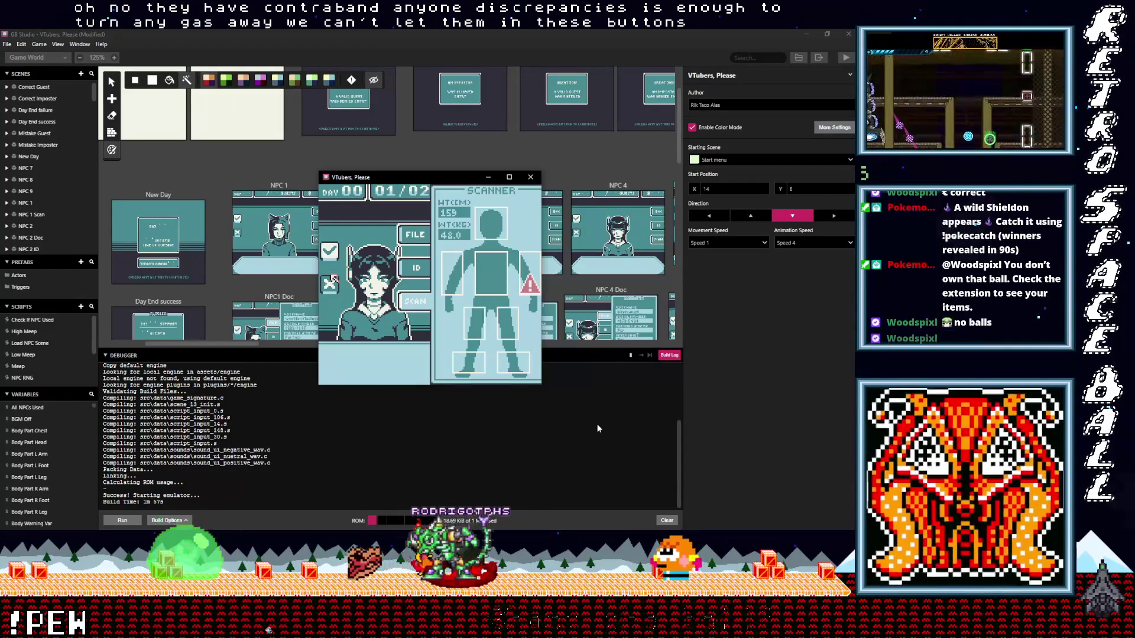
pyautogui.press('z')
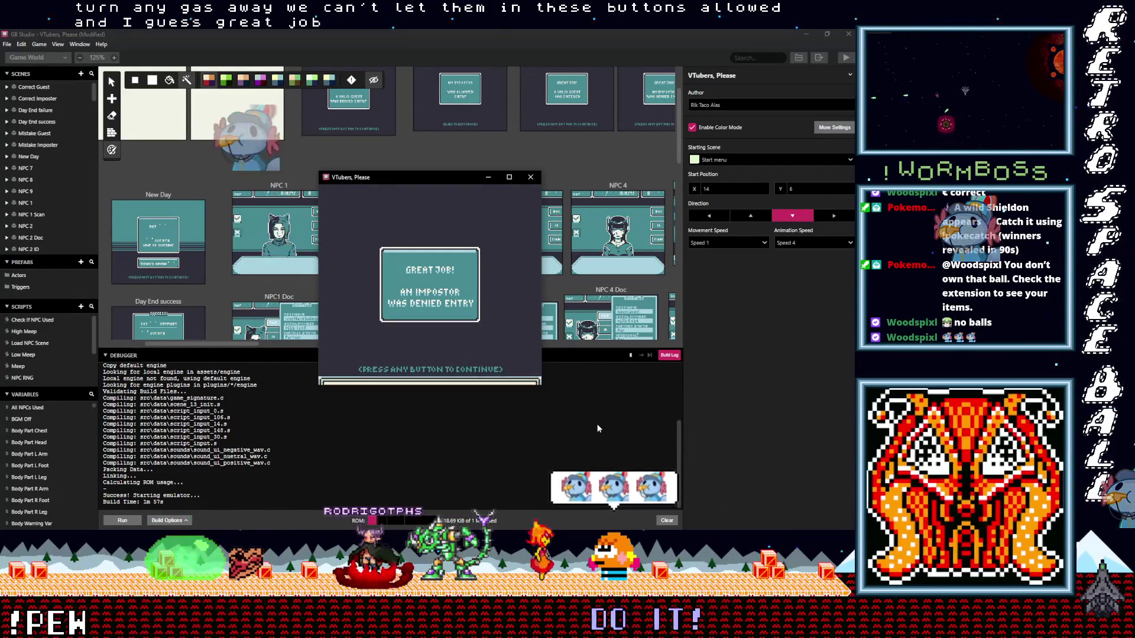
# Continue past the impostor-denied and earnings screens and bring in the second guest
pyautogui.press('z')
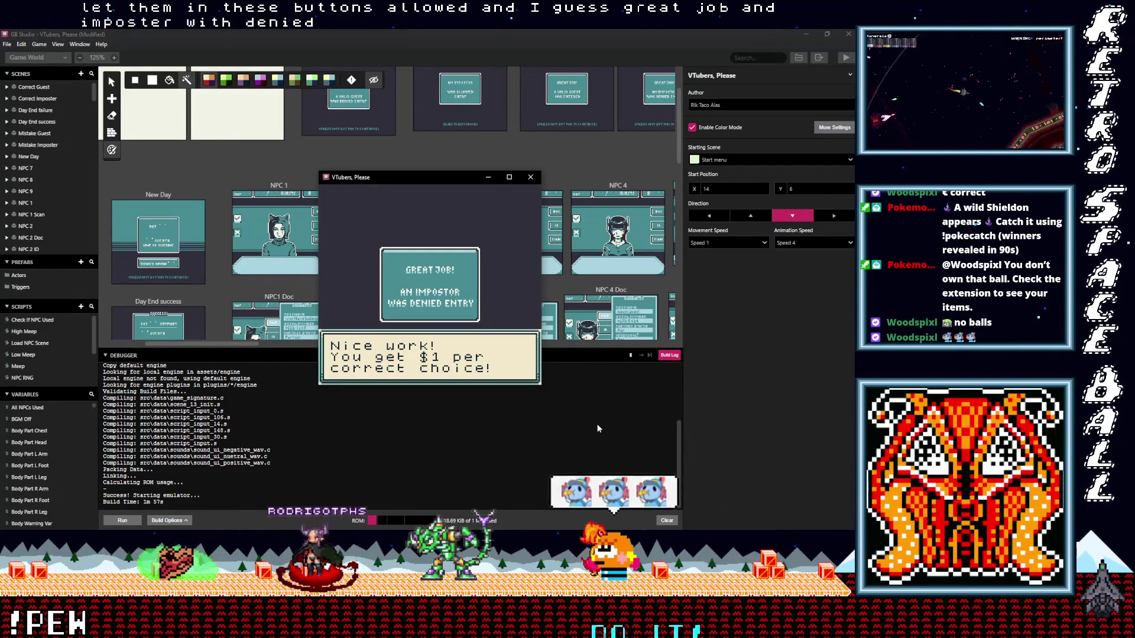
pyautogui.press('z')
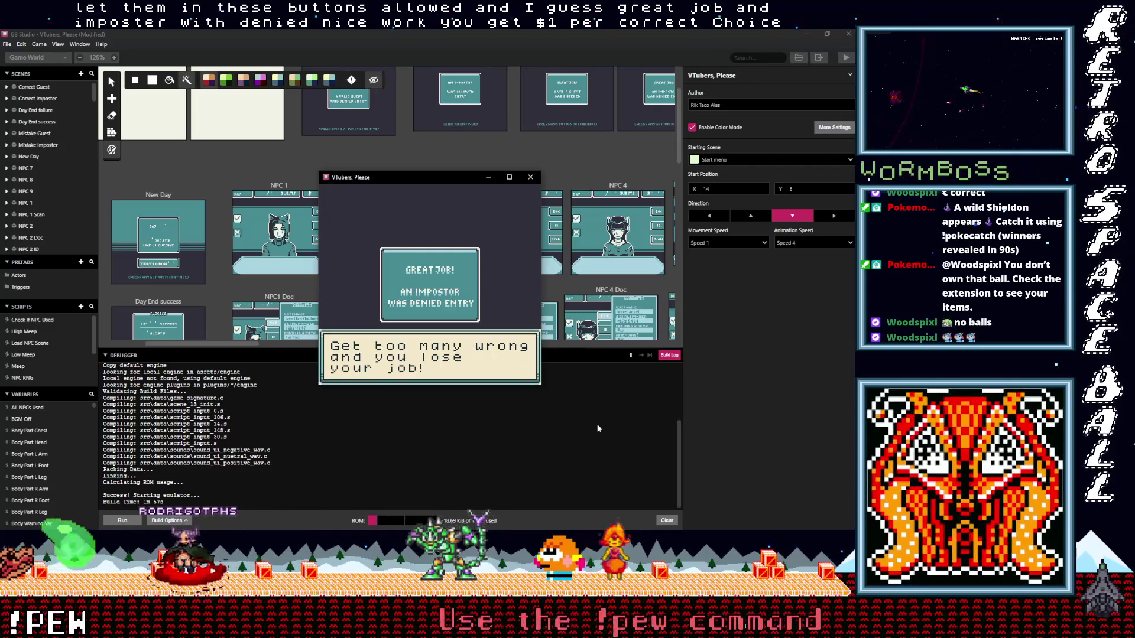
pyautogui.press('z')
pyautogui.press('z')
pyautogui.press('z')
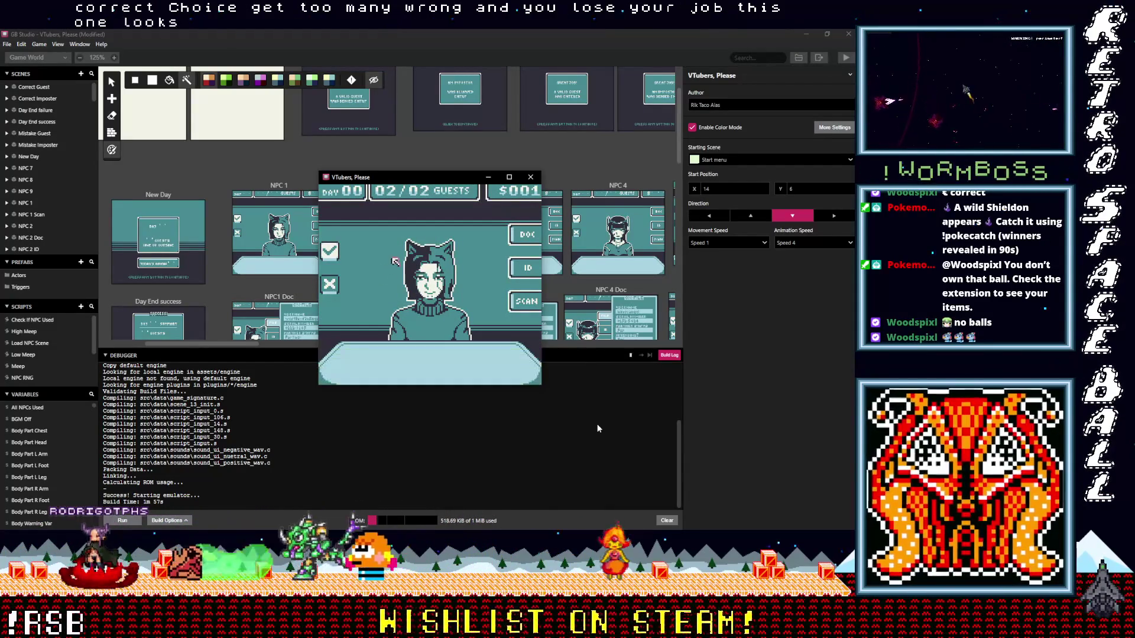
# Check the second guest's on-file record and ID card, then ask them a question
pyautogui.press('z')
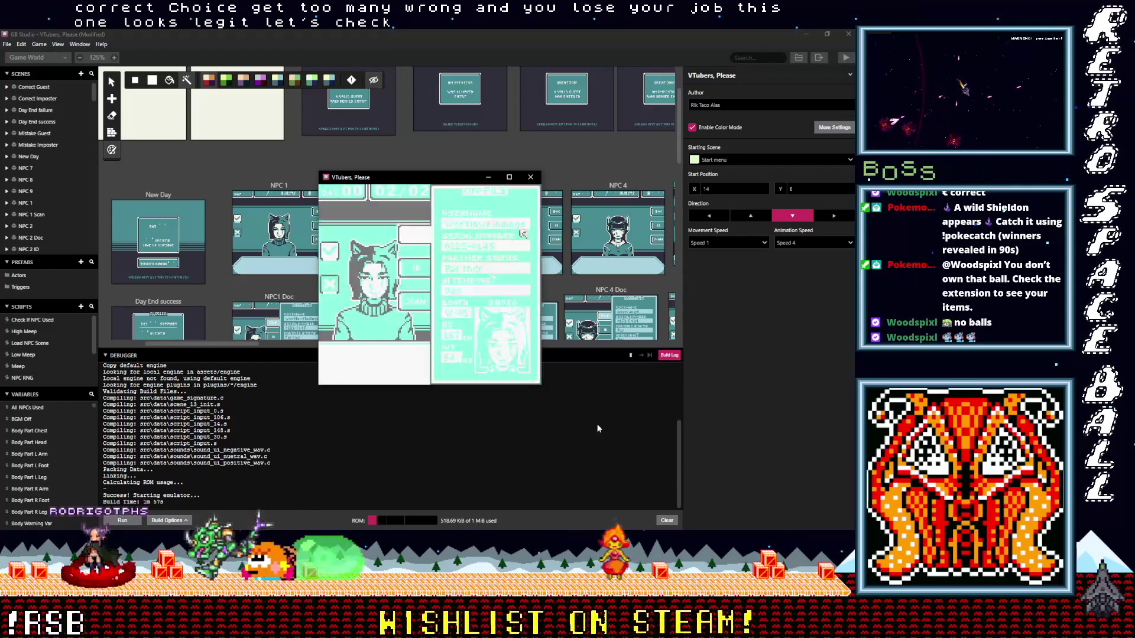
pyautogui.press('z')
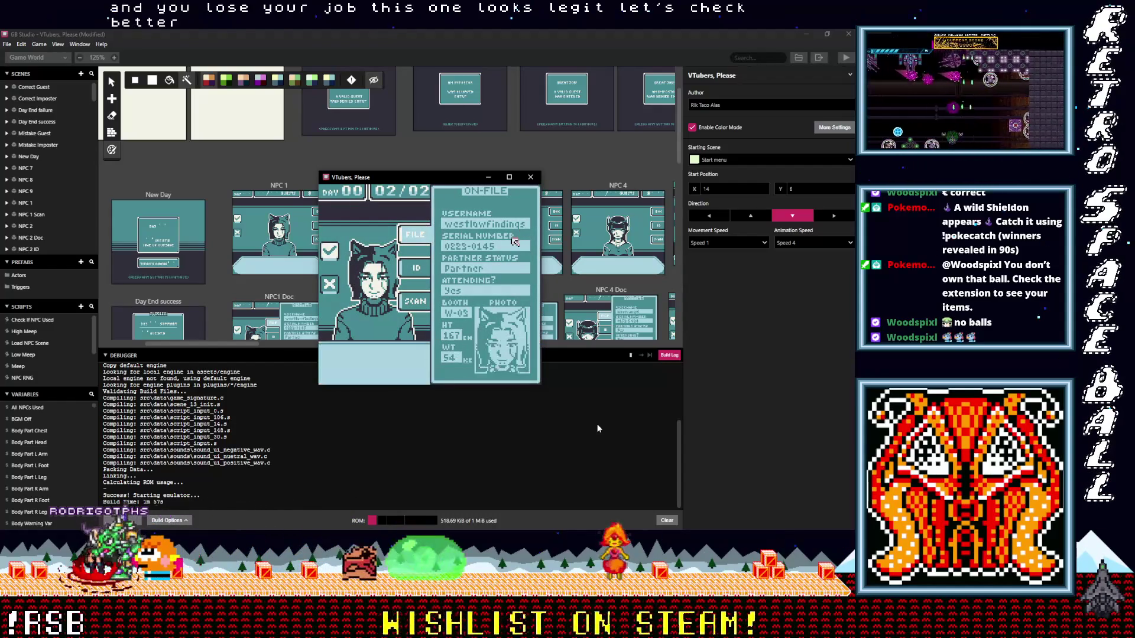
pyautogui.press('z')
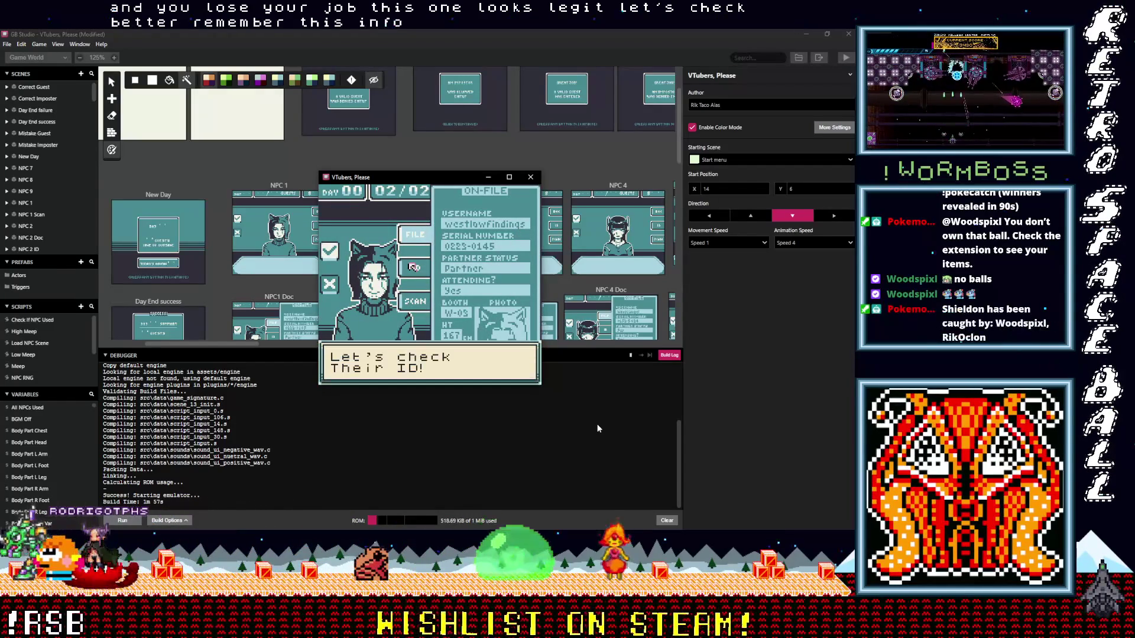
pyautogui.press('z')
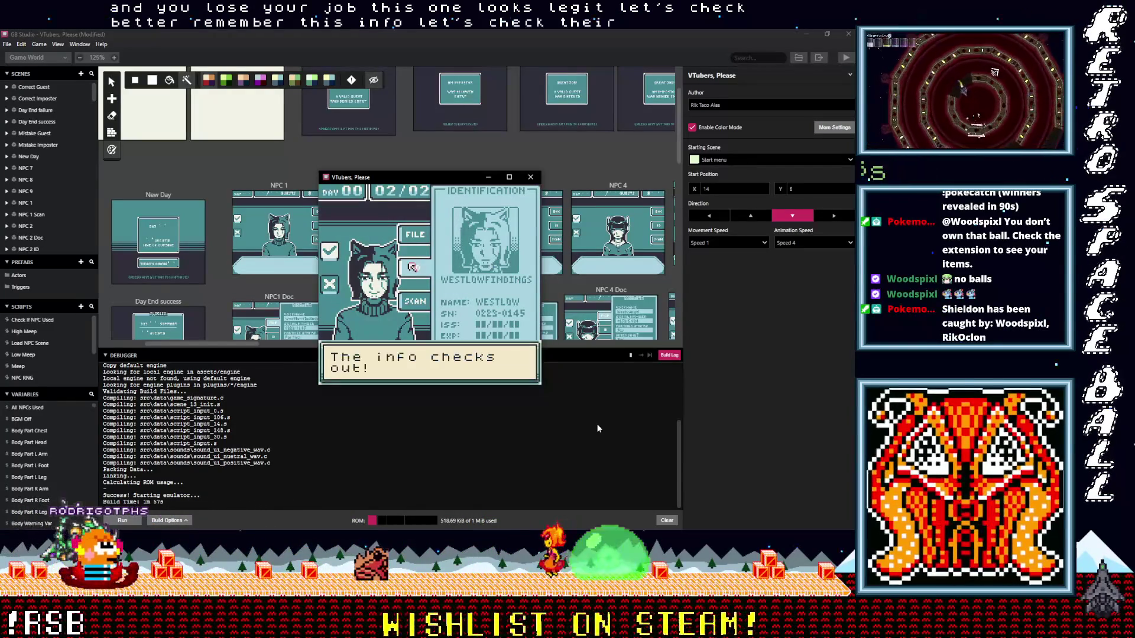
pyautogui.press('z')
pyautogui.press('z')
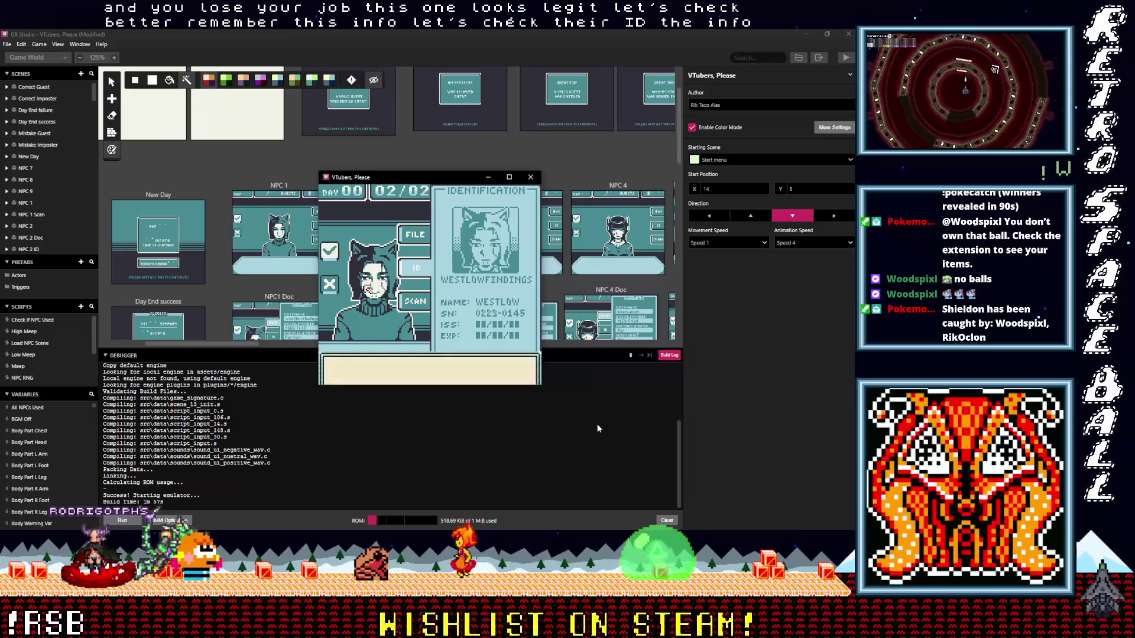
pyautogui.press('z')
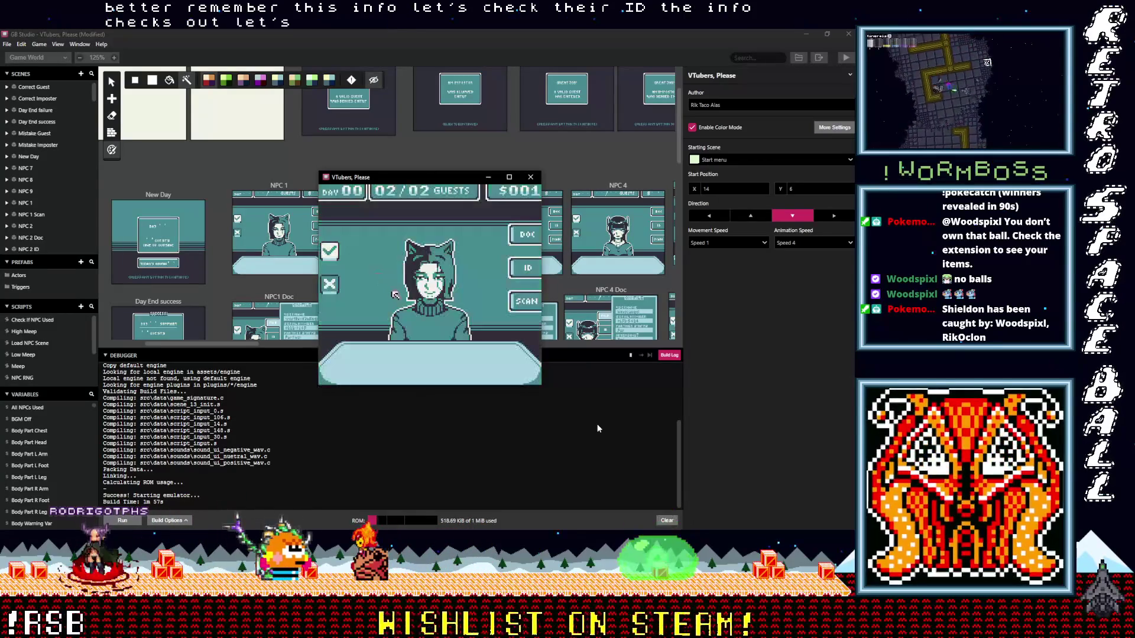
pyautogui.press('z')
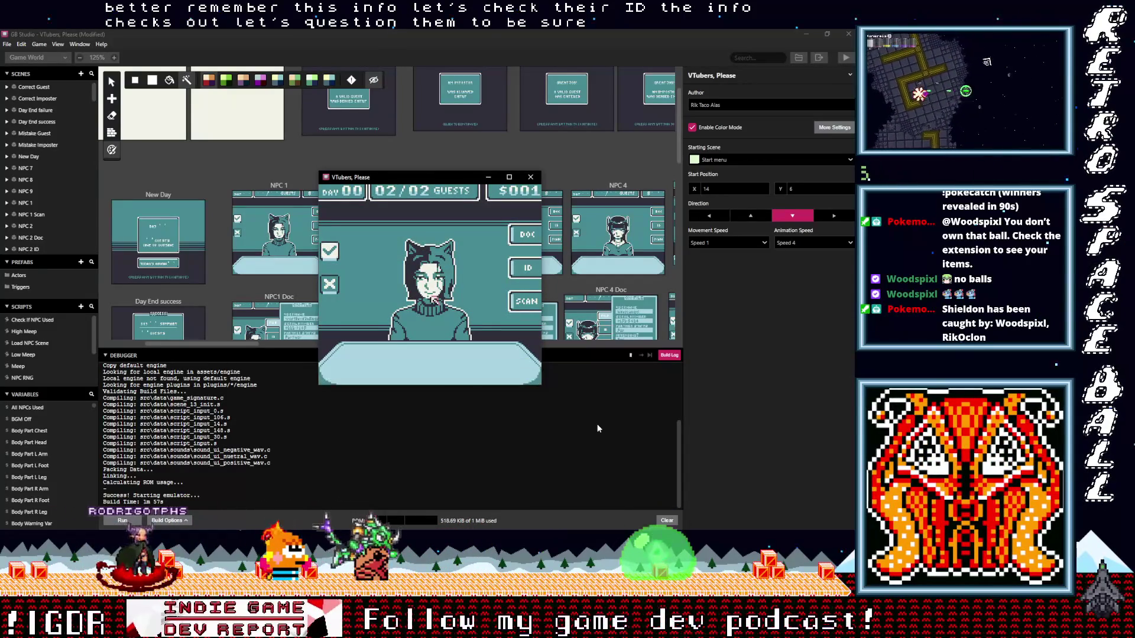
pyautogui.press('z')
pyautogui.press('z')
pyautogui.press('z')
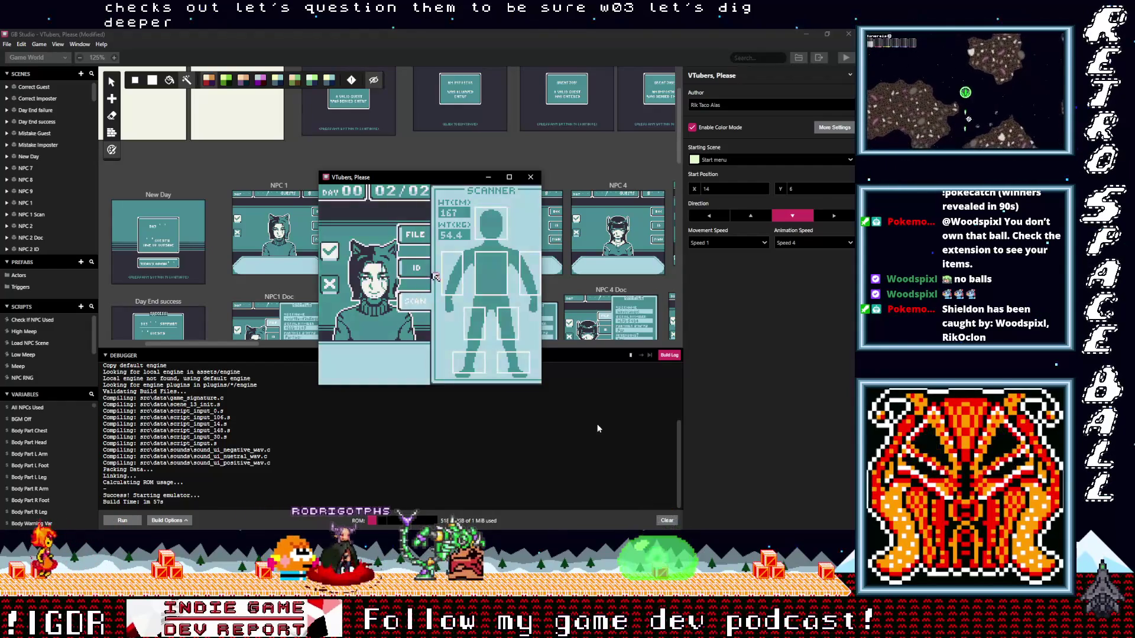
# Scan the guest's feet and upper leg, admit them, and advance to the 02-guest $002 day summary
pyautogui.press('Down')
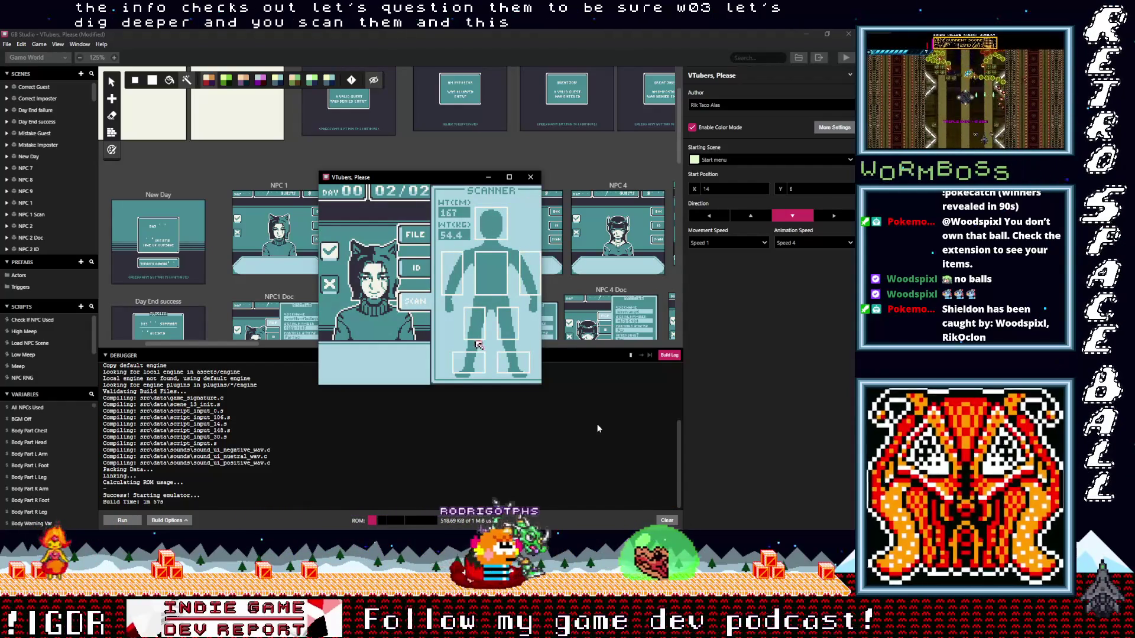
pyautogui.press('Up')
pyautogui.press('Right')
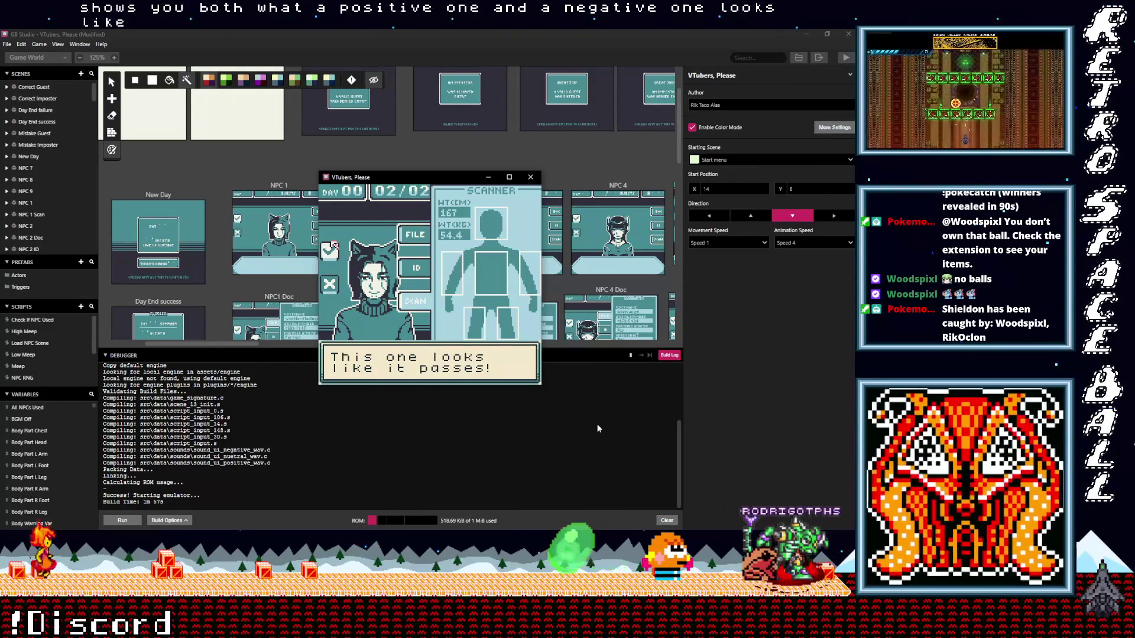
pyautogui.press('z')
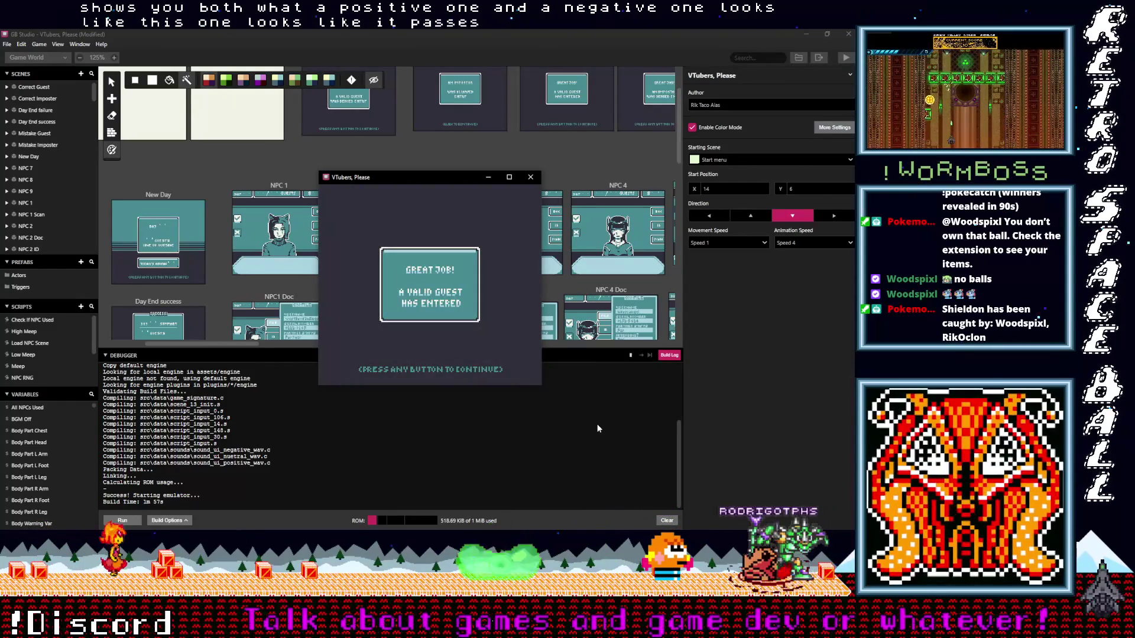
pyautogui.press('z')
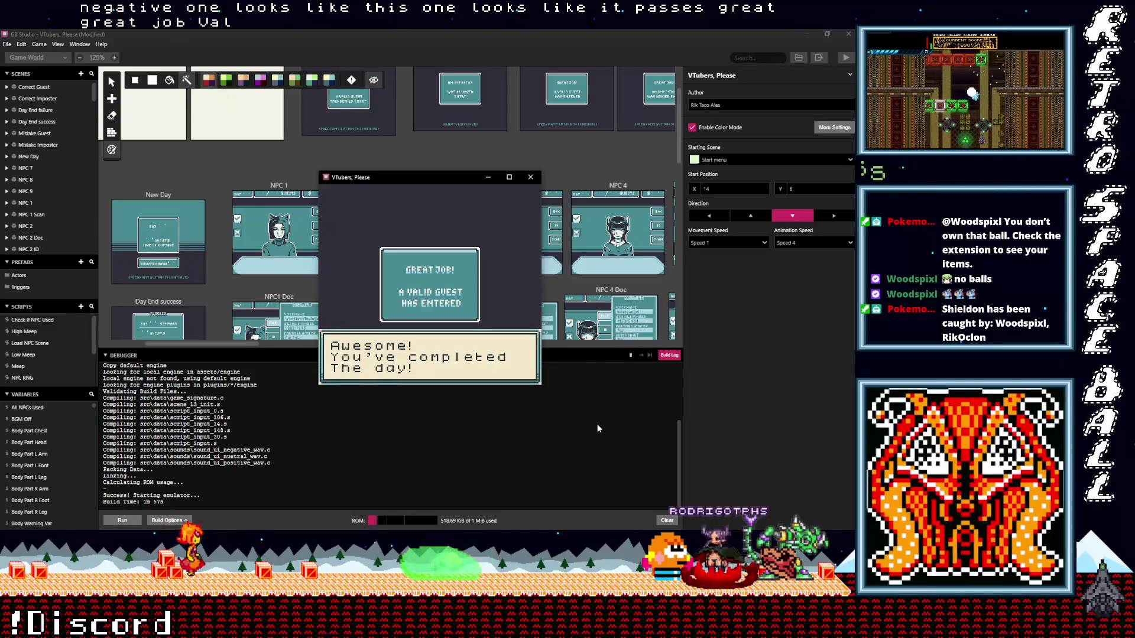
pyautogui.press('z')
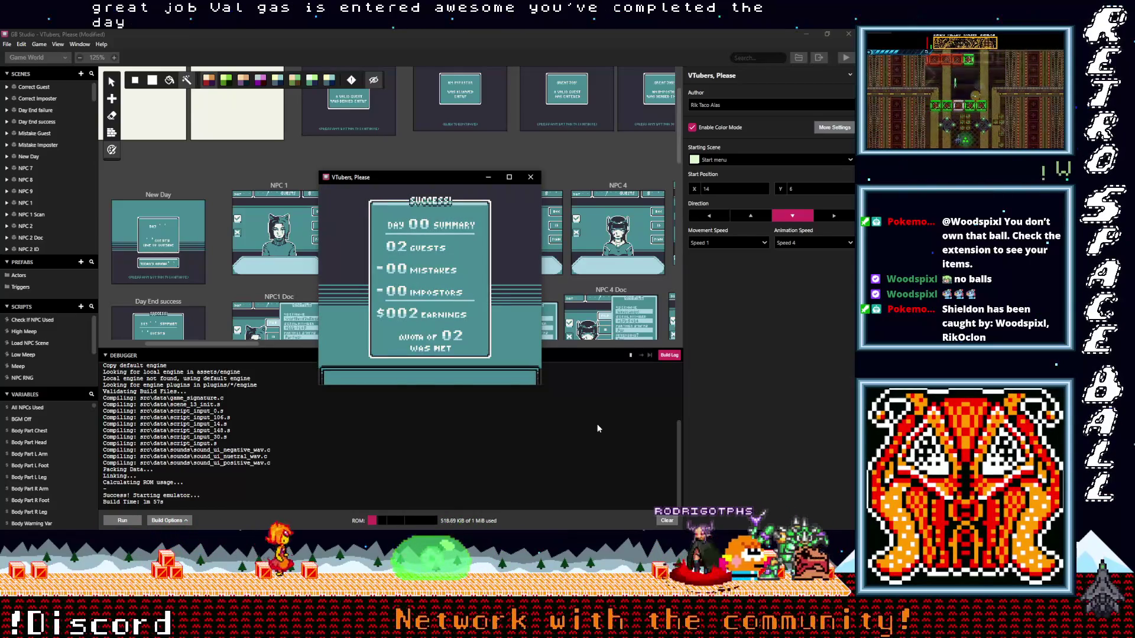
pyautogui.press('z')
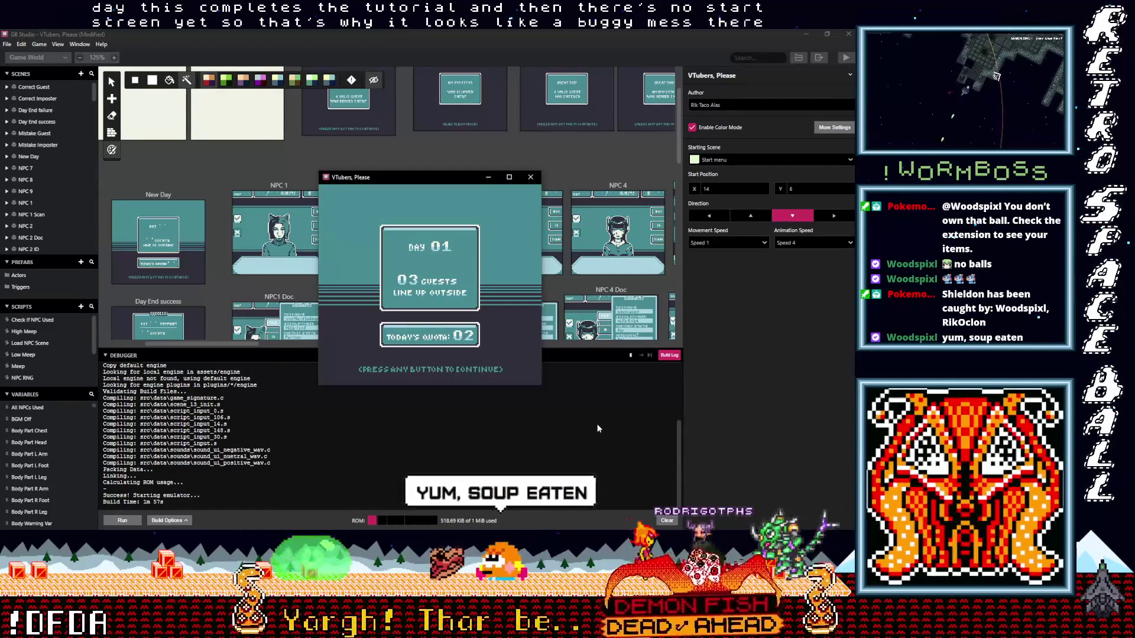
# Start Day 01, open the first guest's documents, and point at her serial number on file
pyautogui.press('z')
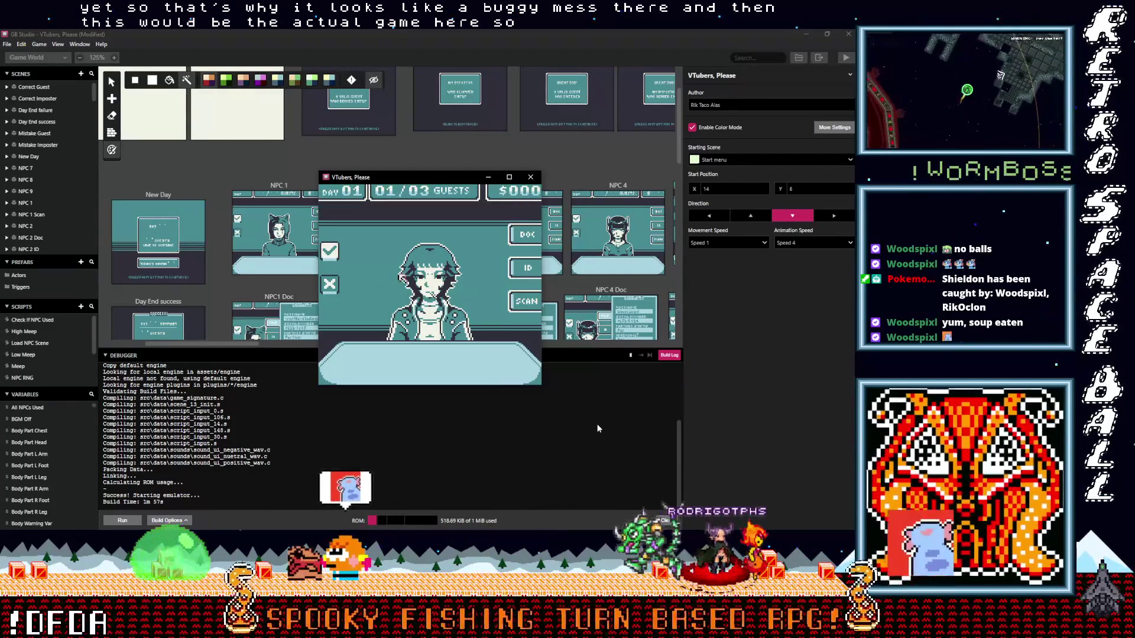
pyautogui.press('Down')
pyautogui.press('Right')
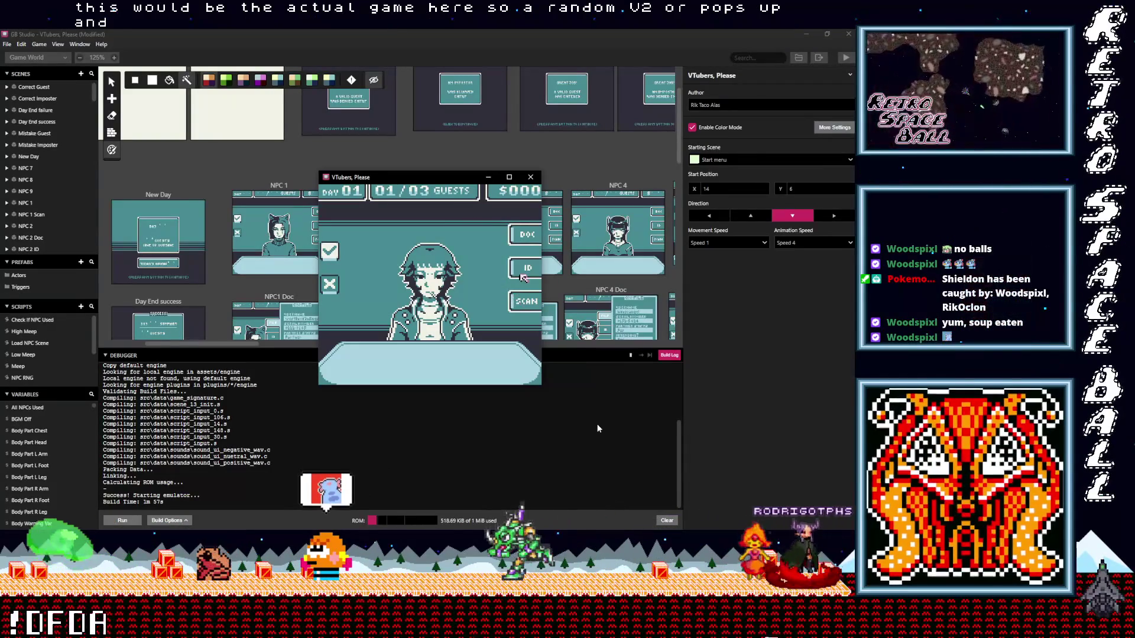
pyautogui.press('Up')
pyautogui.press('Up')
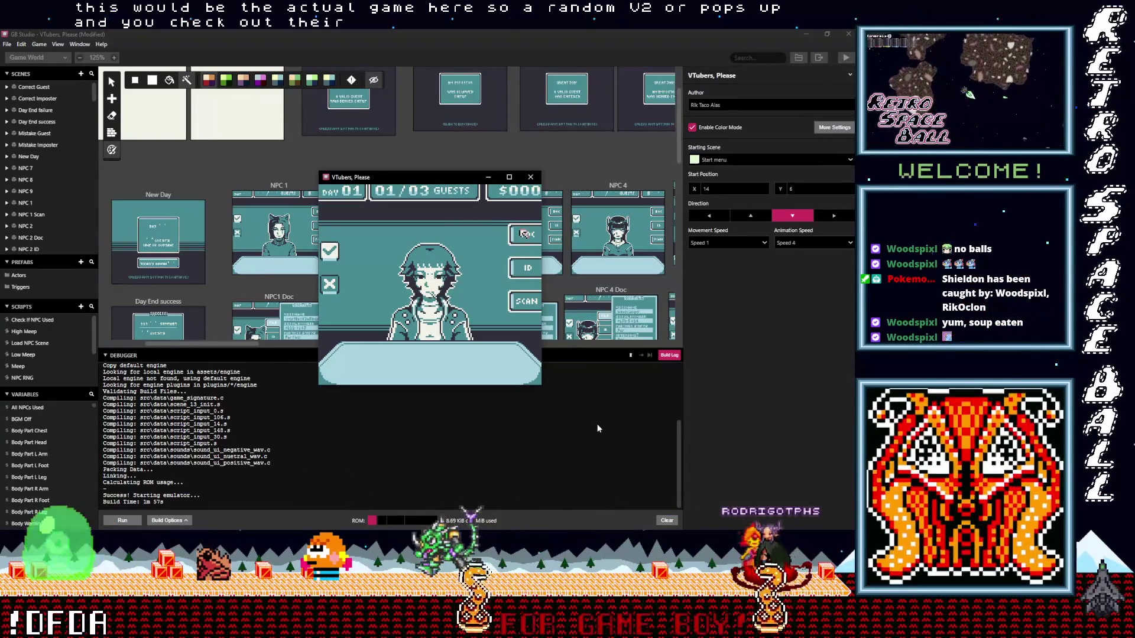
pyautogui.press('z')
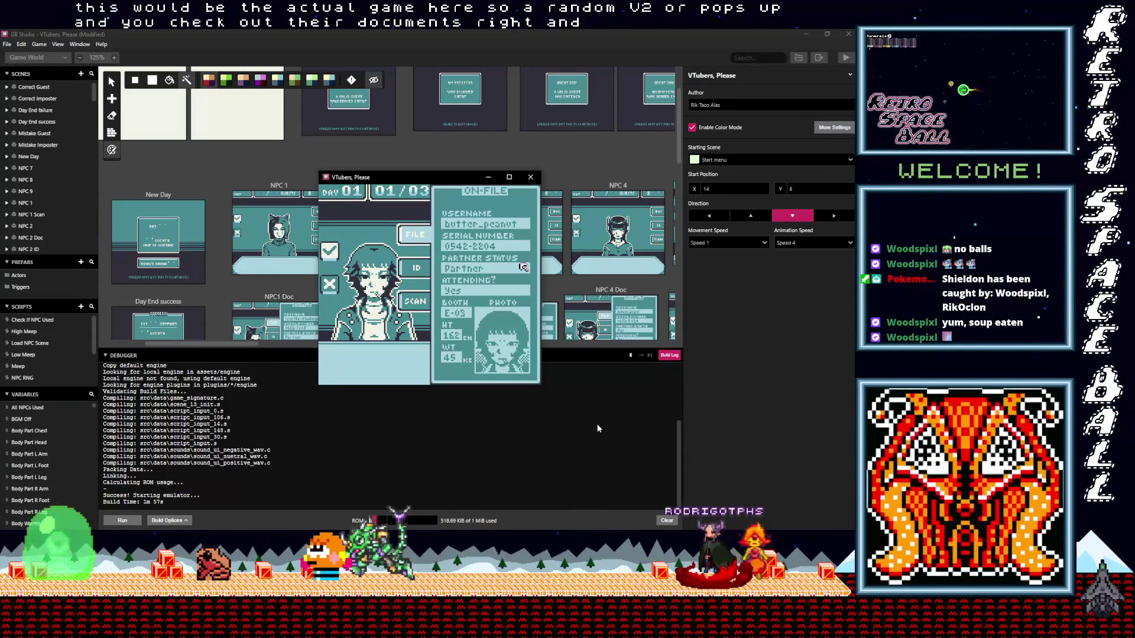
pyautogui.press('Left')
pyautogui.press('Down')
pyautogui.press('Left')
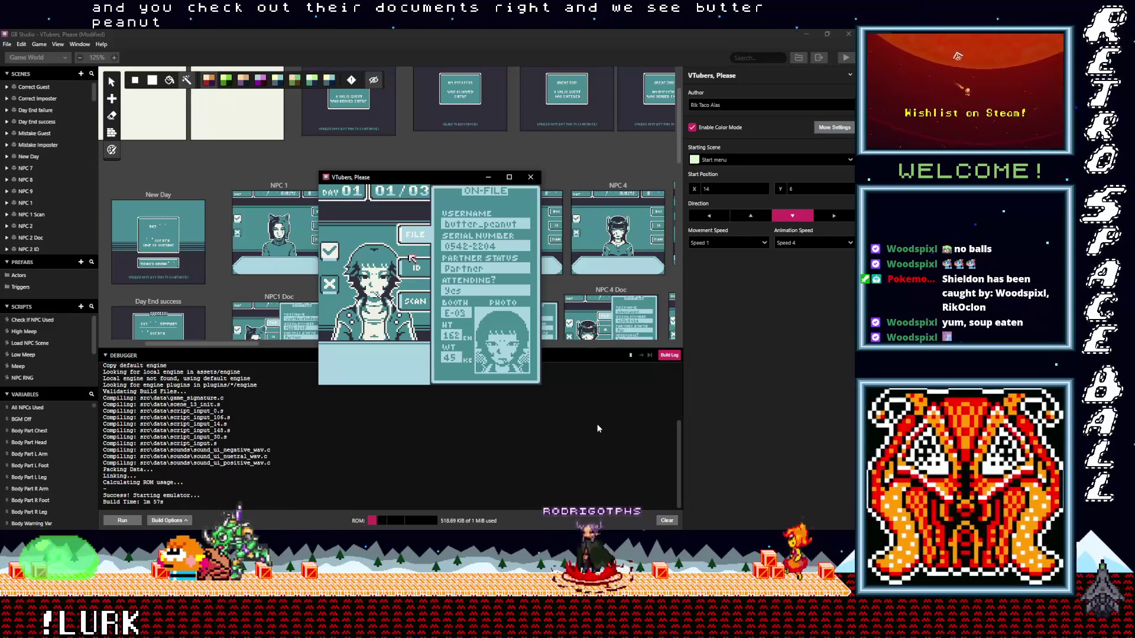
# Flip between the ID card and on-file record to compare them, then close the documents
pyautogui.press('Down')
pyautogui.press('z')
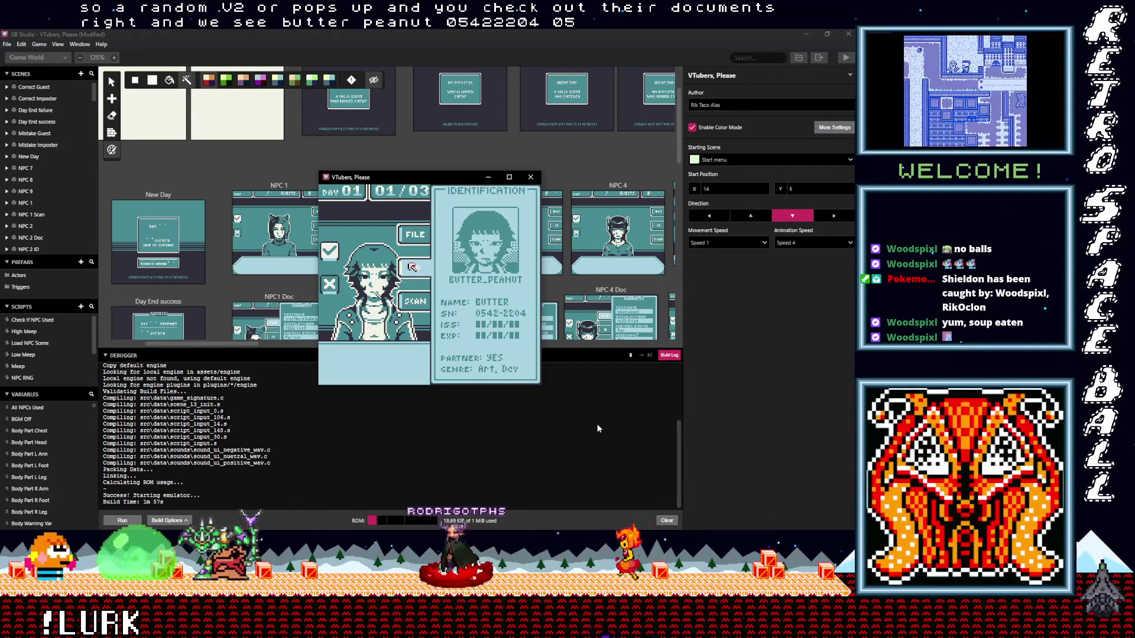
pyautogui.press('z')
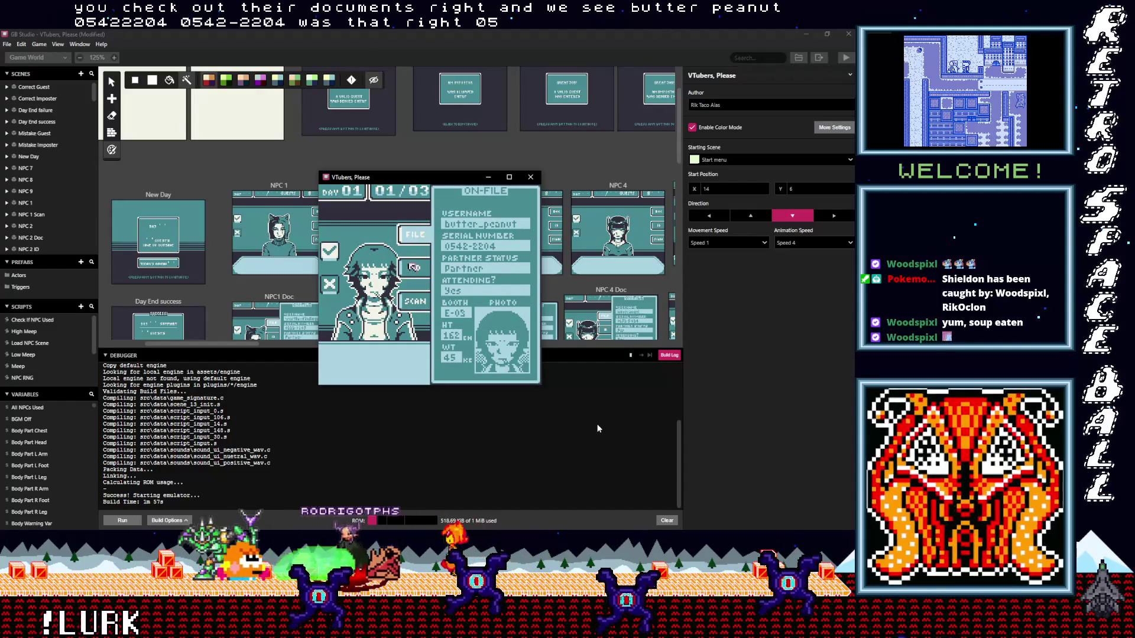
pyautogui.press('Down')
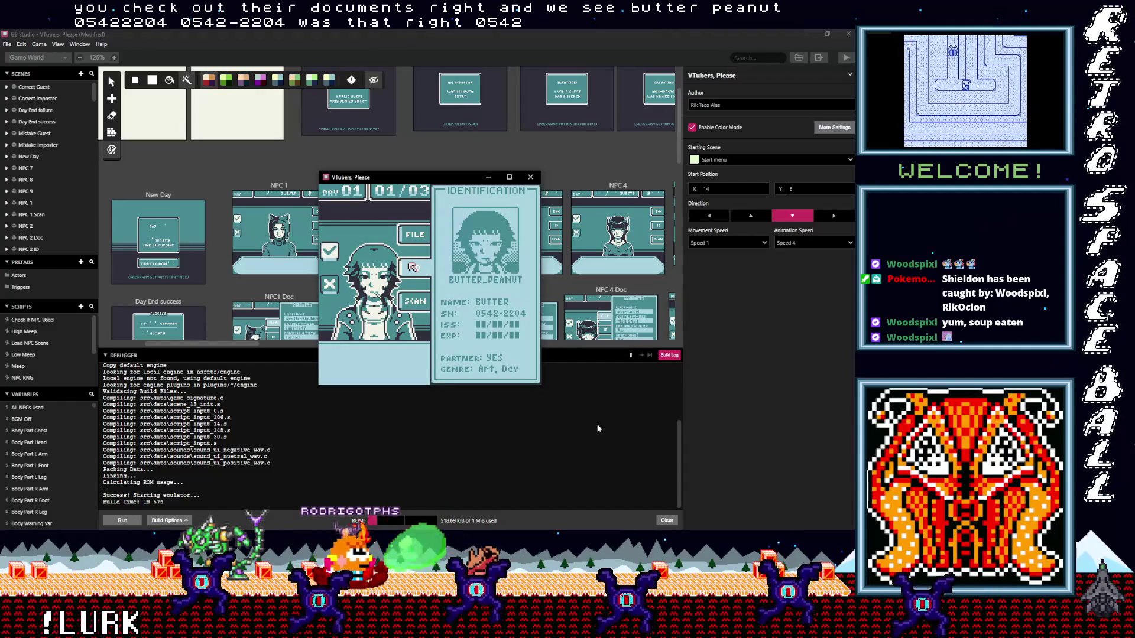
pyautogui.press('Down')
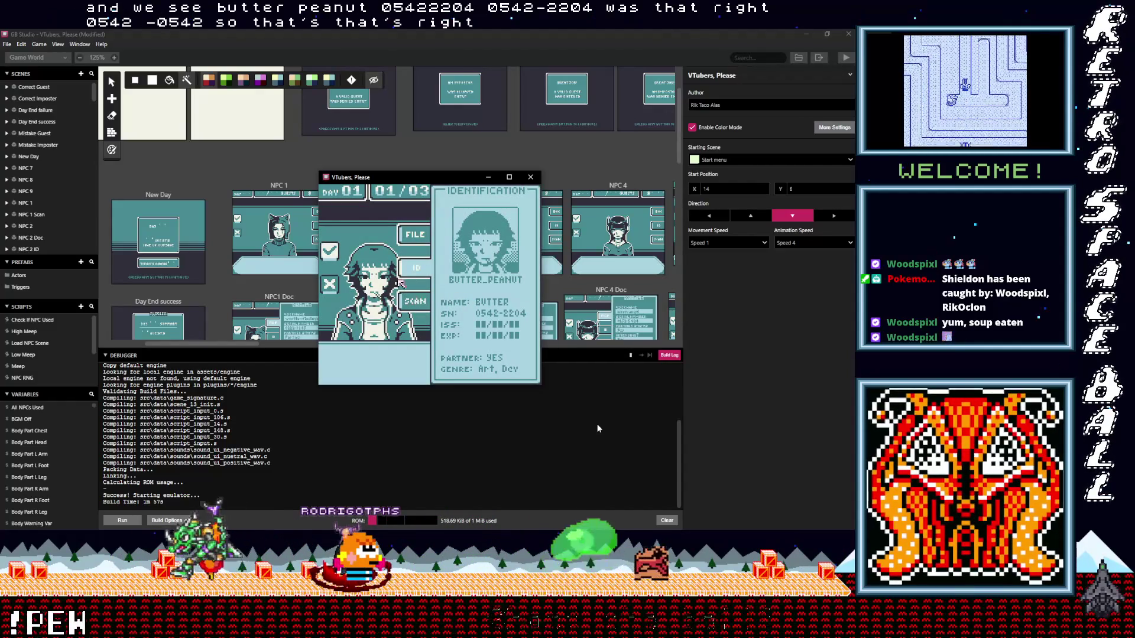
pyautogui.press('Up')
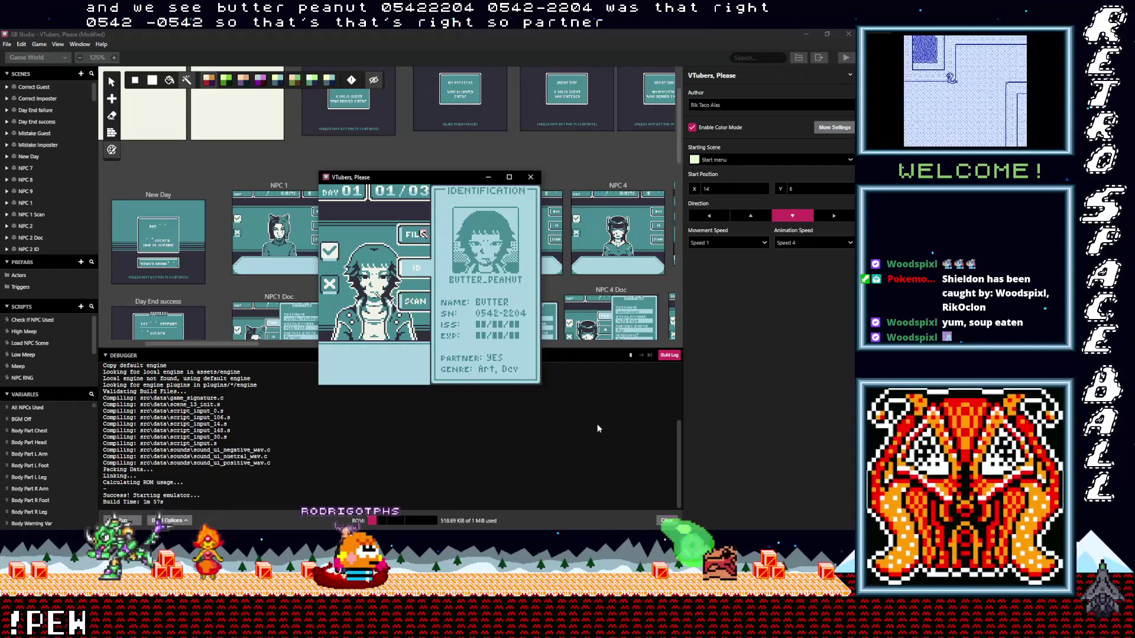
pyautogui.press('z')
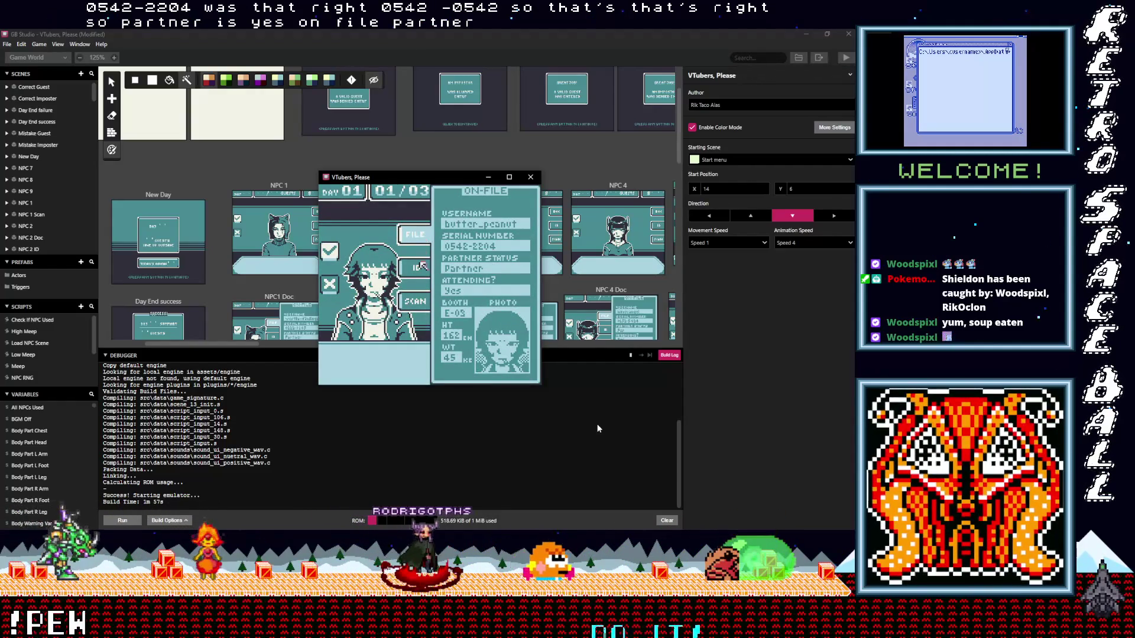
pyautogui.press('Down')
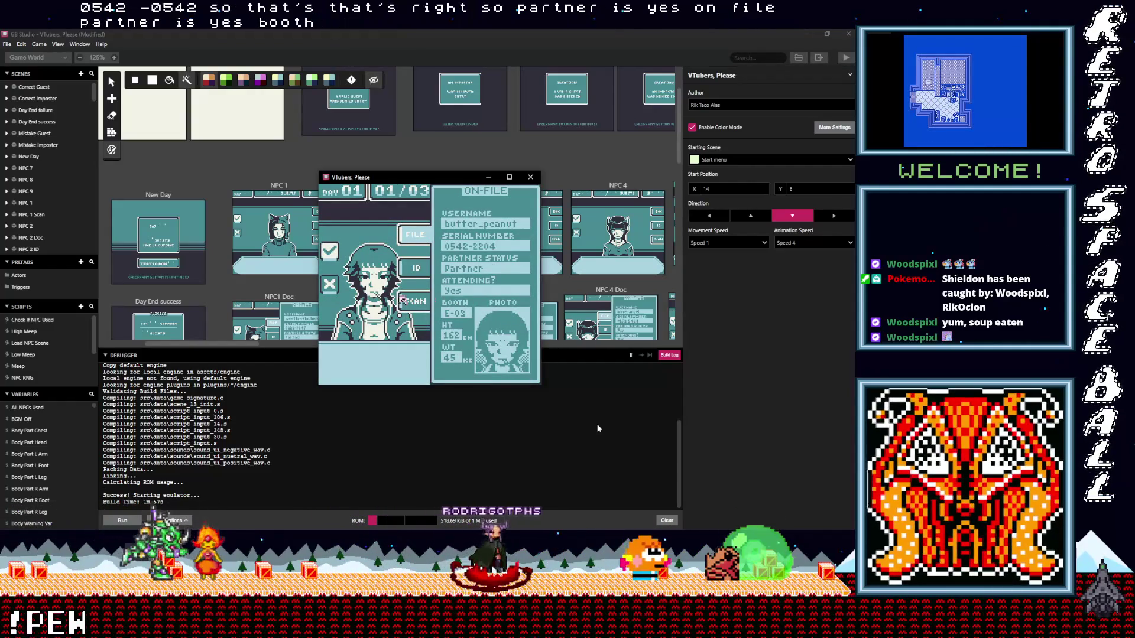
pyautogui.press('z')
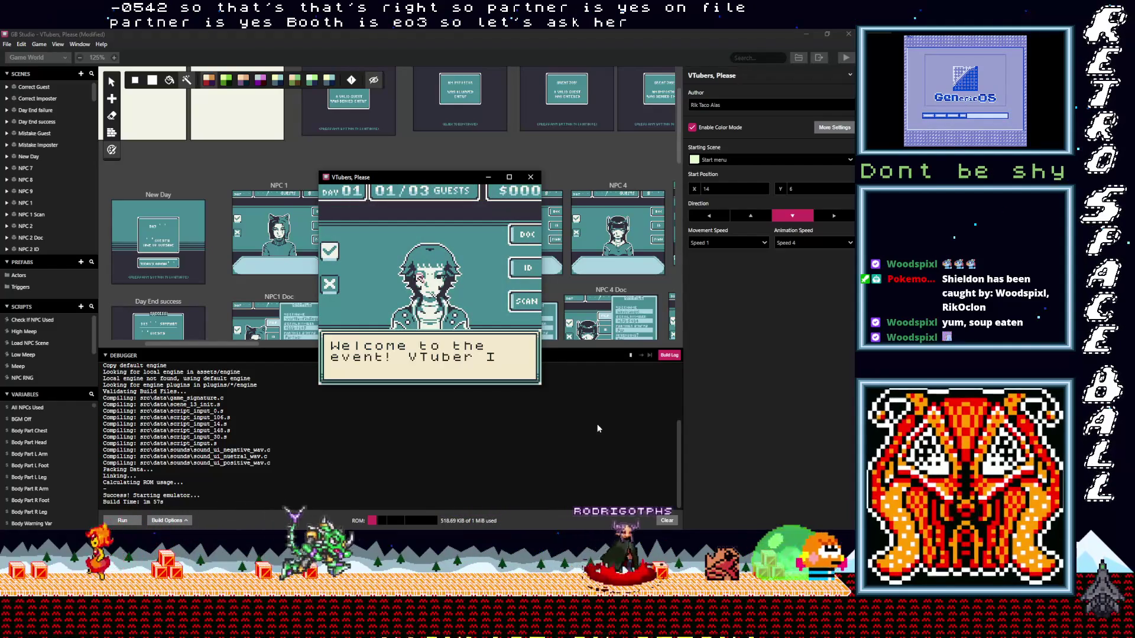
# Ask the guest 'Booth number?' and 'Partner status?', then select SCAN to bring up her body scanner
pyautogui.press('z')
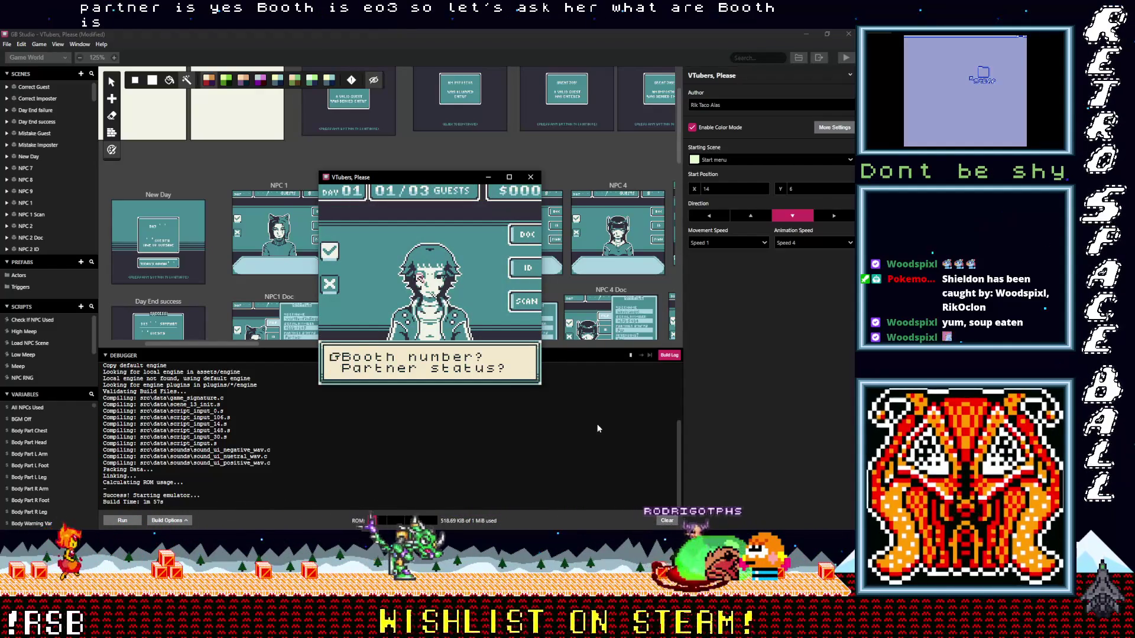
pyautogui.press('z')
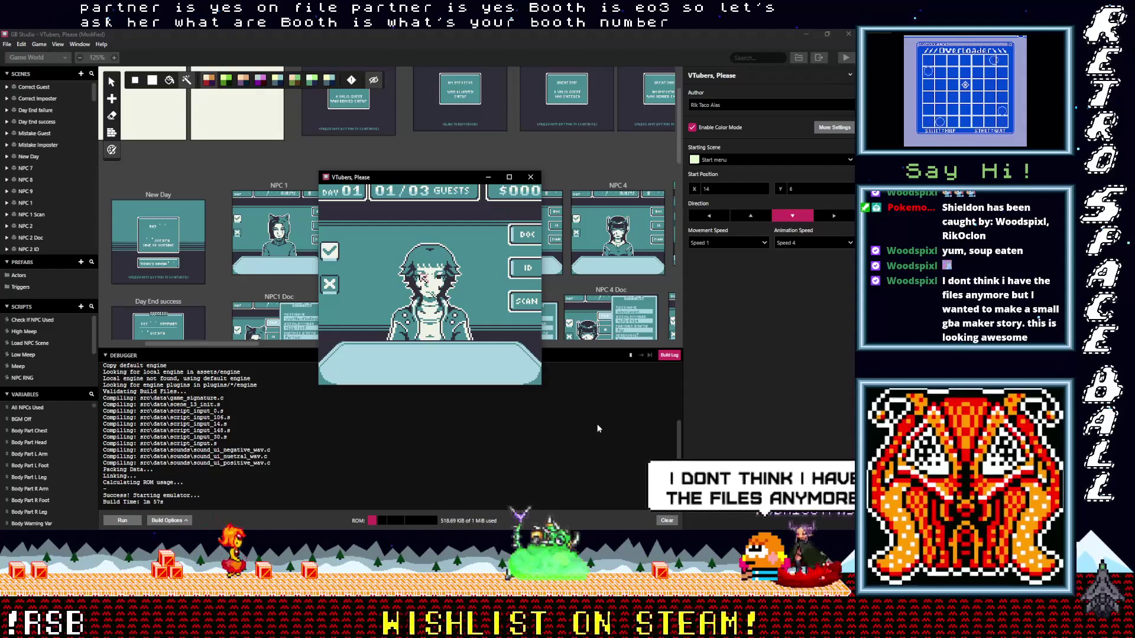
pyautogui.press('z')
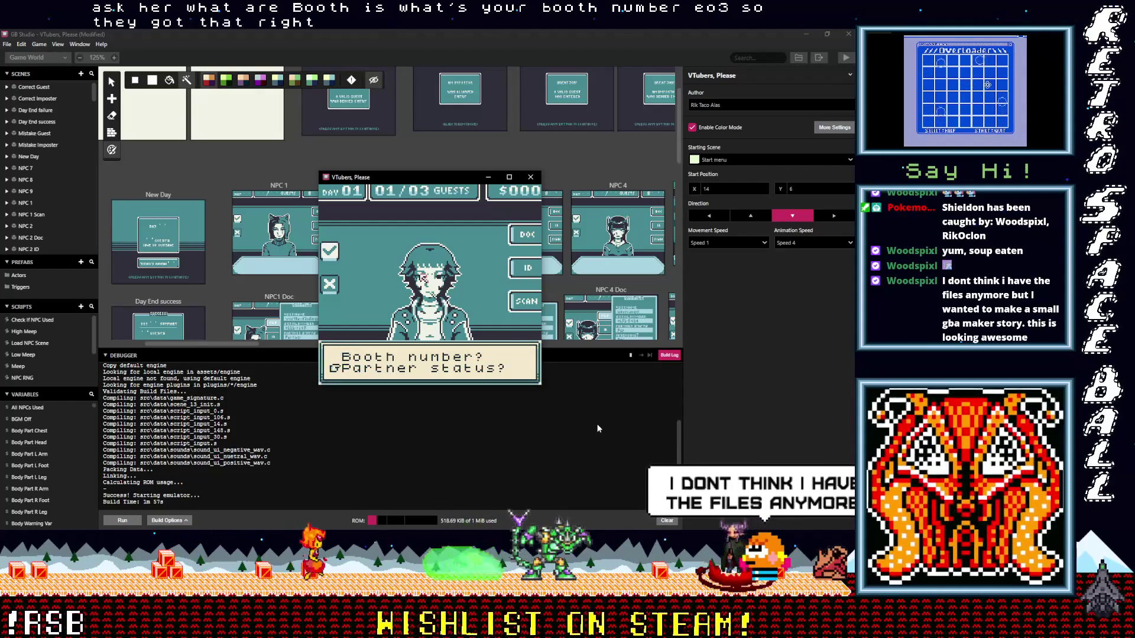
pyautogui.press('z')
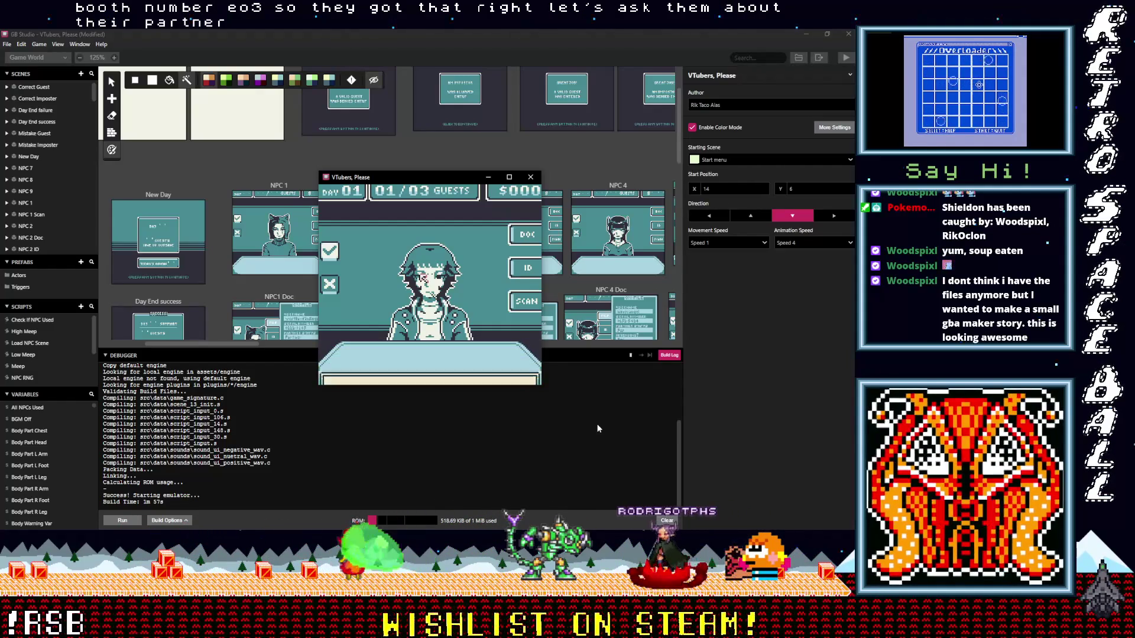
pyautogui.press('z')
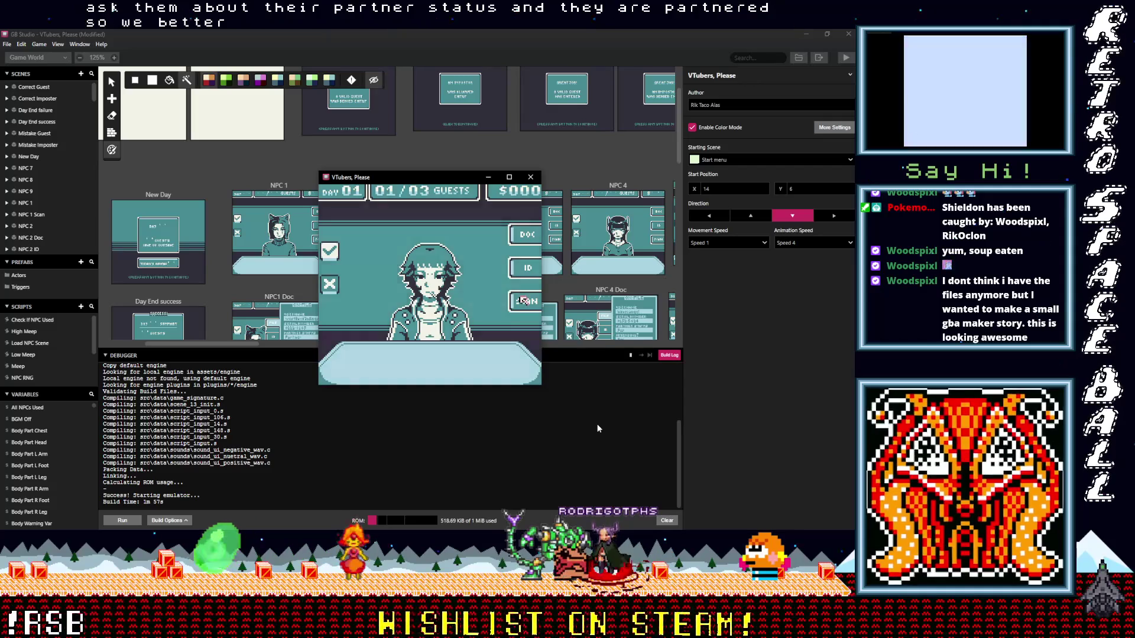
pyautogui.press('z')
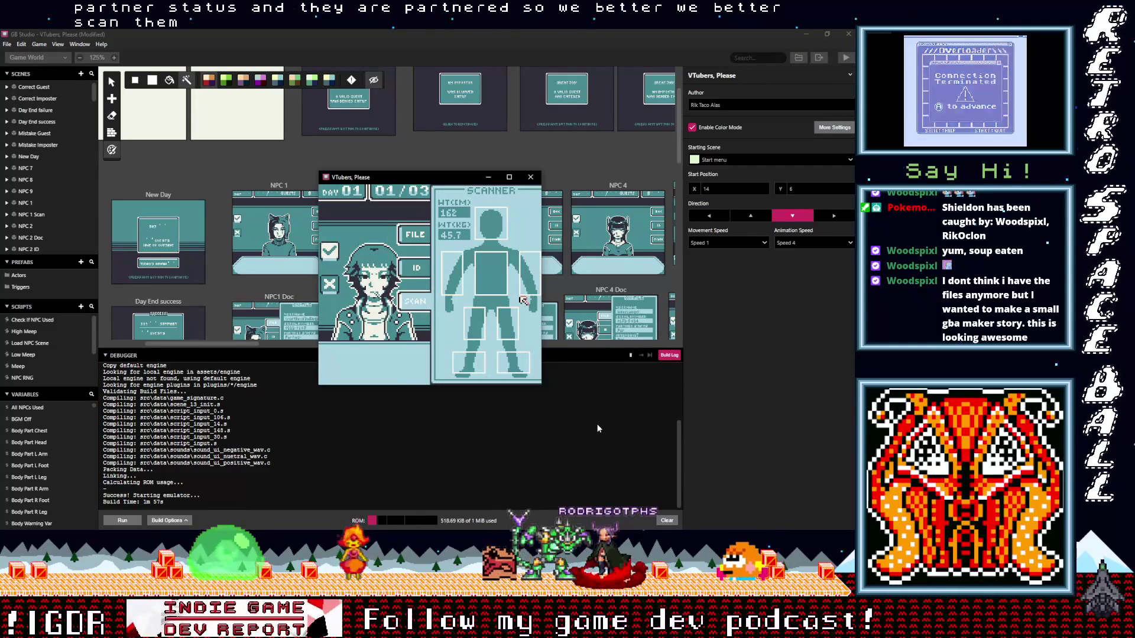
pyautogui.press('Left')
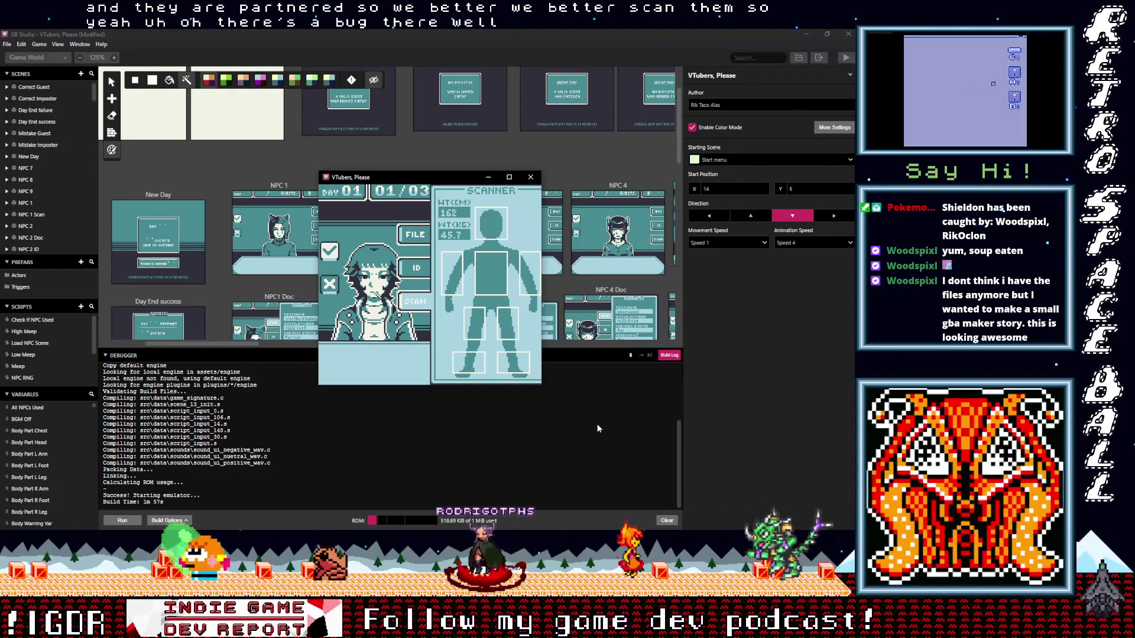
# Move the game window aside and show the NPC 10 Scan scene in full-colour preview
pyautogui.moveTo(405, 180); pyautogui.dragTo(218, 109)
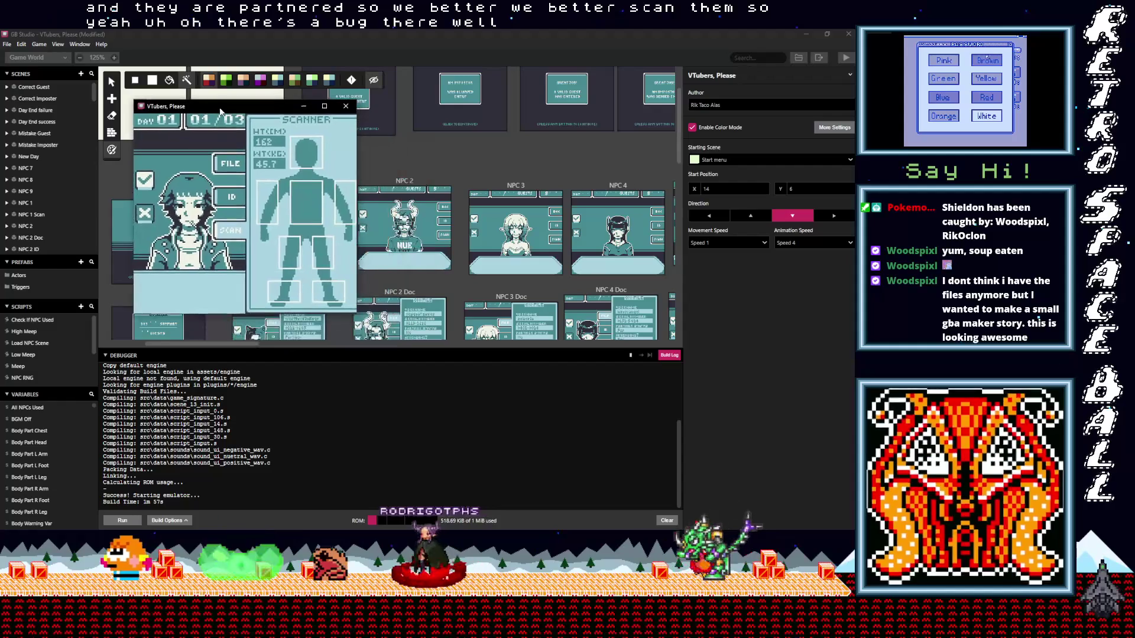
pyautogui.moveTo(217, 343); pyautogui.dragTo(395, 353)
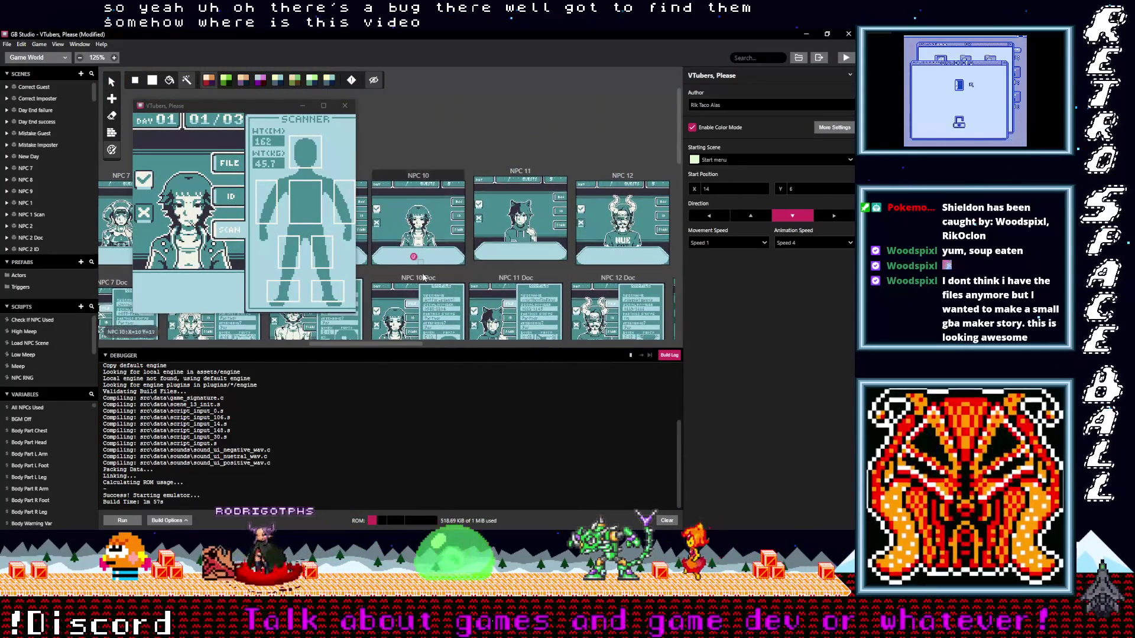
pyautogui.scroll(-3, 424, 259)
pyautogui.scroll(-2, 426, 256)
pyautogui.scroll(-1, 428, 253)
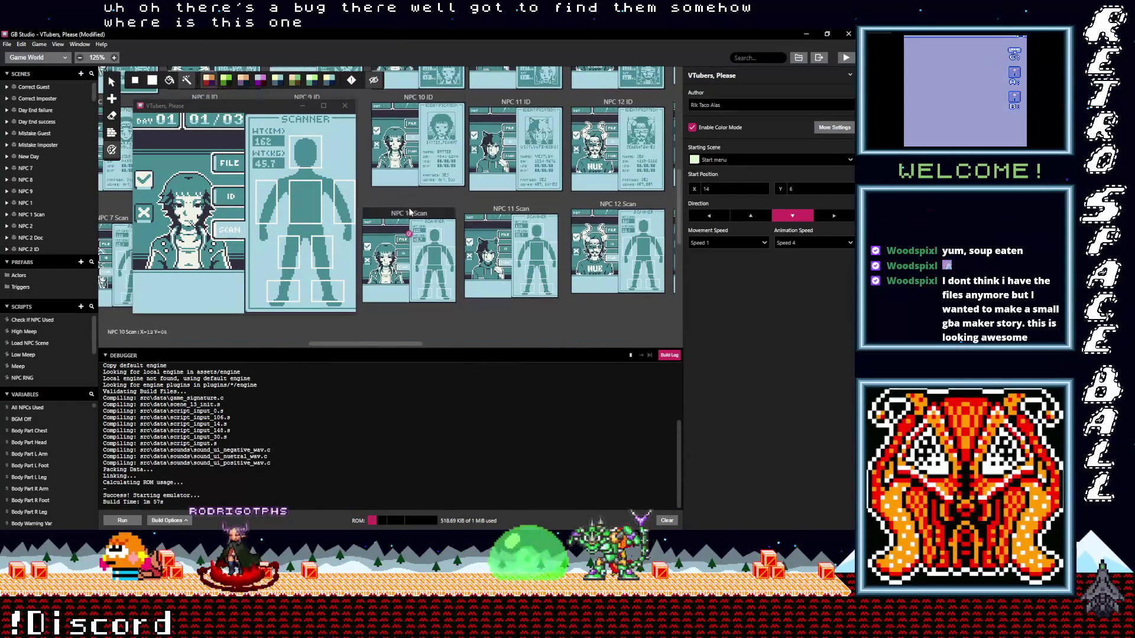
pyautogui.click(428, 252)
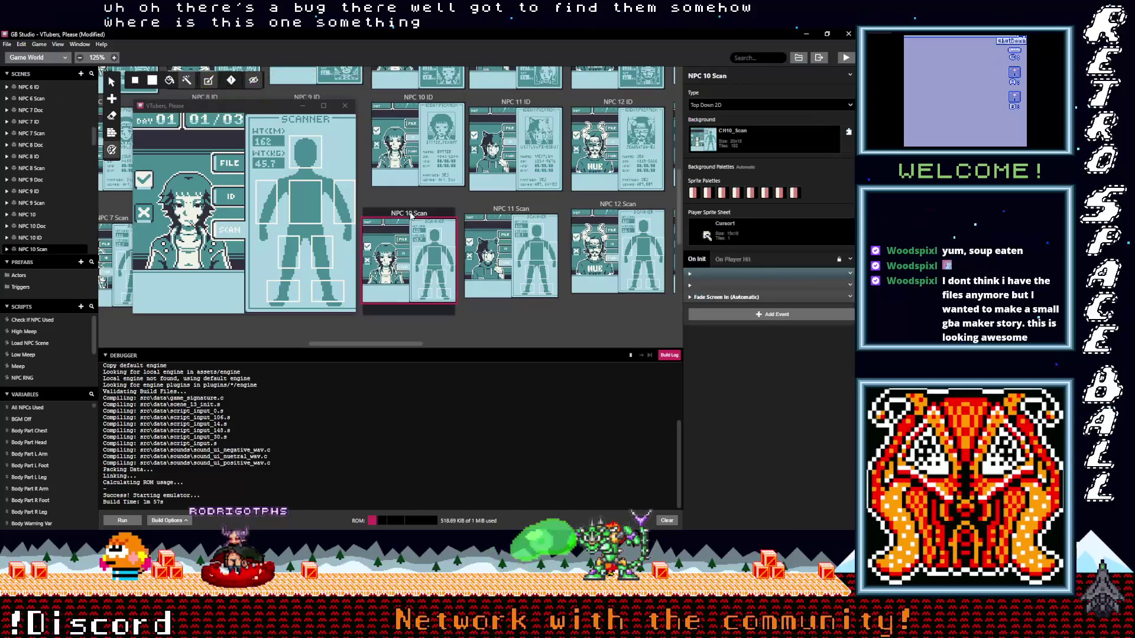
pyautogui.click(255, 80)
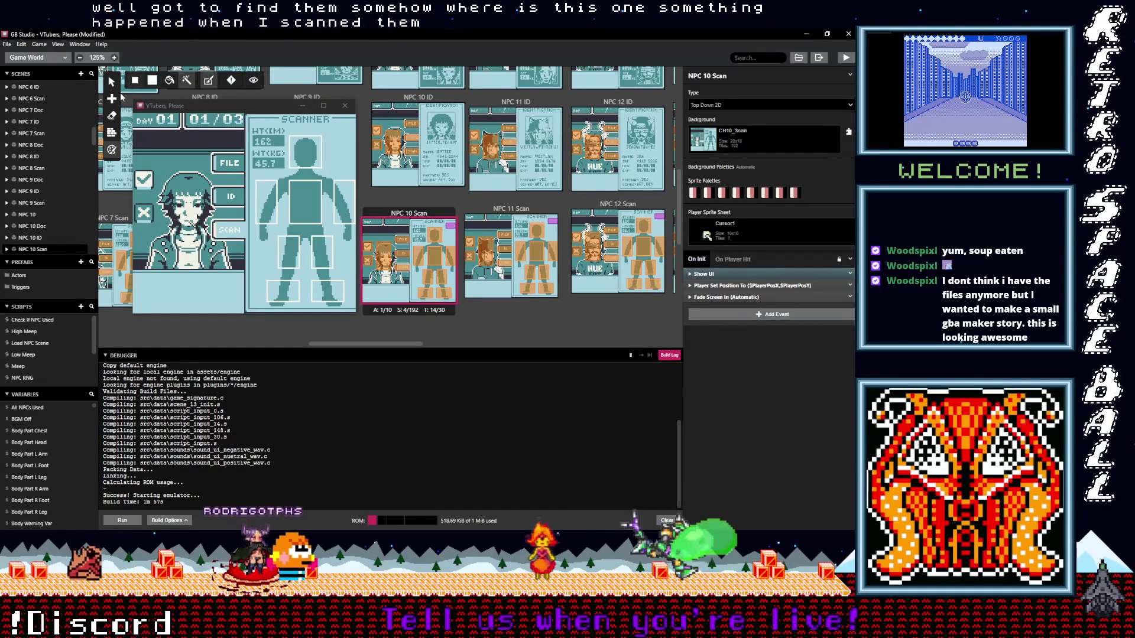
# Review Triggers 4, 3 and 1 (Body Part Head) with their Warning sprite events, and show the debugger's variables
pyautogui.click(419, 257)
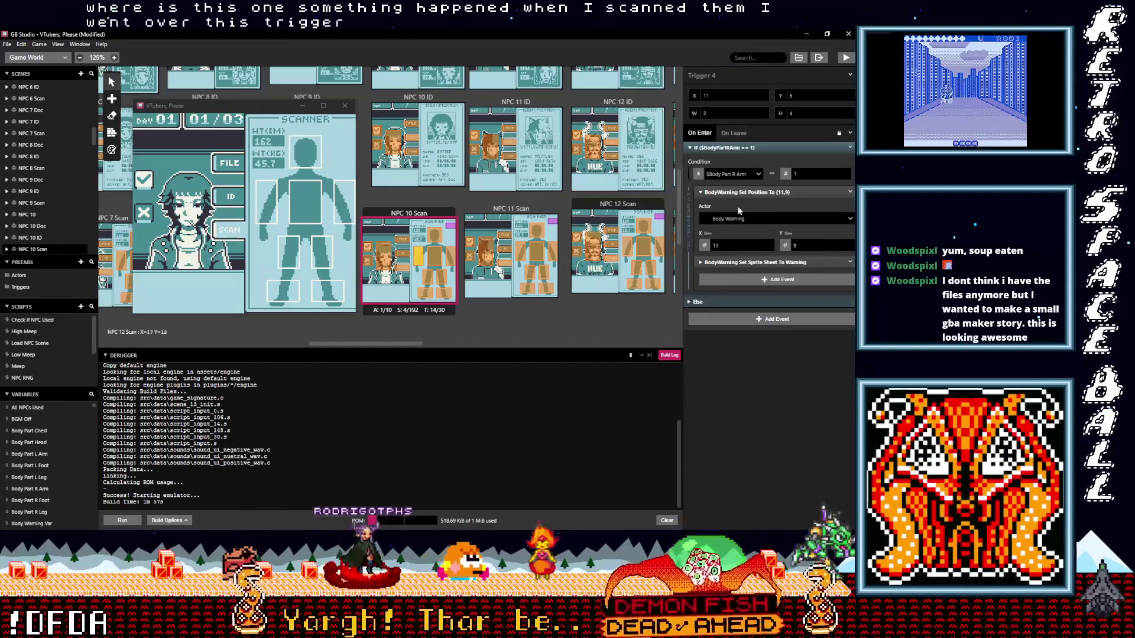
pyautogui.click(760, 262)
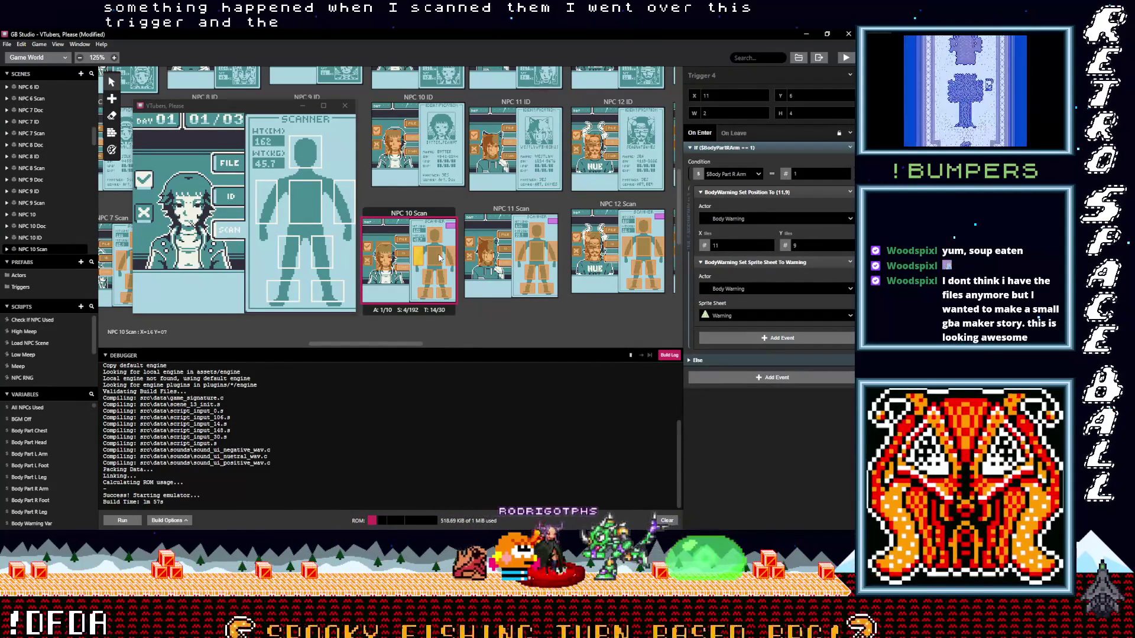
pyautogui.click(448, 256)
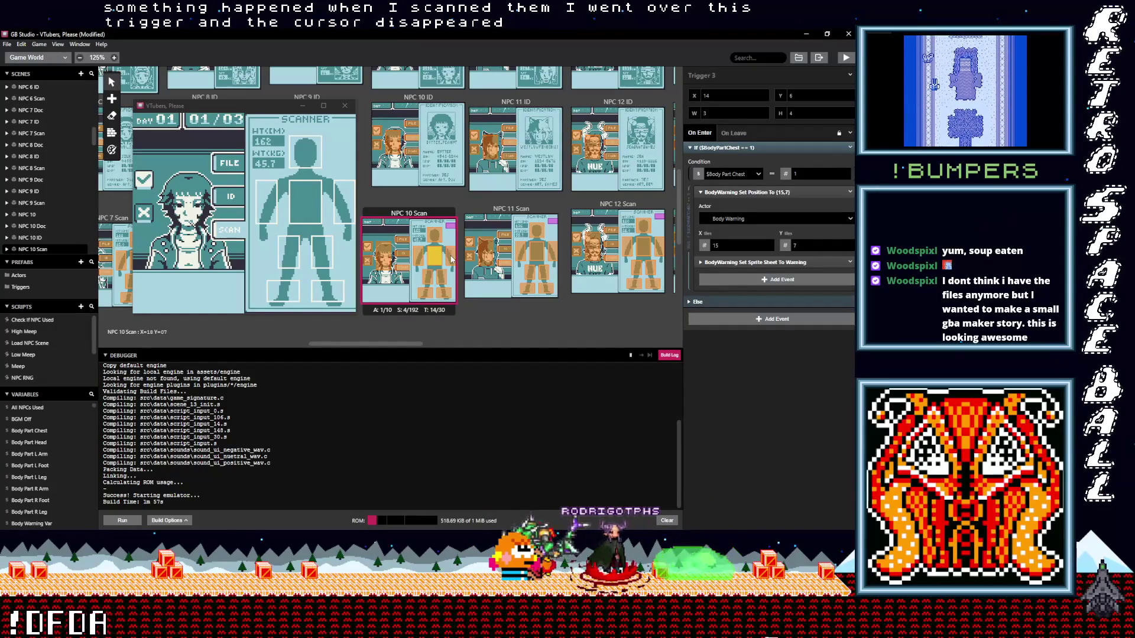
pyautogui.click(450, 256)
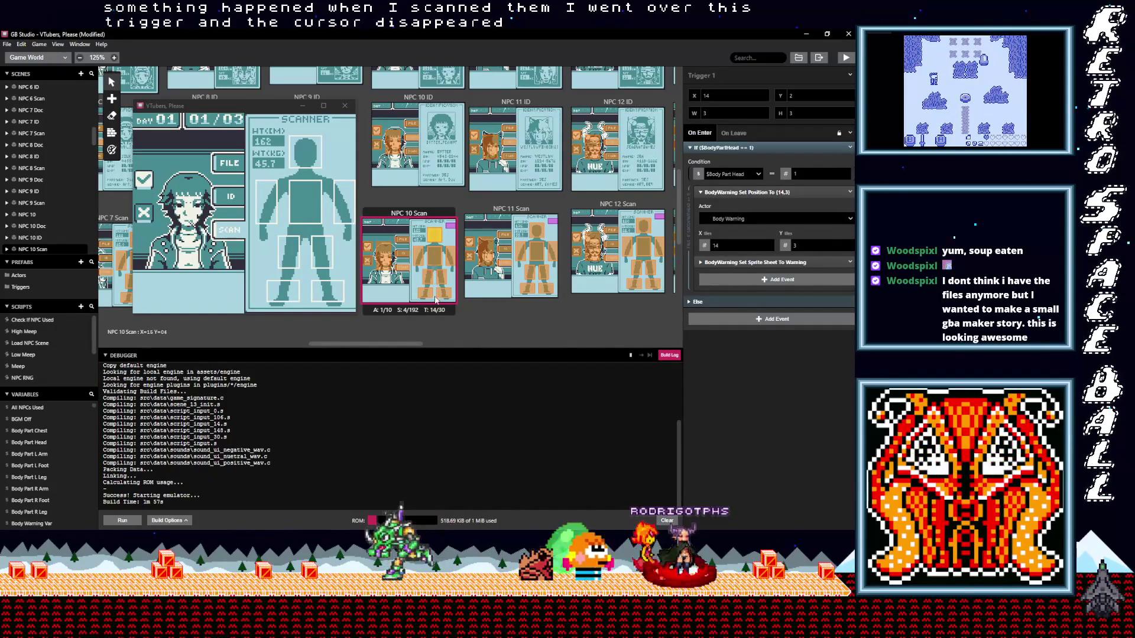
pyautogui.click(669, 355)
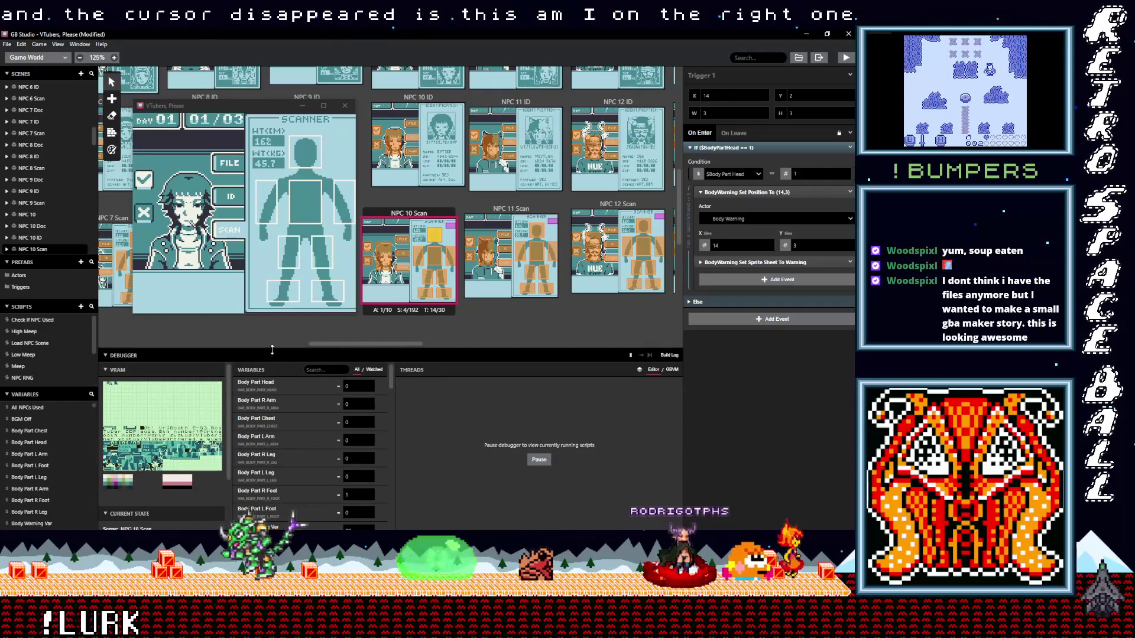
# Resize the debugger to free the canvas and review the right-arm, right-leg and left-leg triggers' events
pyautogui.moveTo(391, 349); pyautogui.dragTo(391, 261)
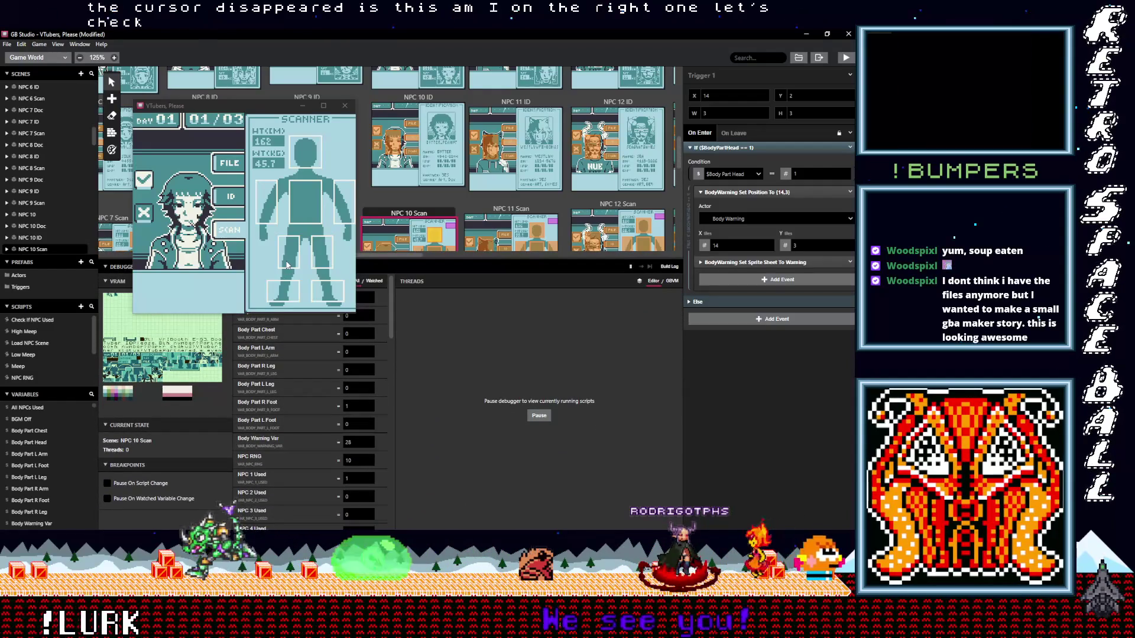
pyautogui.moveTo(286, 263); pyautogui.dragTo(270, 327)
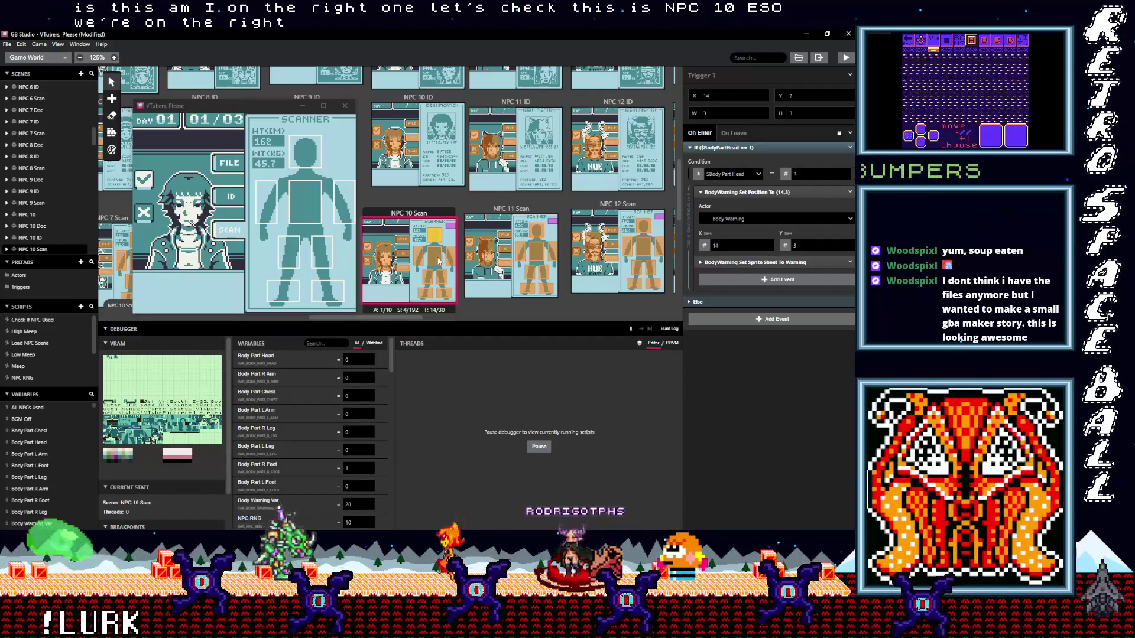
pyautogui.click(684, 288)
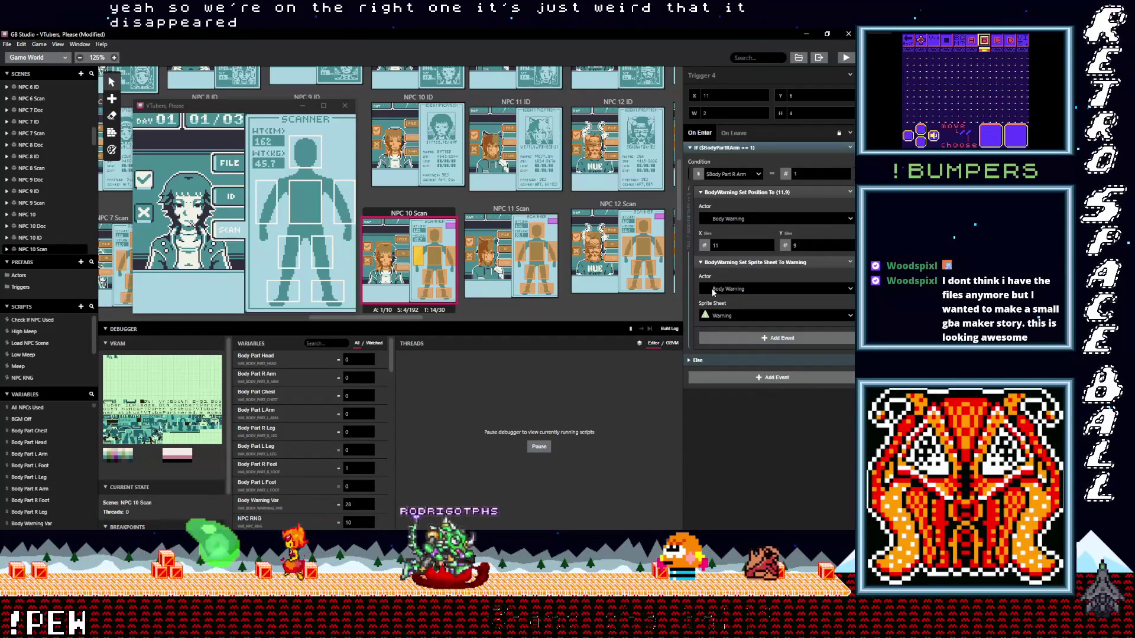
pyautogui.click(427, 282)
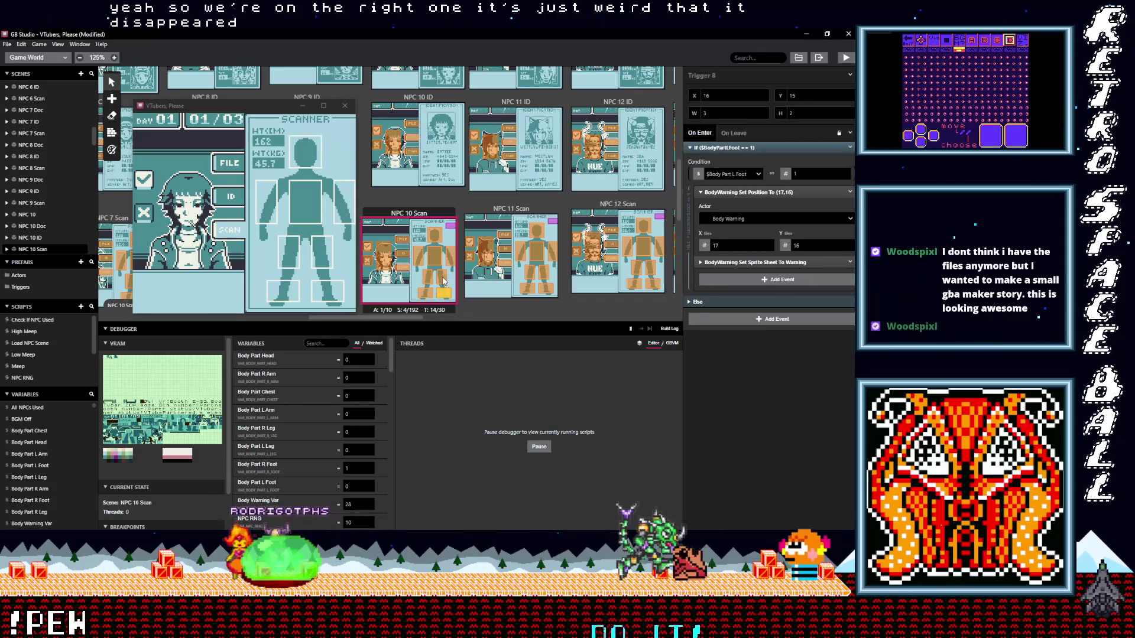
pyautogui.click(440, 277)
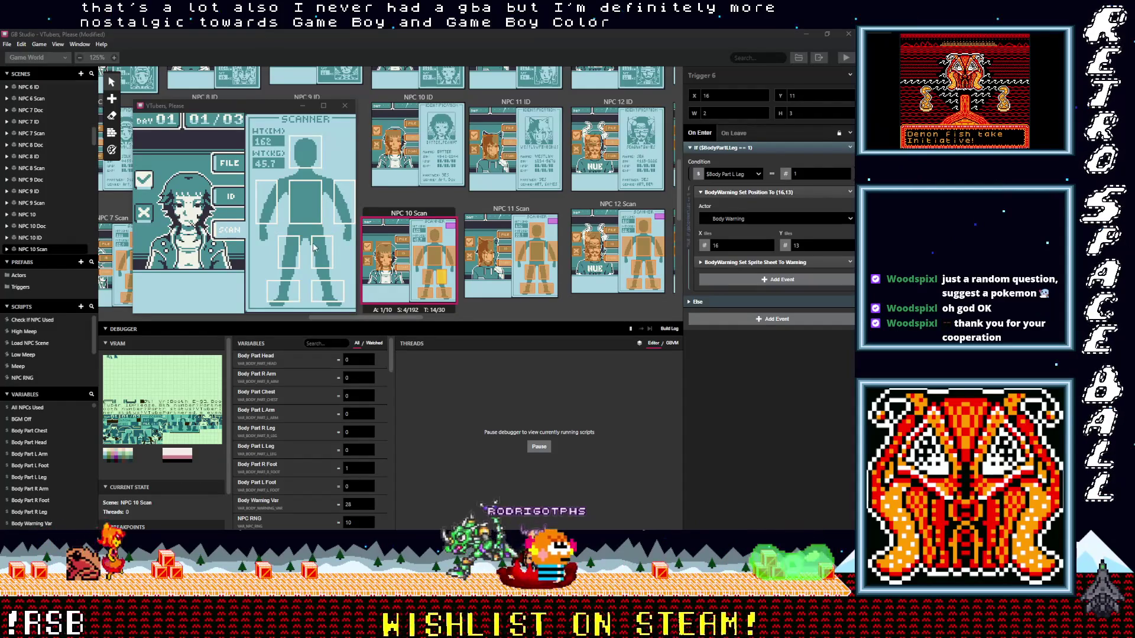
pyautogui.click(277, 196)
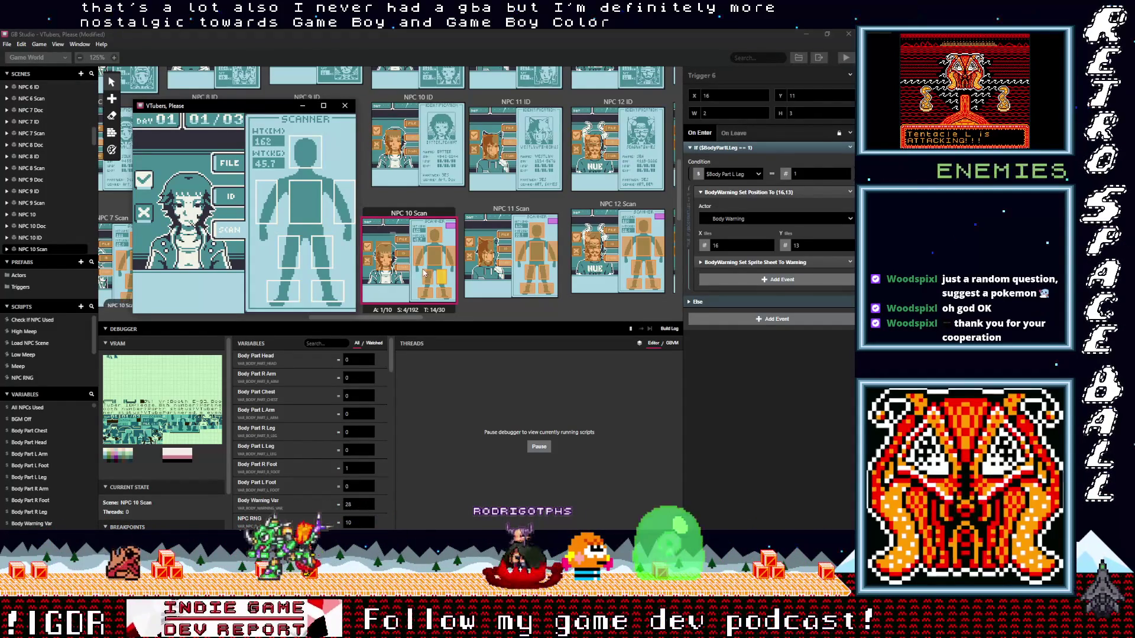
# In NPC 10 Scan, check the right-leg trigger's Set Sprite Sheet To Warning event targets the Body Warning actor
pyautogui.click(409, 213)
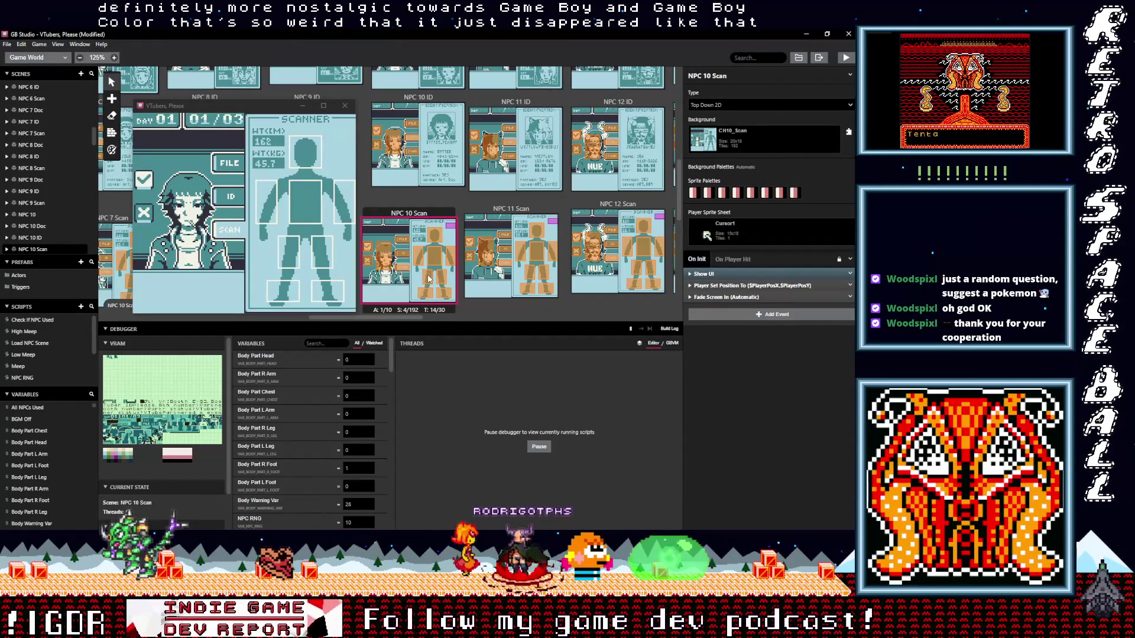
pyautogui.click(428, 277)
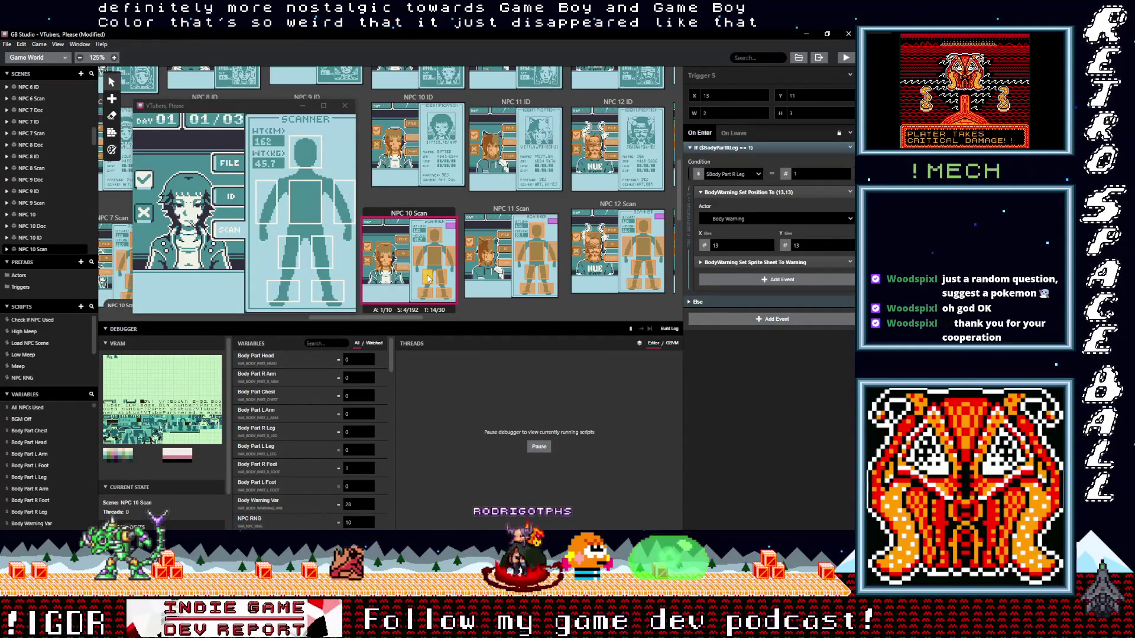
pyautogui.click(769, 263)
pyautogui.click(734, 290)
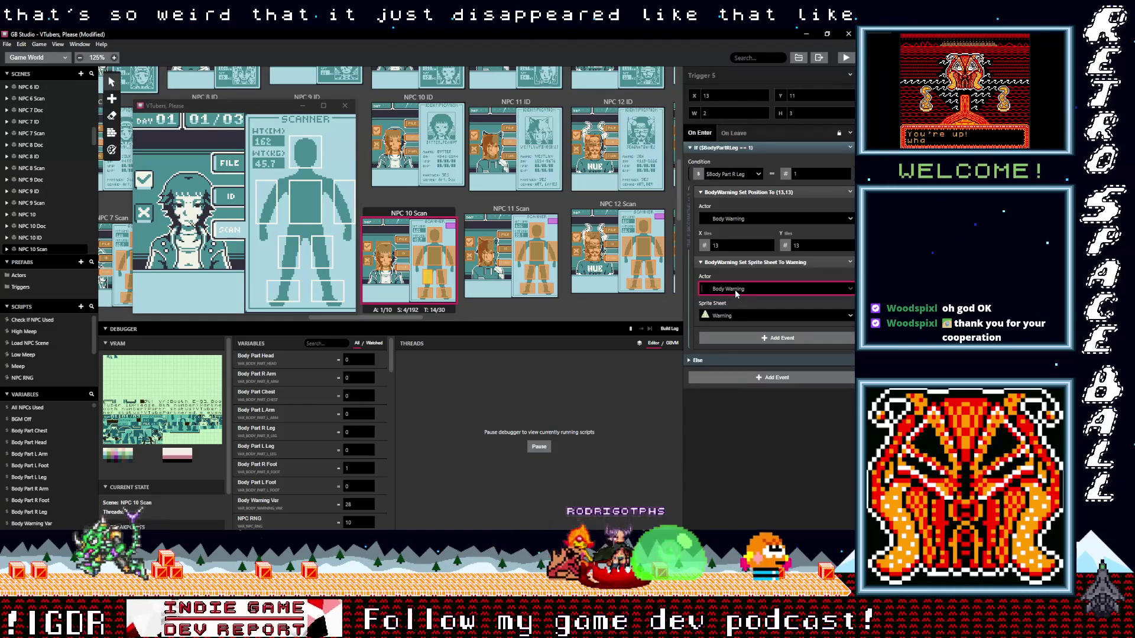
# Review the right-arm, head, chest, left-leg, left-foot and right-foot triggers' warning events
pyautogui.click(417, 257)
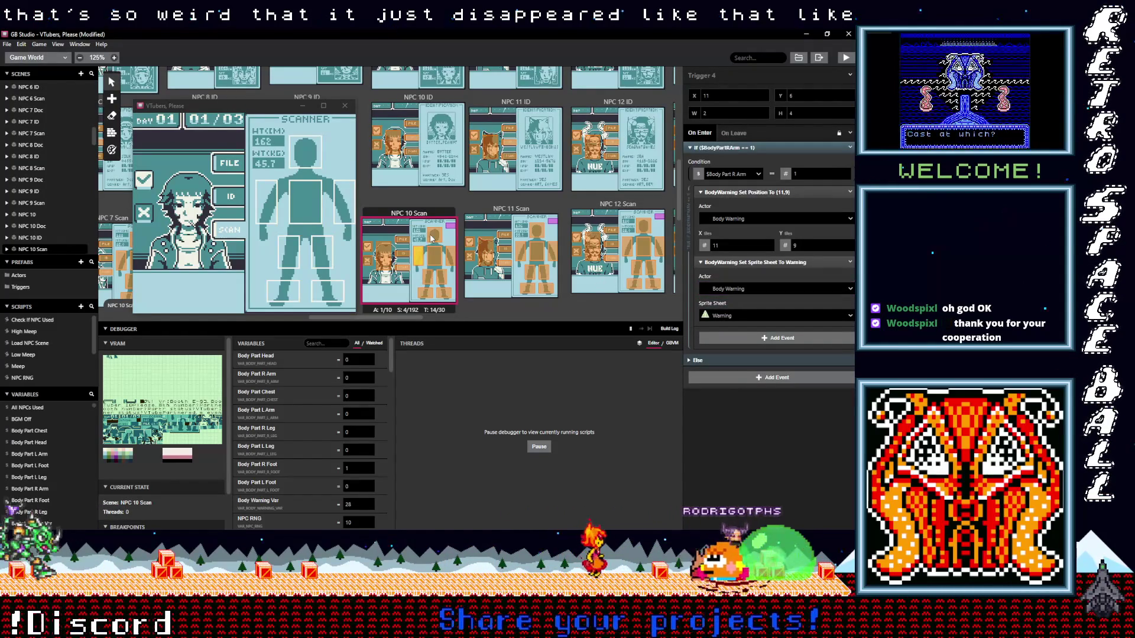
pyautogui.click(435, 238)
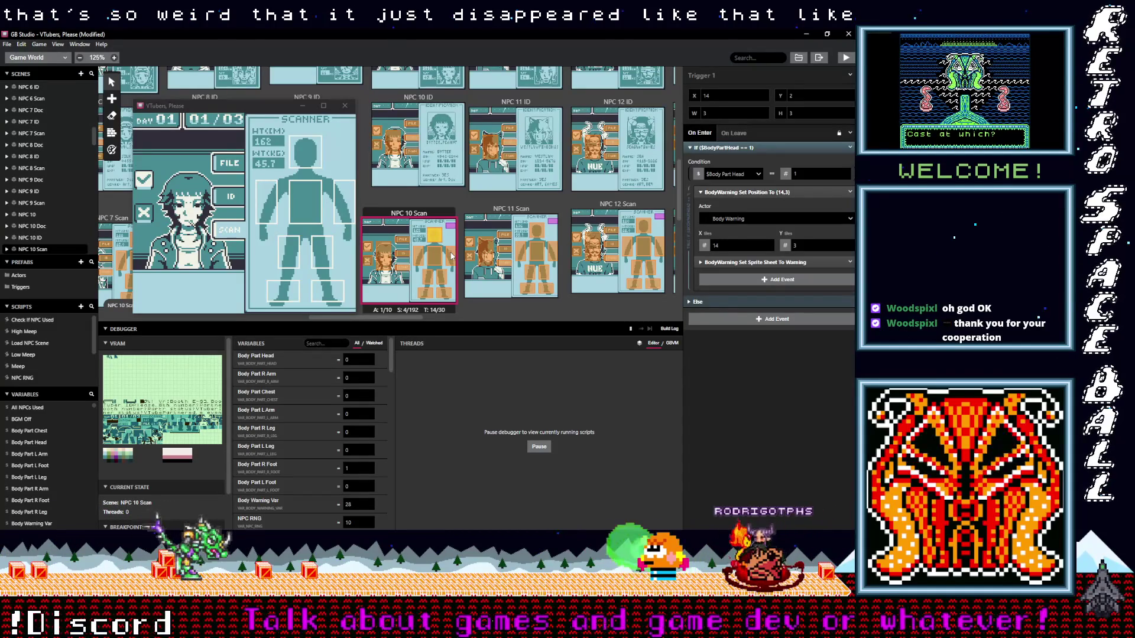
pyautogui.click(437, 260)
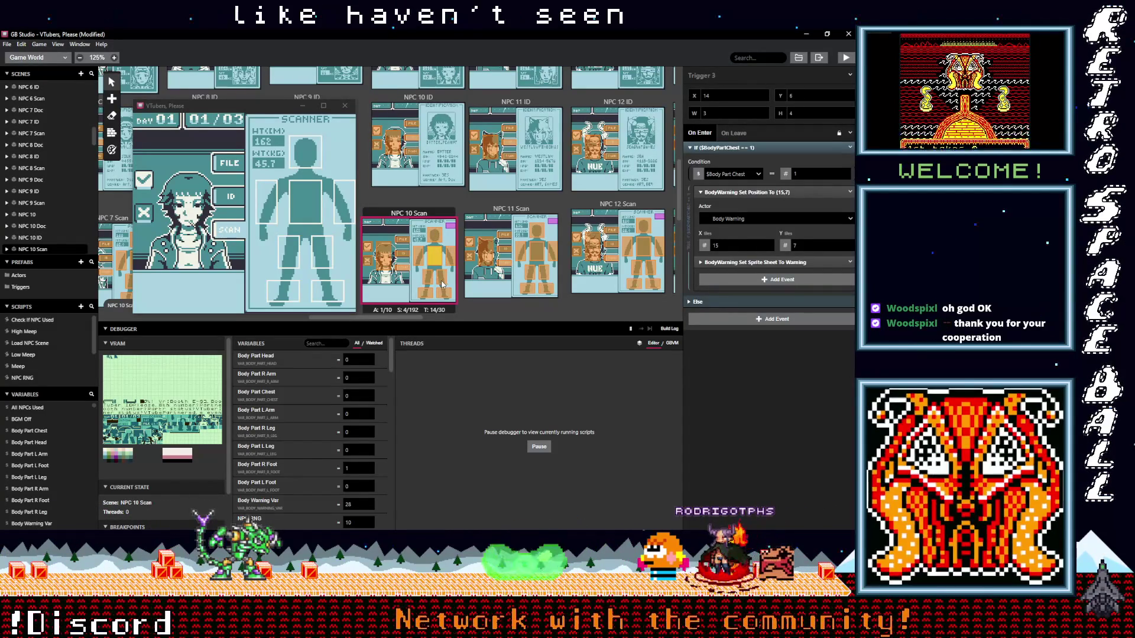
pyautogui.click(440, 280)
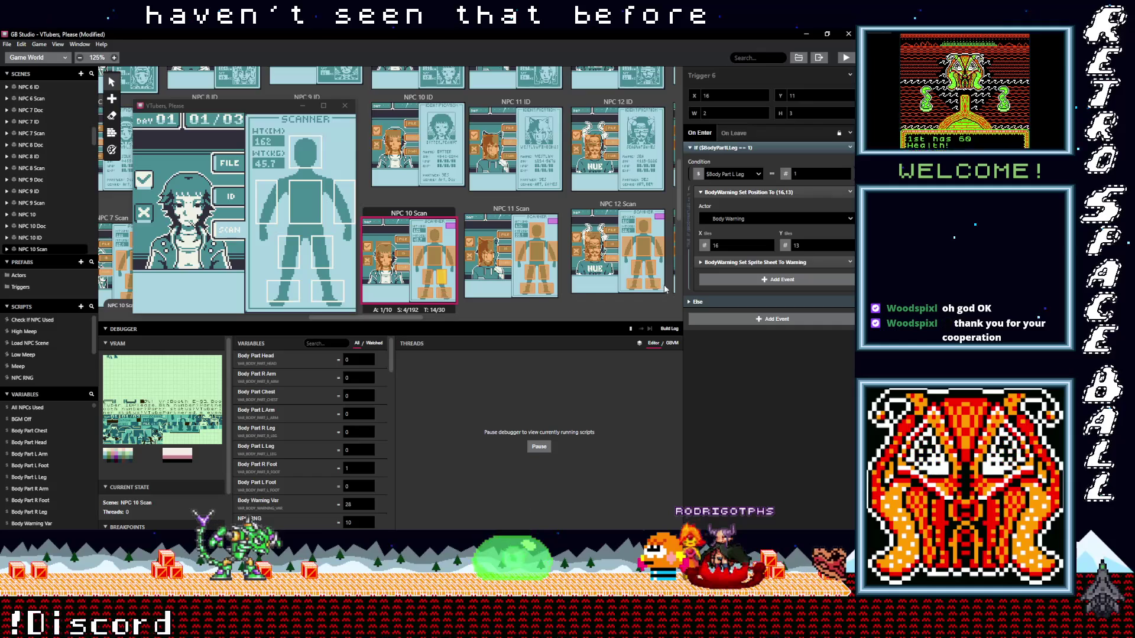
pyautogui.click(714, 263)
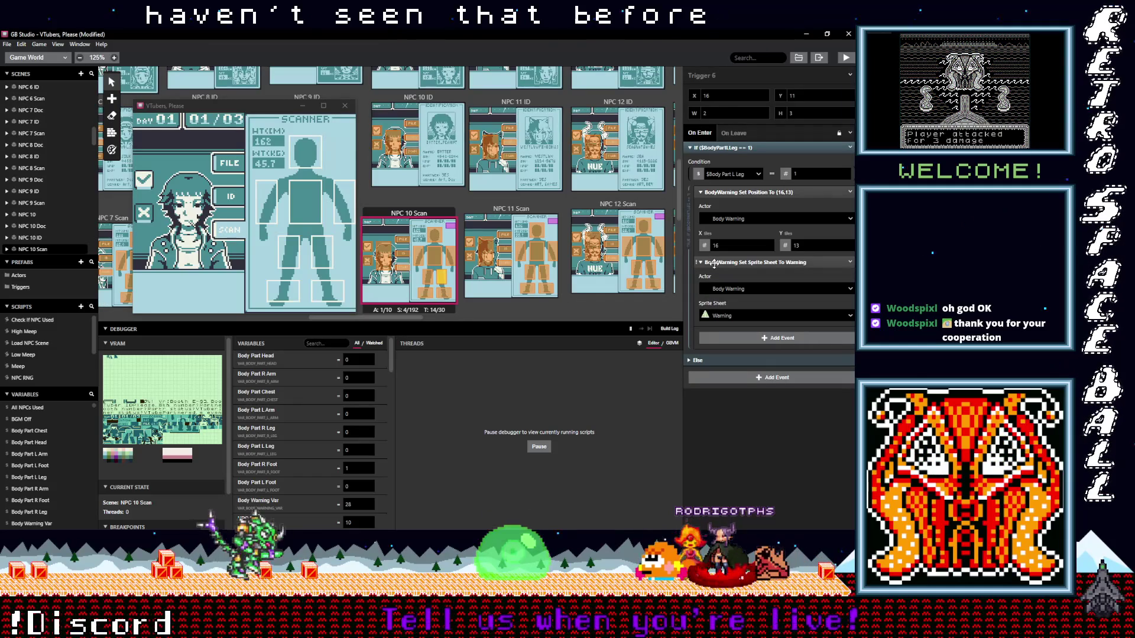
pyautogui.click(438, 293)
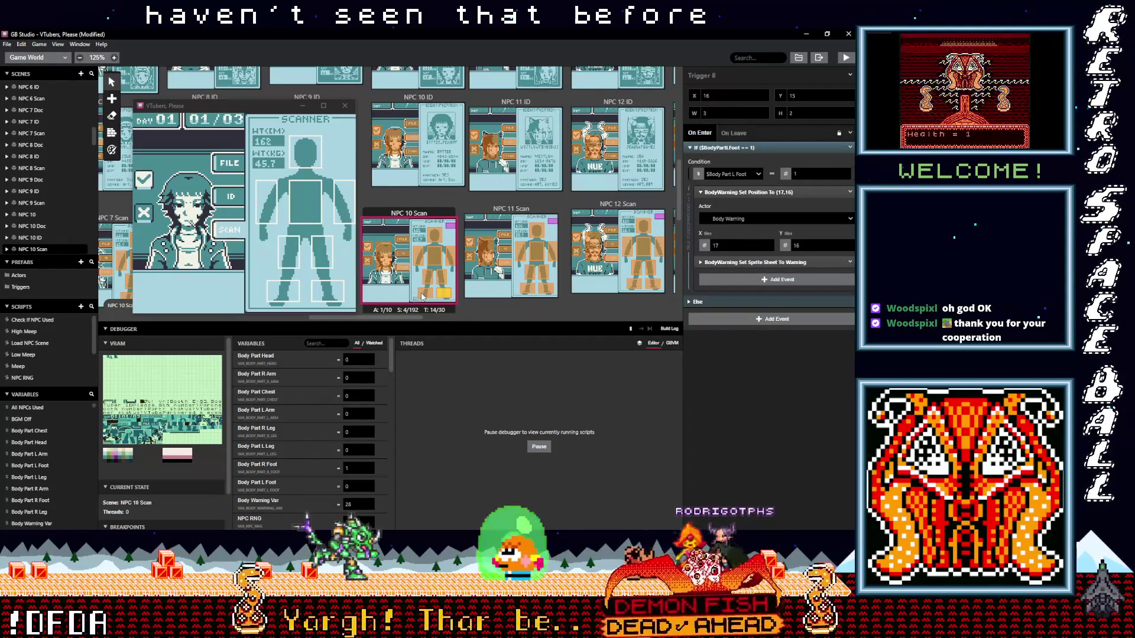
pyautogui.click(426, 294)
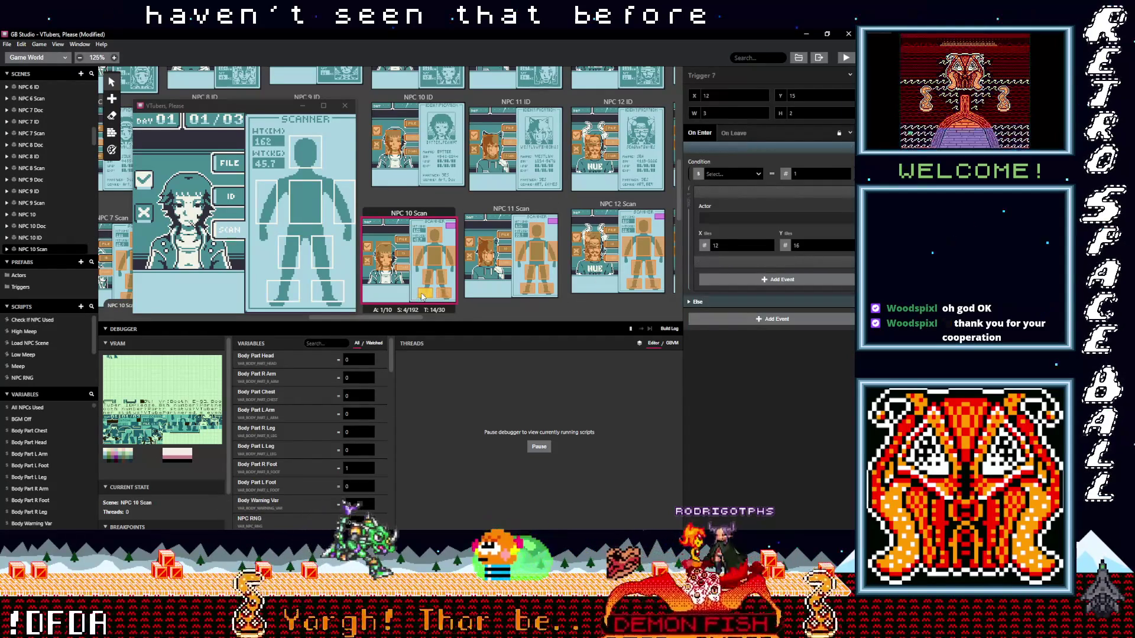
pyautogui.click(419, 259)
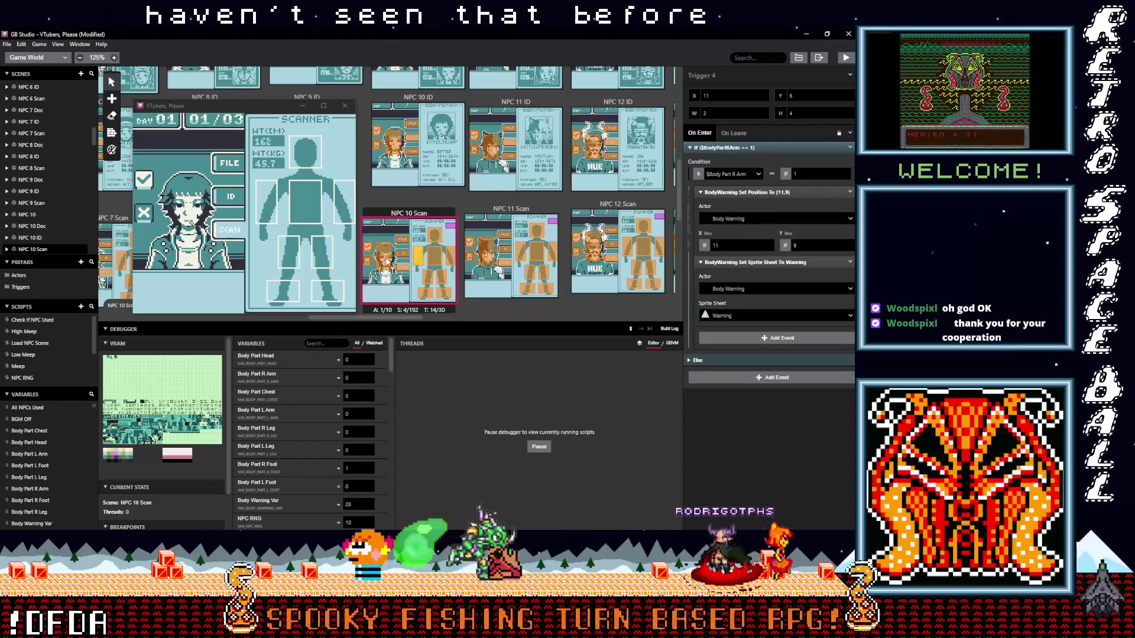
# Check the button scripts on Triggers 11, 14, 12 and 13, revisit the head trigger, and refocus the running game
pyautogui.click(384, 258)
pyautogui.click(403, 259)
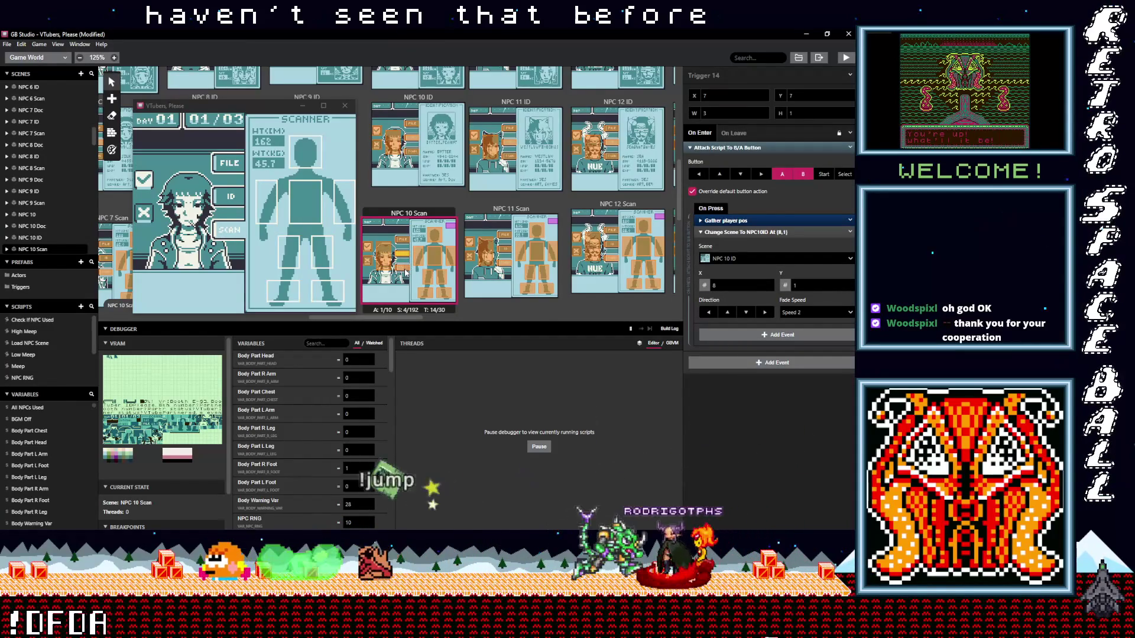
pyautogui.click(403, 268)
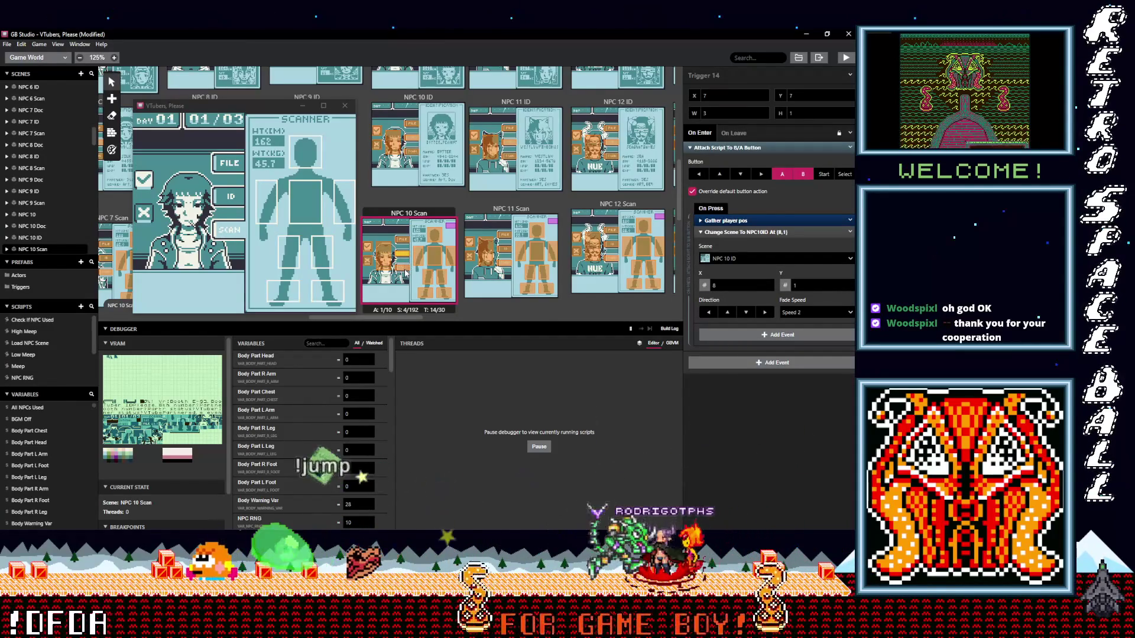
pyautogui.click(401, 242)
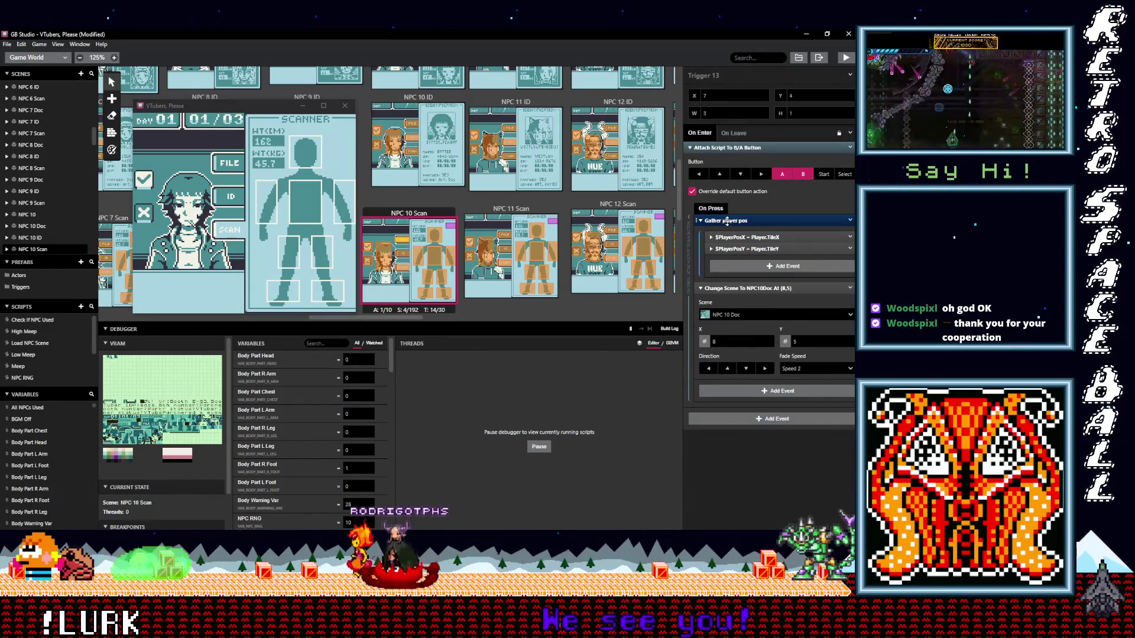
pyautogui.click(727, 221)
pyautogui.click(437, 237)
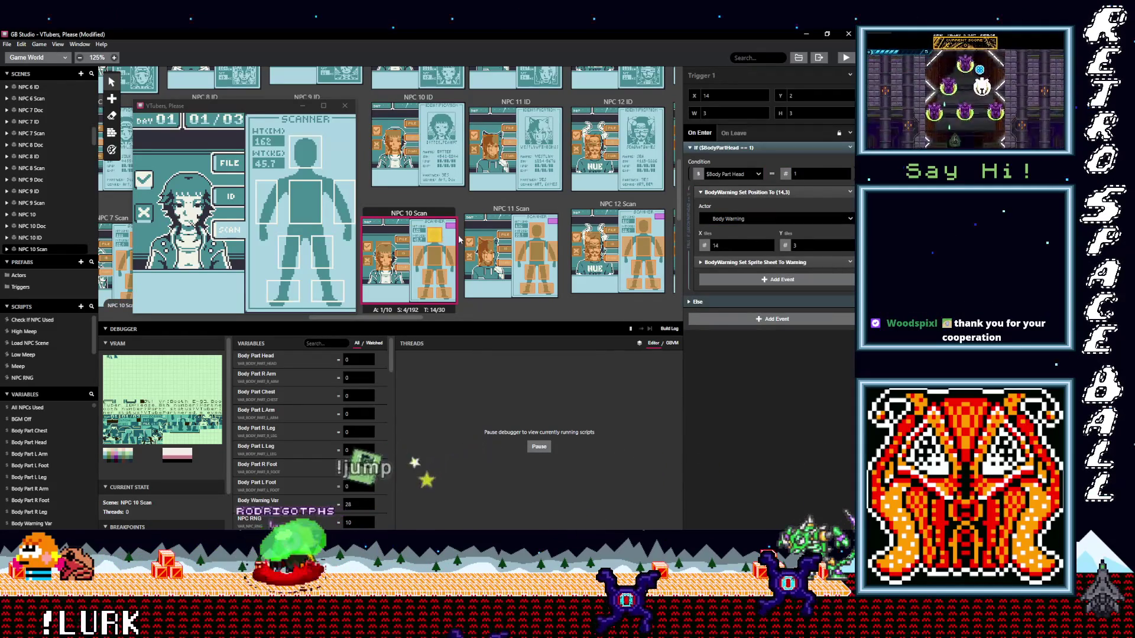
pyautogui.click(290, 220)
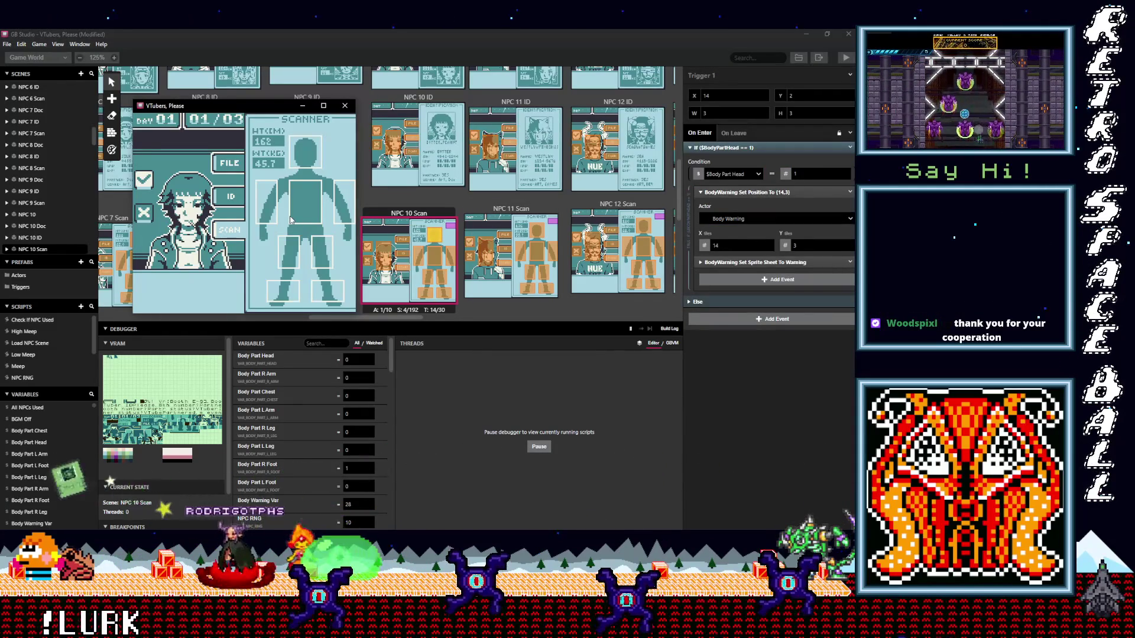
# Start a new game, begin day 01 with the first guest and choose SCAN to open her scanner
pyautogui.press('Return')
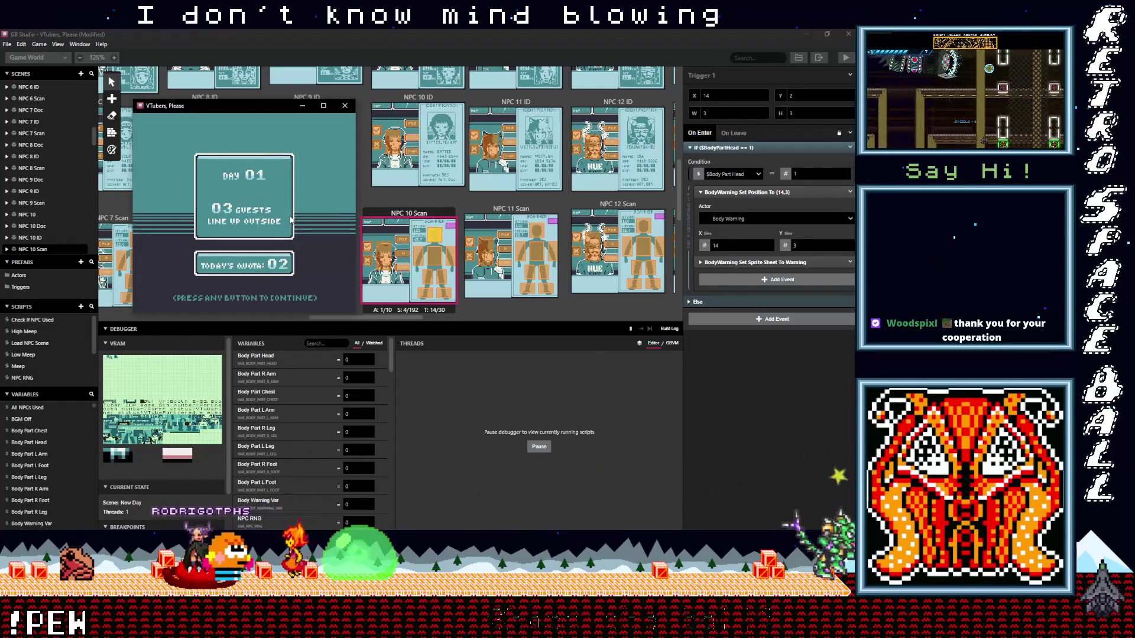
pyautogui.press('Return')
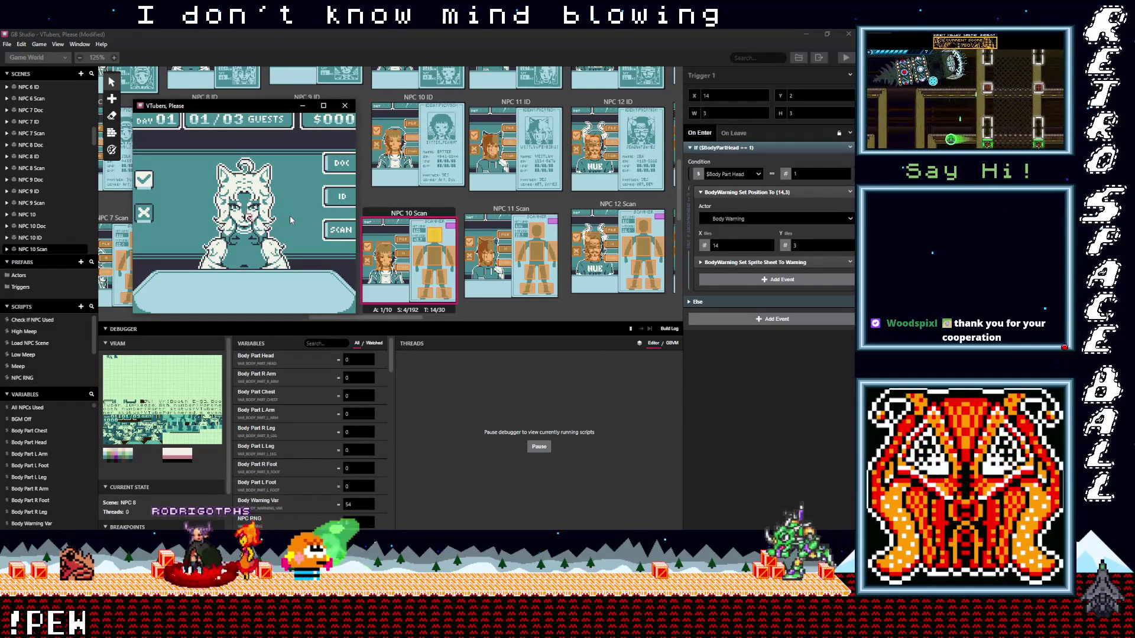
pyautogui.press('Down')
pyautogui.press('Down')
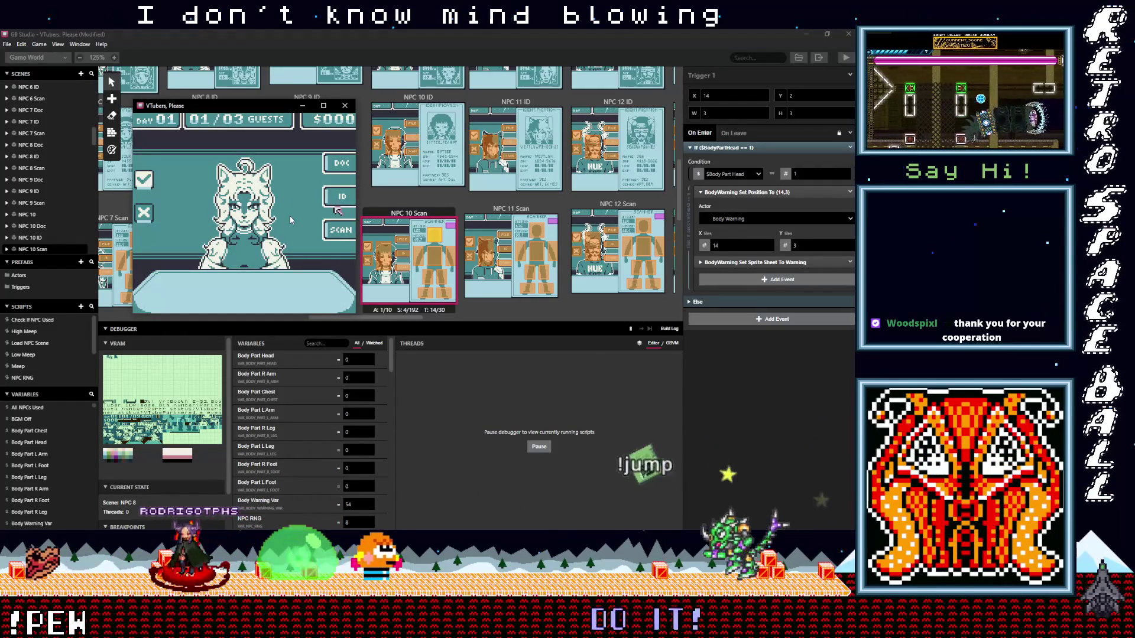
pyautogui.press('z')
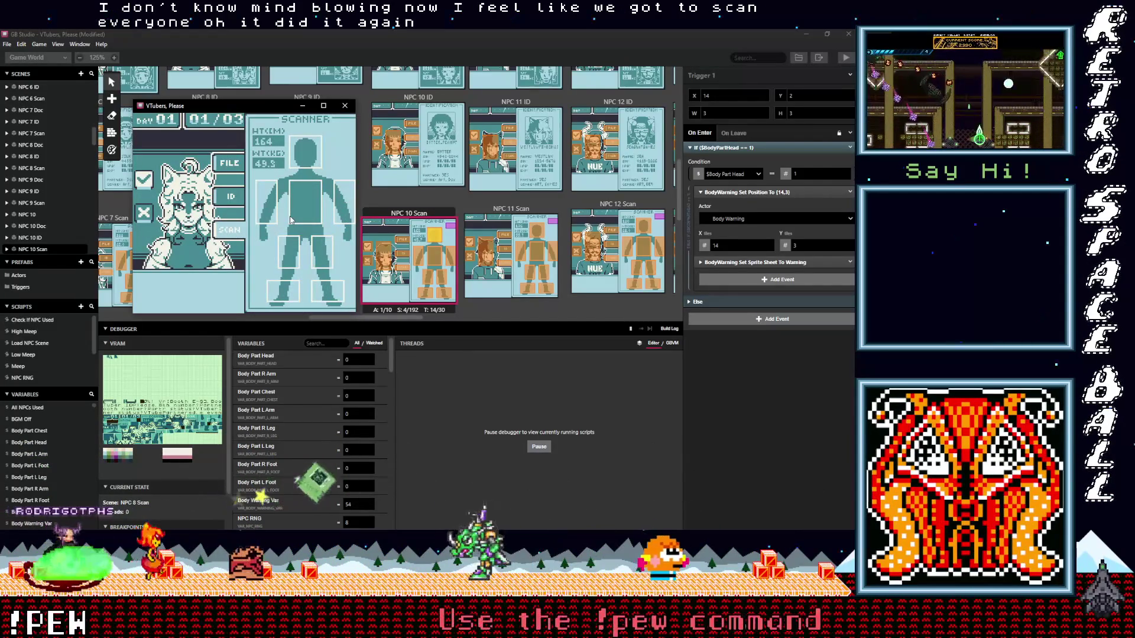
# Switch between the guest's ID card and scanner screens a few times, ending on the scanner
pyautogui.press('Up')
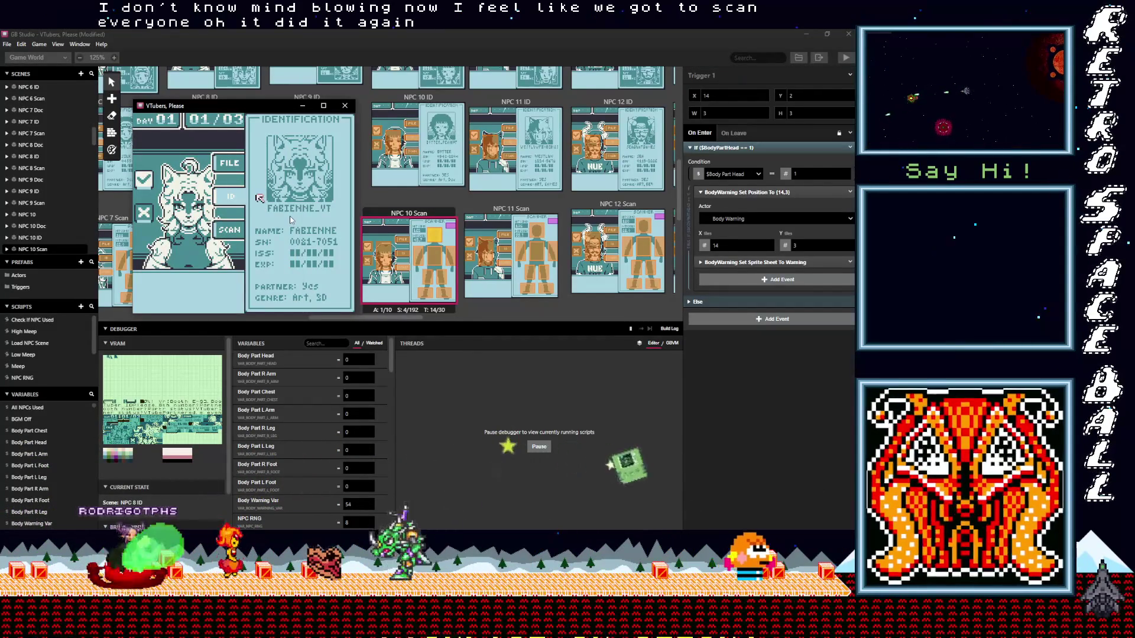
pyautogui.press('z')
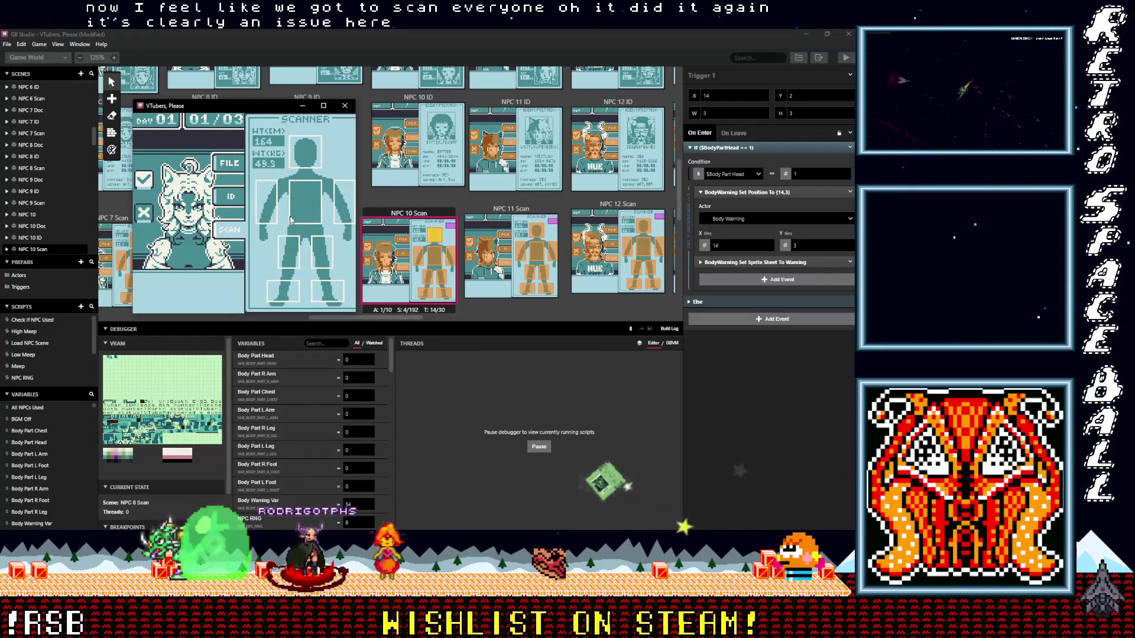
pyautogui.press('z')
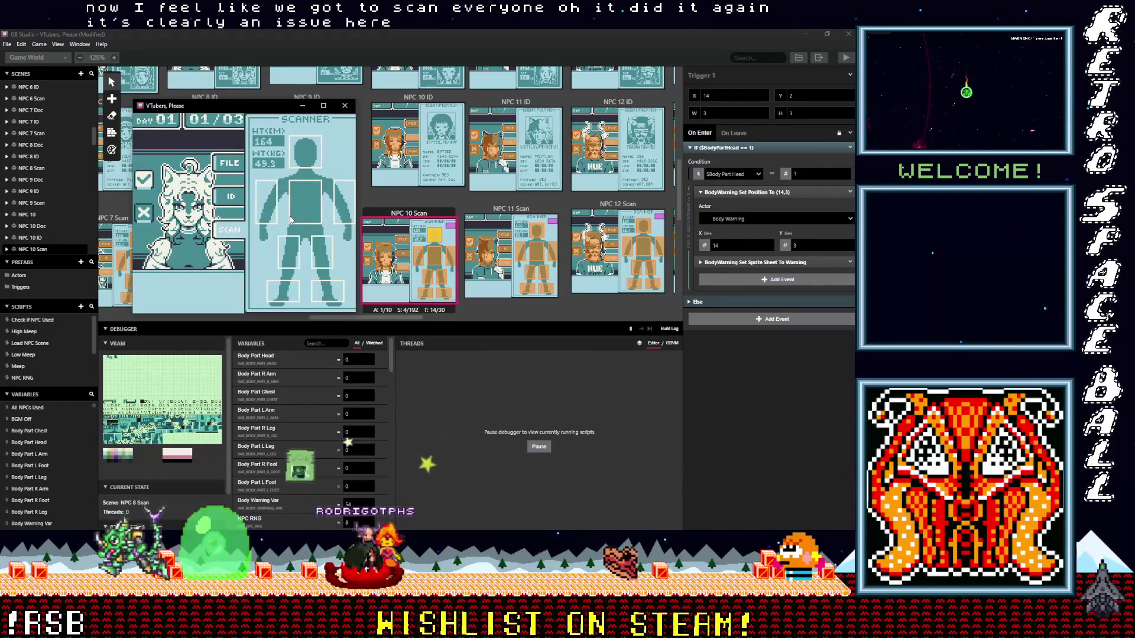
pyautogui.press('Up')
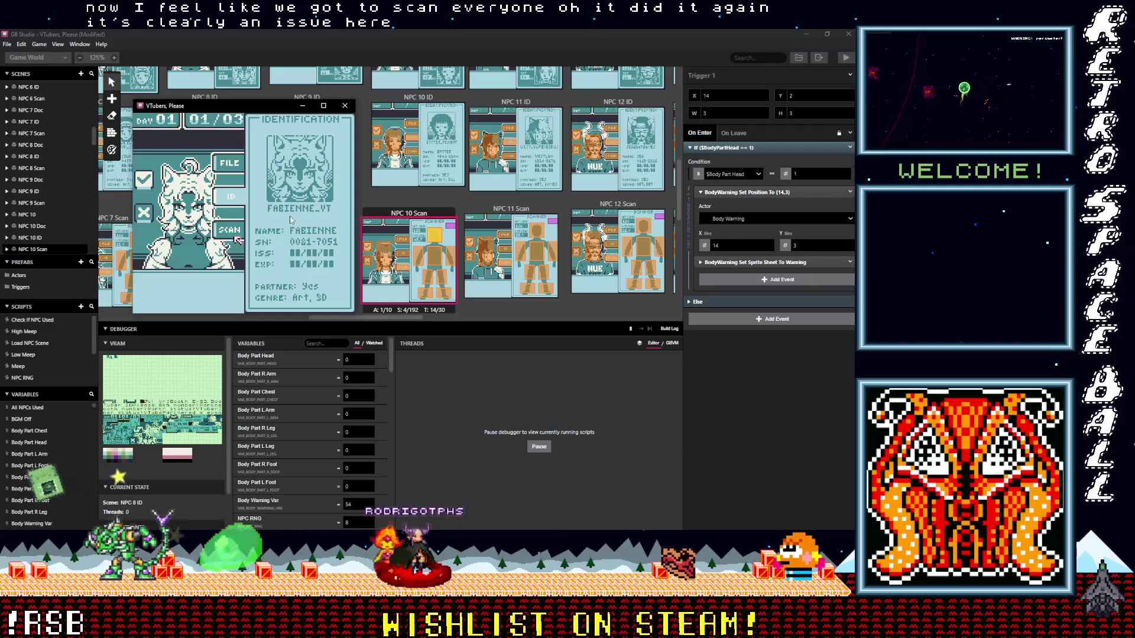
pyautogui.press('z')
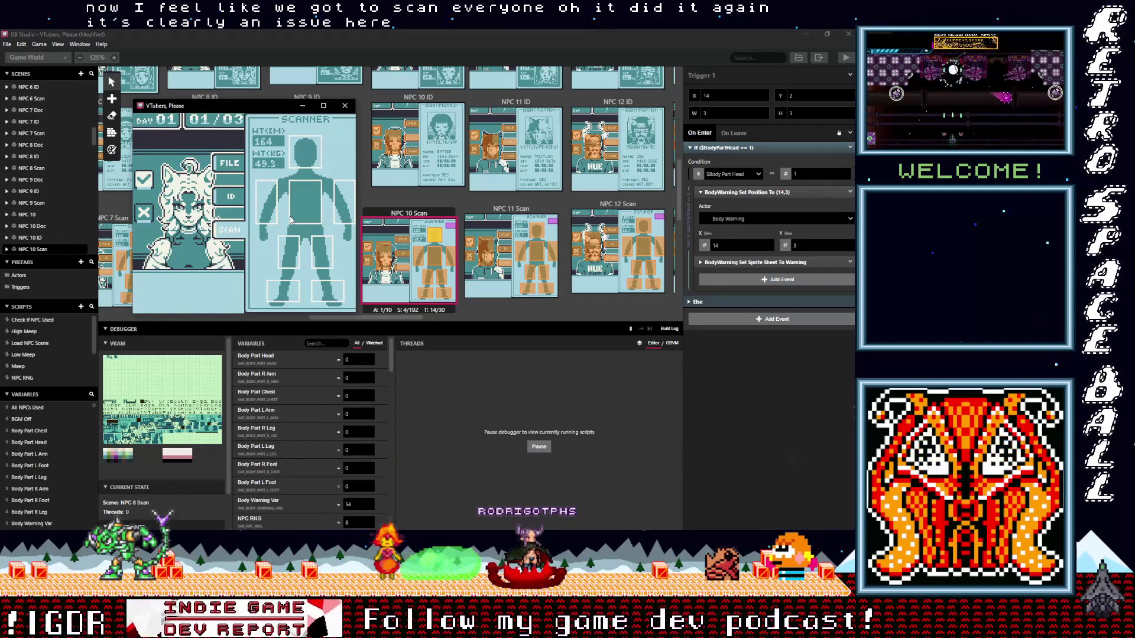
# In NPC 10 Scan, make Triggers 4 and 3's On Leave sprite-sheet events target Body Warning instead of Player
pyautogui.click(302, 109)
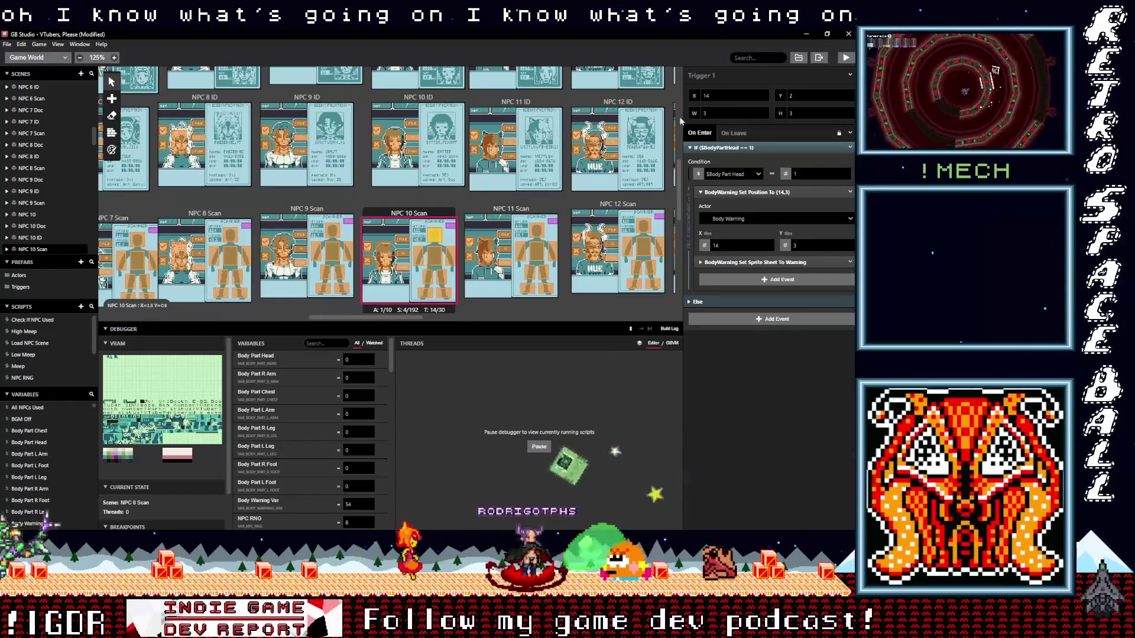
pyautogui.click(736, 132)
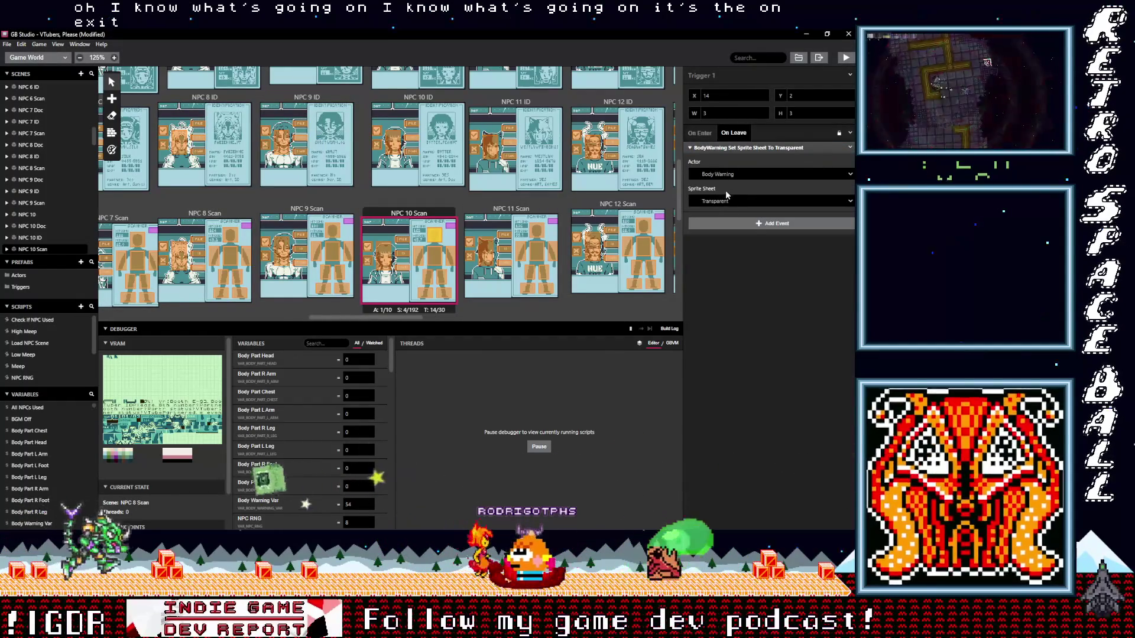
pyautogui.click(420, 258)
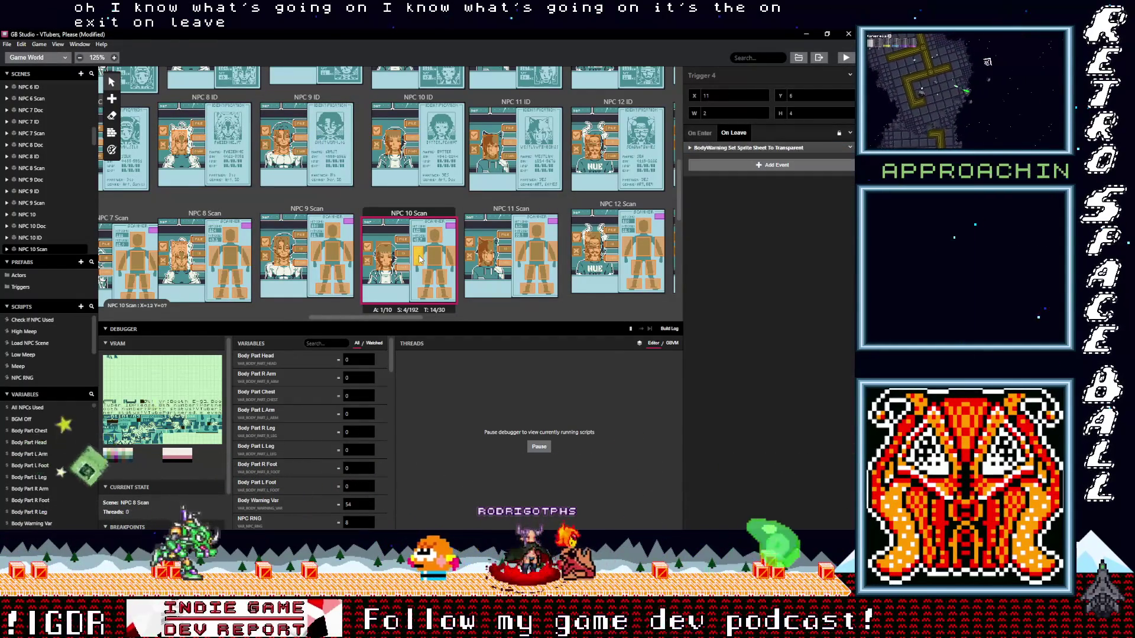
pyautogui.click(736, 148)
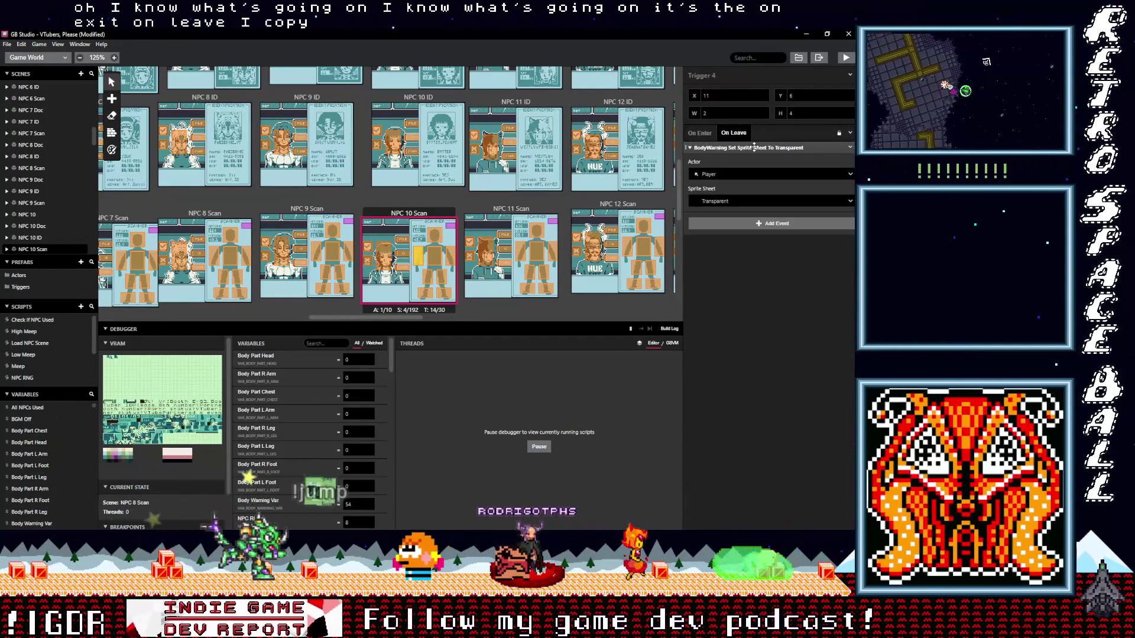
pyautogui.click(712, 174)
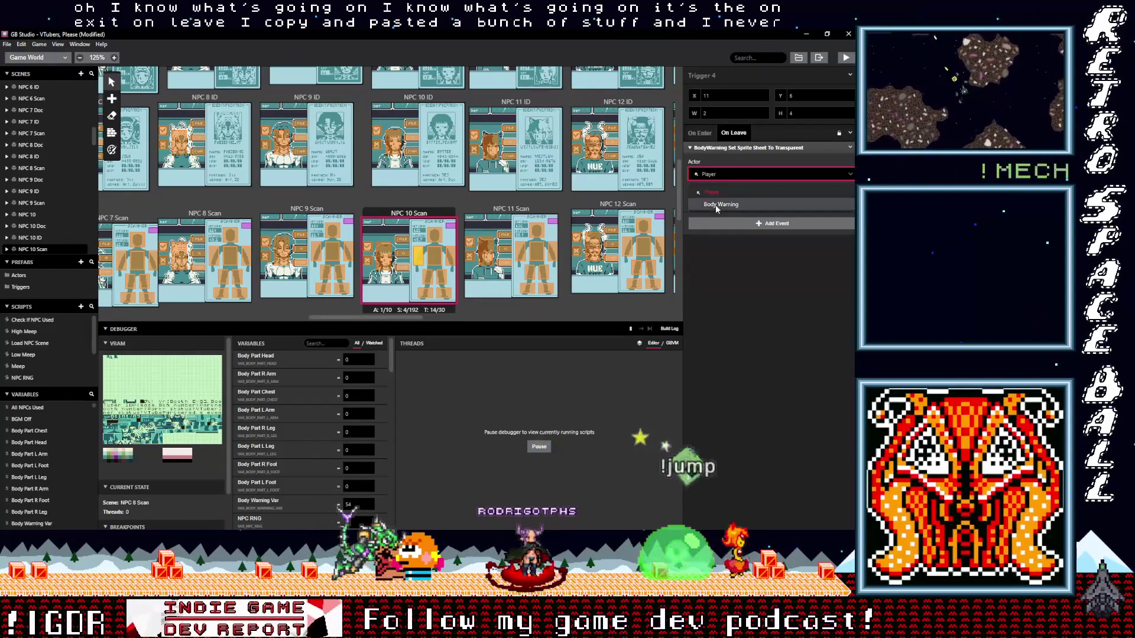
pyautogui.click(715, 205)
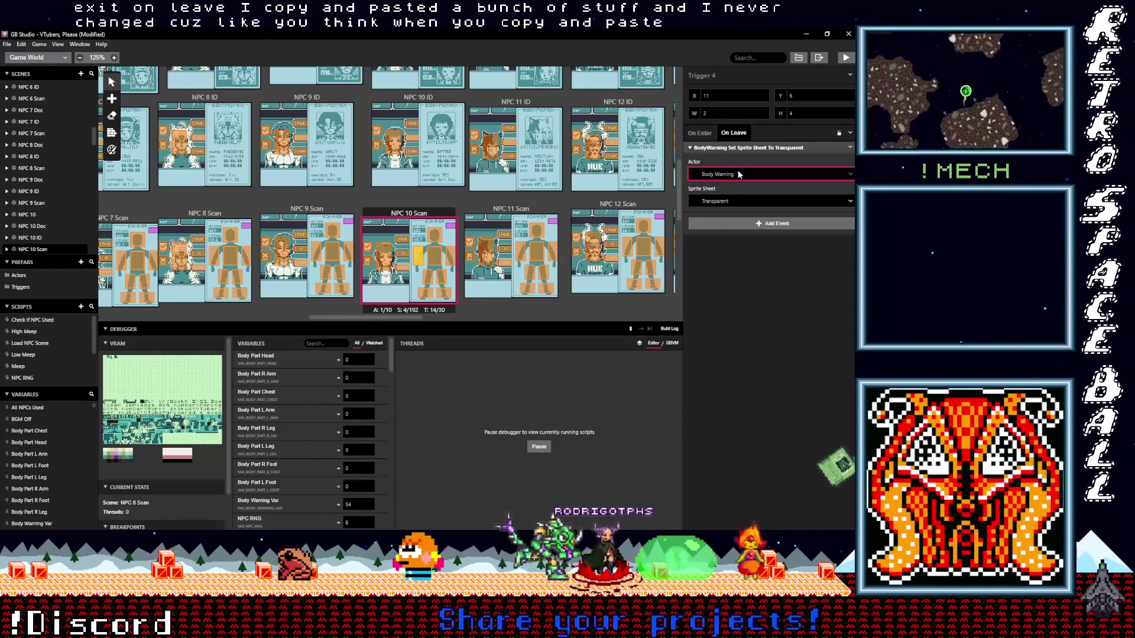
pyautogui.click(731, 148)
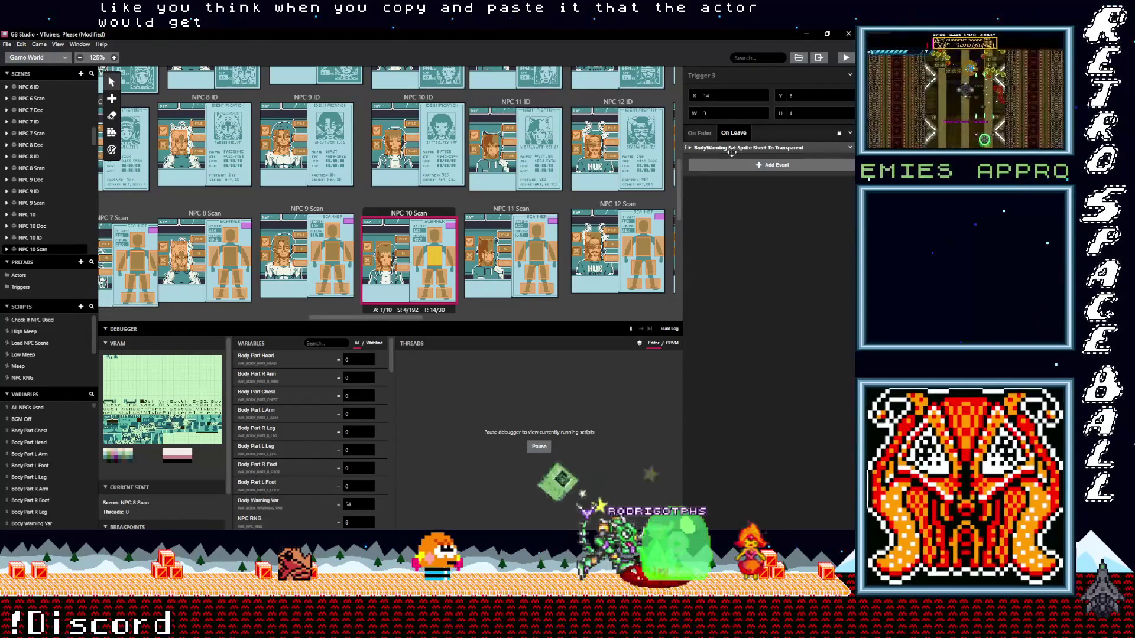
pyautogui.click(731, 150)
pyautogui.click(717, 176)
pyautogui.click(715, 207)
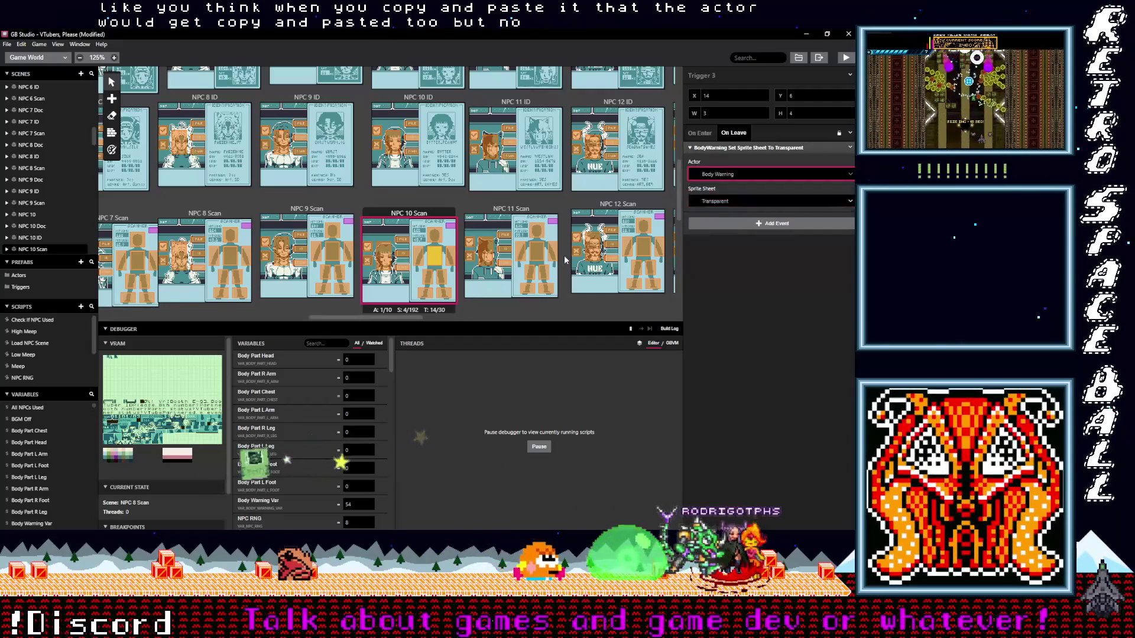
# Check Triggers 5, 2 and 6's On Leave events, setting Trigger 2's actor to Body Warning
pyautogui.hotkey('ctrl', 'v')
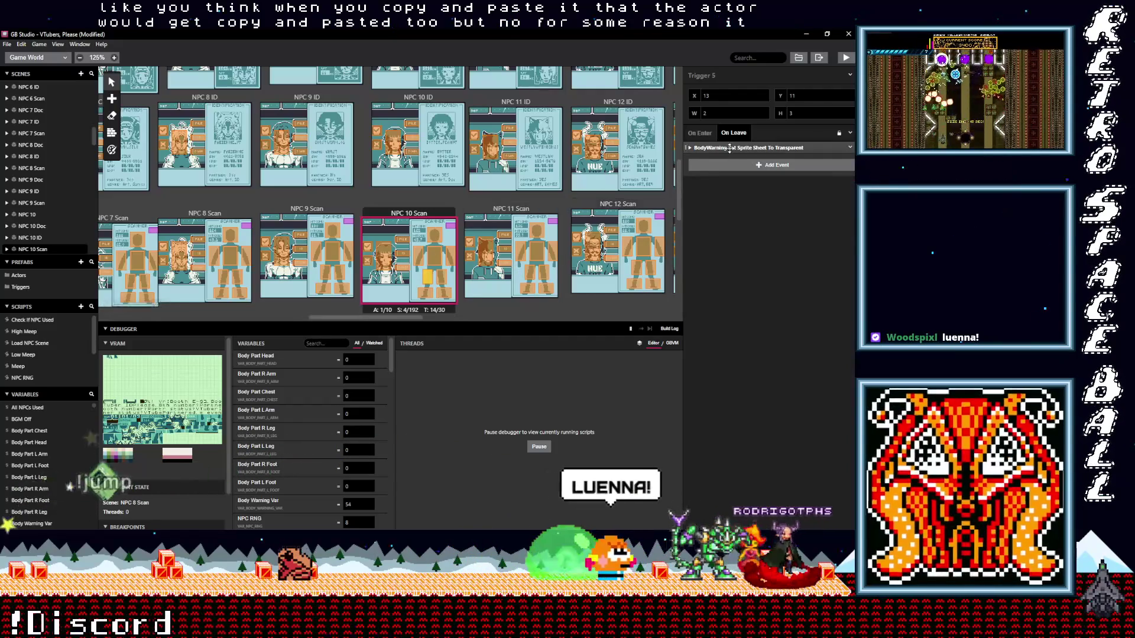
pyautogui.click(729, 149)
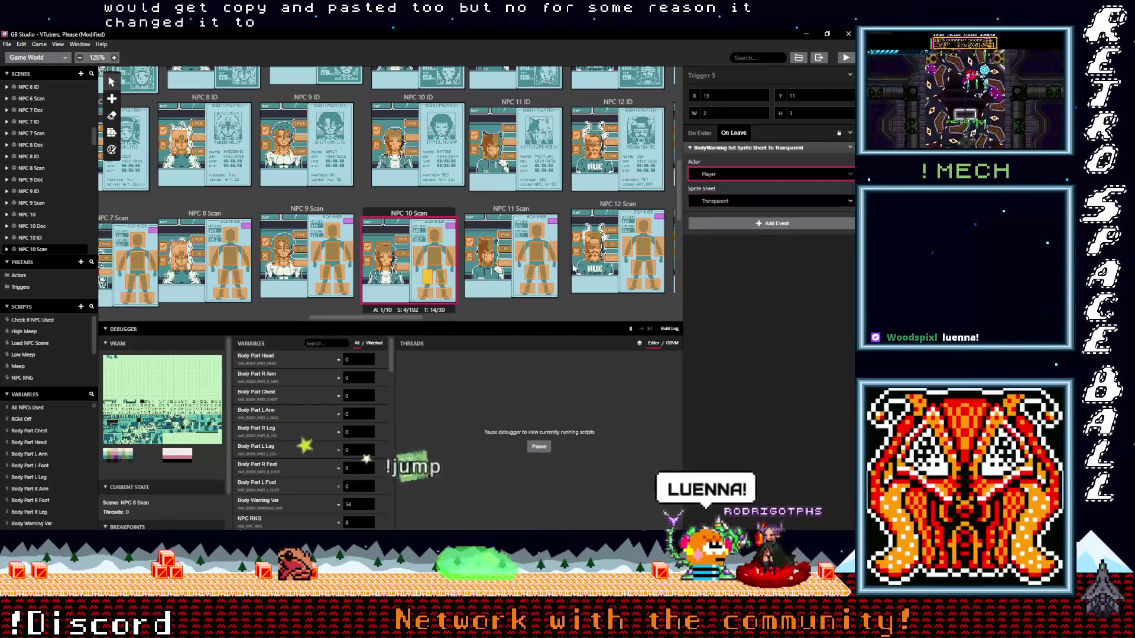
pyautogui.hotkey('ctrl', 'v')
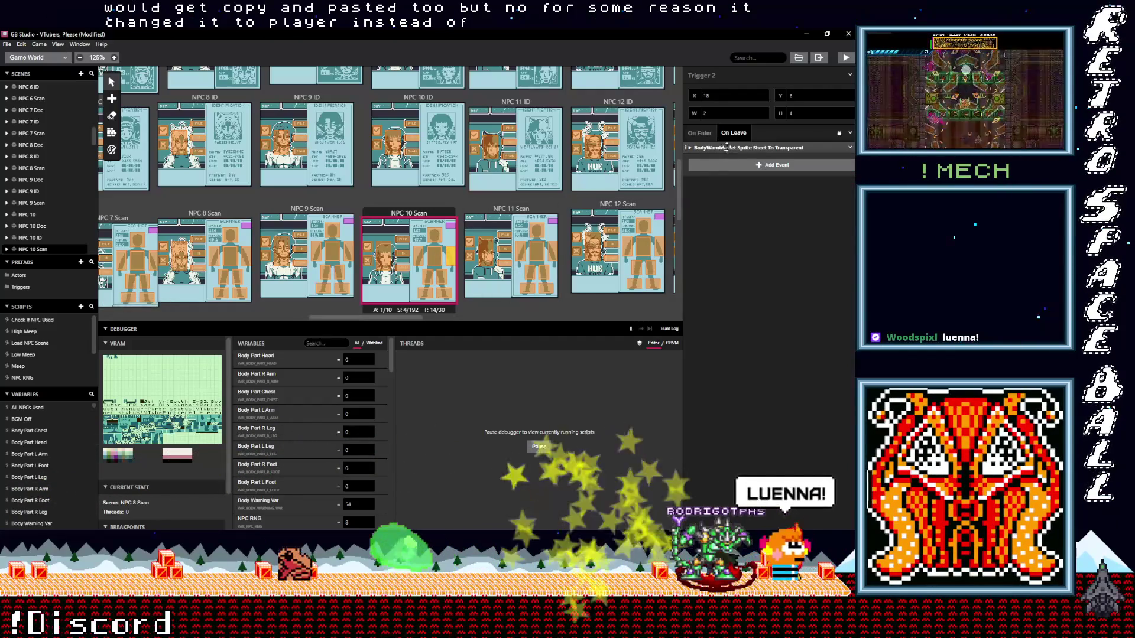
pyautogui.click(729, 149)
pyautogui.click(725, 175)
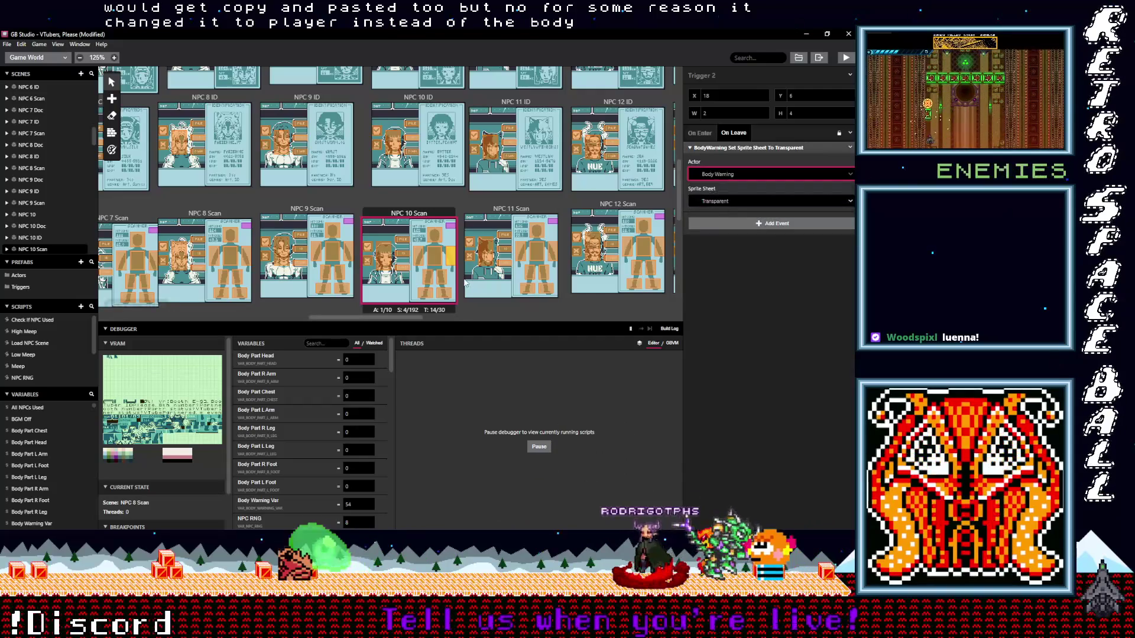
pyautogui.hotkey('ctrl', 'v')
pyautogui.click(735, 150)
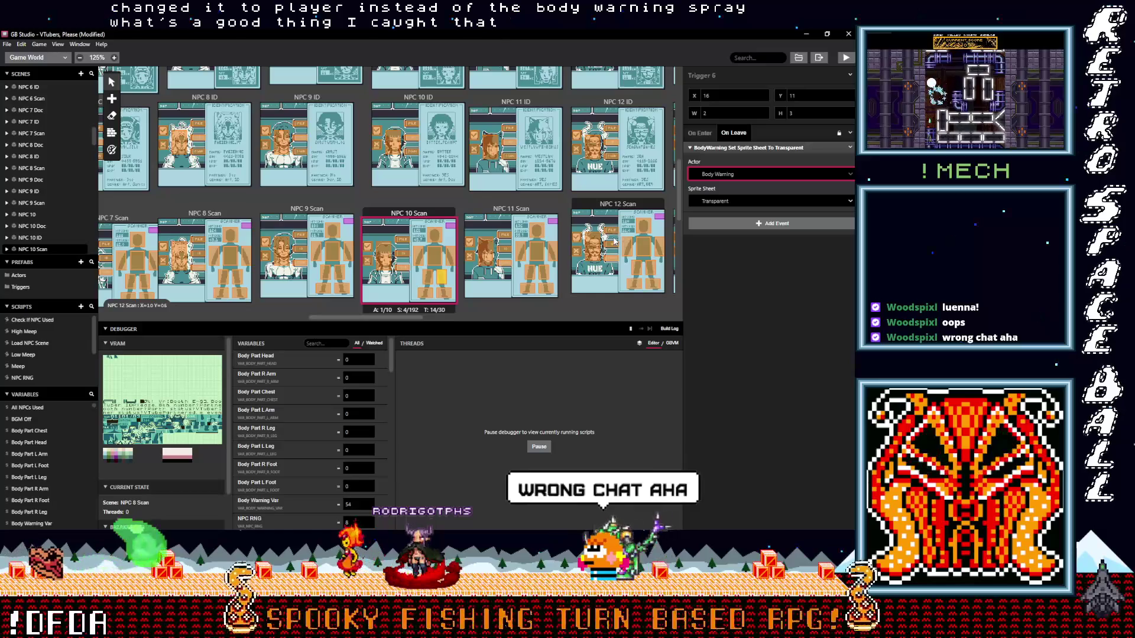
# Set Trigger 8's On Leave actor to Body Warning and check Trigger 7's in NPC 10 Scan
pyautogui.click(754, 174)
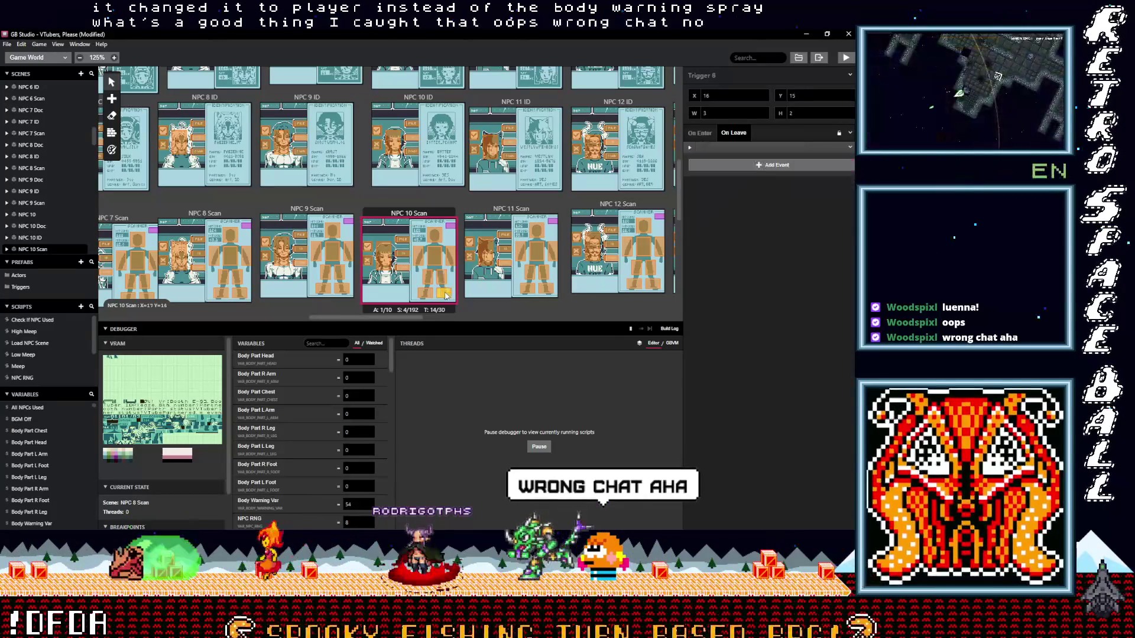
pyautogui.click(719, 190)
pyautogui.click(723, 173)
pyautogui.click(722, 191)
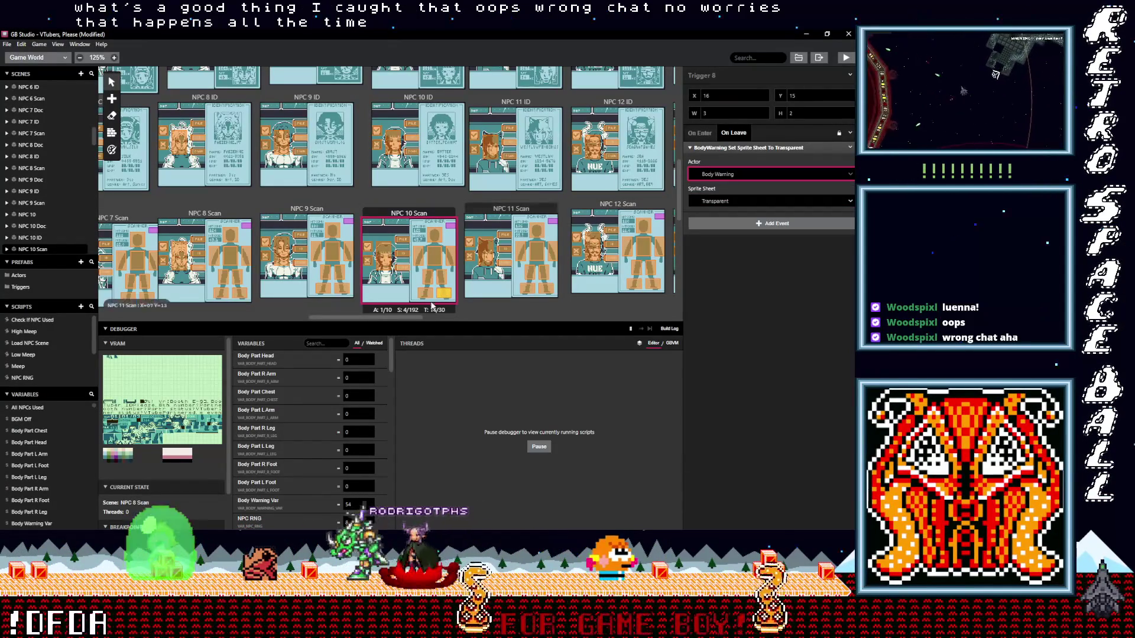
pyautogui.click(720, 175)
pyautogui.click(709, 188)
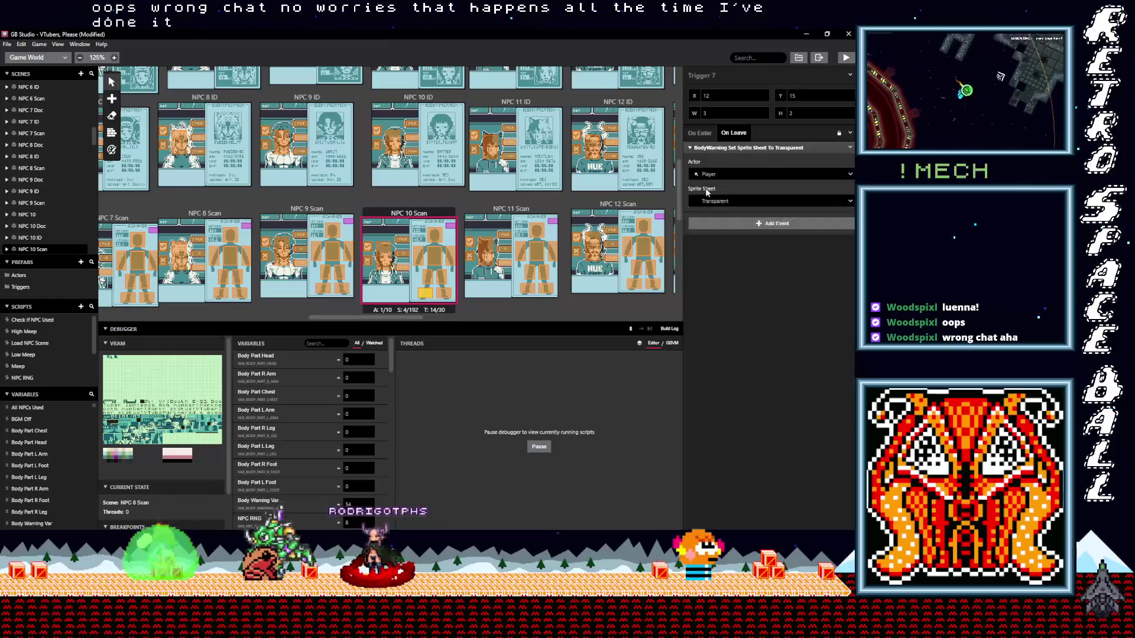
pyautogui.click(713, 174)
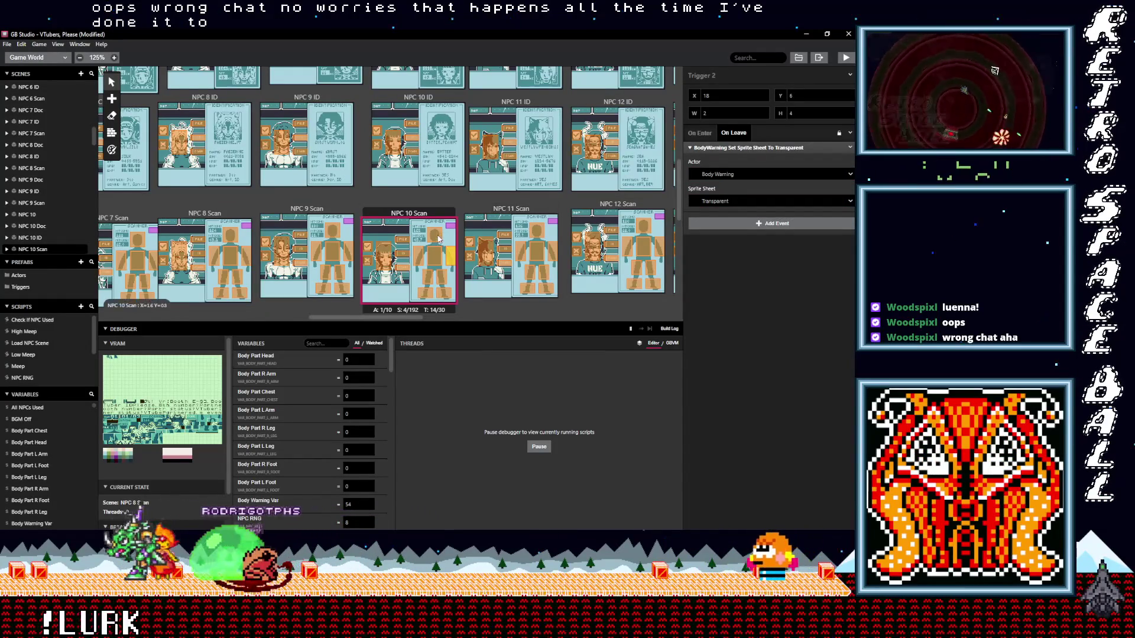
# In NPC 9 Scan, set Triggers 6 and 3's On Leave actors to Body Warning and check Trigger 2's
pyautogui.click(341, 290)
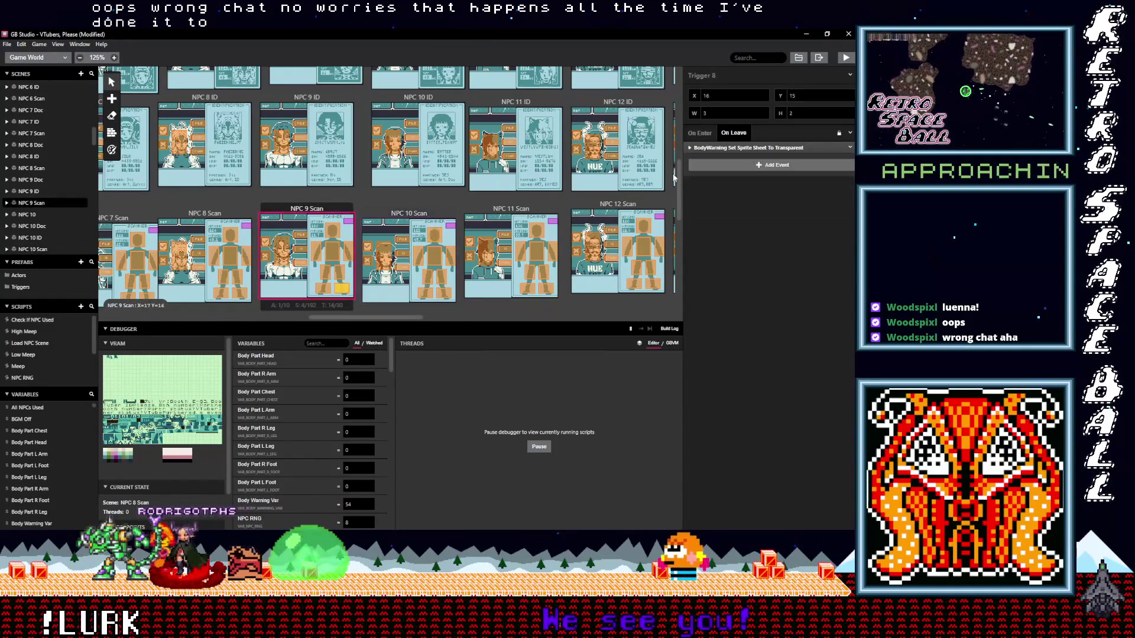
pyautogui.click(715, 148)
pyautogui.click(717, 174)
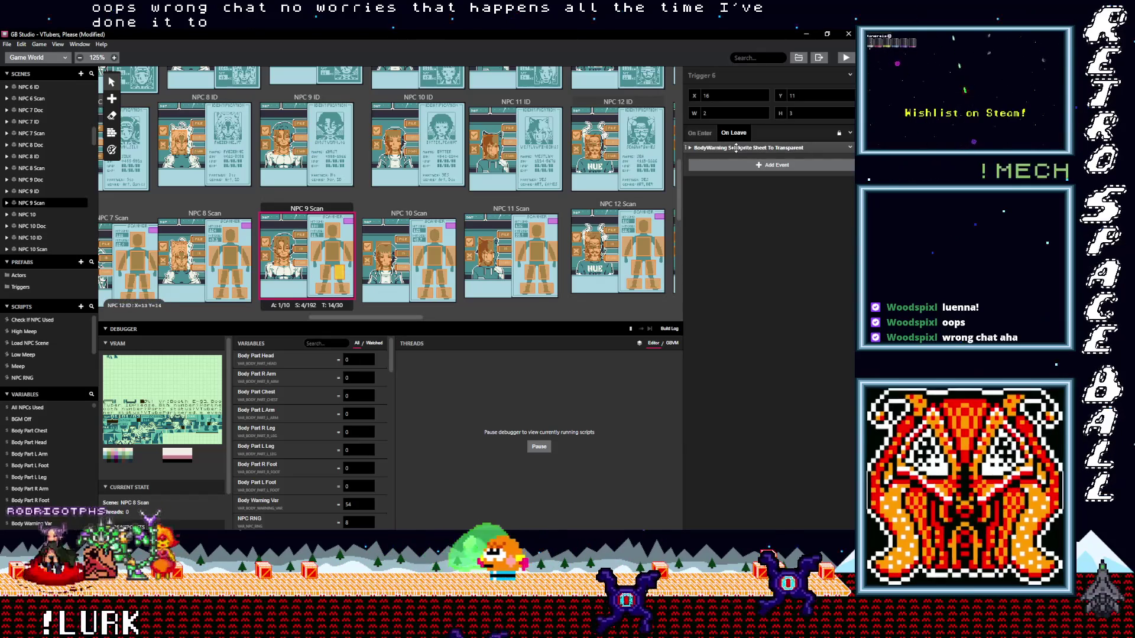
pyautogui.click(729, 170)
pyautogui.click(722, 204)
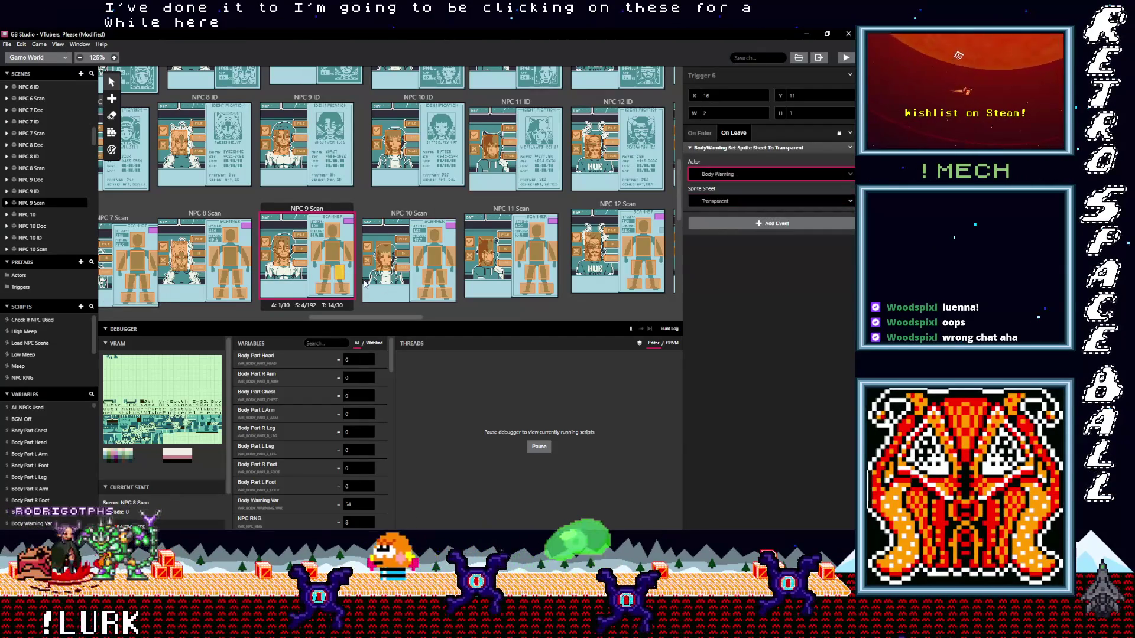
pyautogui.click(349, 255)
pyautogui.click(720, 148)
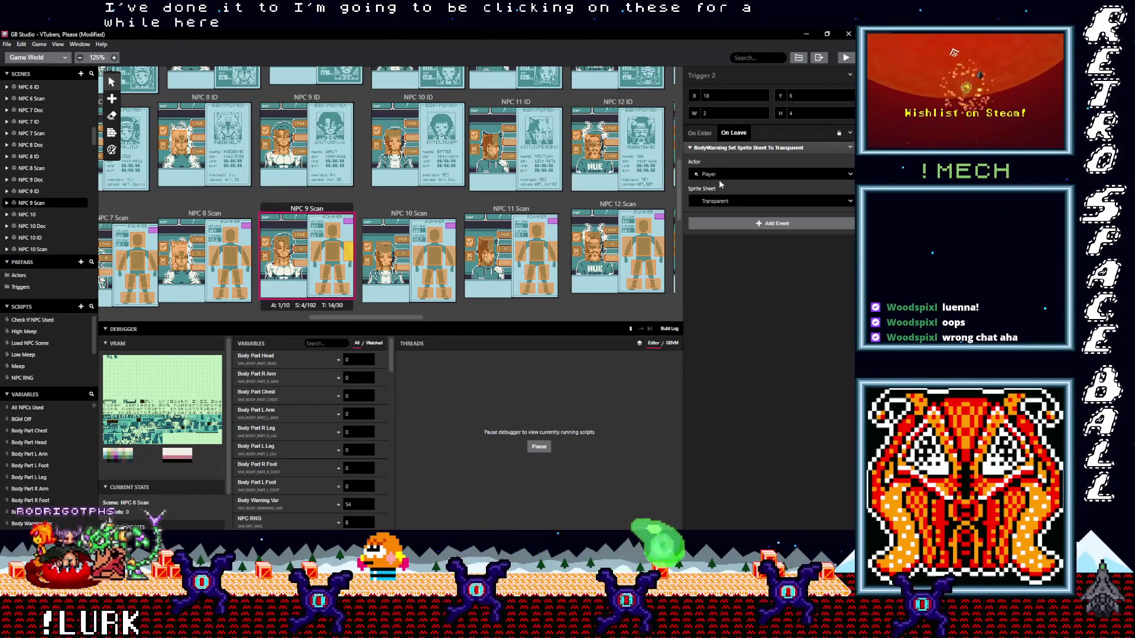
pyautogui.click(333, 251)
pyautogui.click(720, 147)
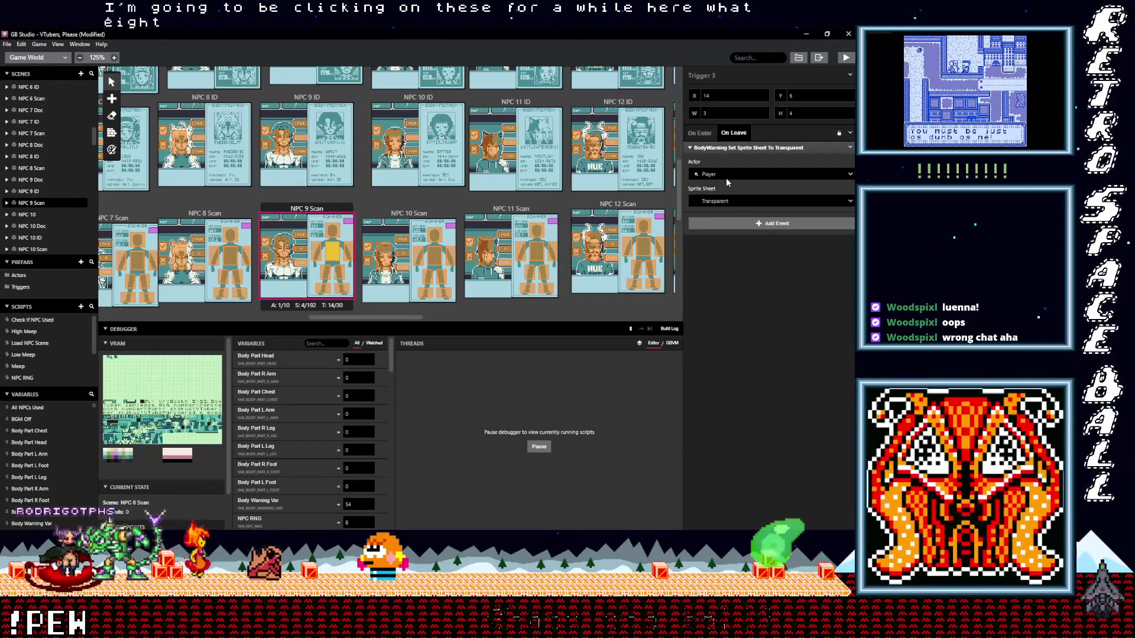
pyautogui.click(727, 175)
pyautogui.click(726, 203)
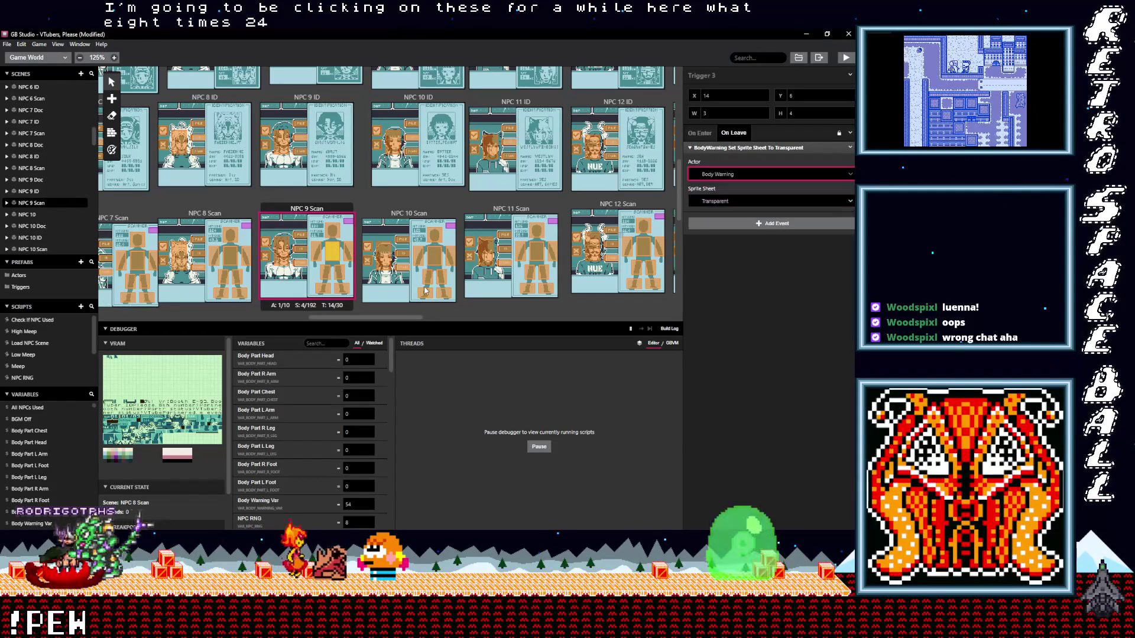
# Set Triggers 7, 5 and 4's On Leave sprite-sheet events in NPC 9 Scan to target Body Warning
pyautogui.click(329, 289)
pyautogui.click(701, 149)
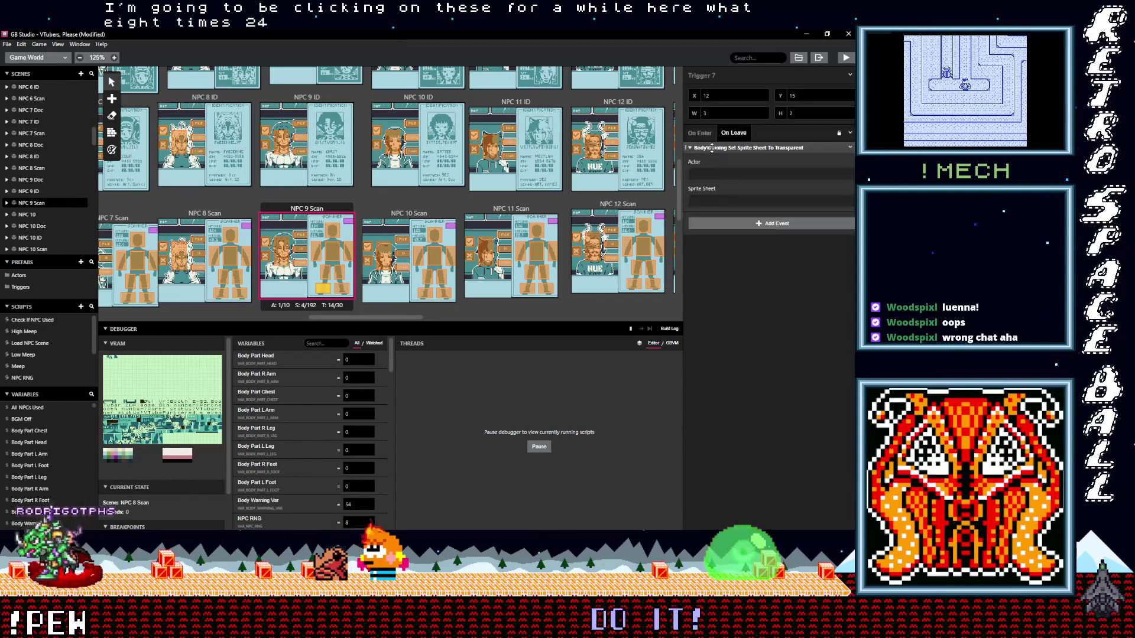
pyautogui.click(708, 176)
pyautogui.click(709, 205)
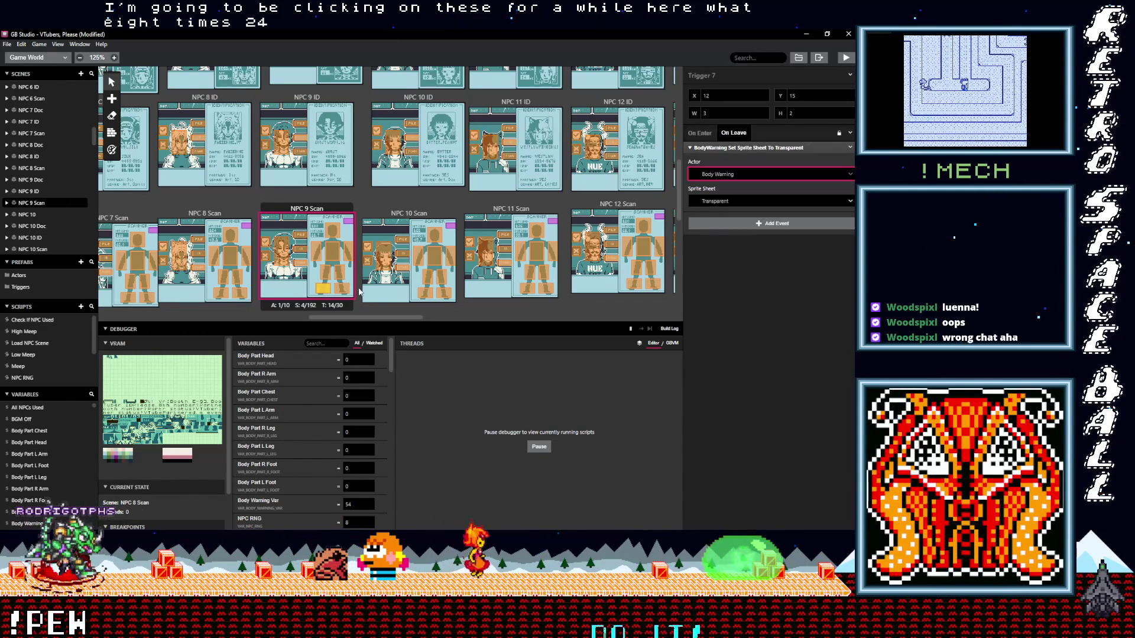
pyautogui.click(326, 276)
pyautogui.click(708, 149)
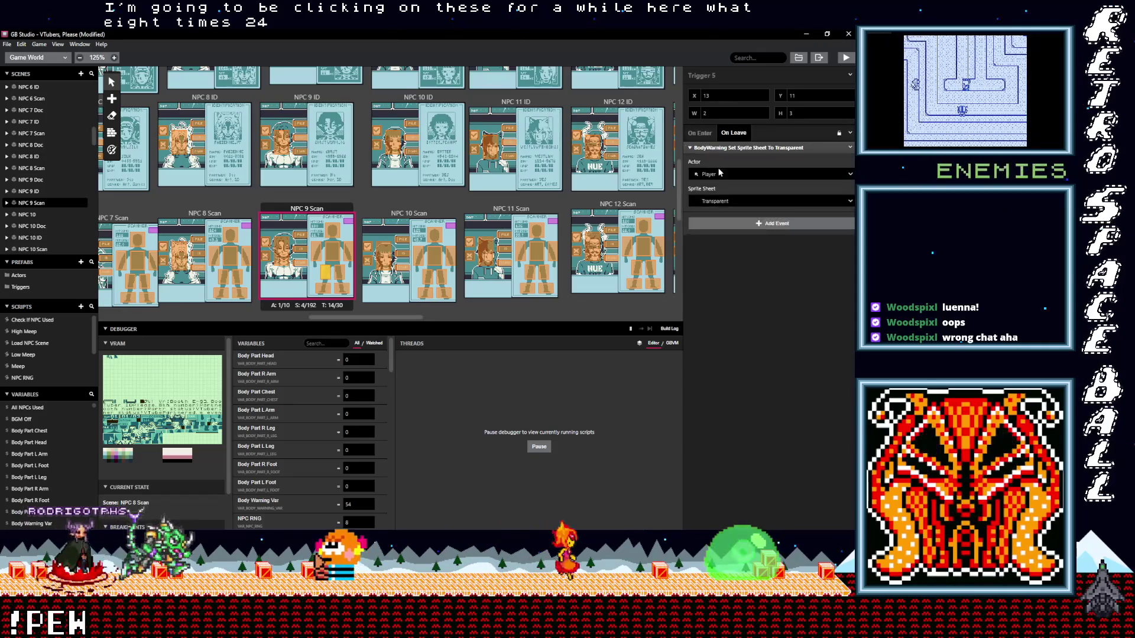
pyautogui.click(718, 175)
pyautogui.click(710, 206)
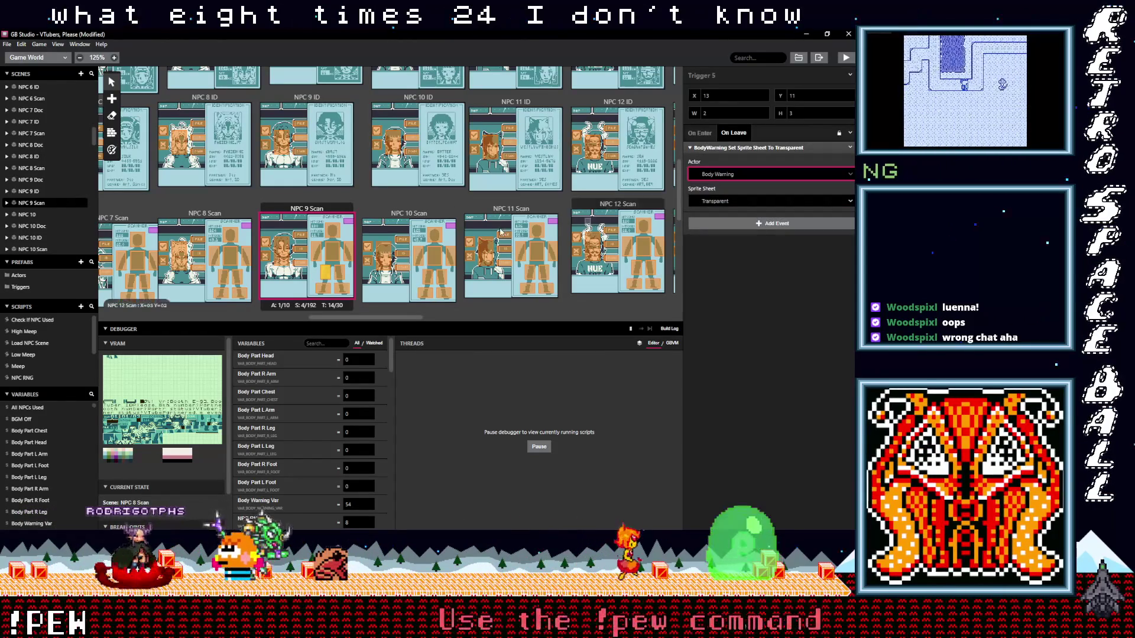
pyautogui.click(316, 253)
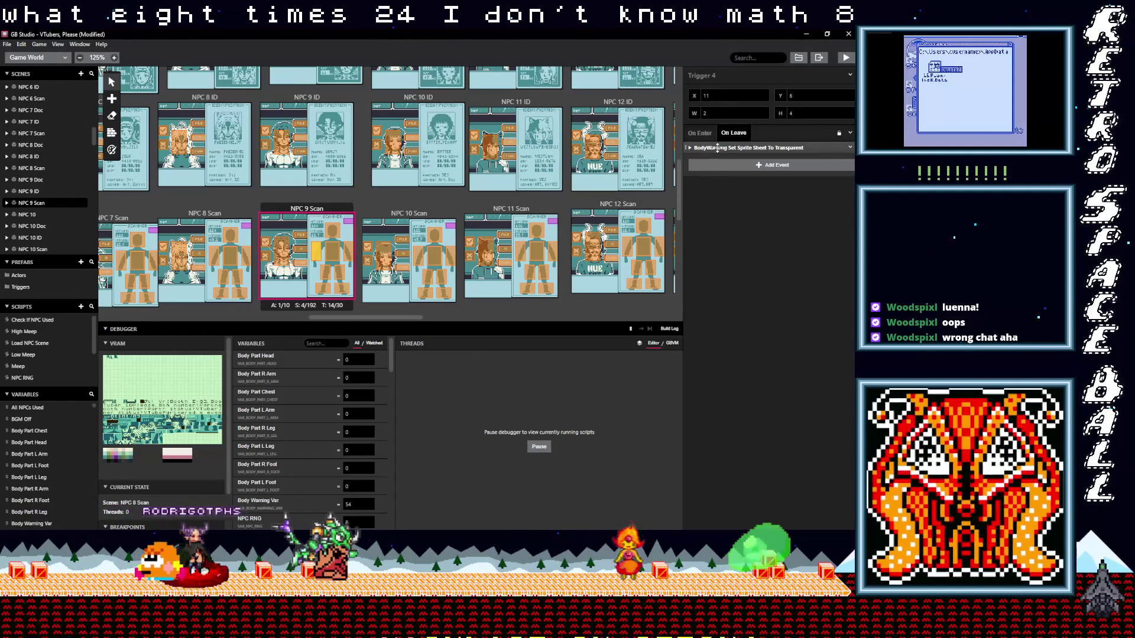
pyautogui.click(710, 147)
pyautogui.click(714, 175)
pyautogui.click(721, 204)
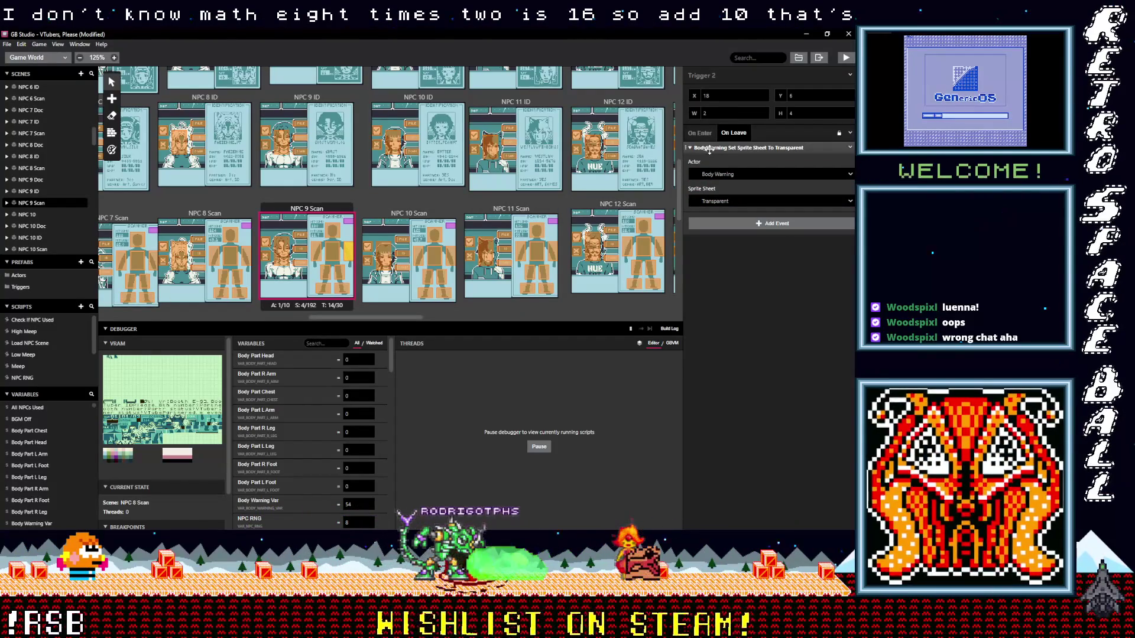
# Recheck Trigger 3 in NPC 9 Scan and set its On Leave actor to Body Warning
pyautogui.click(333, 256)
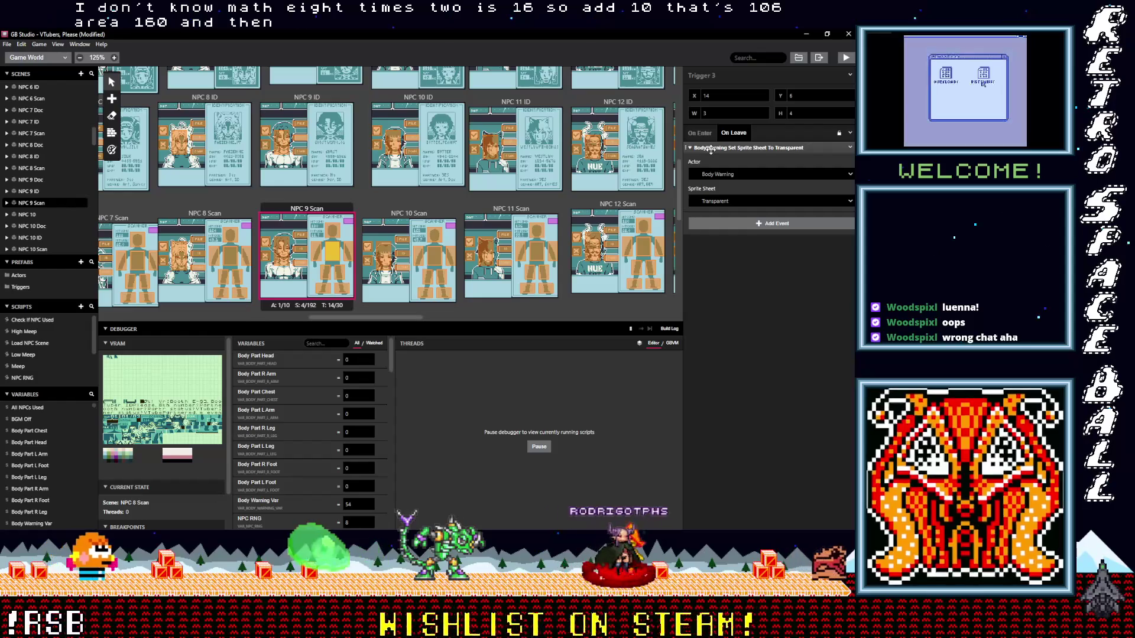
pyautogui.click(715, 174)
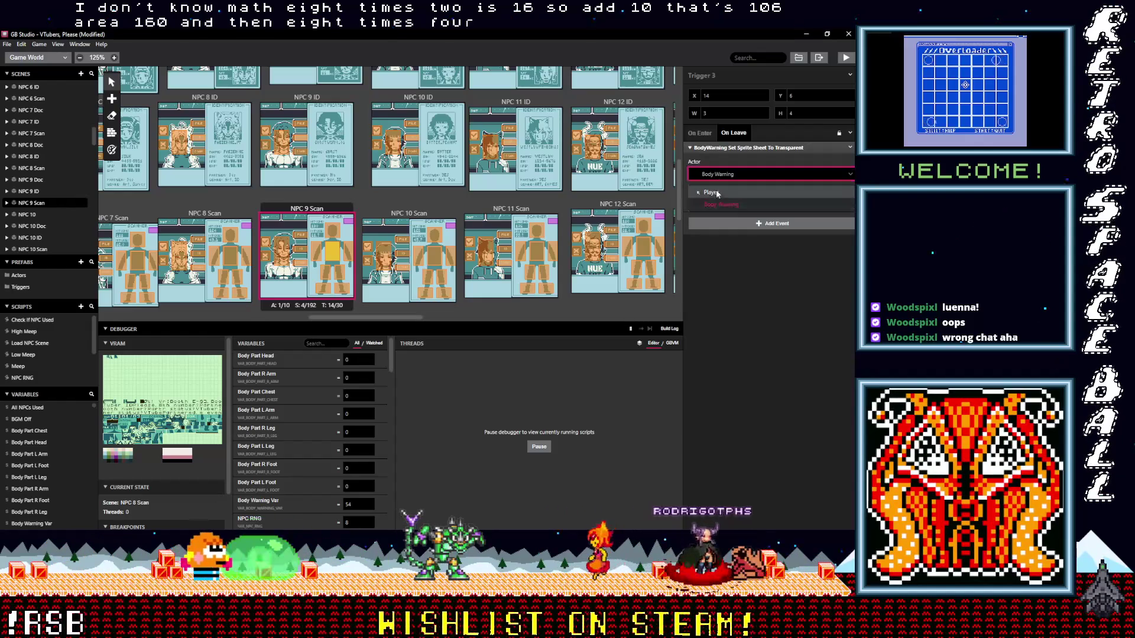
pyautogui.click(716, 204)
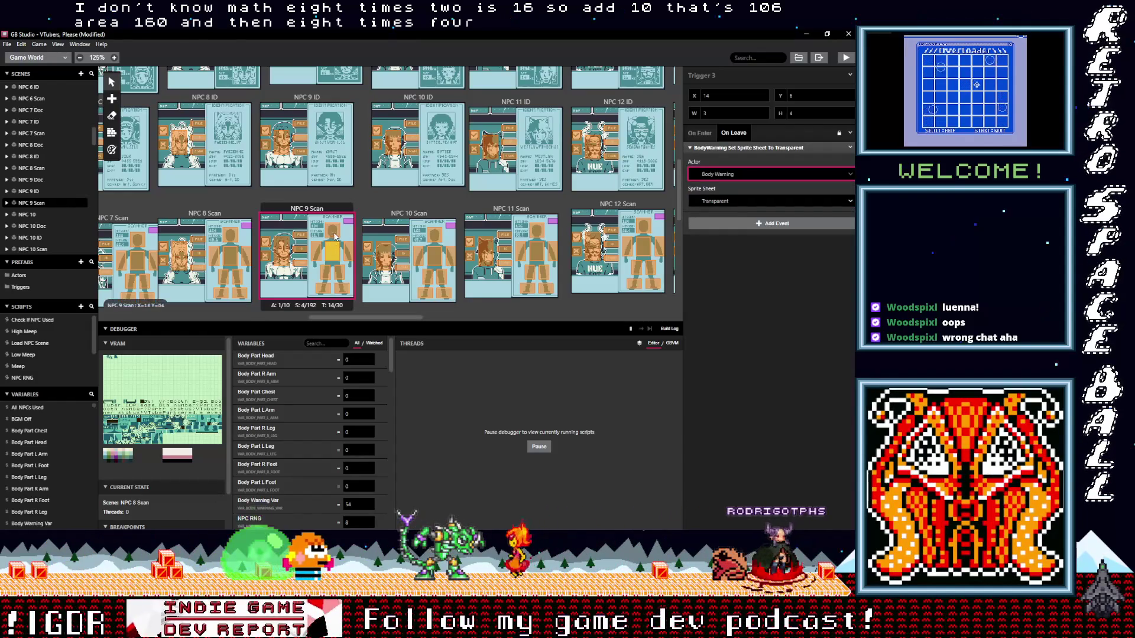
pyautogui.hscroll(-3, 337, 319)
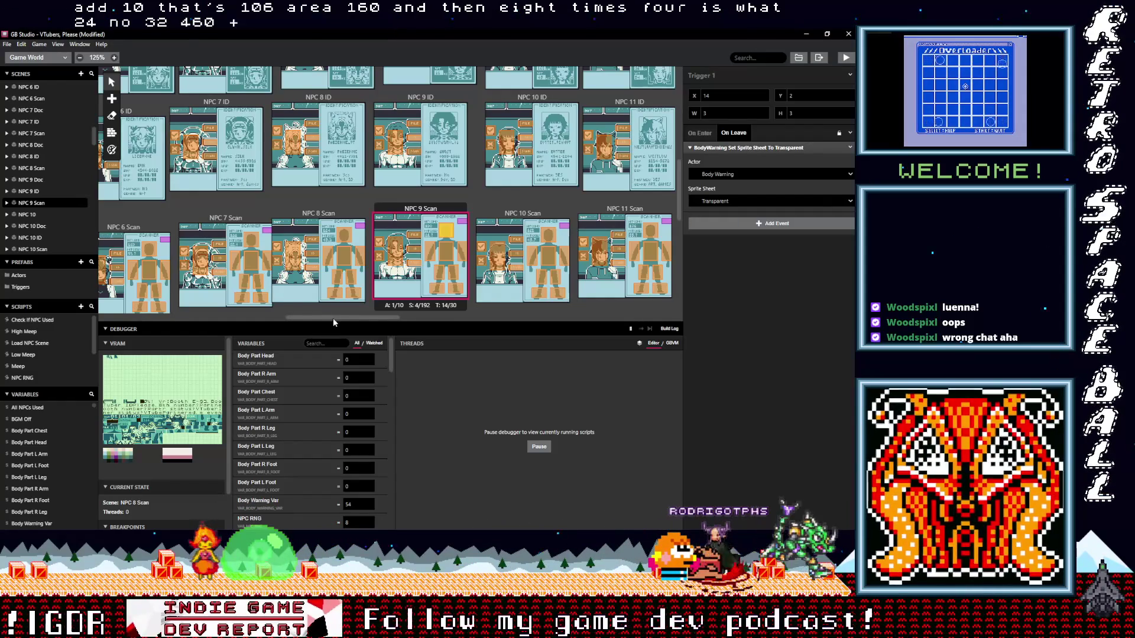
# In NPC 8 Scan, set Triggers 8 and 7's On Leave sprite-sheet events to target Body Warning
pyautogui.moveTo(446, 233); pyautogui.dragTo(354, 292)
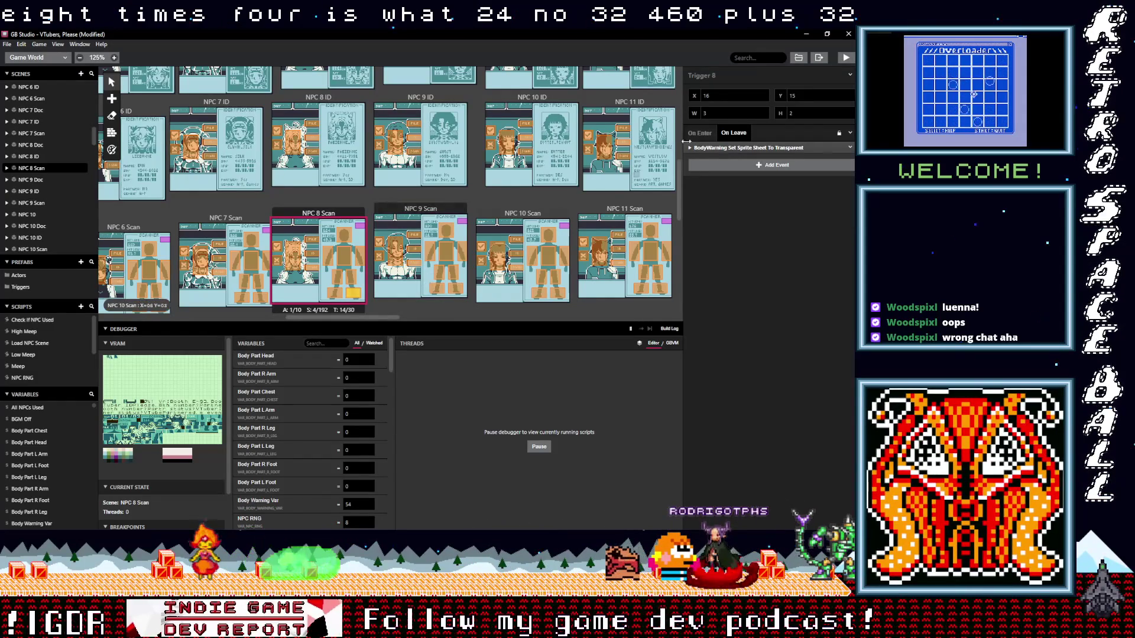
pyautogui.click(735, 149)
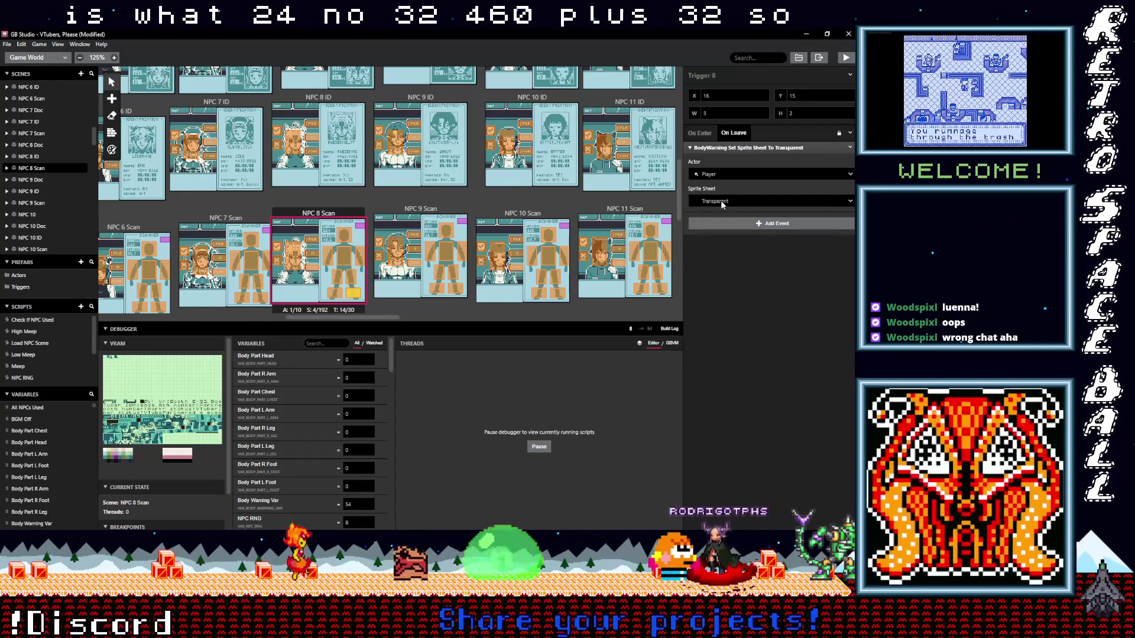
pyautogui.click(722, 174)
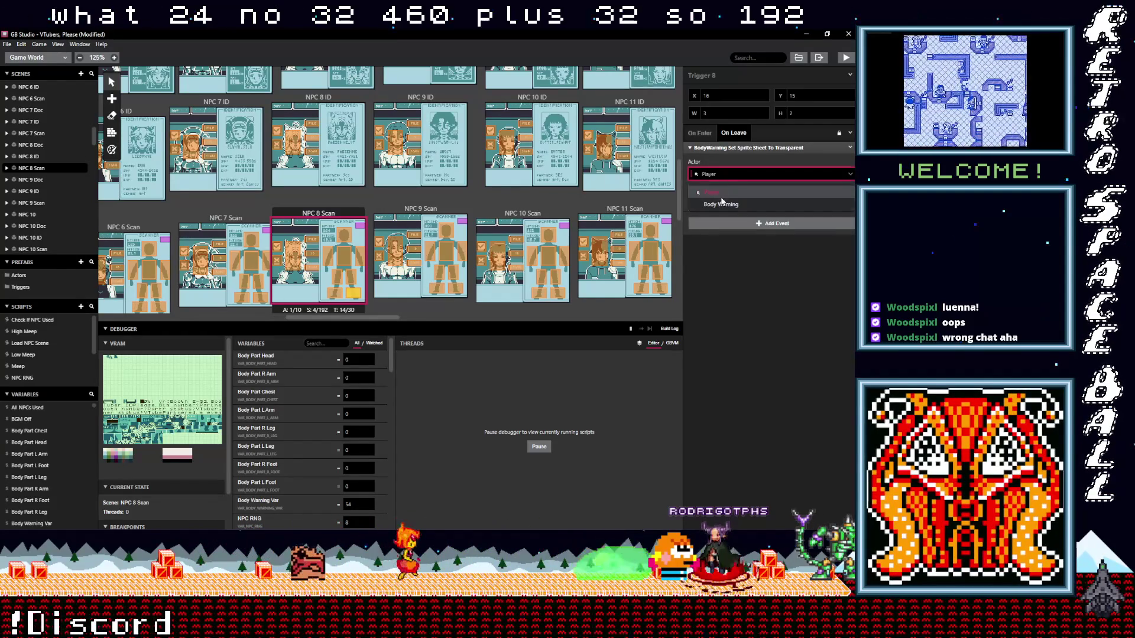
pyautogui.click(724, 204)
pyautogui.click(726, 152)
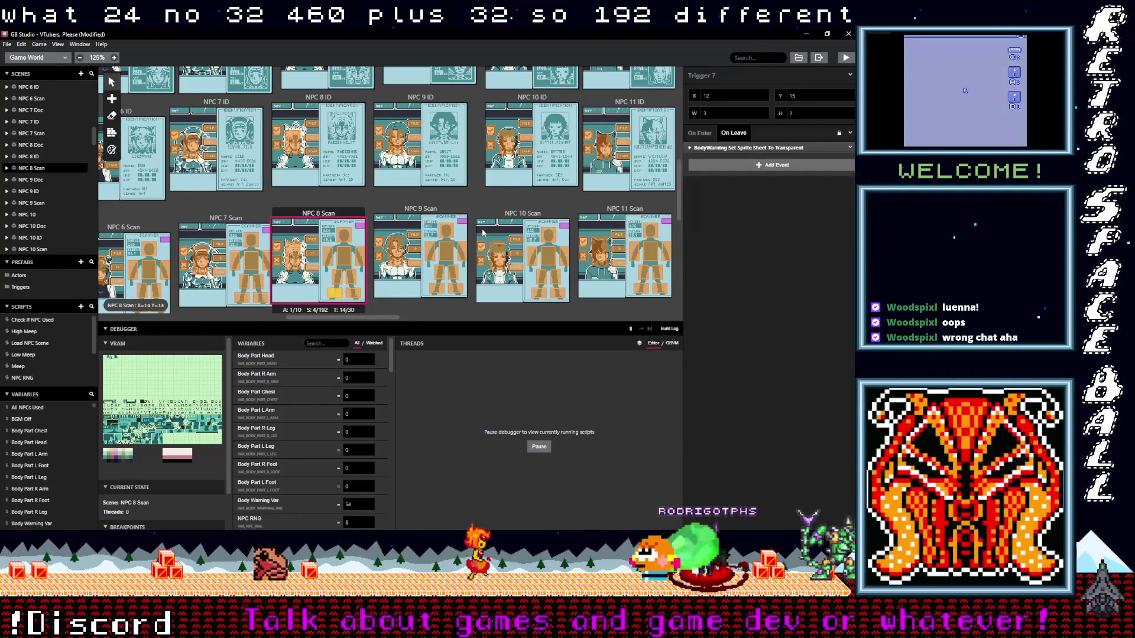
pyautogui.click(723, 150)
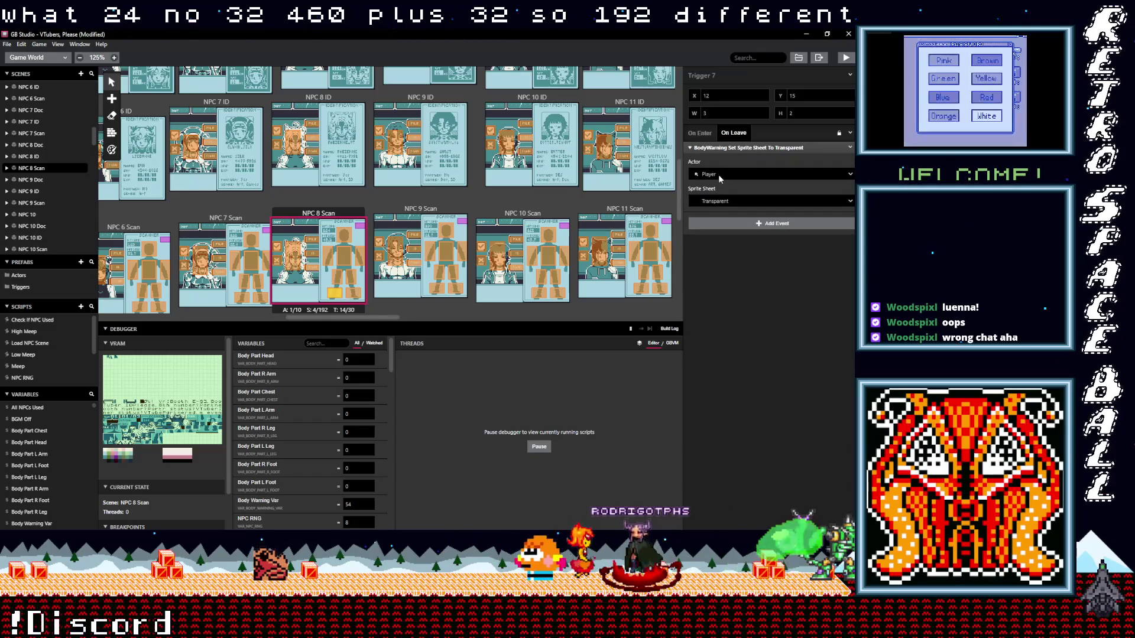
pyautogui.click(718, 173)
pyautogui.click(715, 192)
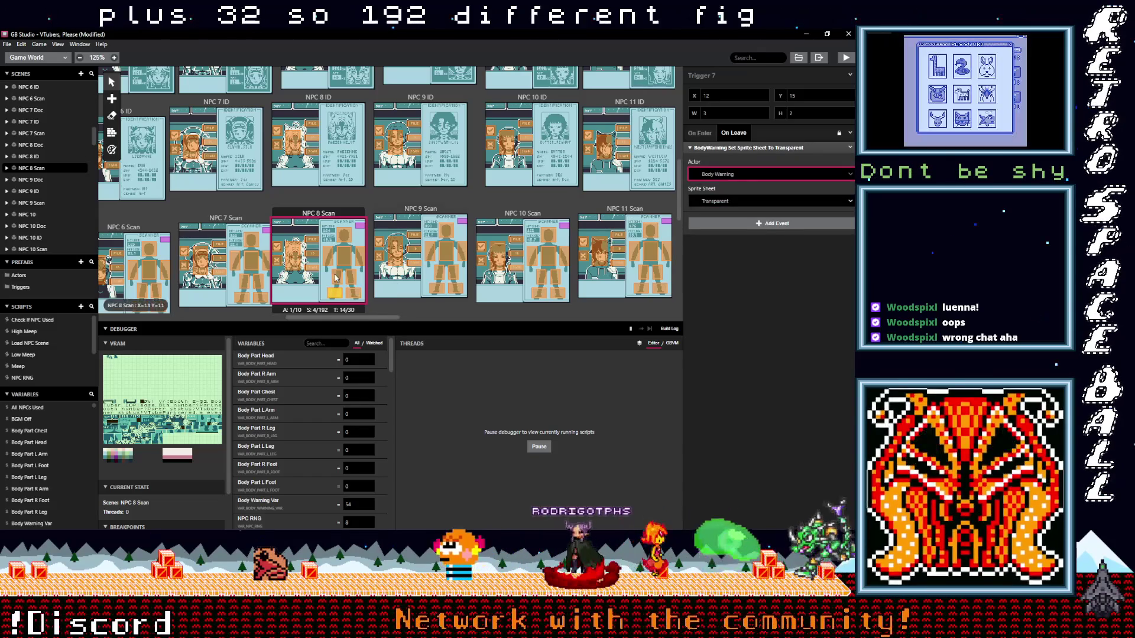
# Set Triggers 5, 6 and 2's On Leave actors in NPC 8 Scan to Body Warning
pyautogui.click(439, 275)
pyautogui.click(721, 149)
pyautogui.click(720, 173)
pyautogui.click(718, 202)
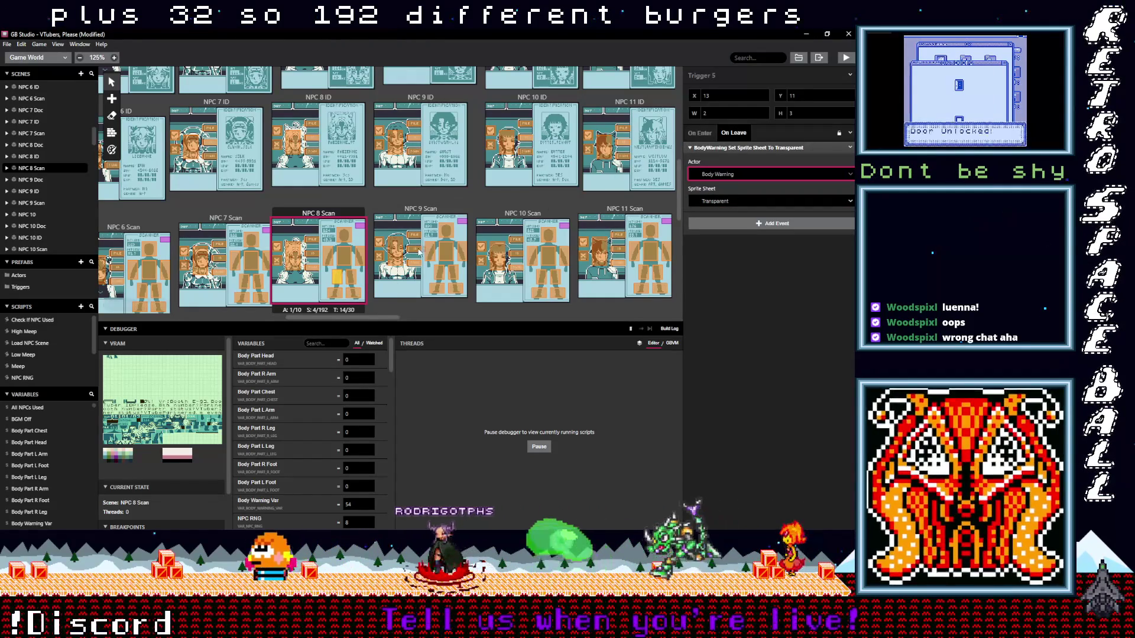
pyautogui.click(350, 277)
pyautogui.click(710, 148)
pyautogui.click(721, 173)
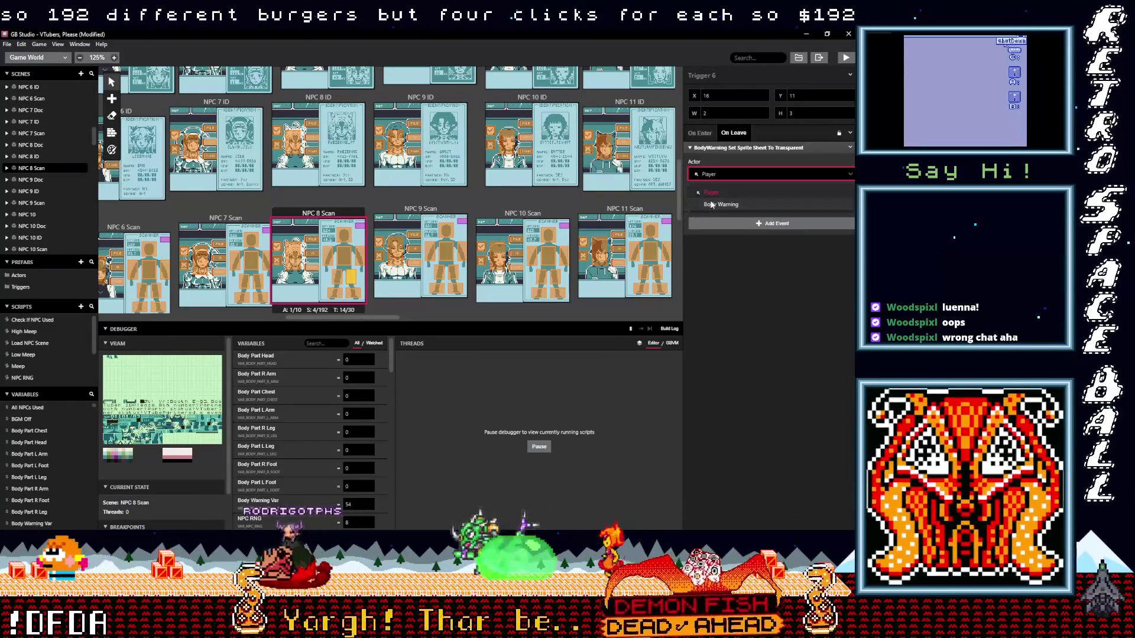
pyautogui.click(718, 204)
pyautogui.click(360, 266)
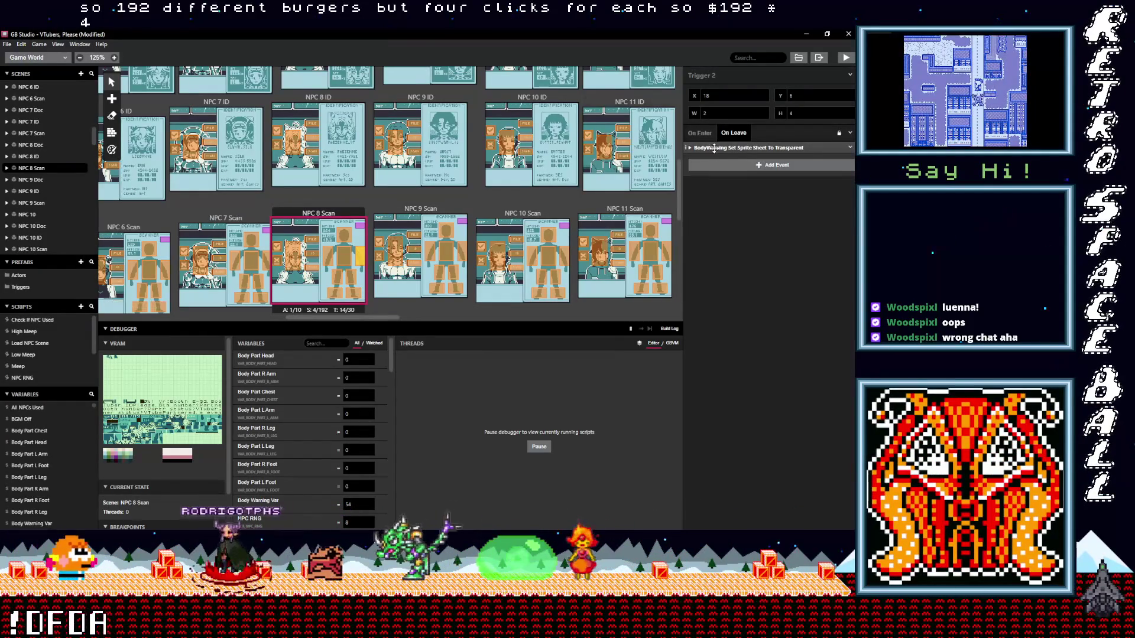
pyautogui.click(714, 148)
pyautogui.click(722, 176)
pyautogui.click(725, 206)
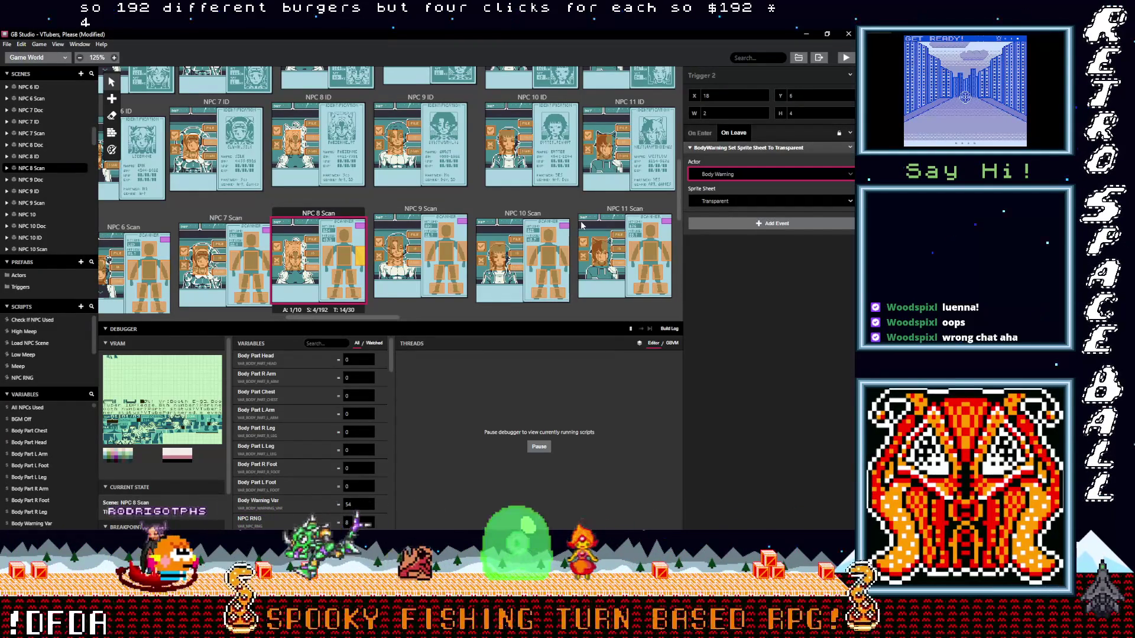
# Set Triggers 3 and 4's On Leave actors to Body Warning, then select Trigger 1 to check it
pyautogui.click(344, 258)
pyautogui.click(713, 149)
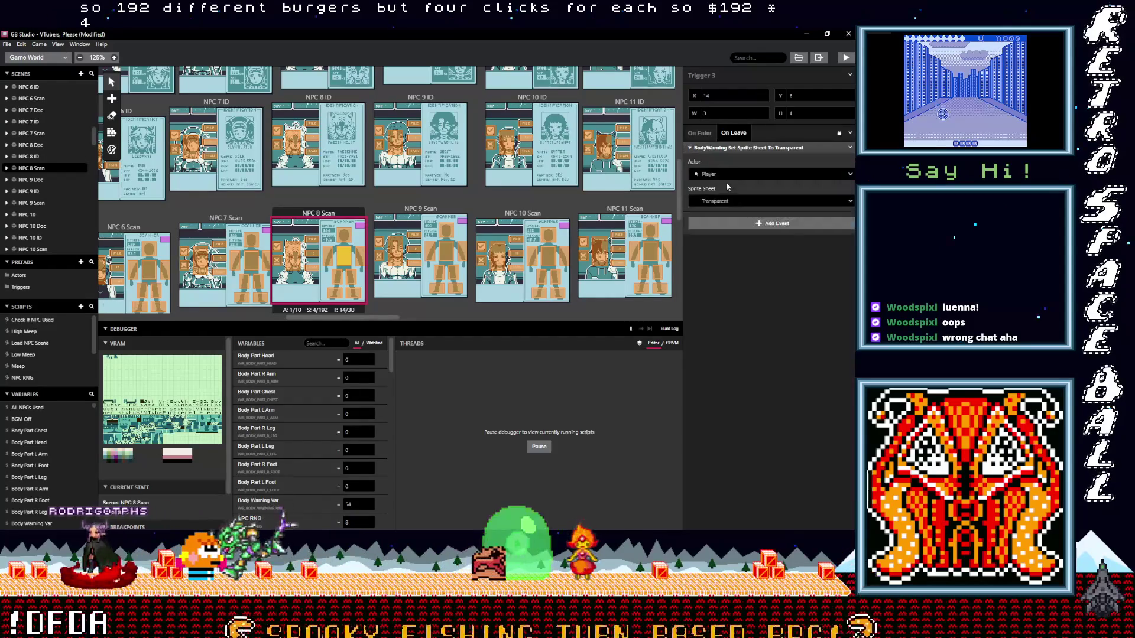
pyautogui.click(726, 174)
pyautogui.click(723, 205)
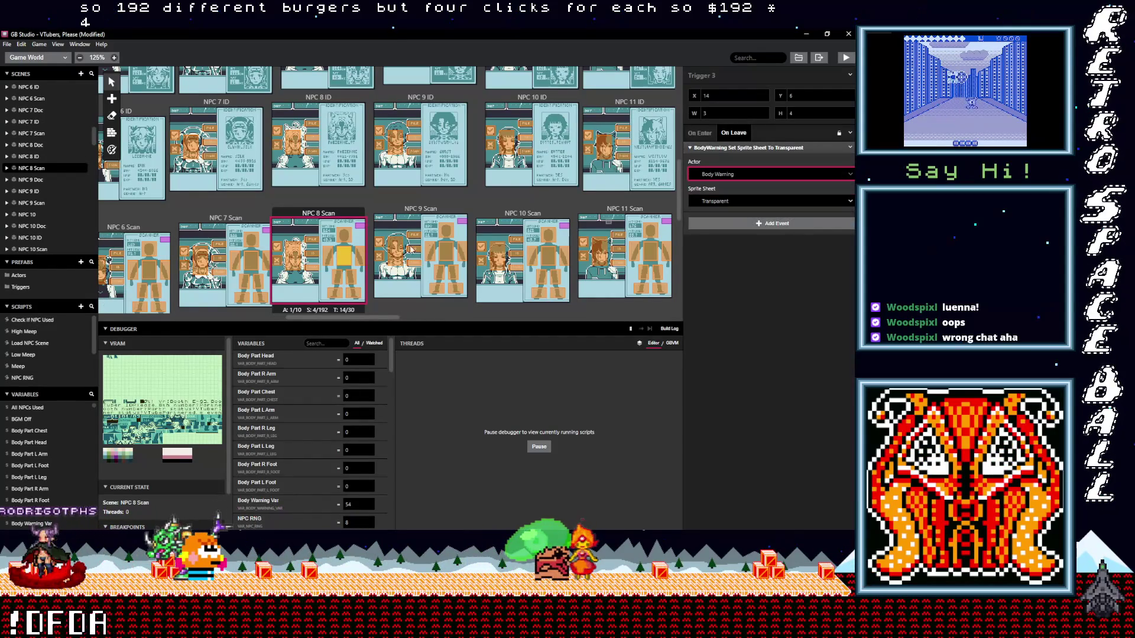
pyautogui.click(327, 257)
pyautogui.click(718, 148)
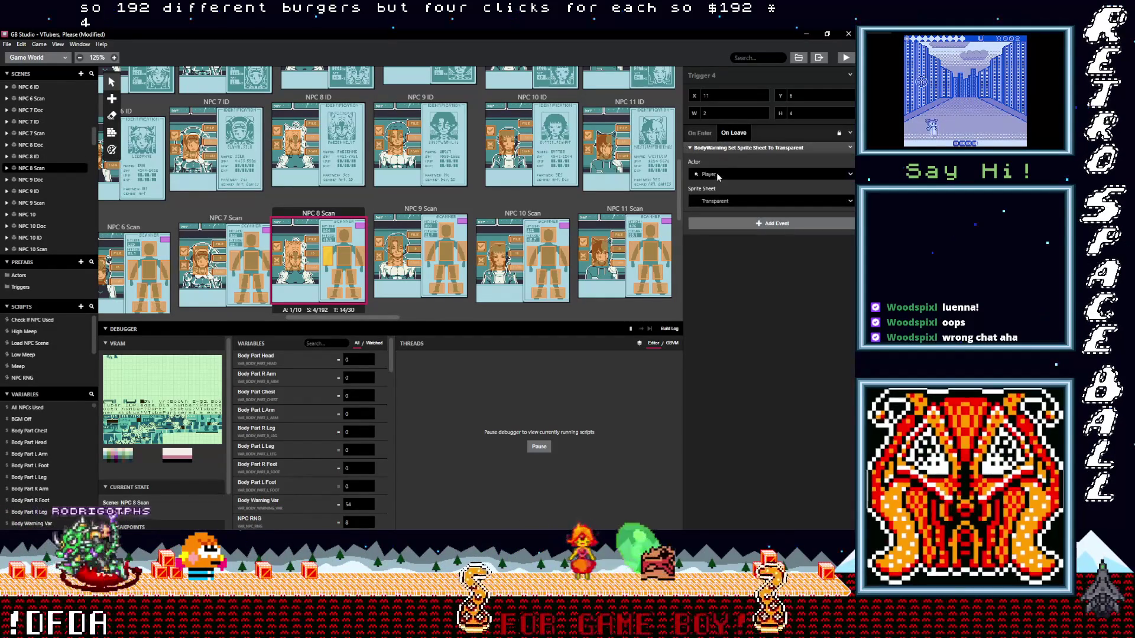
pyautogui.click(715, 174)
pyautogui.click(723, 205)
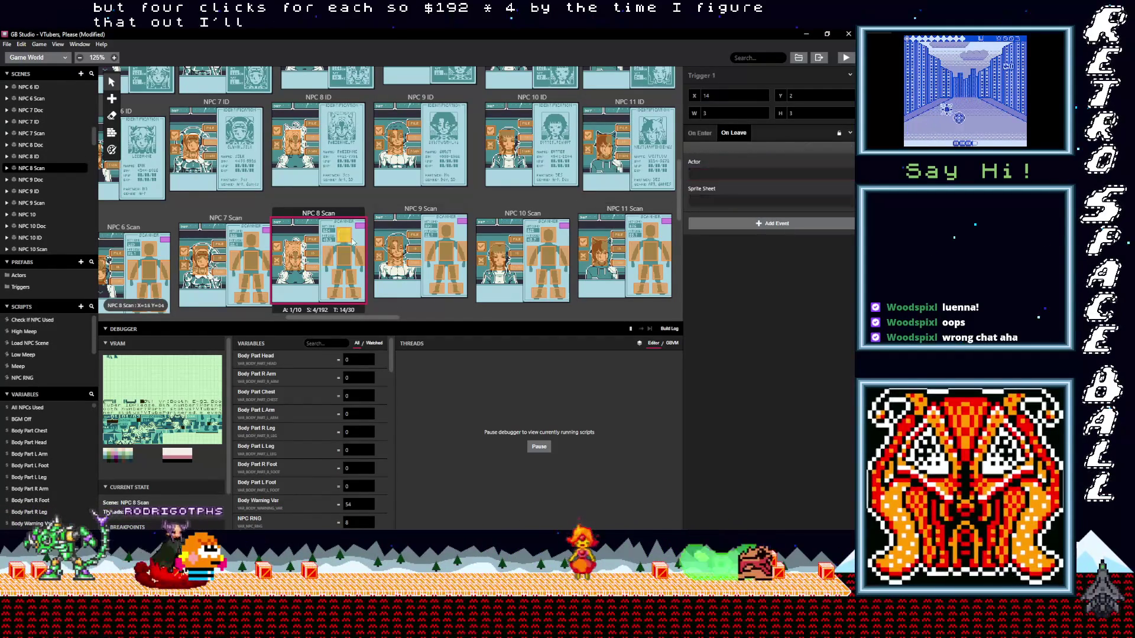
pyautogui.click(657, 187)
# In NPC 7 Scan, check Trigger 2 and retarget Triggers 3 and 4's On Leave actor to Body Warning
pyautogui.click(251, 240)
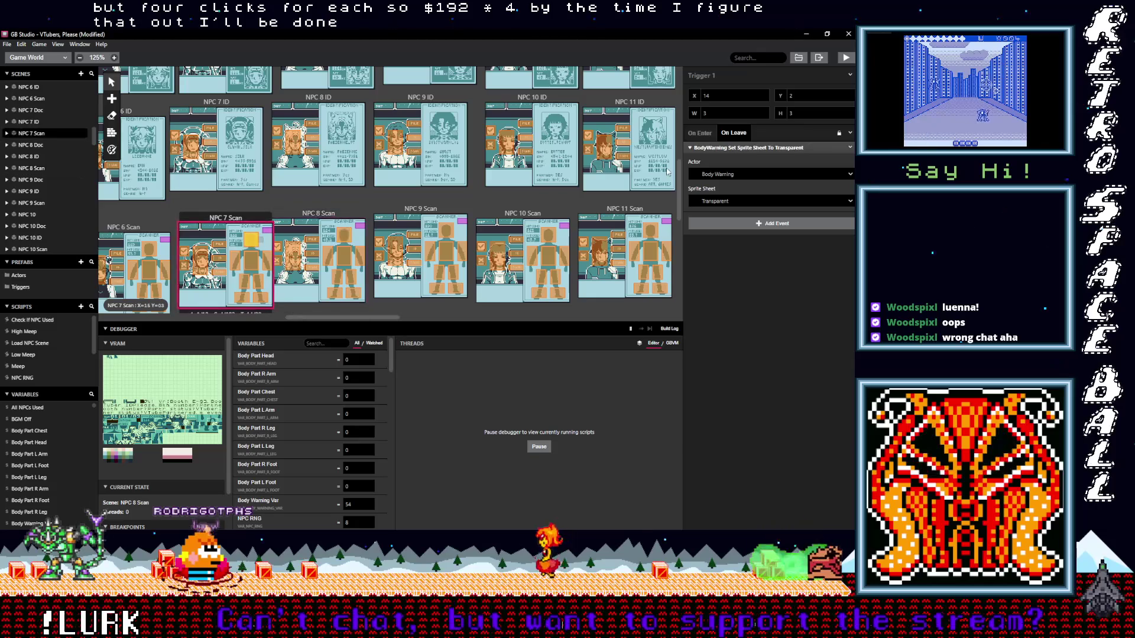
pyautogui.click(265, 261)
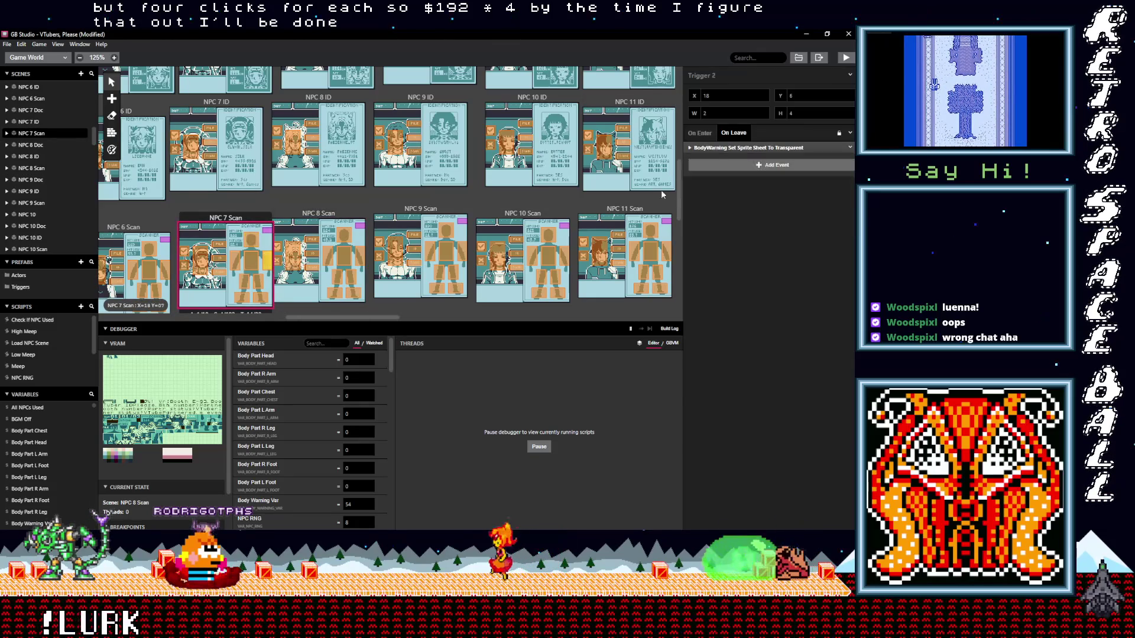
pyautogui.click(707, 149)
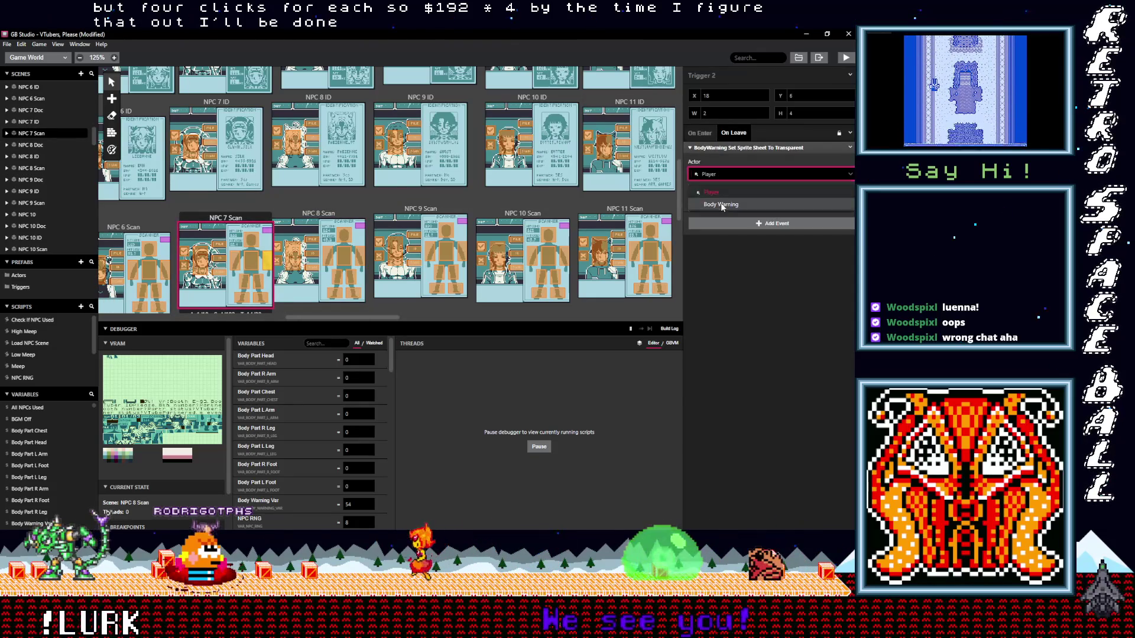
pyautogui.click(254, 264)
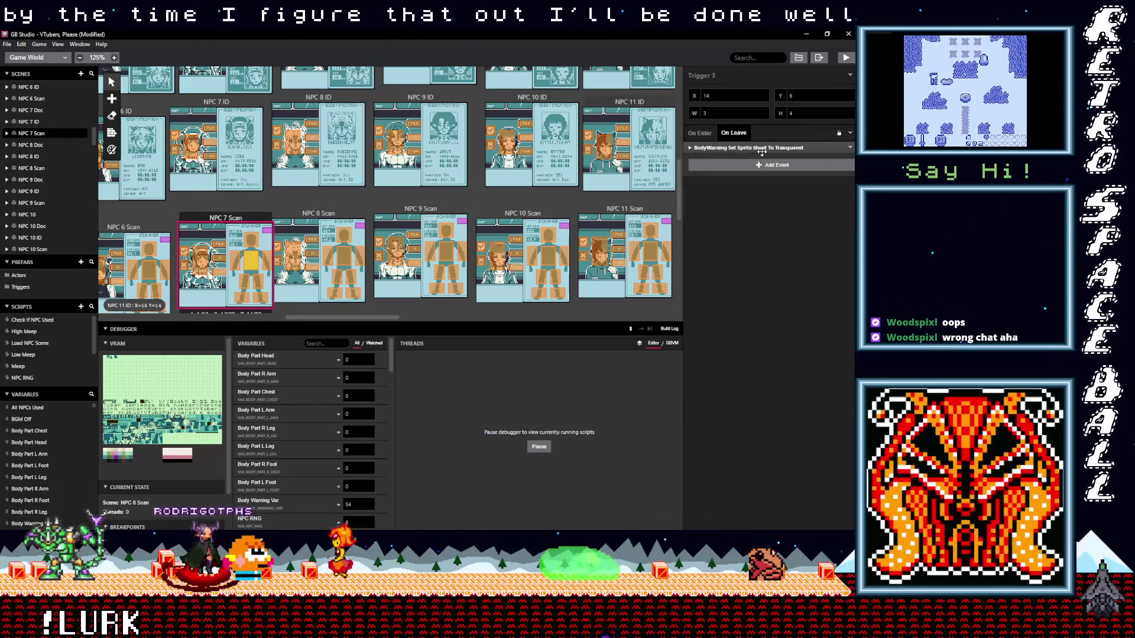
pyautogui.click(729, 174)
pyautogui.click(698, 209)
pyautogui.click(235, 262)
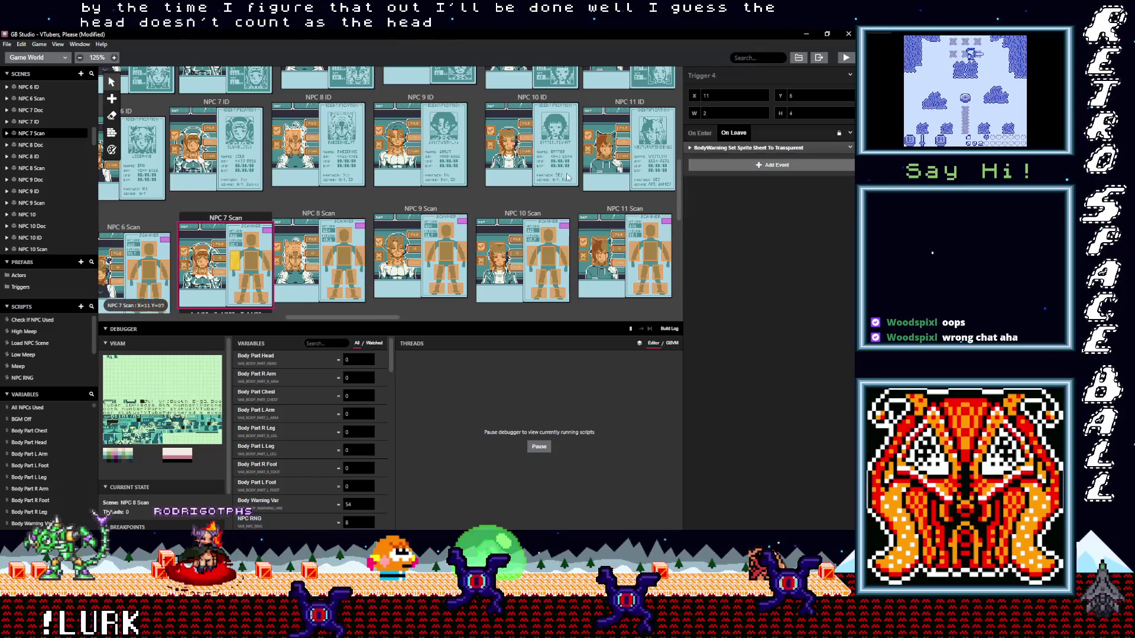
pyautogui.click(712, 149)
pyautogui.click(724, 177)
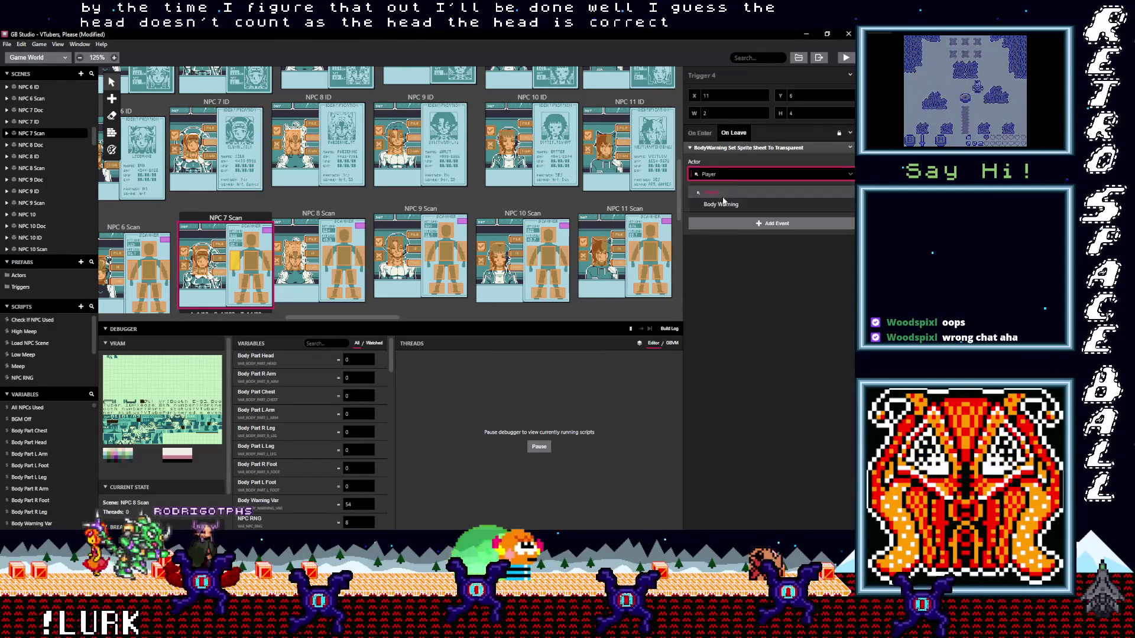
pyautogui.click(710, 204)
# Retarget Triggers 5 and 6's On Leave actor to Body Warning, then move on to Trigger 8
pyautogui.click(241, 285)
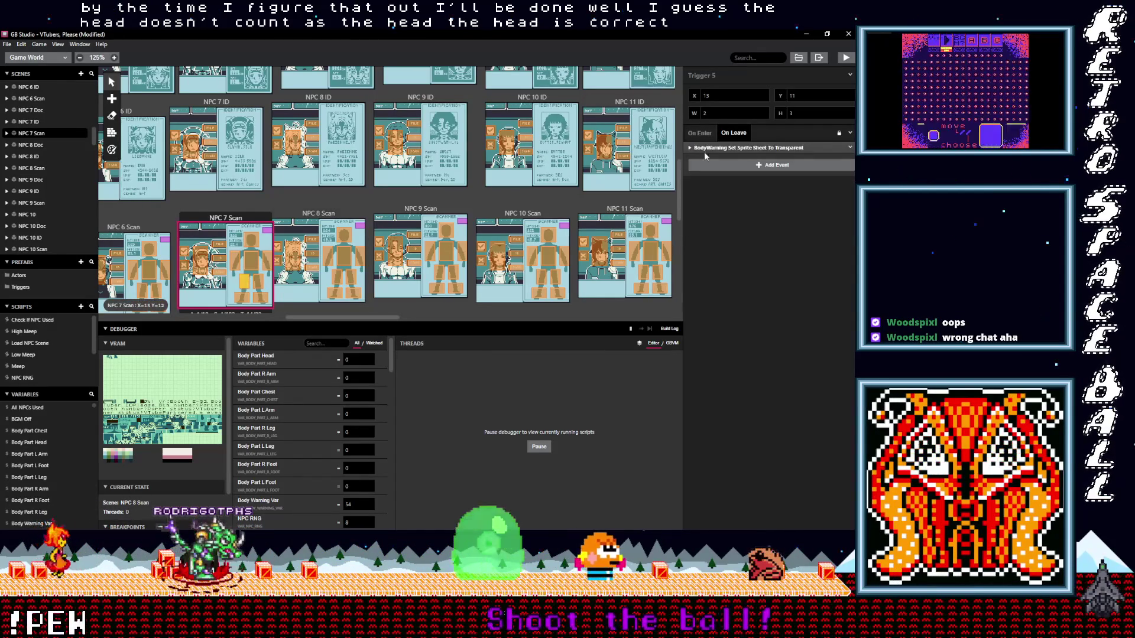
pyautogui.click(740, 149)
pyautogui.click(724, 174)
pyautogui.click(709, 204)
pyautogui.click(259, 280)
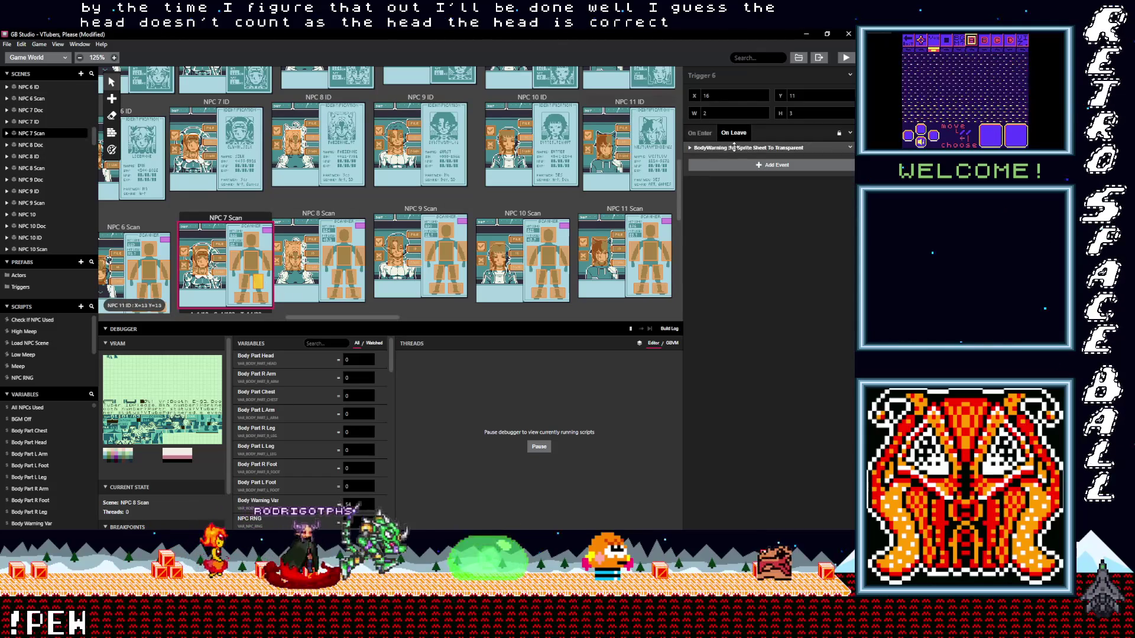
pyautogui.click(723, 175)
pyautogui.click(721, 204)
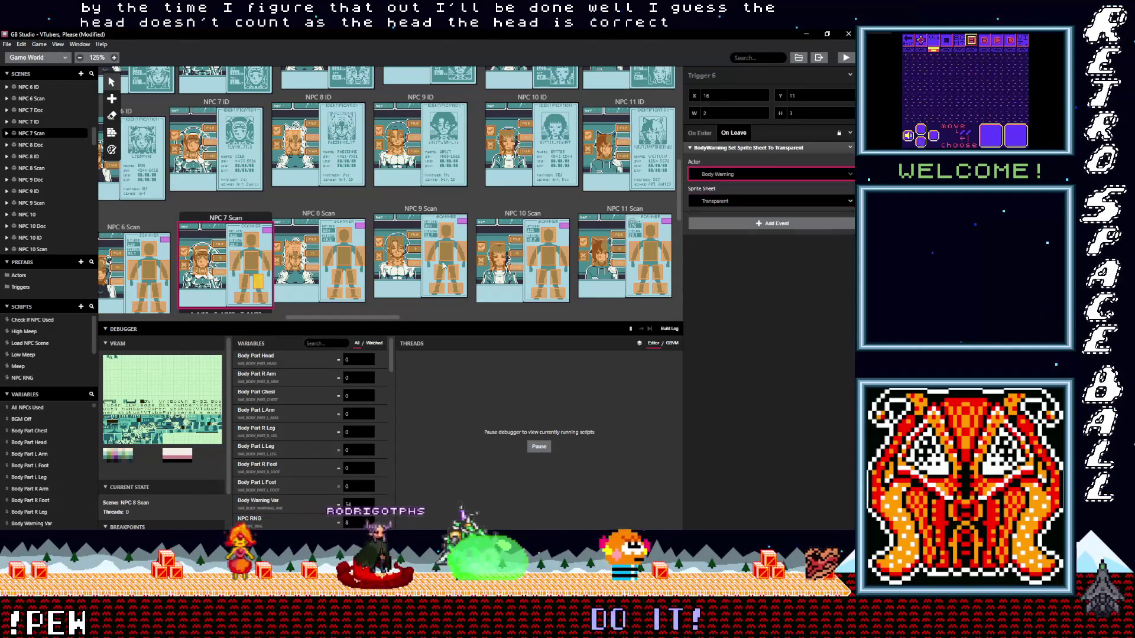
pyautogui.click(259, 295)
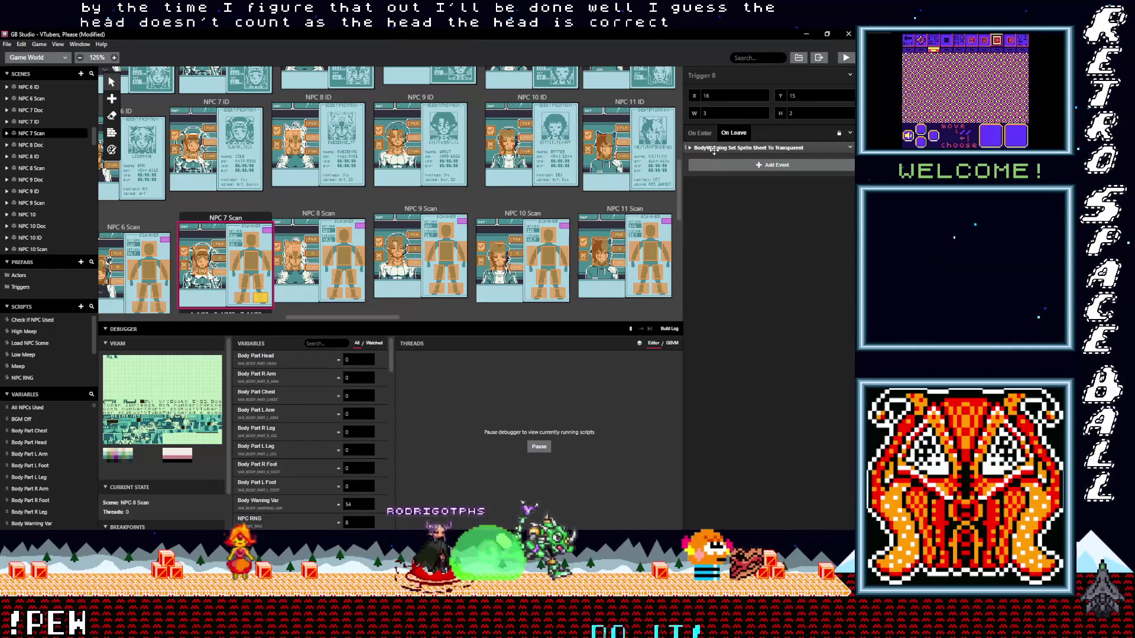